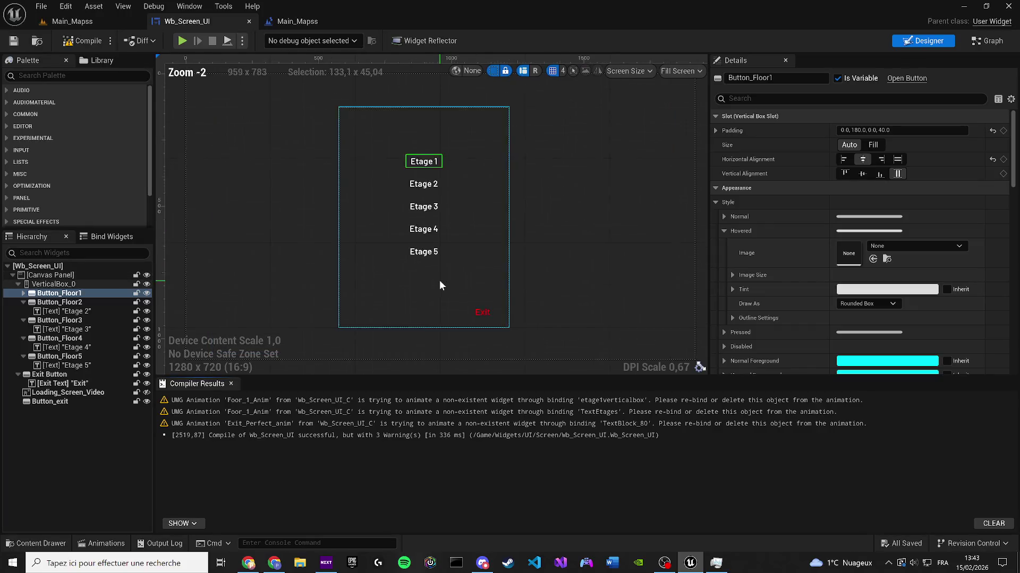
# Step: Move the red Exit button up and left, nearer the Etage buttons
pyautogui.click(58, 375)
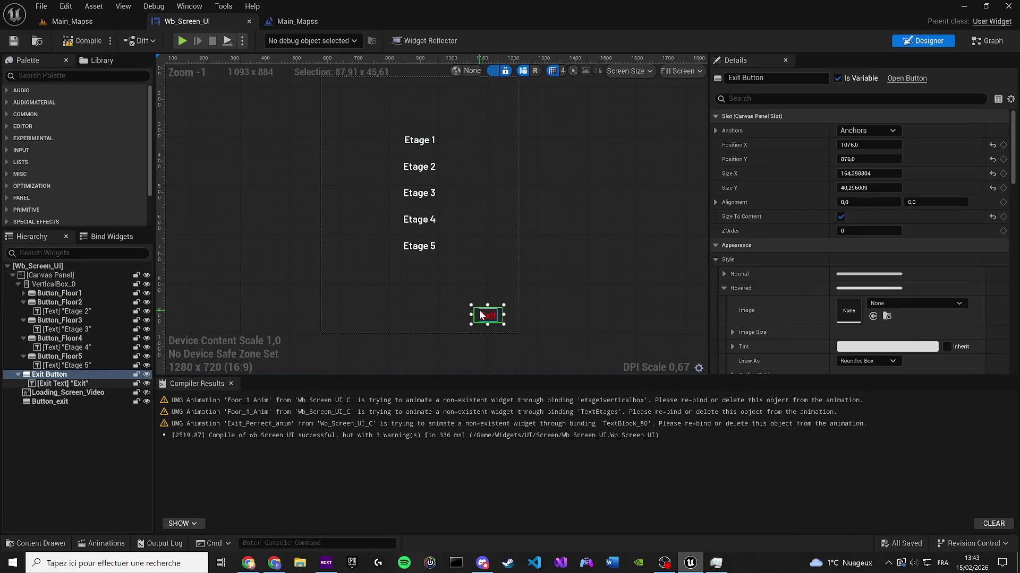
pyautogui.moveTo(478, 311)
pyautogui.mouseDown()
pyautogui.moveTo(450, 280)
pyautogui.moveTo(486, 320)
pyautogui.mouseUp()
pyautogui.click(231, 384)
pyautogui.write('visi')
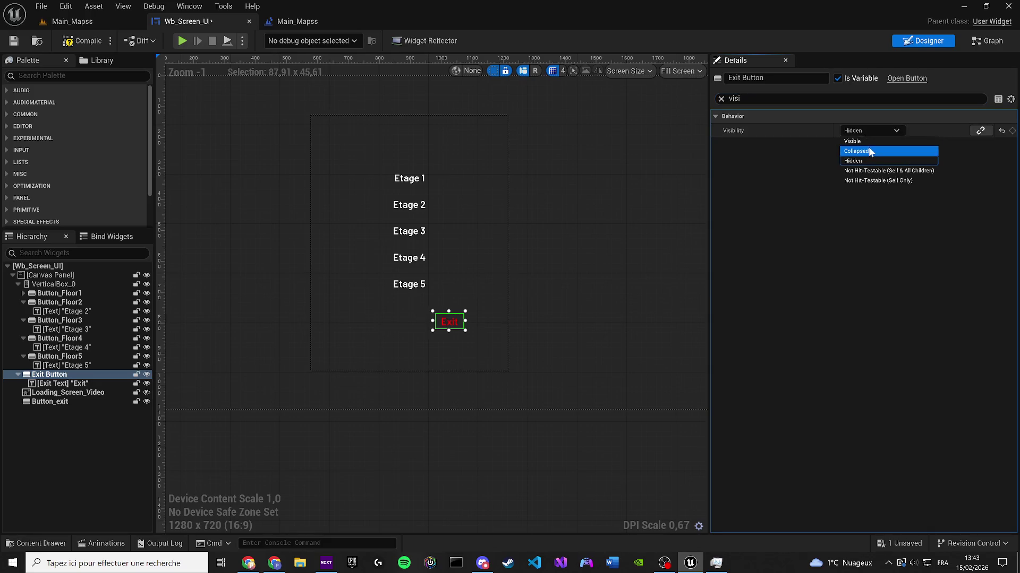
# Step: Select the root canvas, recompile Wb_Screen_UI and return to the Main_Mapss level
pyautogui.click(721, 98)
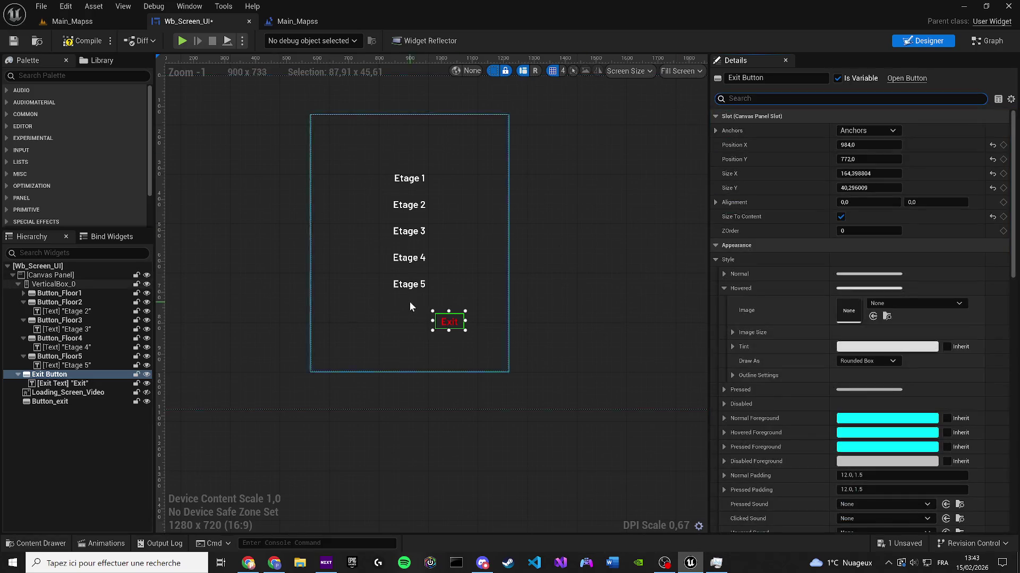
pyautogui.scroll(3, 501, 297)
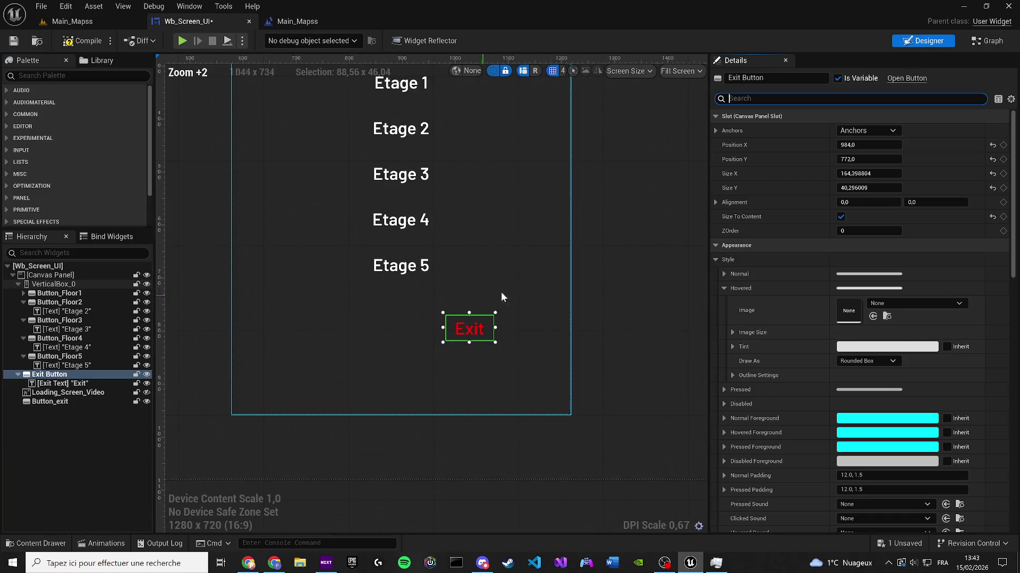
pyautogui.click(538, 314)
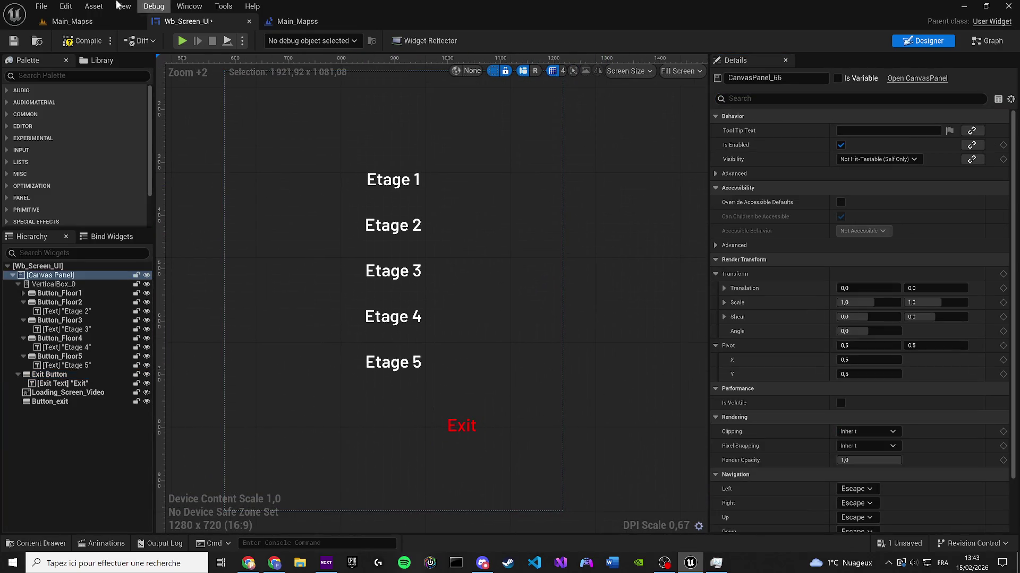
pyautogui.click(73, 43)
pyautogui.click(84, 22)
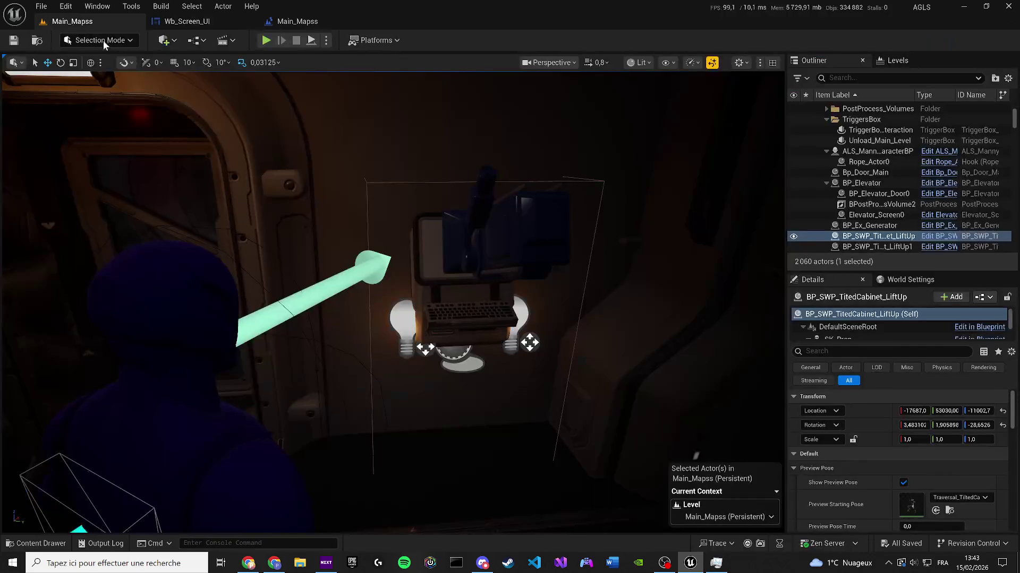
# Step: Open the BP_Elevator blueprint from the level and dock its viewport
pyautogui.click(865, 182)
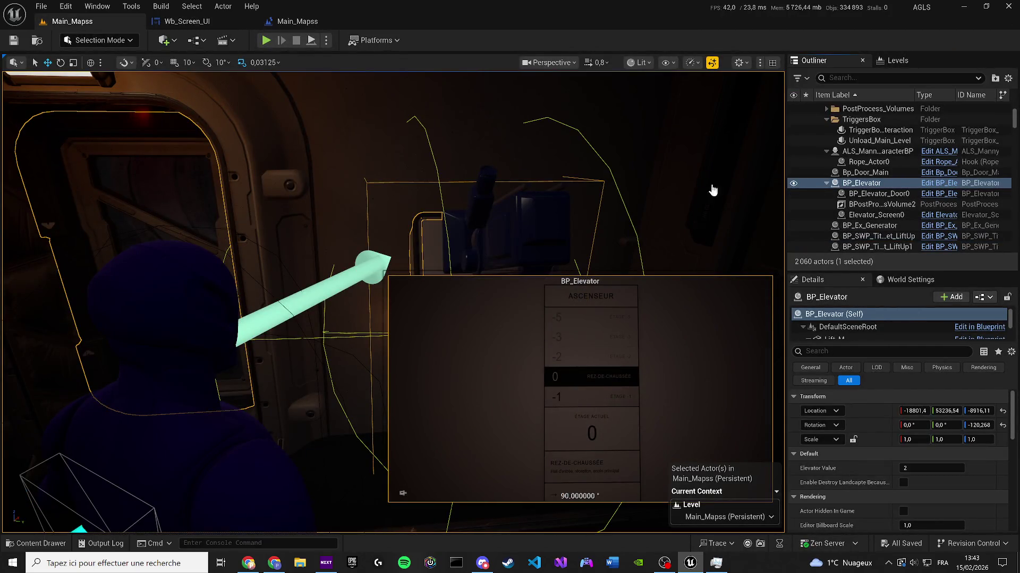
pyautogui.hotkey('ctrl', 'e')
pyautogui.moveTo(52, 360)
pyautogui.mouseDown()
pyautogui.moveTo(324, 98)
pyautogui.moveTo(297, 61)
pyautogui.mouseUp()
pyautogui.moveTo(392, 407)
pyautogui.mouseDown()
pyautogui.moveTo(394, 361)
pyautogui.moveTo(392, 407)
pyautogui.moveTo(394, 372)
pyautogui.mouseUp()
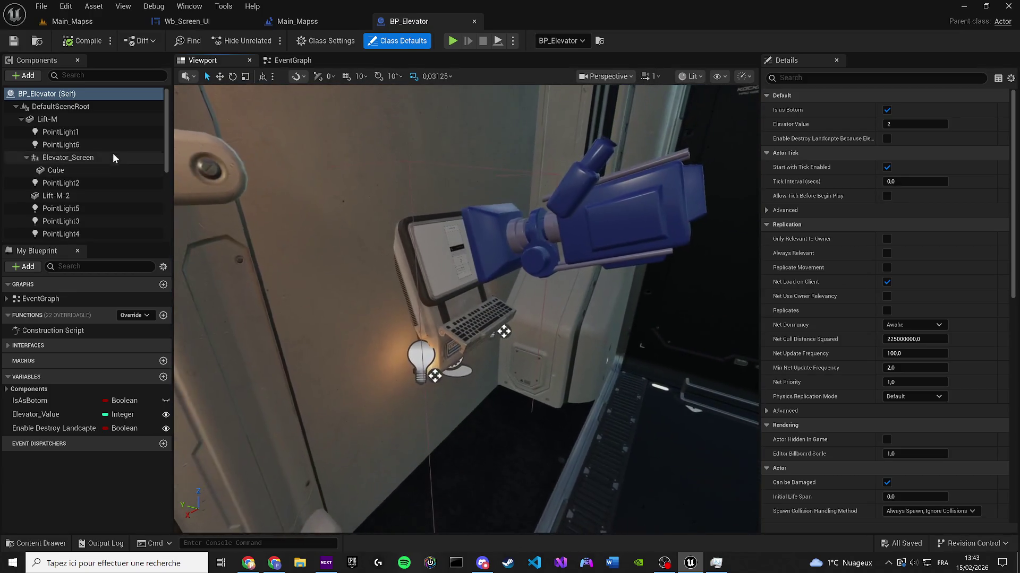
# Step: Hide the elevator screen's Cube component, including from reflection captures
pyautogui.click(80, 169)
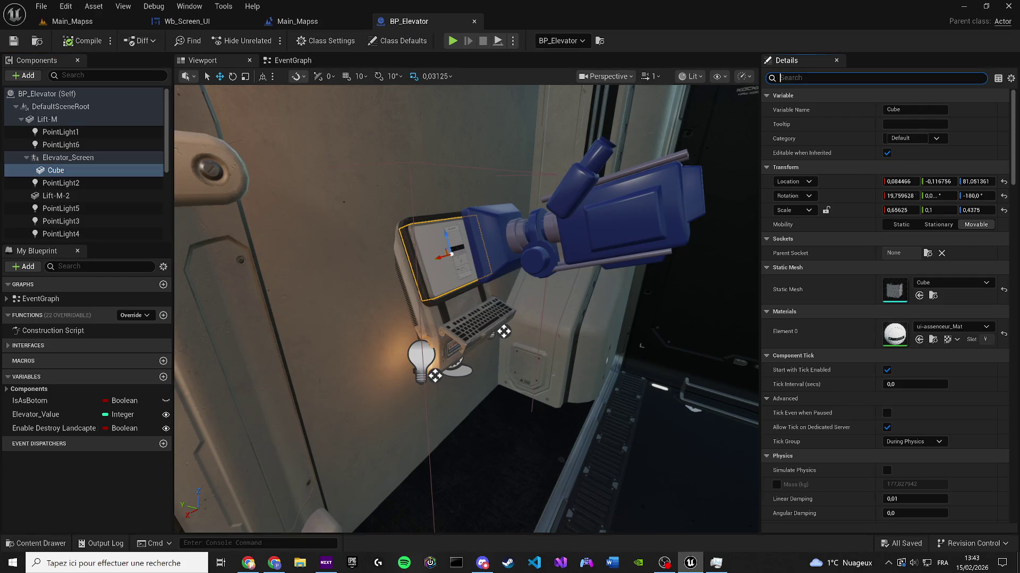
pyautogui.write('Visi')
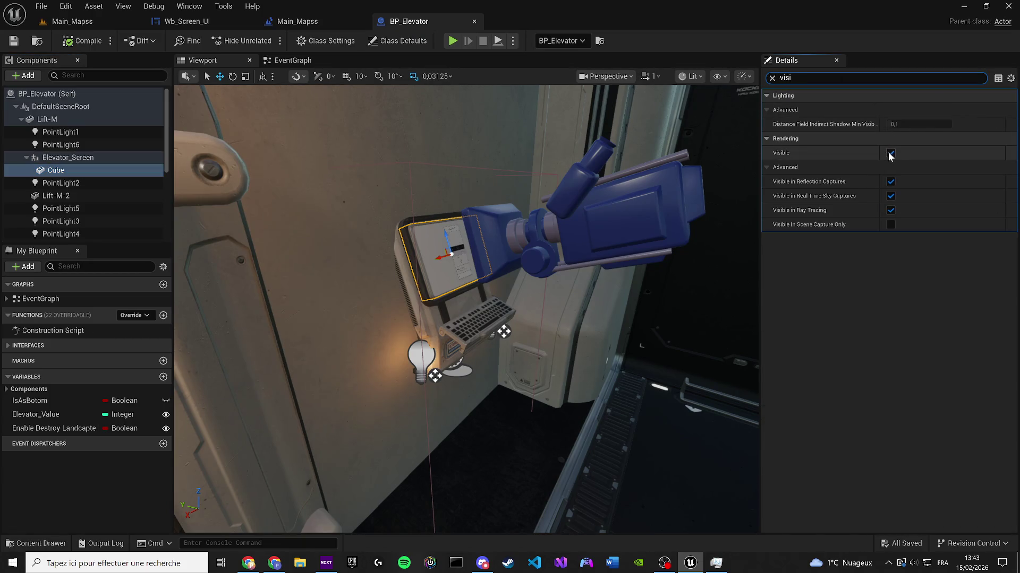
pyautogui.click(890, 153)
pyautogui.click(891, 182)
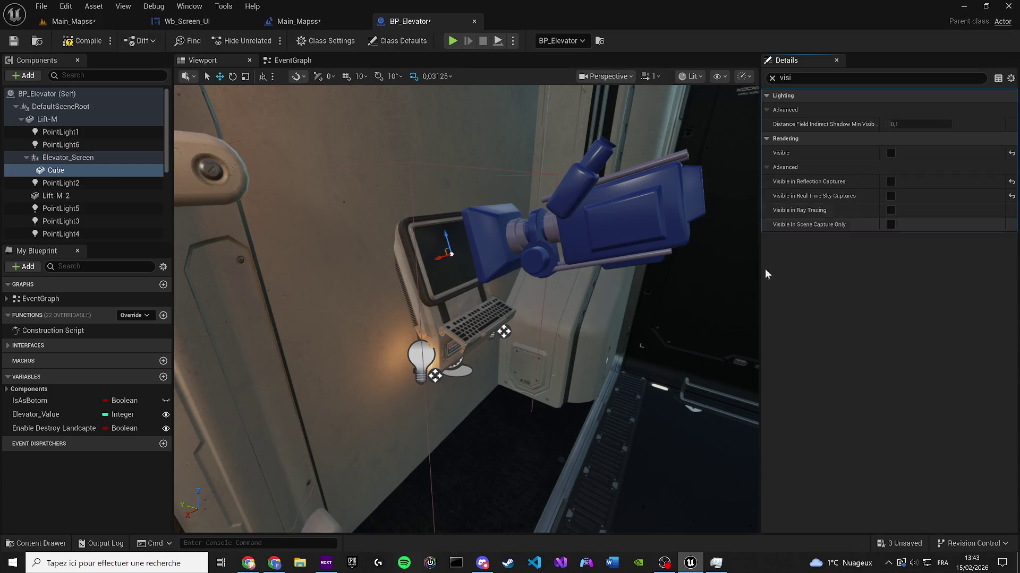
# Step: Save the elevator blueprint and the Main_Mapss level
pyautogui.click(20, 41)
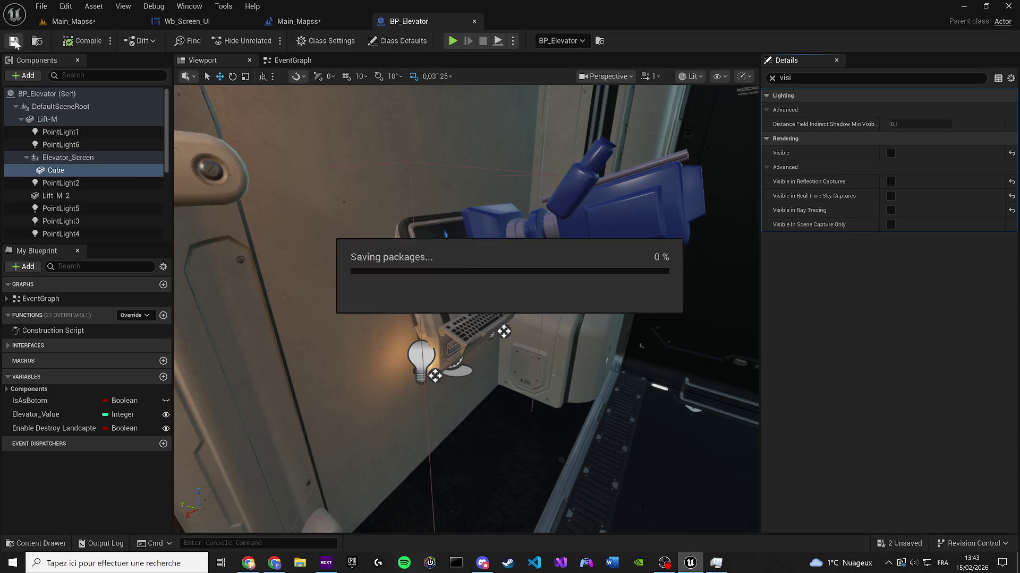
pyautogui.click(52, 21)
pyautogui.hotkey('ctrl', 's')
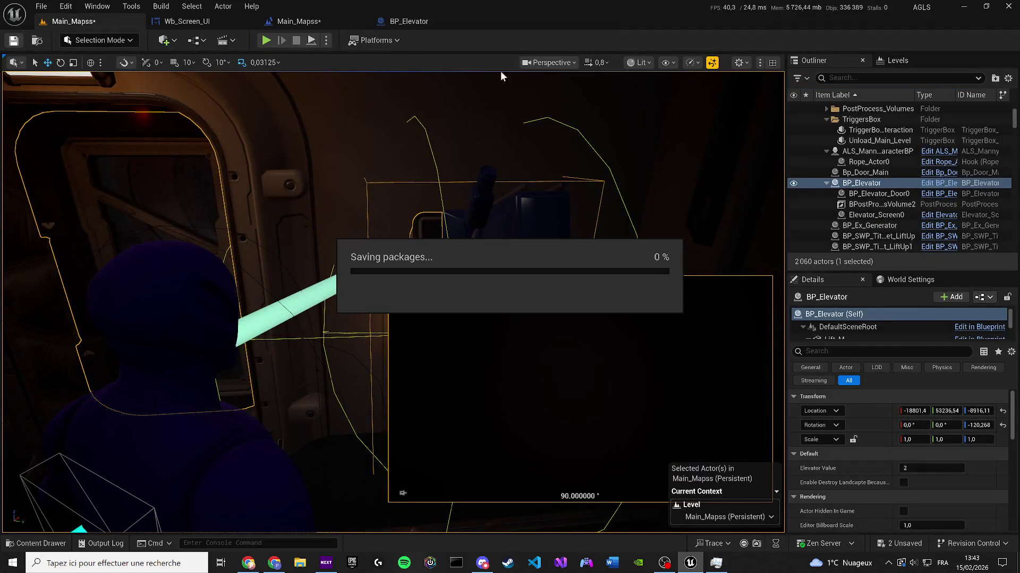
# Step: Play the level, interact with the elevator screen for the Etage menu, then view the Level Blueprint
pyautogui.click(263, 41)
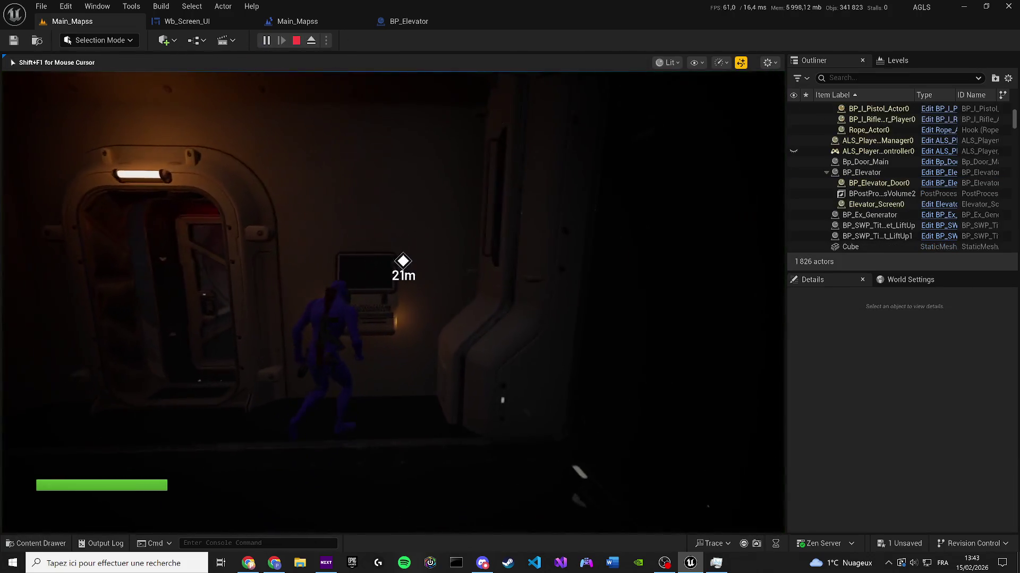
pyautogui.press('e')
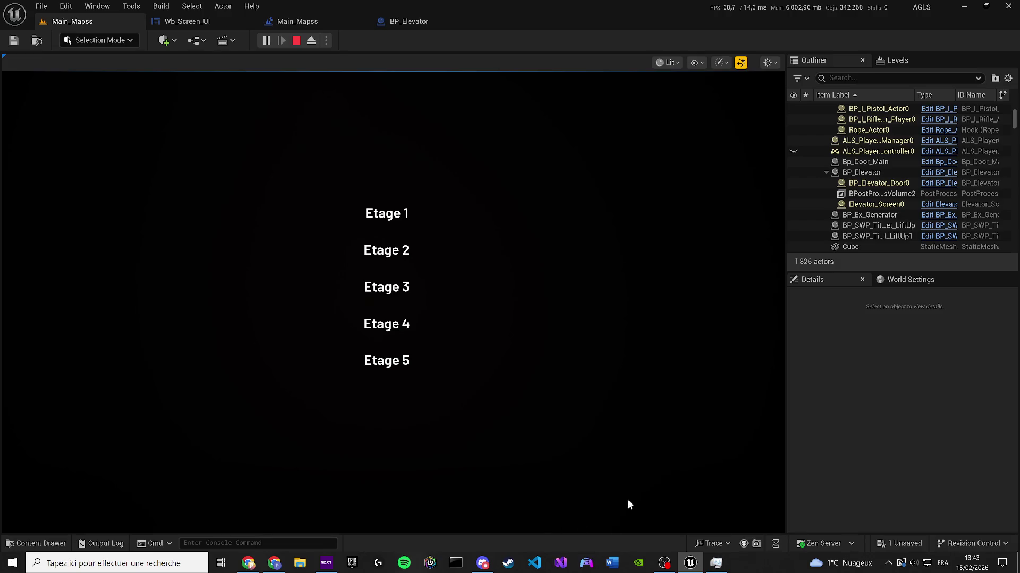
pyautogui.click(300, 23)
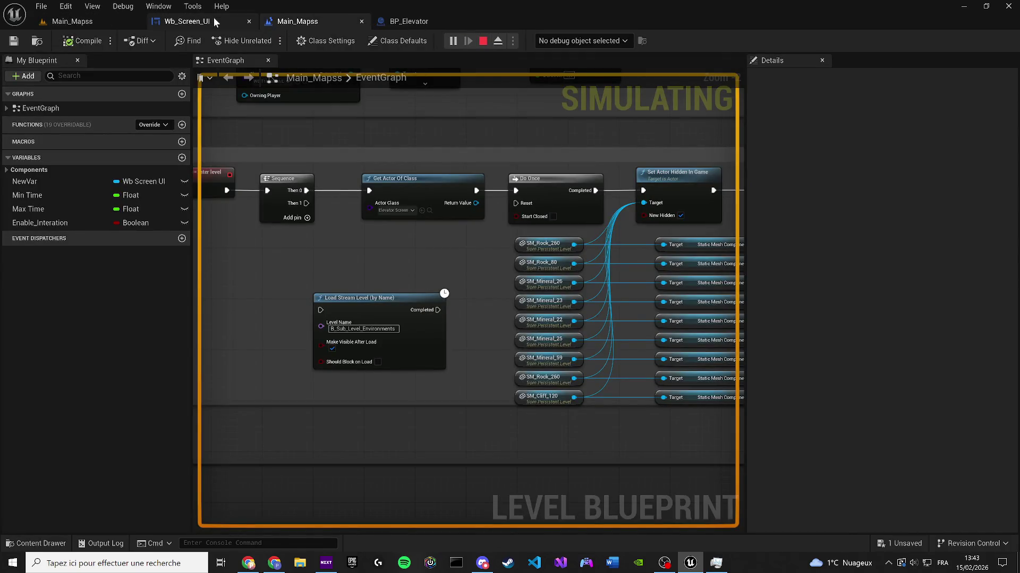
# Step: Inspect visibility of the Exit button, Exit text and Loading_Screen_Video, then return to the game
pyautogui.click(215, 22)
pyautogui.click(449, 304)
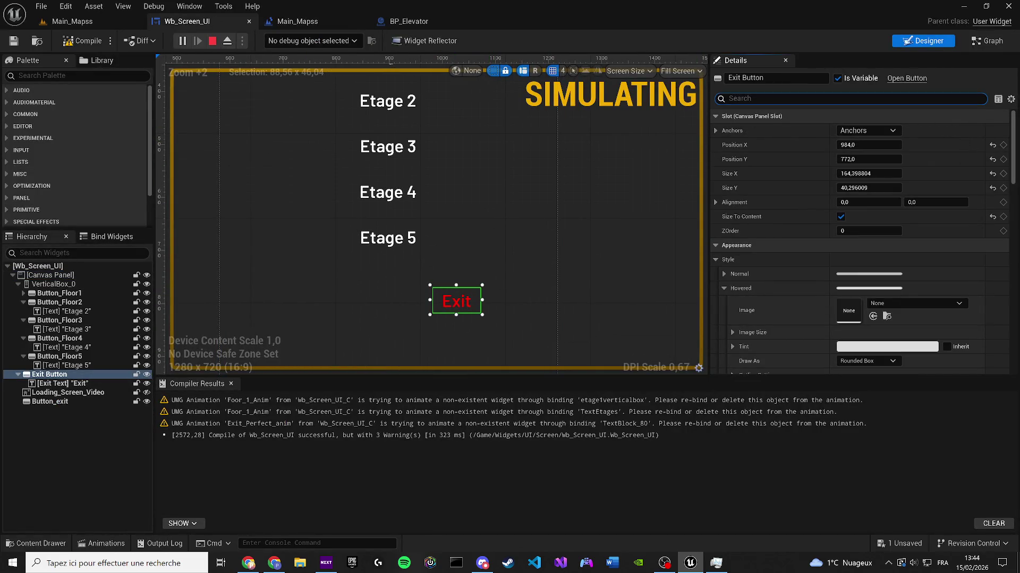
pyautogui.write('Vsi')
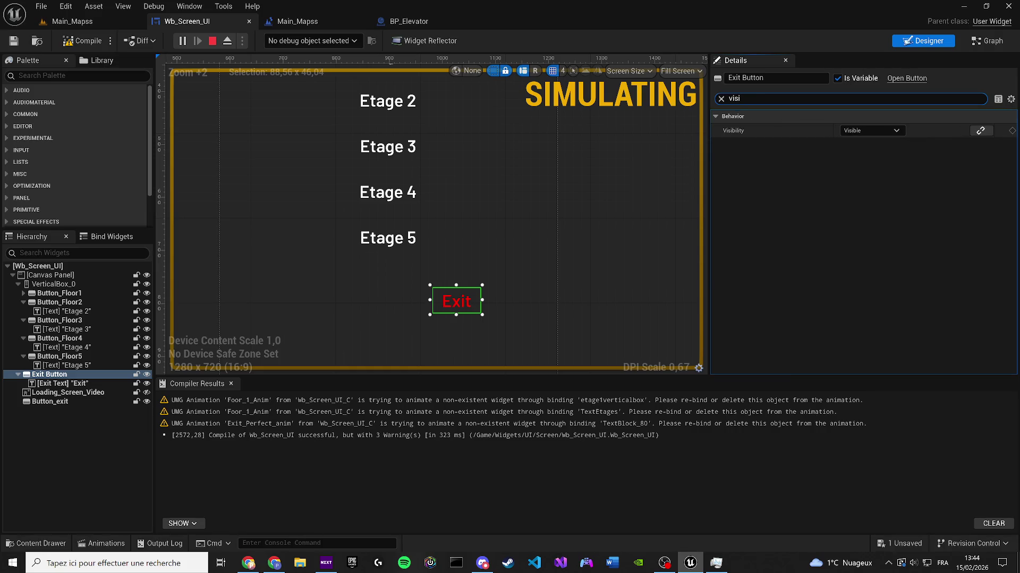
pyautogui.click(721, 99)
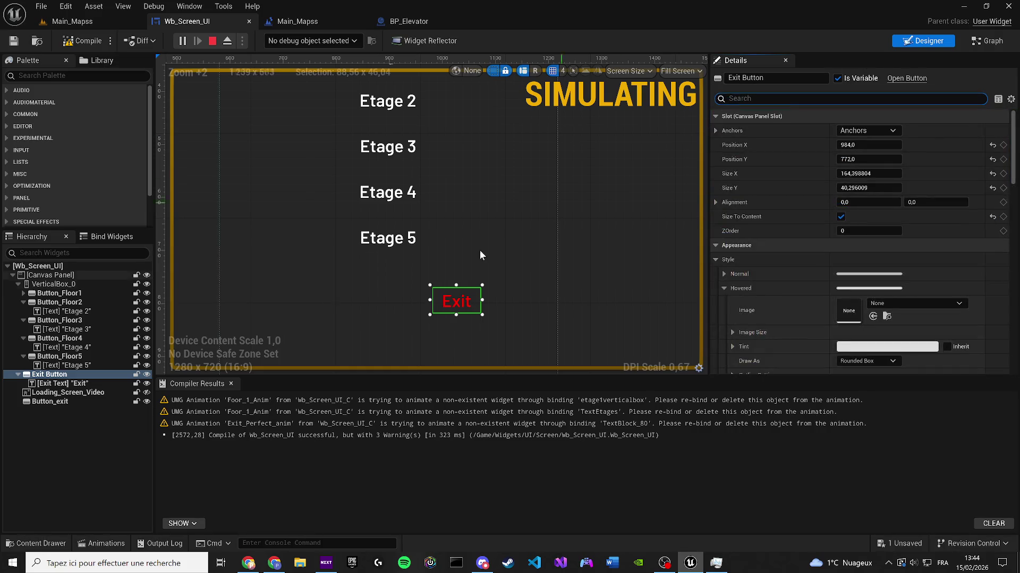
pyautogui.scroll(-6, 441, 224)
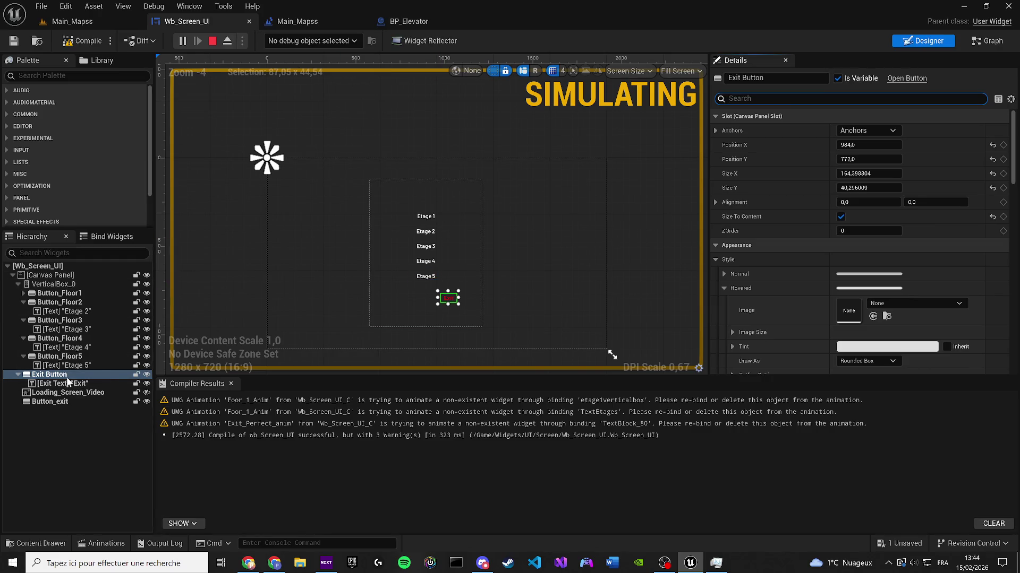
pyautogui.click(97, 387)
pyautogui.click(86, 393)
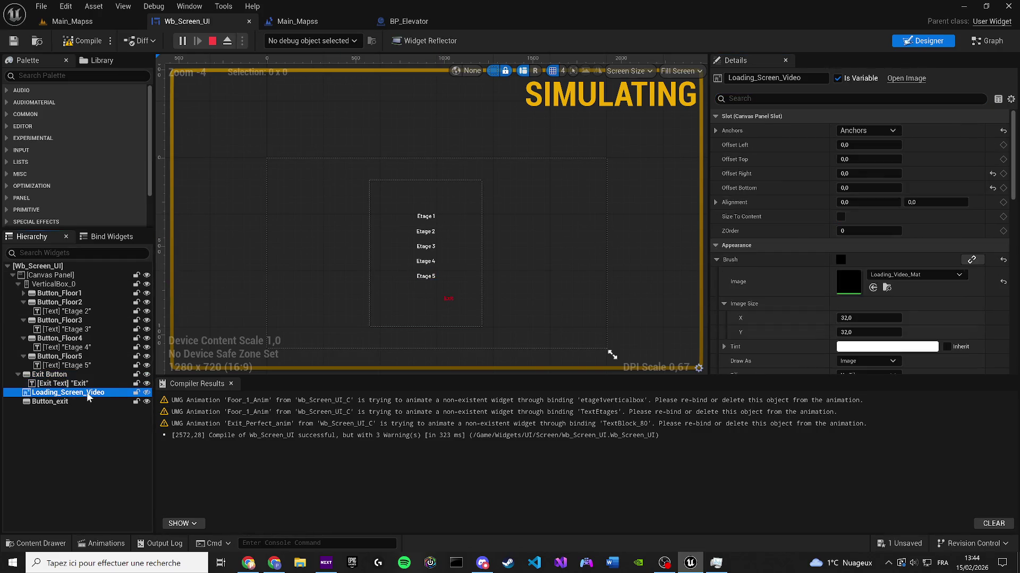
pyautogui.click(91, 25)
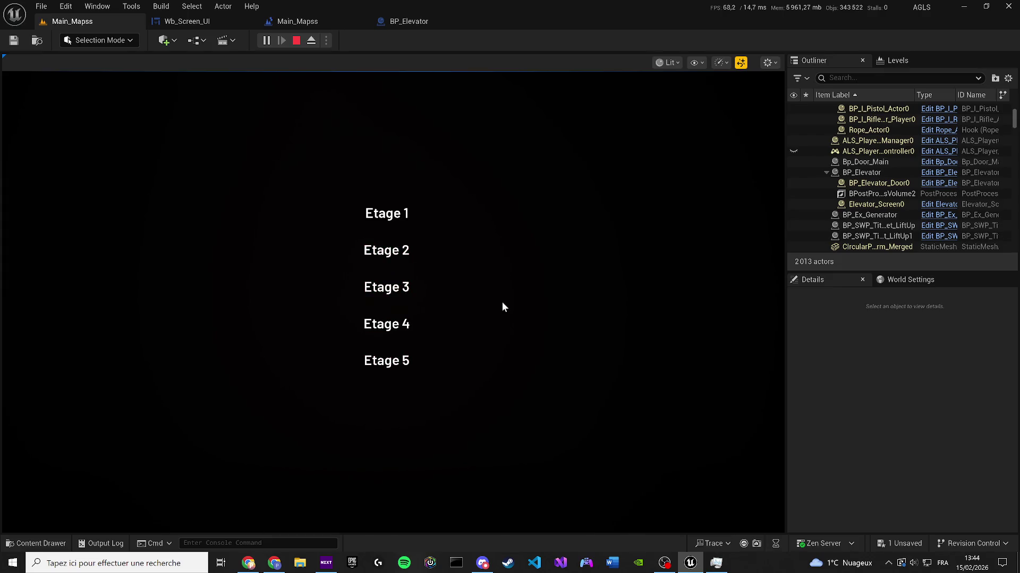
# Step: Choose Etage 1, walk through the dark room to the lit elevator window, then stop play
pyautogui.click(384, 217)
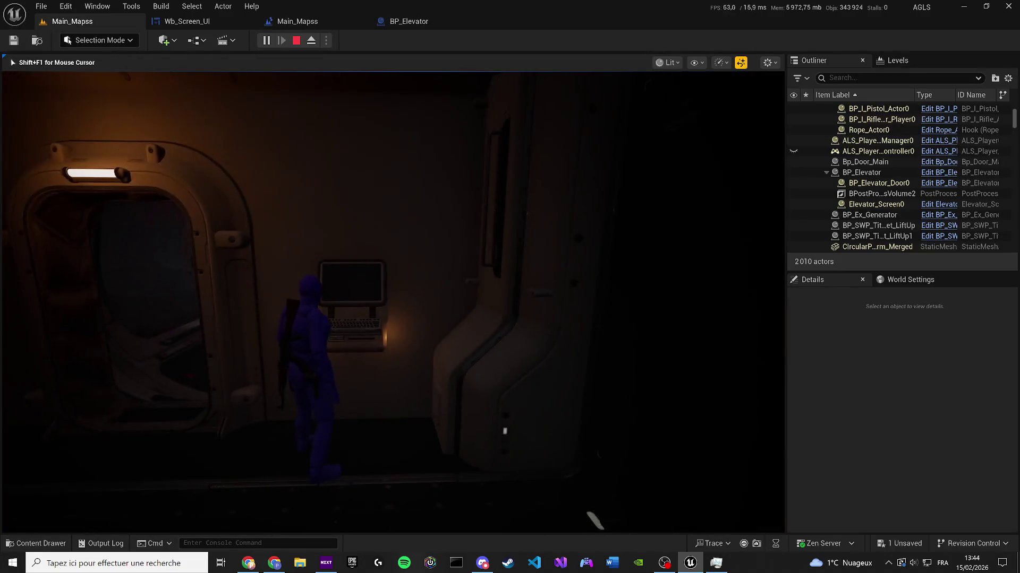
pyautogui.press('w')
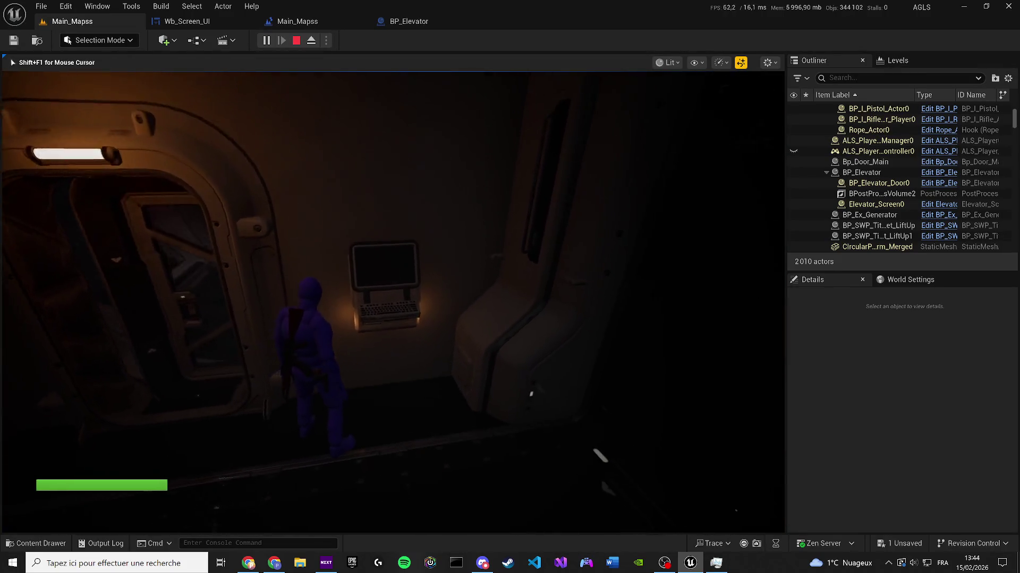
pyautogui.press('w')
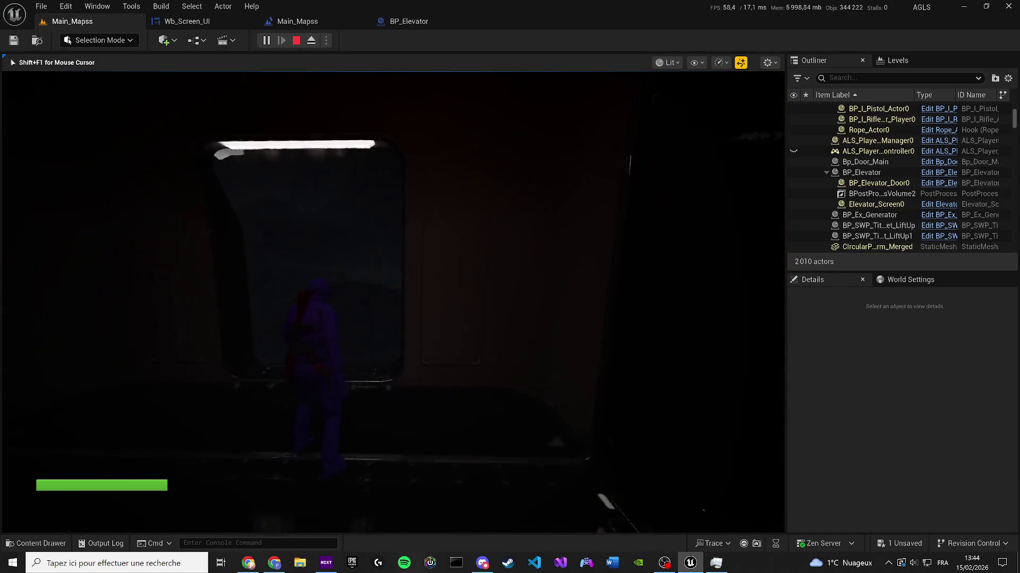
pyautogui.press('w')
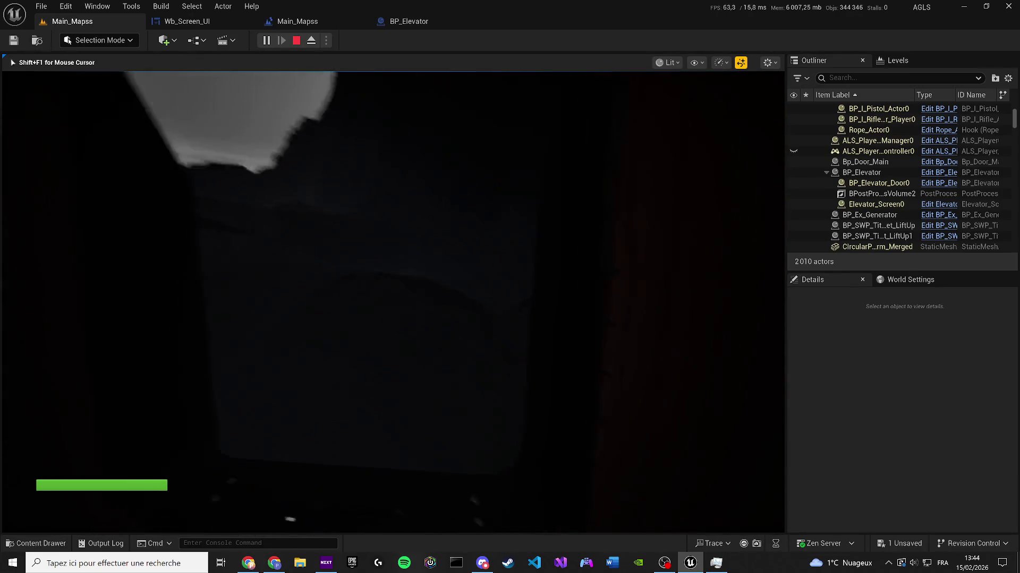
pyautogui.press('w')
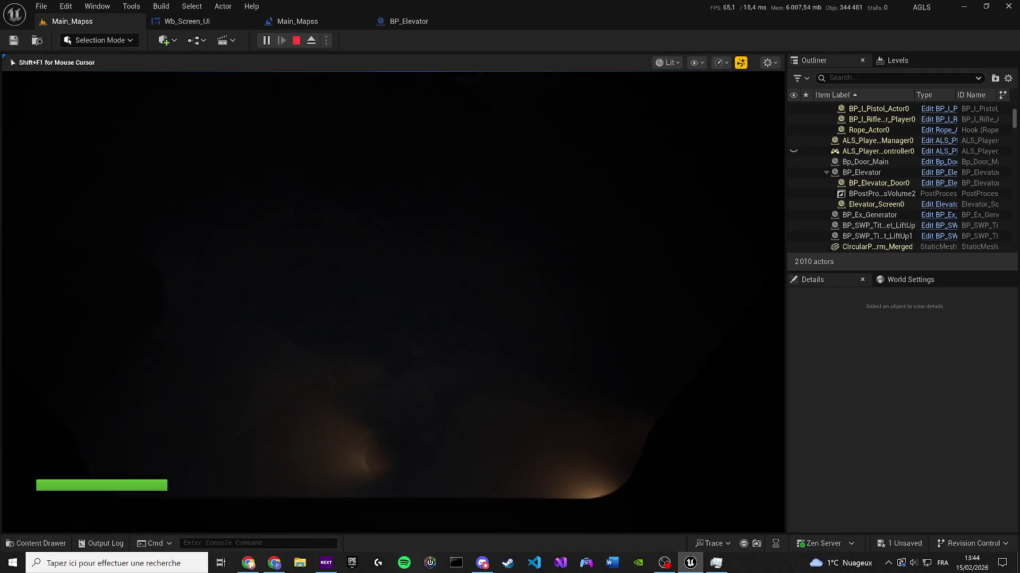
pyautogui.press('w')
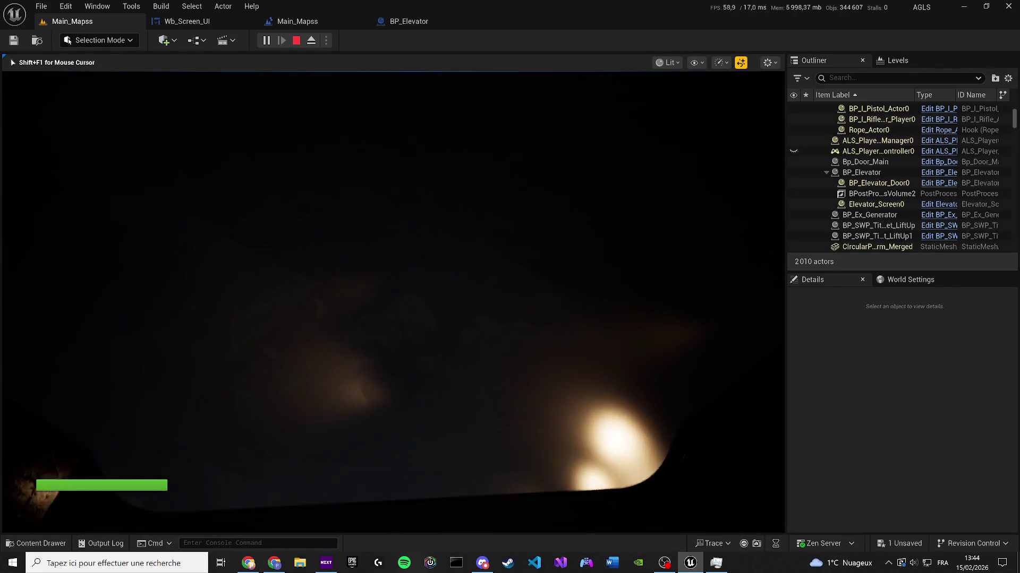
pyautogui.press('w')
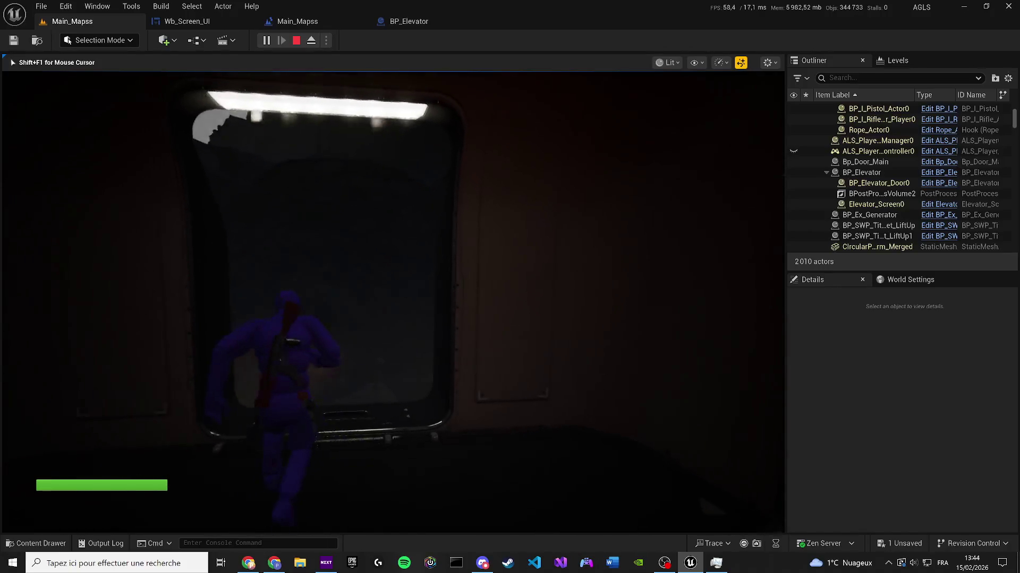
pyautogui.press('w')
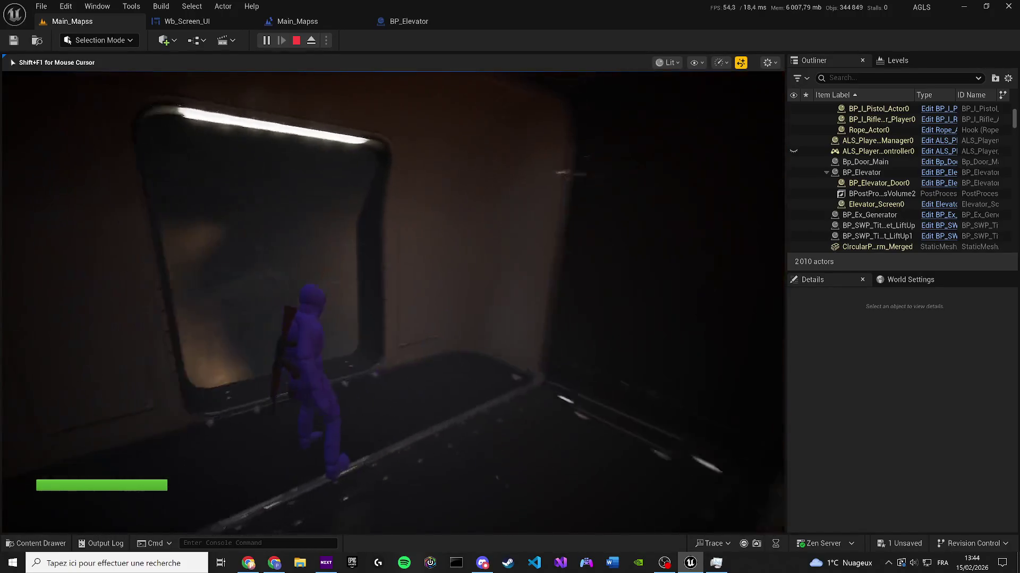
pyautogui.press('w')
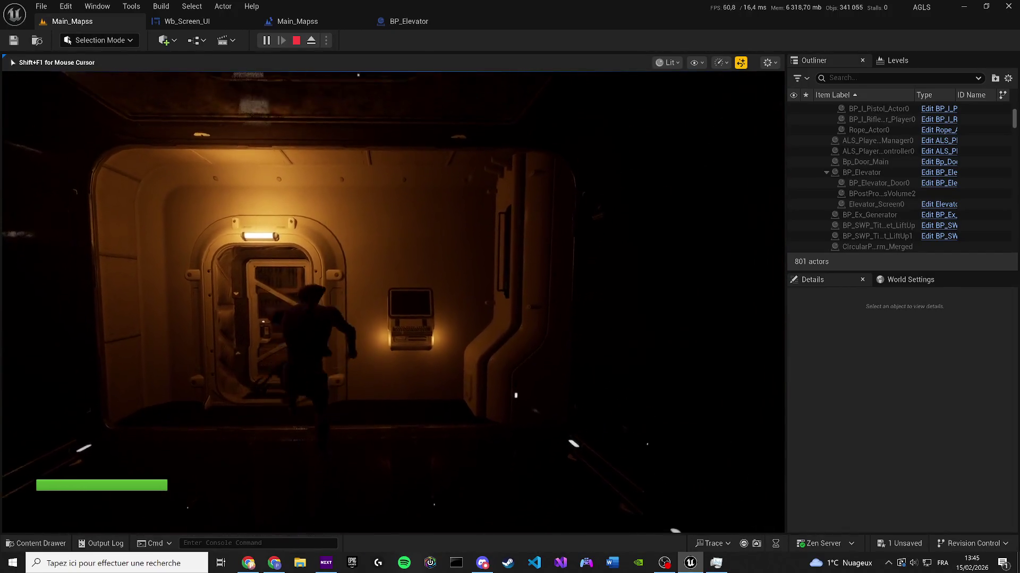
pyautogui.press('Escape')
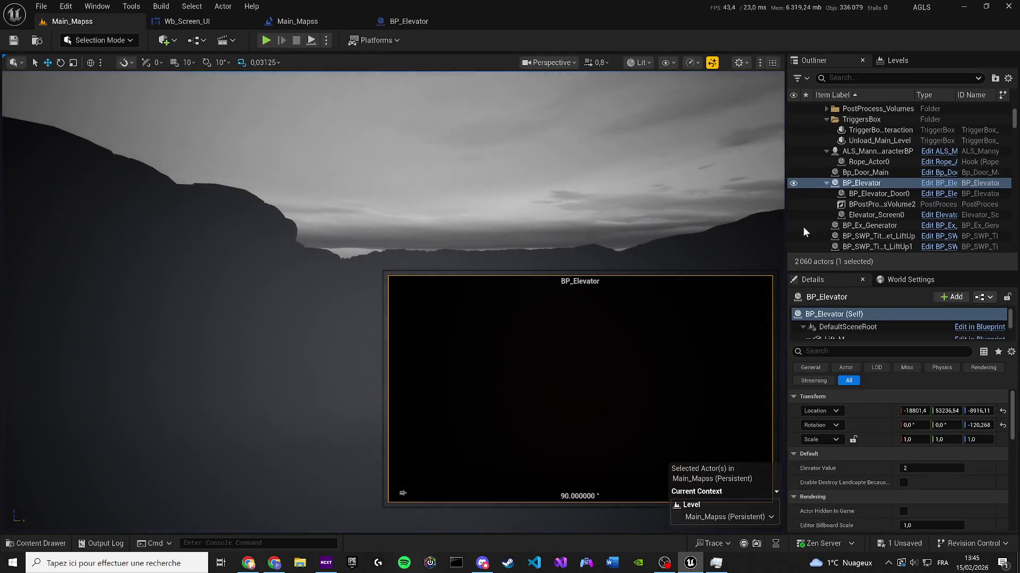
# Step: Frame BP_Elevator, Bp_Door_Main and BPostProcessVolume2 in turn, hiding the volume in the editor
pyautogui.doubleClick(861, 183)
pyautogui.click(876, 151)
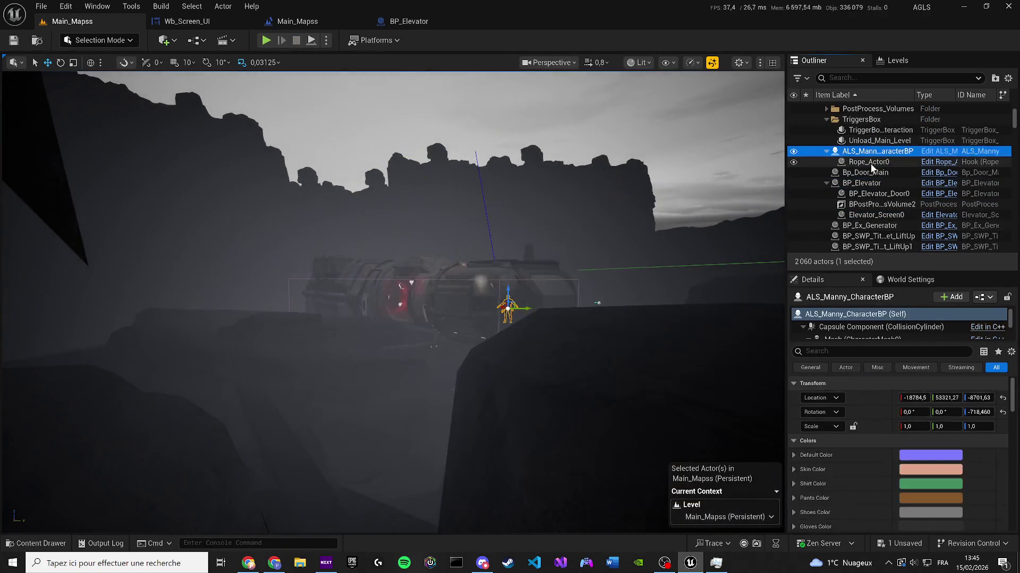
pyautogui.doubleClick(865, 172)
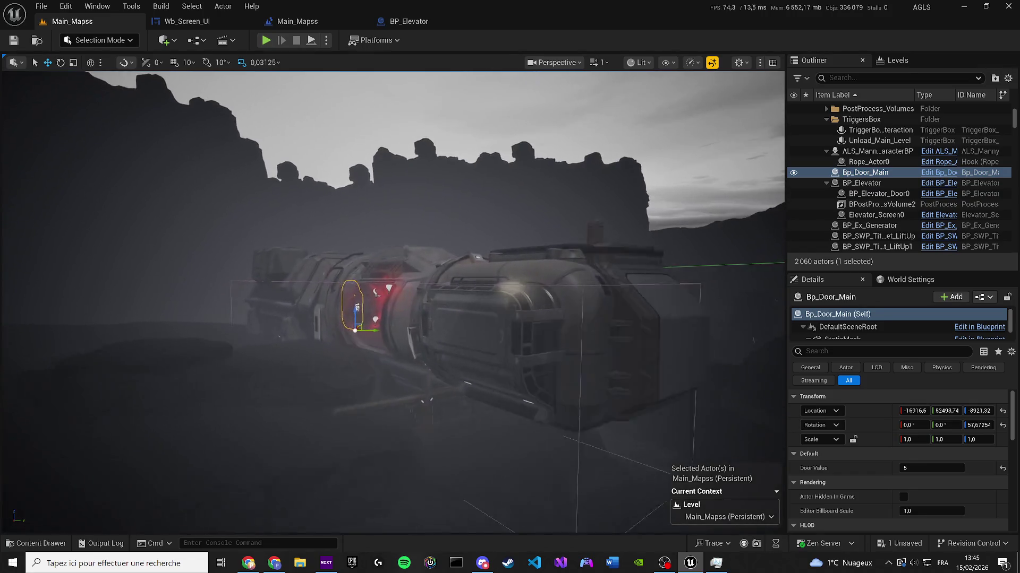
pyautogui.doubleClick(876, 204)
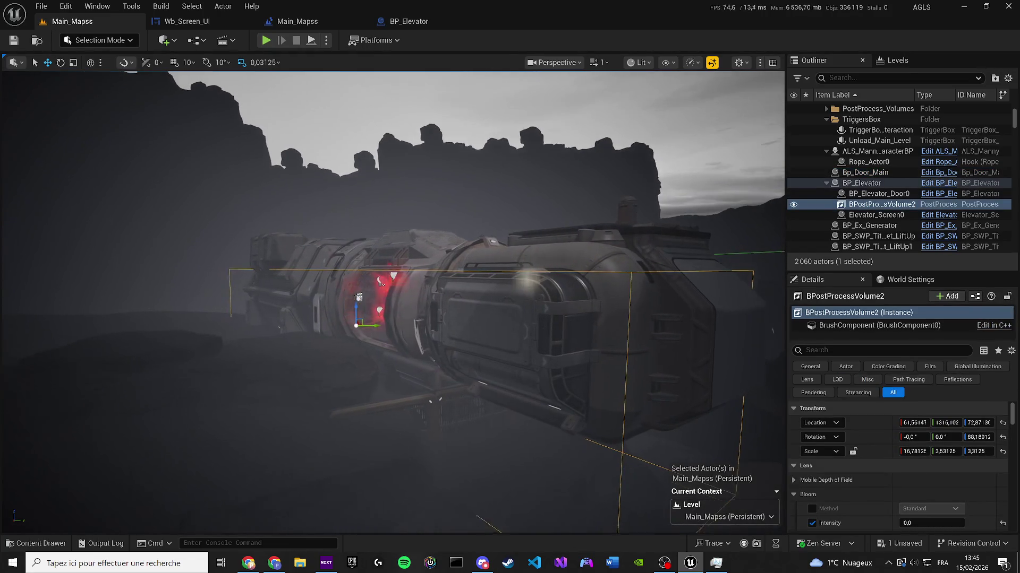
pyautogui.click(794, 205)
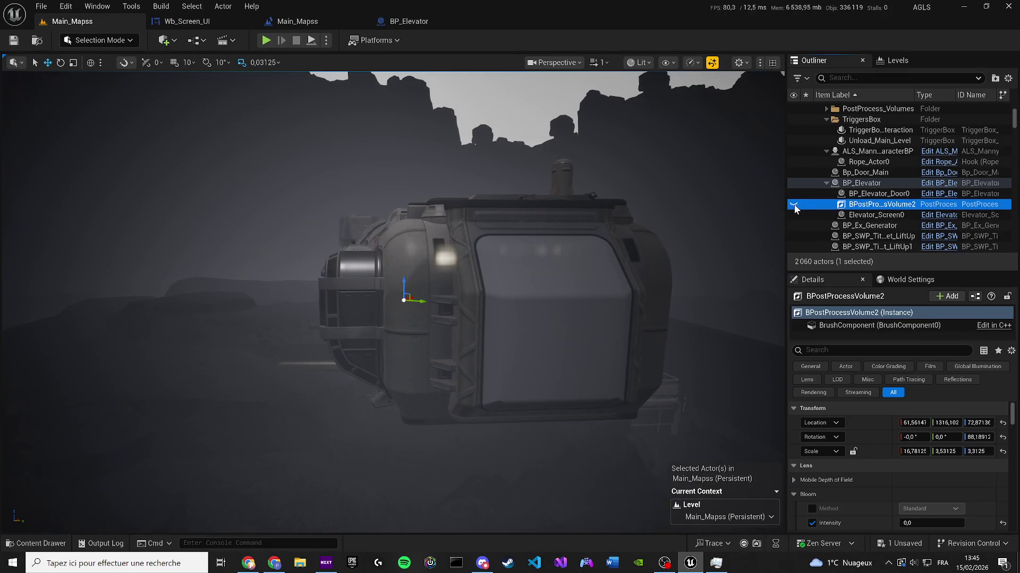
# Step: Fly toward the elevator door, undoing the volume's accidental scale change on the way
pyautogui.press('w')
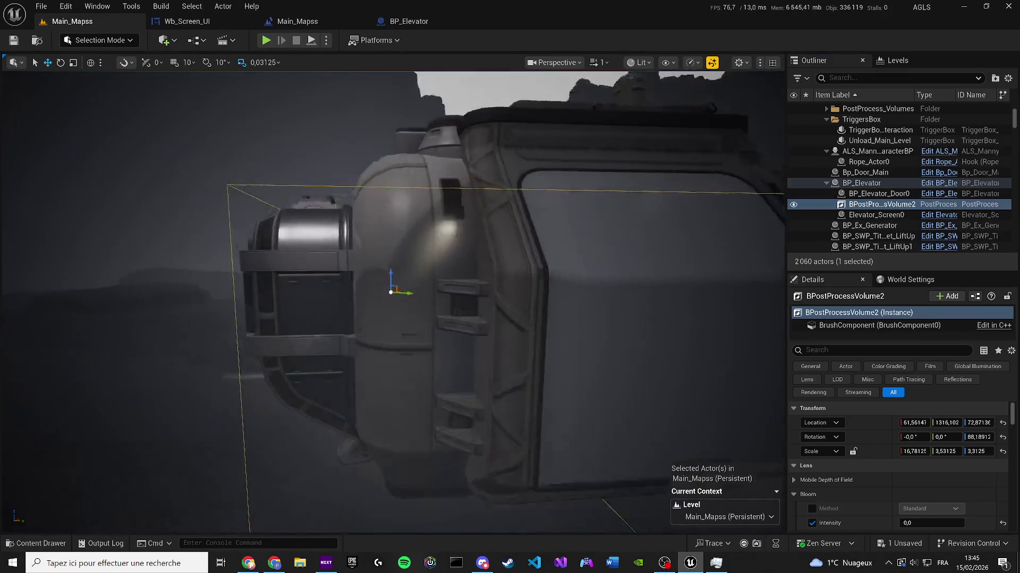
pyautogui.press('s')
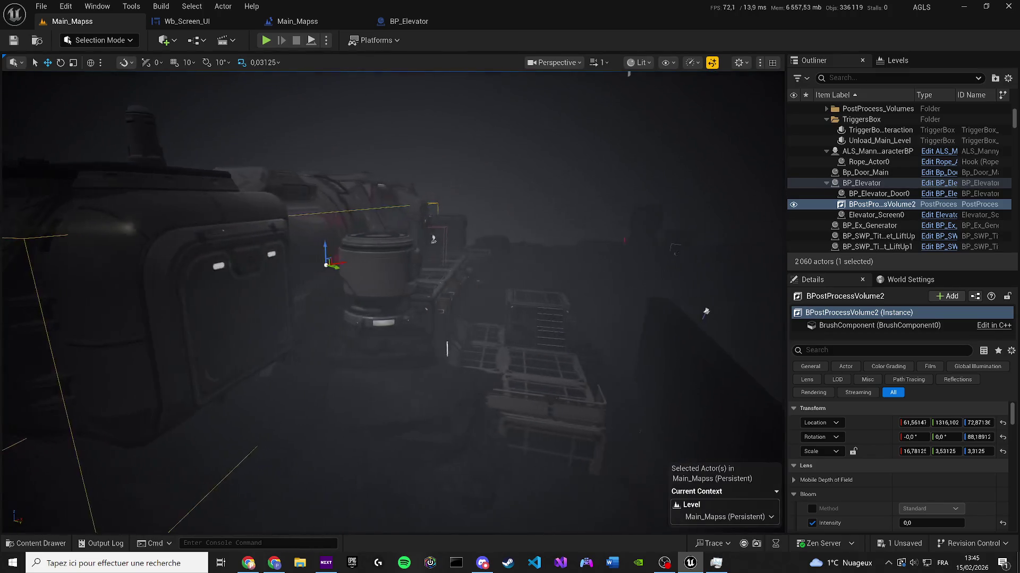
pyautogui.press('w')
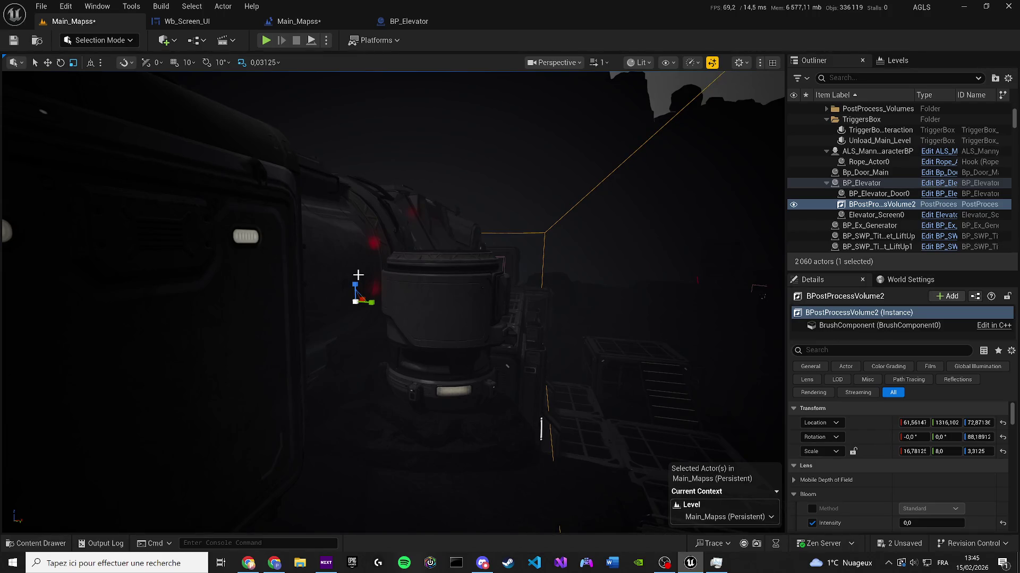
pyautogui.hotkey('ctrl', 'z')
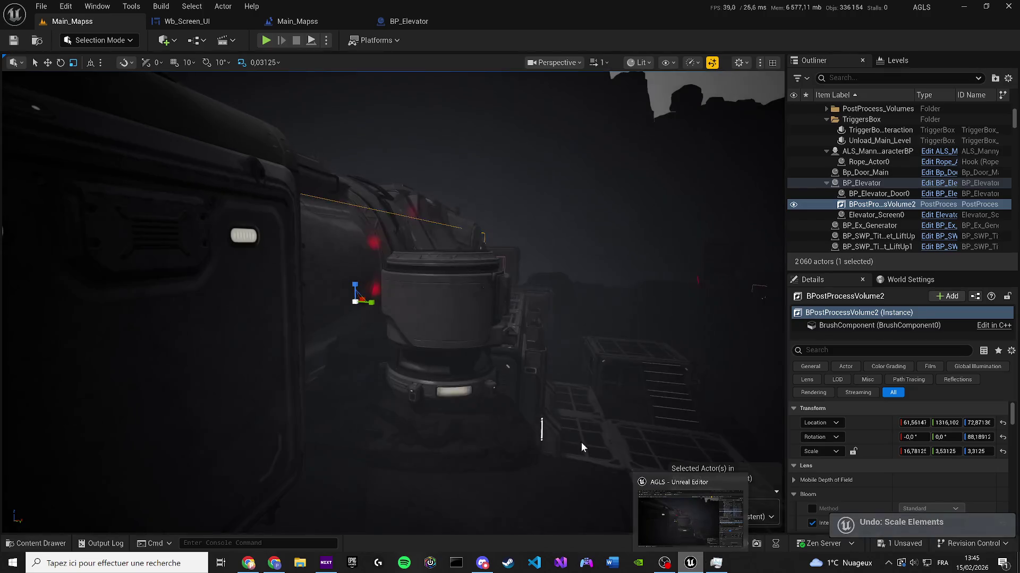
pyautogui.press('a')
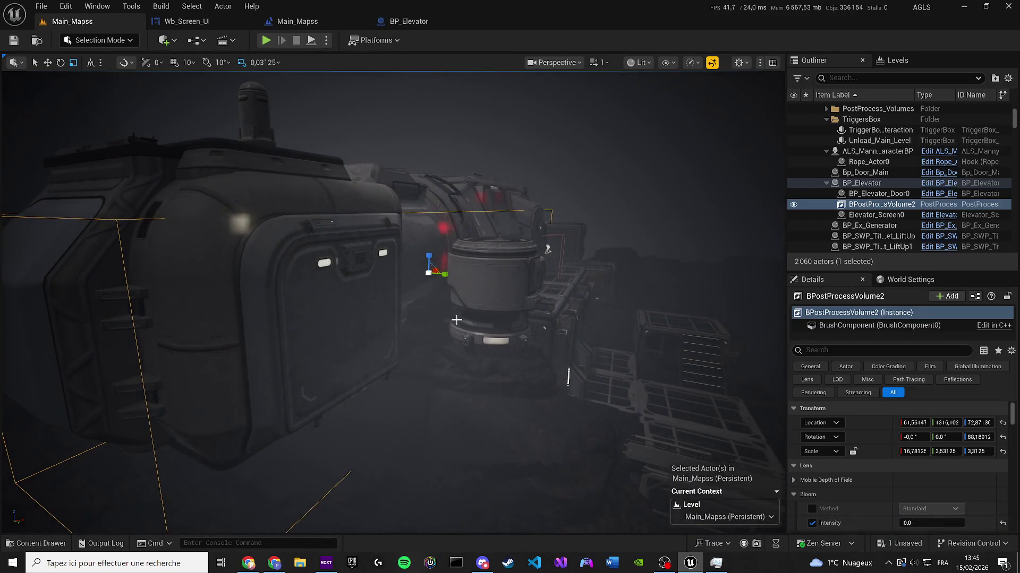
pyautogui.press('d')
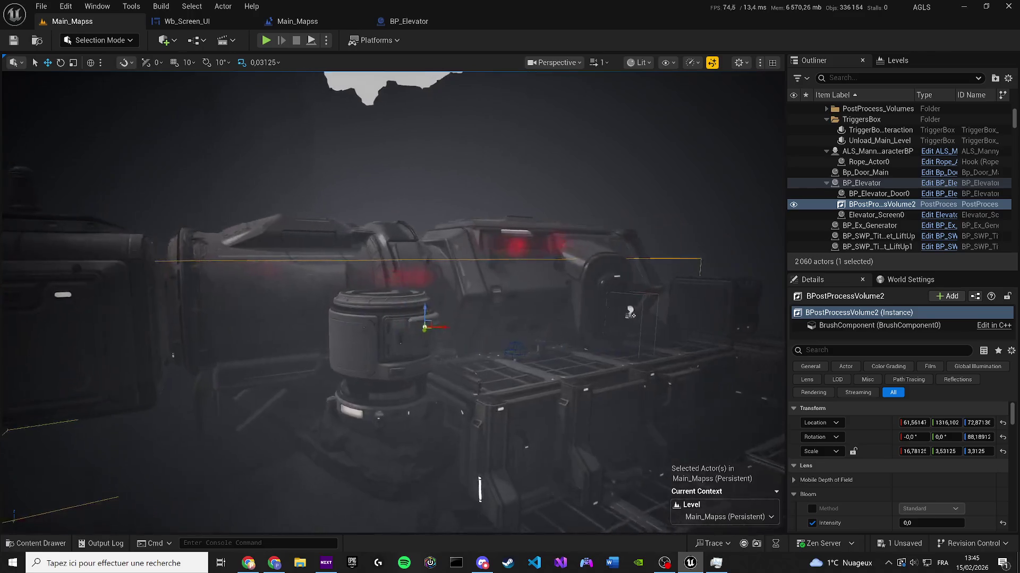
pyautogui.press('w')
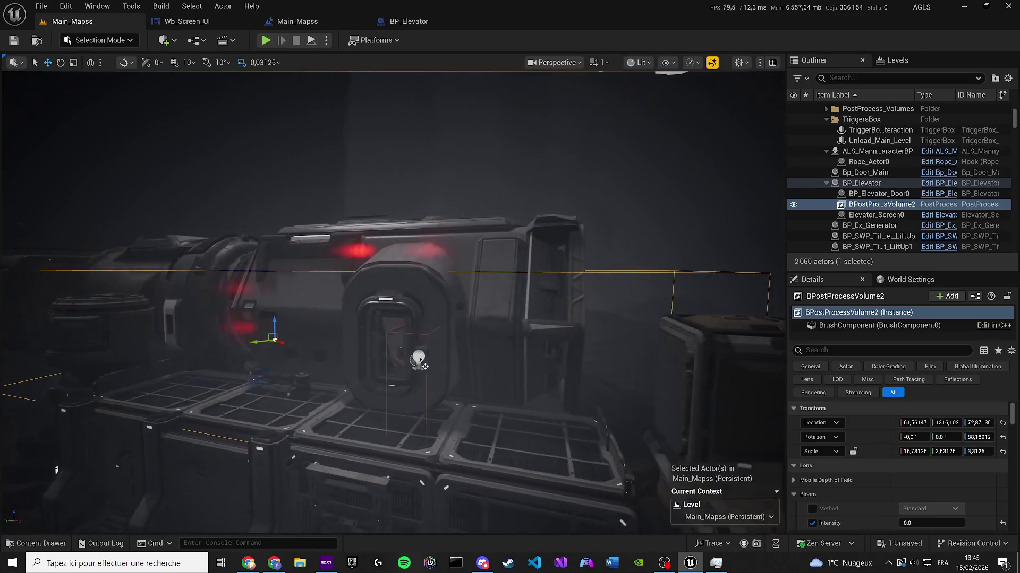
pyautogui.press('w')
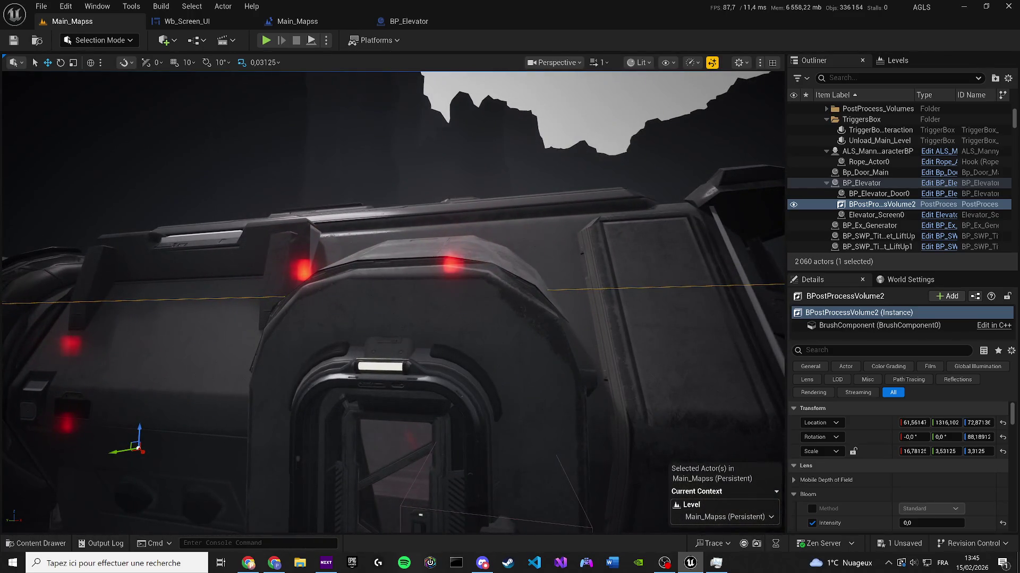
pyautogui.press('w')
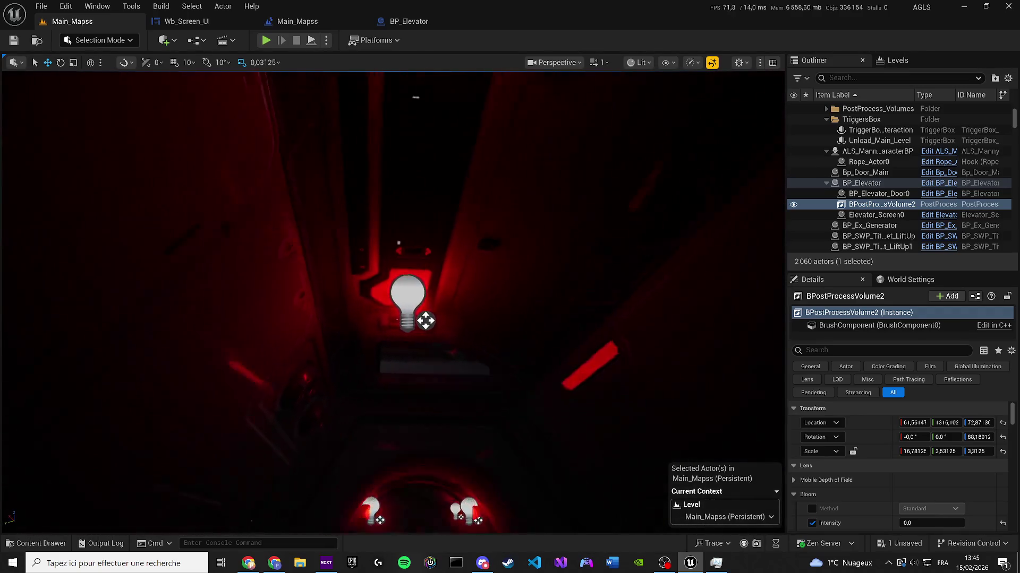
# Step: Fly up the red-lit shaft and back out to the rocks, then show the Levels list
pyautogui.press('w')
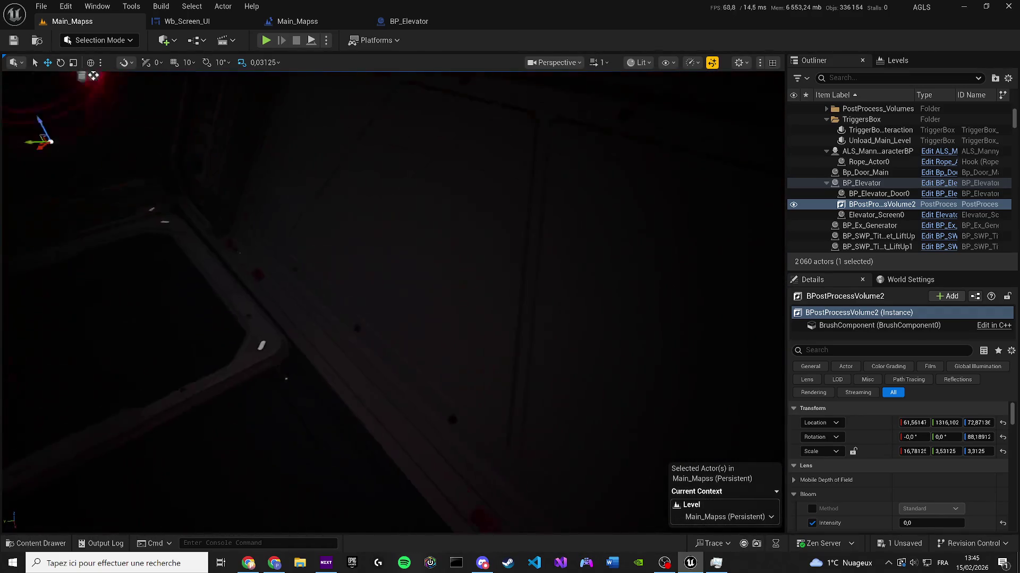
pyautogui.press('w')
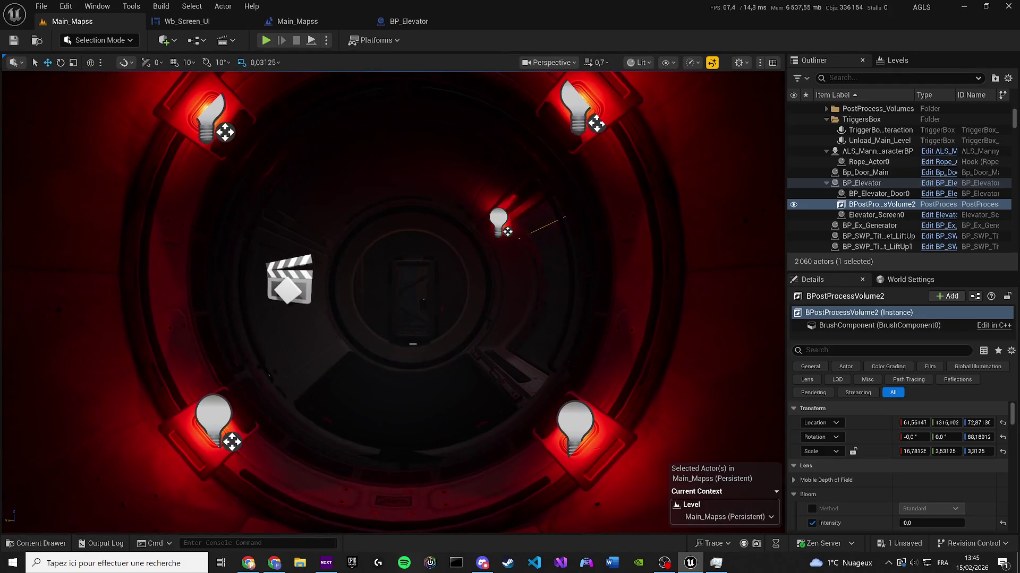
pyautogui.press('s')
pyautogui.press('s')
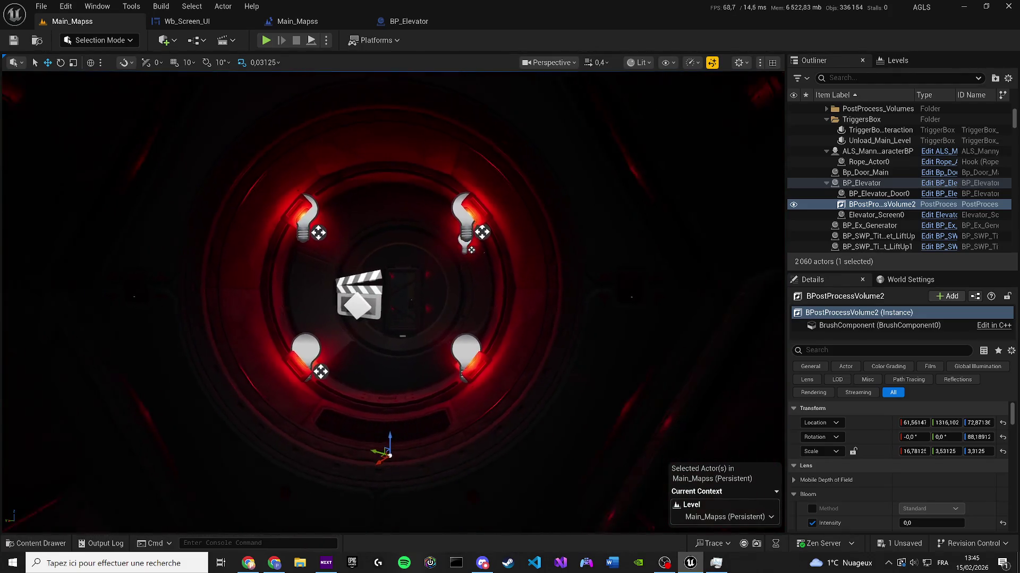
pyautogui.press('w')
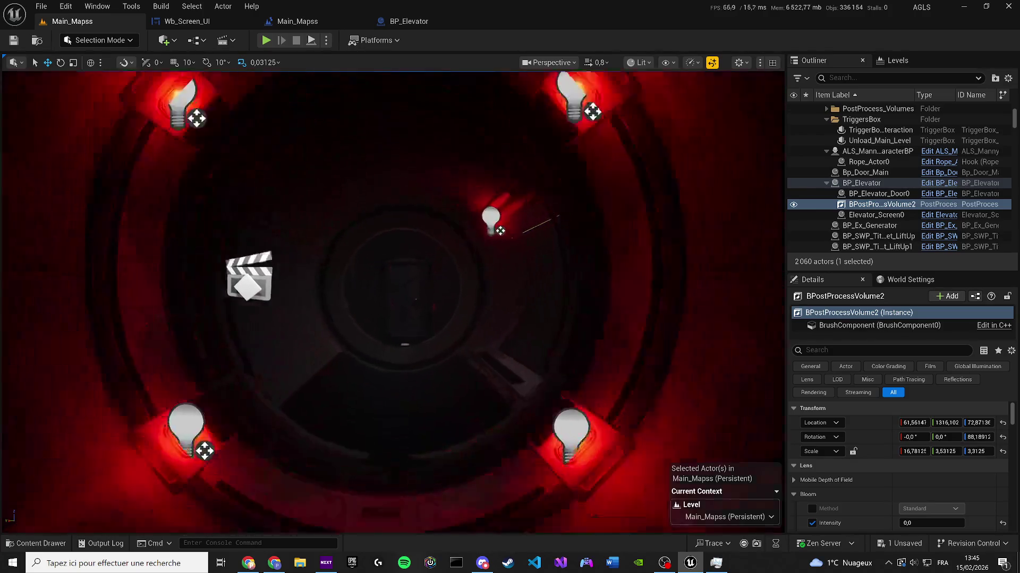
pyautogui.press('s')
pyautogui.press('s')
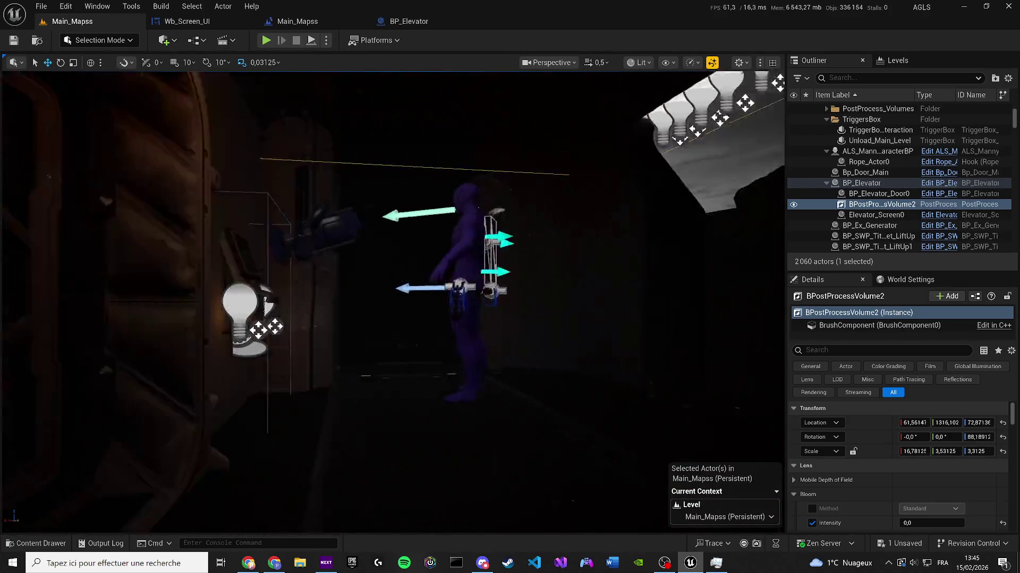
pyautogui.scroll(-1, 505, 157)
pyautogui.press('s')
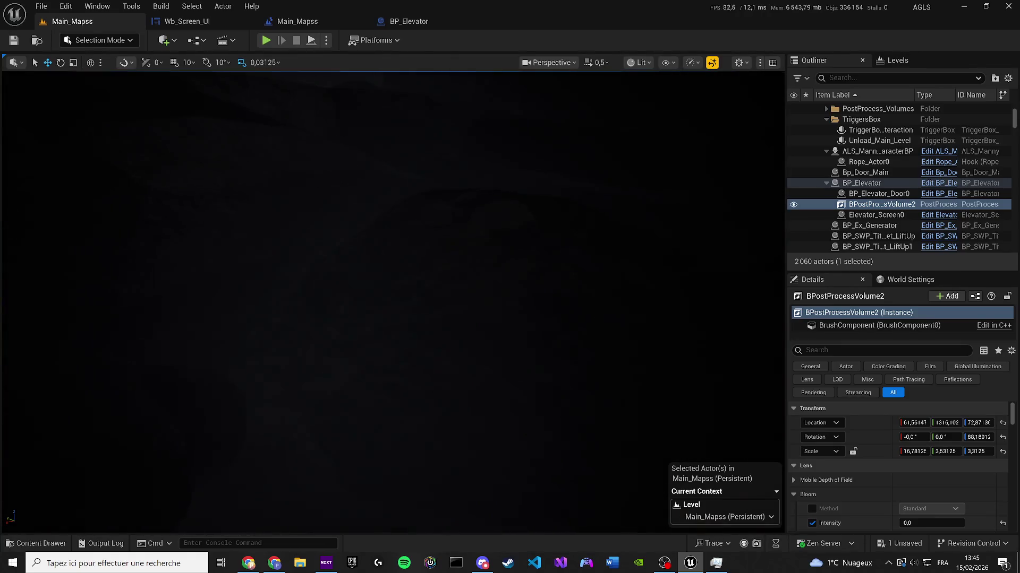
pyautogui.click(897, 60)
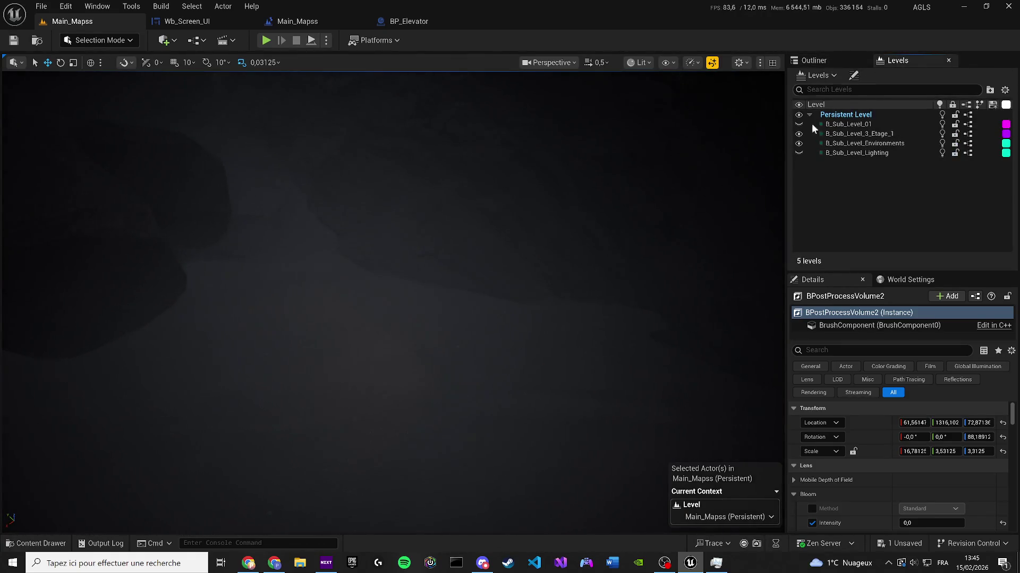
# Step: Toggle sub-level visibility so the rocks show, keeping B_Sub_Level_3_Etage_1 visible, then return to the Outliner
pyautogui.click(799, 137)
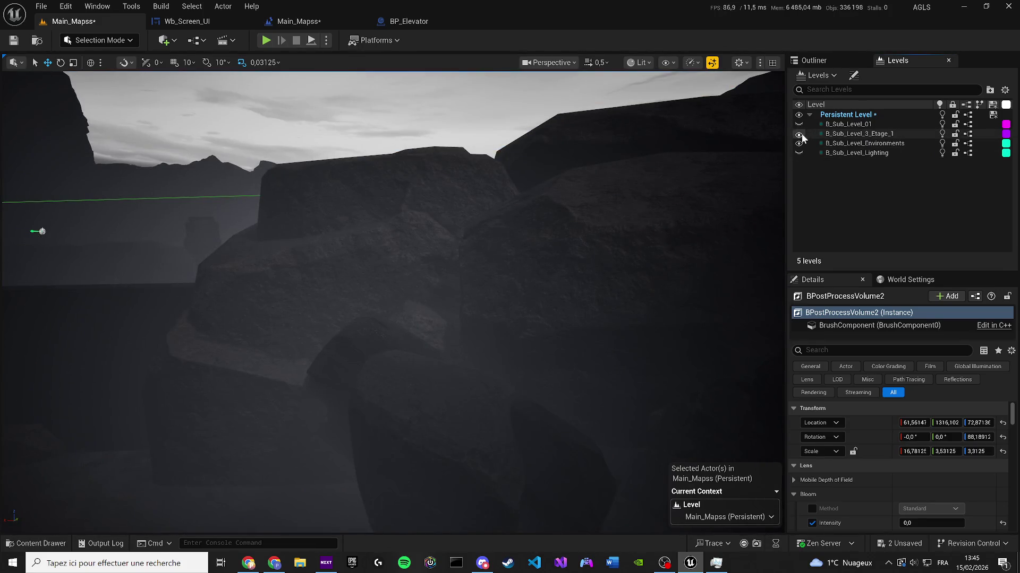
pyautogui.scroll(5, 84, 312)
pyautogui.scroll(3, 393, 266)
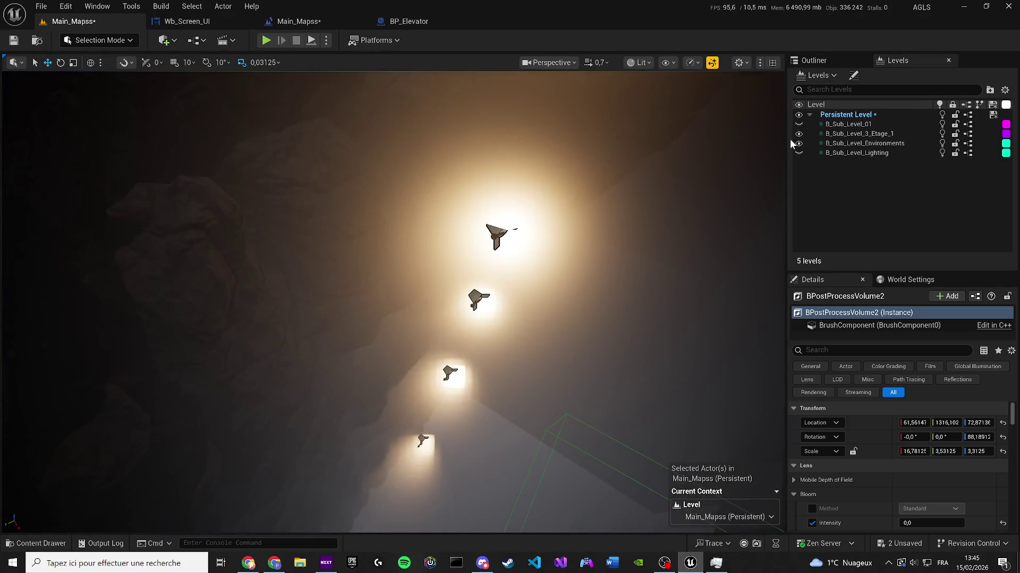
pyautogui.click(799, 134)
pyautogui.click(798, 134)
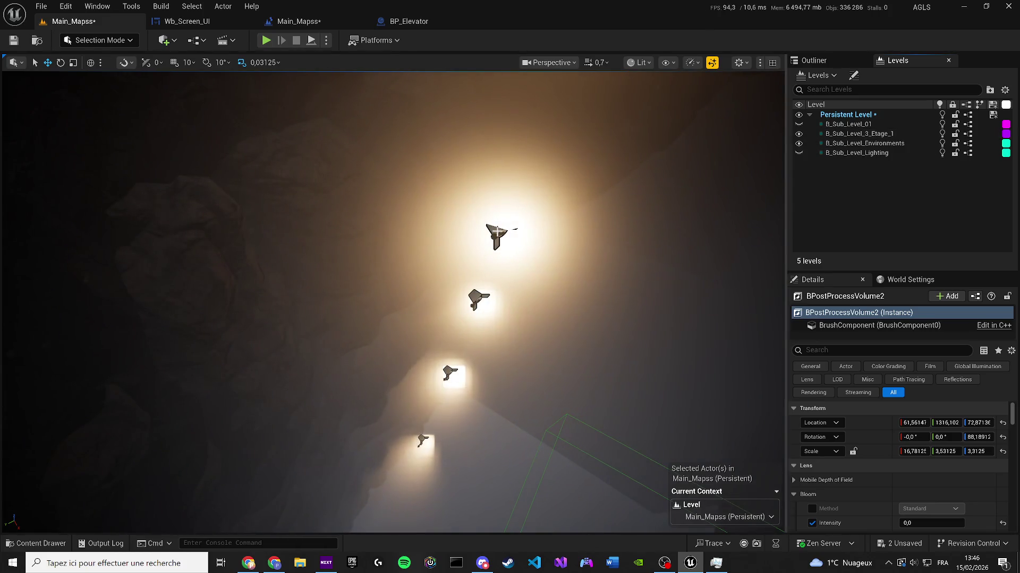
pyautogui.scroll(3, 498, 234)
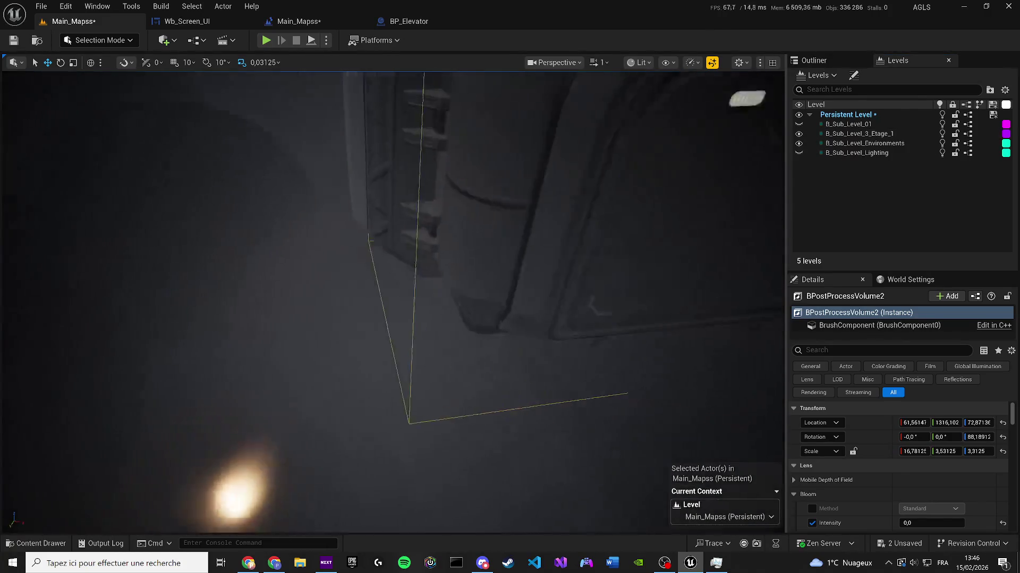
pyautogui.scroll(-3, 582, 226)
pyautogui.click(824, 62)
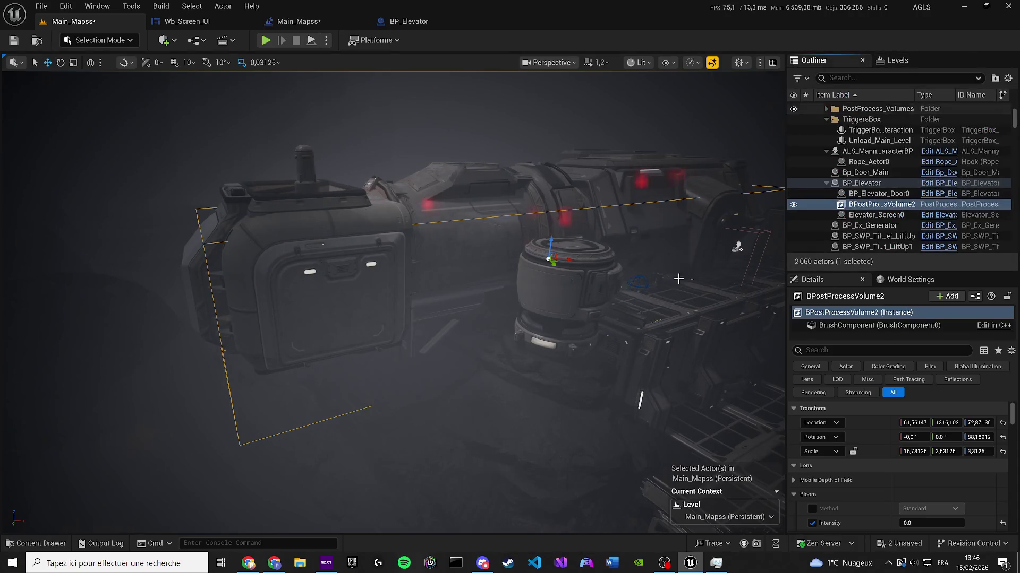
# Step: Duplicate BPostProcessVolume2 into a new BPostProcessVolume3 parented under Bp_Door_Main
pyautogui.doubleClick(852, 204)
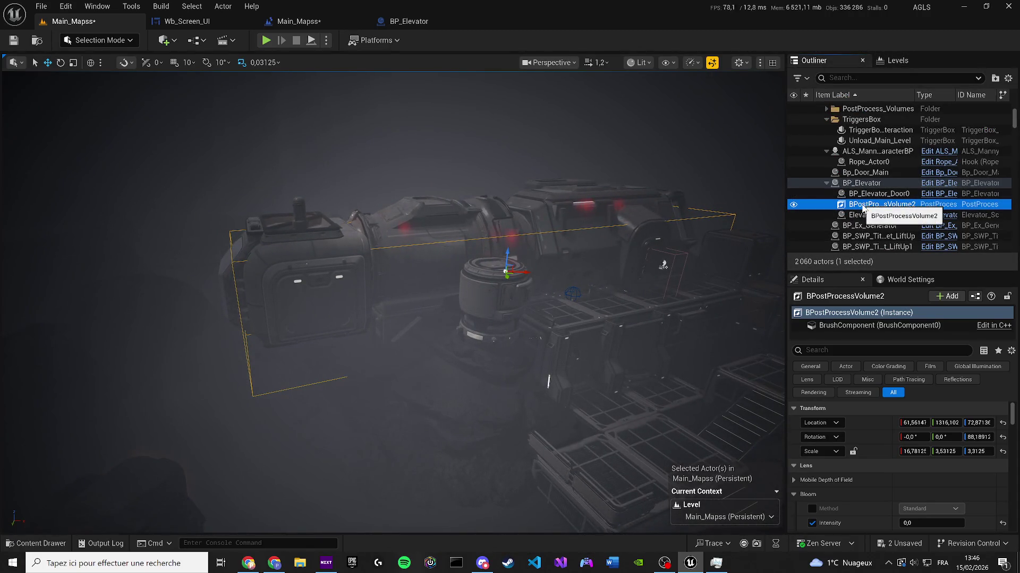
pyautogui.hotkey('ctrl', 'd')
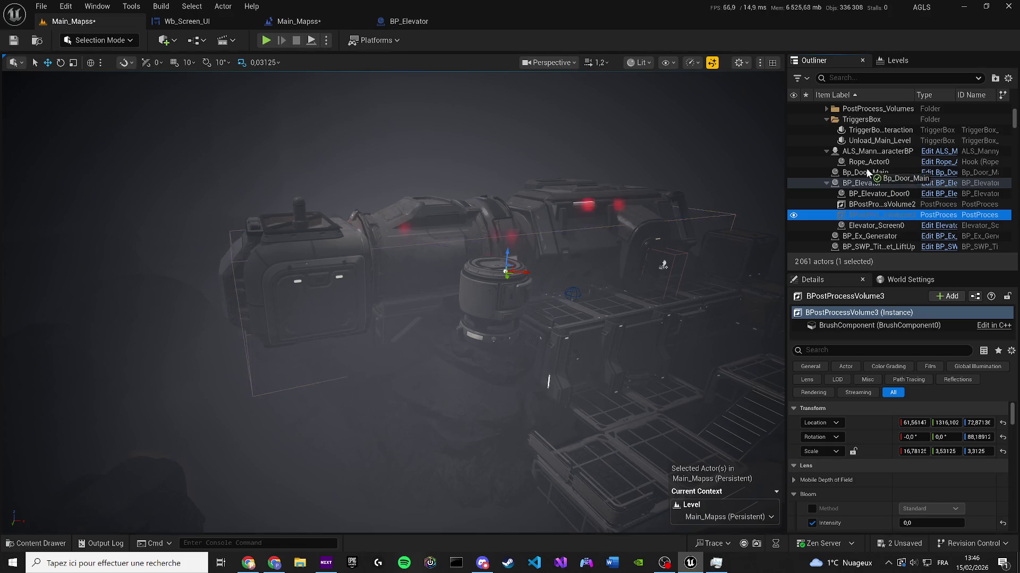
pyautogui.moveTo(851, 175); pyautogui.dragTo(852, 175)
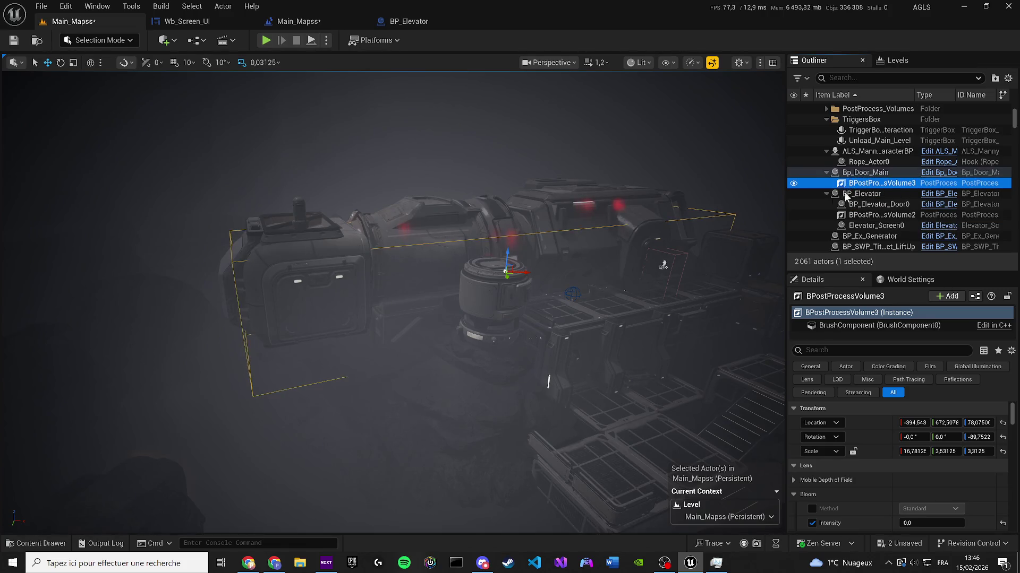
pyautogui.press('F2')
pyautogui.moveTo(506, 254); pyautogui.dragTo(530, 85)
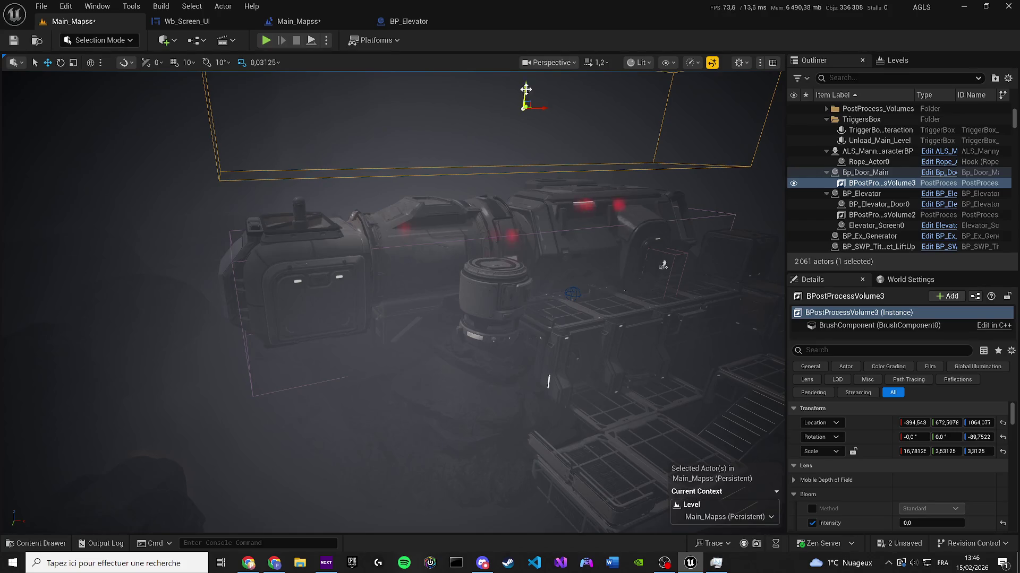
# Step: Lower BPostProcessVolume3 and stretch it to 20,75 × 3,53125 × 11,375 around the cave
pyautogui.press('End')
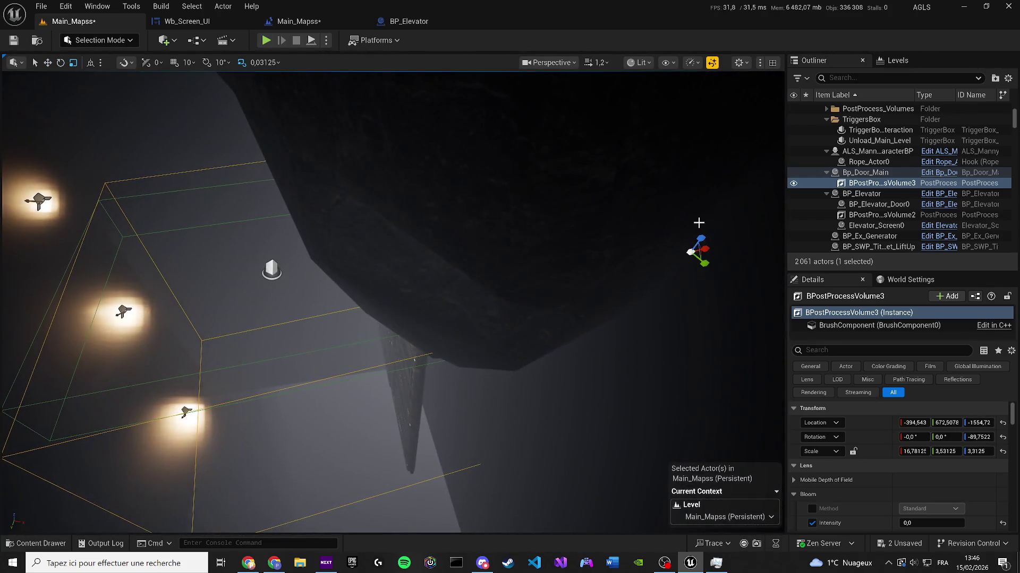
pyautogui.moveTo(701, 240); pyautogui.dragTo(699, 218)
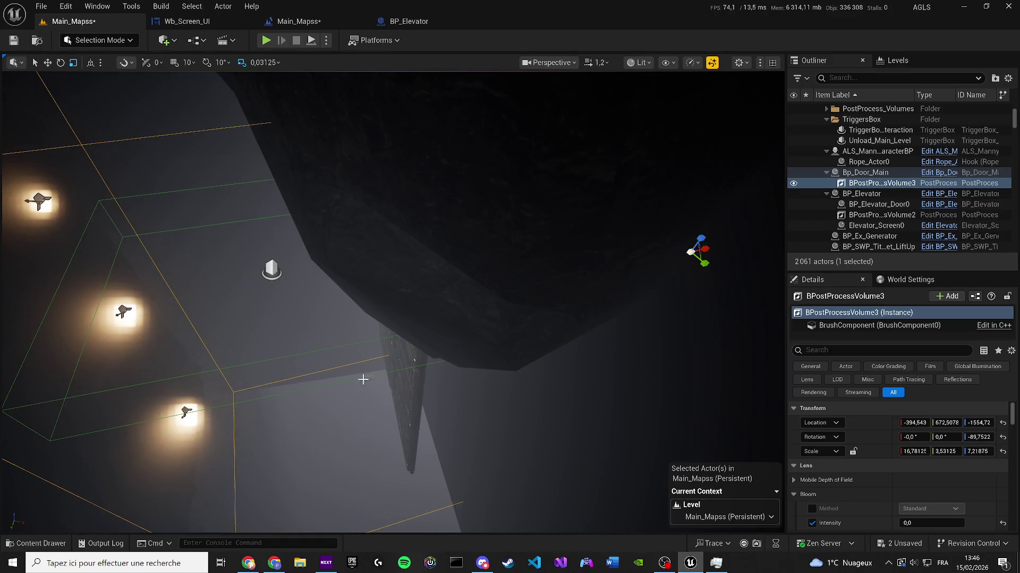
pyautogui.moveTo(363, 379); pyautogui.dragTo(363, 379)
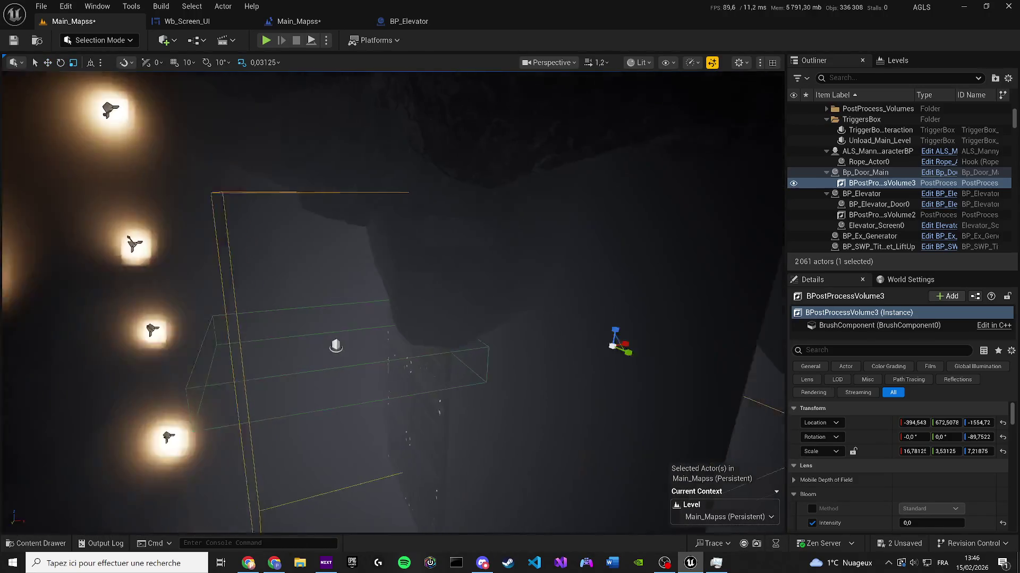
pyautogui.moveTo(676, 341); pyautogui.dragTo(676, 341)
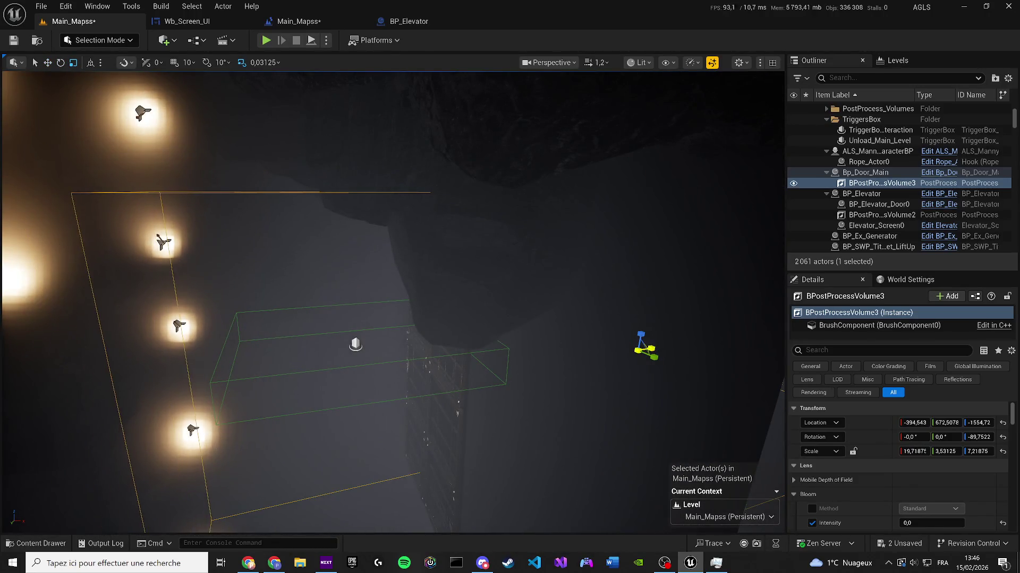
pyautogui.moveTo(398, 449)
pyautogui.mouseDown()
pyautogui.moveTo(319, 483)
pyautogui.moveTo(303, 216)
pyautogui.mouseUp()
pyautogui.press('w')
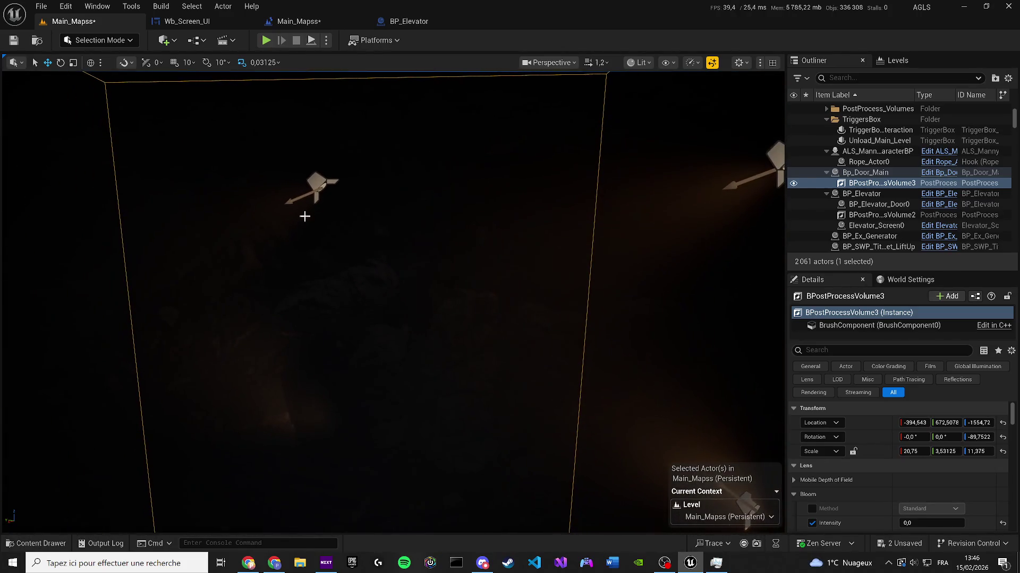
# Step: Delete SpotLight20, confirming the Delete Referenced Actor dialog
pyautogui.click(303, 216)
pyautogui.click(321, 186)
pyautogui.scroll(-2, 489, 254)
pyautogui.press('Delete')
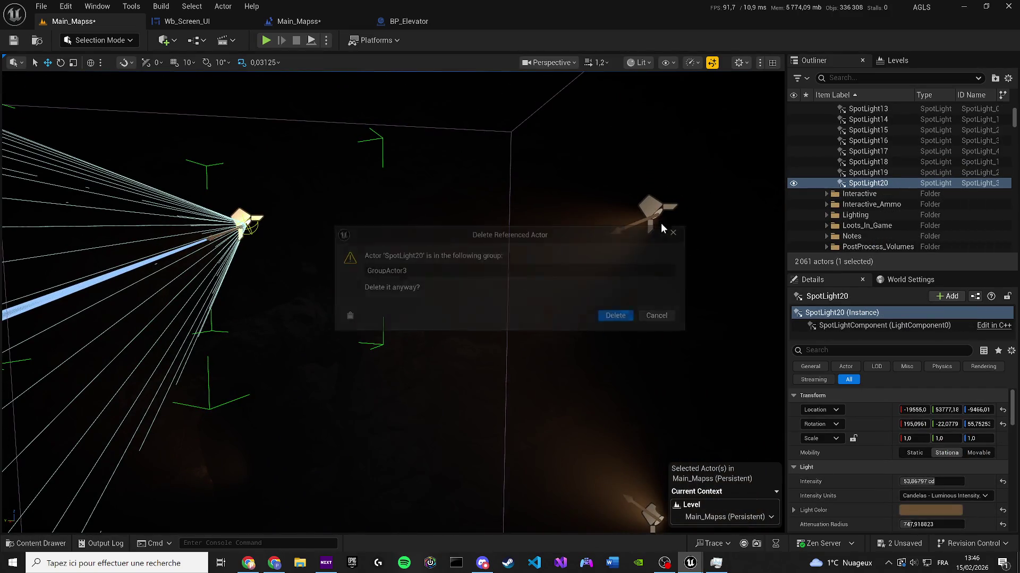
pyautogui.click(615, 316)
# Step: Find and delete the bright SpotLight18 among the rocks, then select BPostProcessVolume3
pyautogui.moveTo(614, 316); pyautogui.dragTo(614, 316)
pyautogui.moveTo(549, 346); pyautogui.dragTo(549, 347)
pyautogui.scroll(-2, 549, 346)
pyautogui.scroll(-1, 429, 336)
pyautogui.moveTo(429, 335); pyautogui.dragTo(429, 336)
pyautogui.click(429, 335)
pyautogui.moveTo(499, 246); pyautogui.dragTo(499, 246)
pyautogui.moveTo(456, 271); pyautogui.dragTo(411, 313)
pyautogui.click(411, 313)
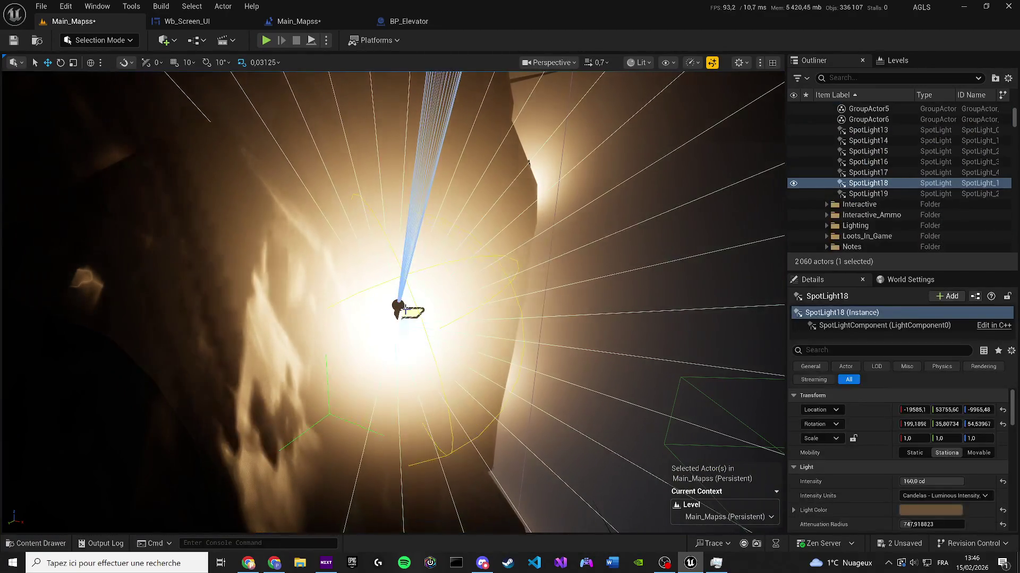
pyautogui.press('Delete')
pyautogui.click(616, 315)
pyautogui.moveTo(519, 280); pyautogui.dragTo(481, 285)
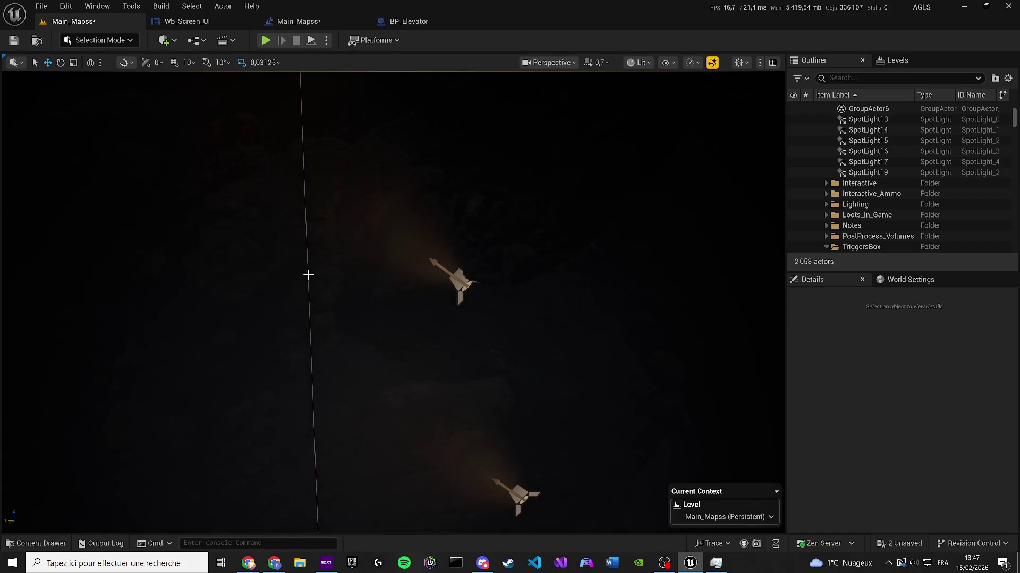
pyautogui.click(308, 298)
# Step: Frame BPostProcessVolume3, adjust its transform and save the level
pyautogui.press('f')
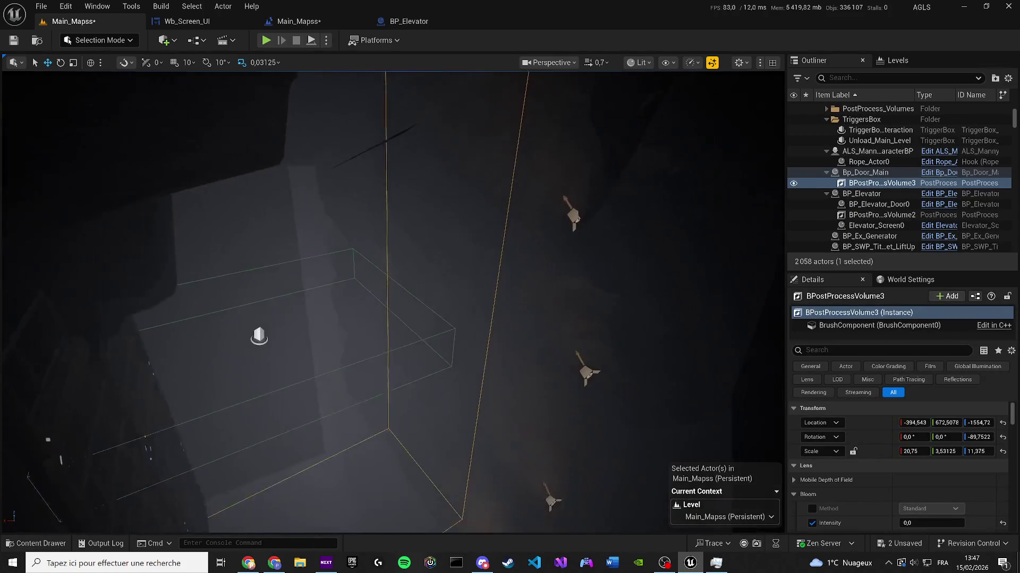
pyautogui.moveTo(82, 343); pyautogui.dragTo(32, 339)
pyautogui.press('w')
pyautogui.moveTo(517, 242); pyautogui.dragTo(516, 243)
pyautogui.hotkey('ctrl', 's')
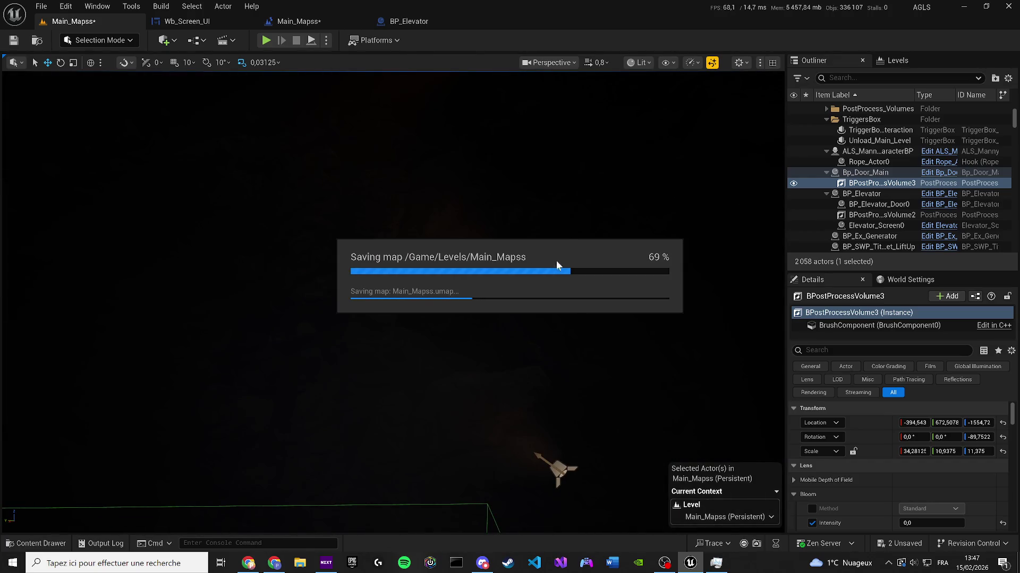
# Step: Save the remaining unsaved map from the Unsaved list and return to Wb_Screen_UI
pyautogui.moveTo(382, 262); pyautogui.dragTo(382, 262)
pyautogui.scroll(1, 382, 262)
pyautogui.scroll(3, 383, 262)
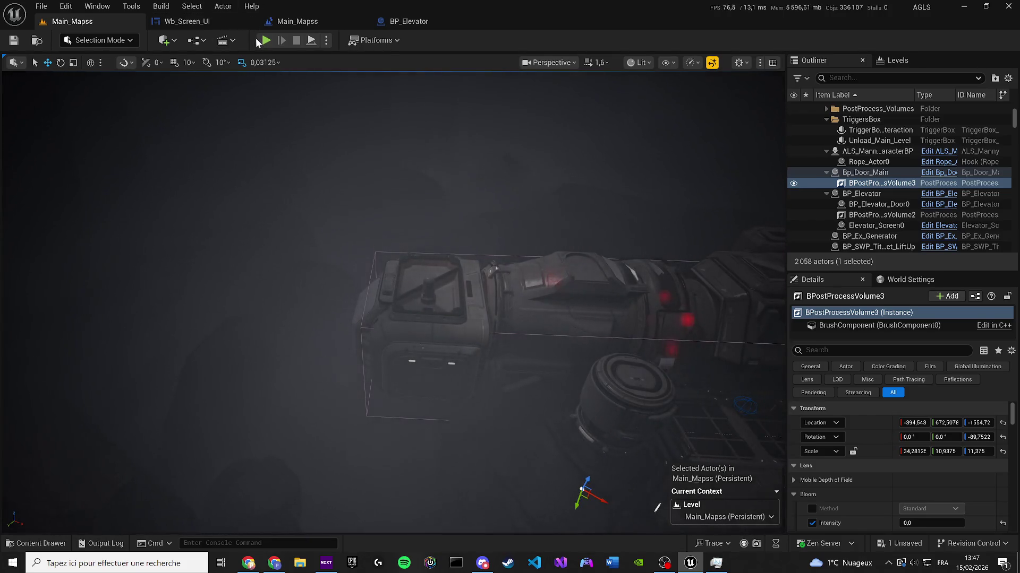
pyautogui.click(899, 544)
pyautogui.click(587, 400)
pyautogui.click(1002, 562)
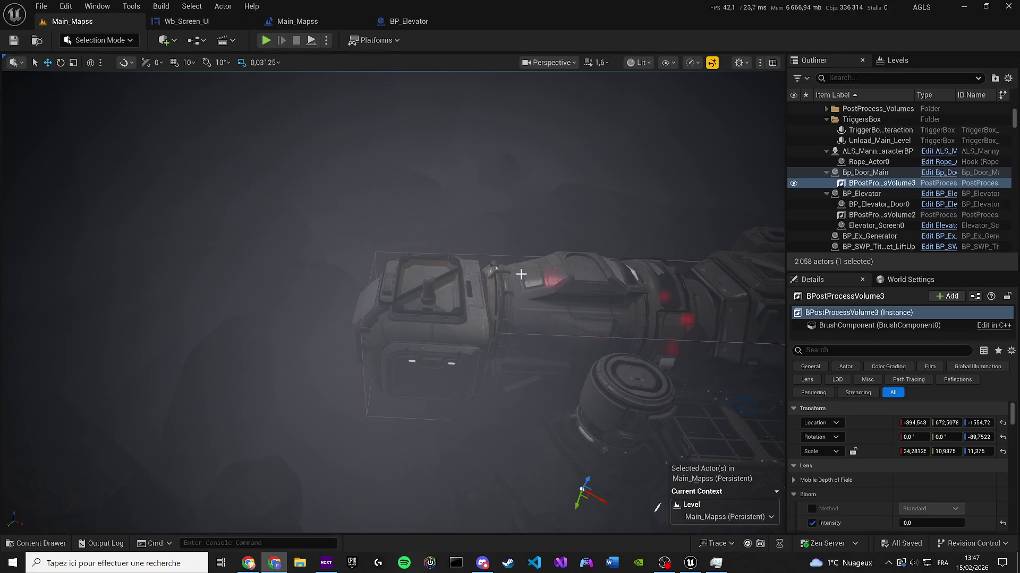
pyautogui.click(202, 21)
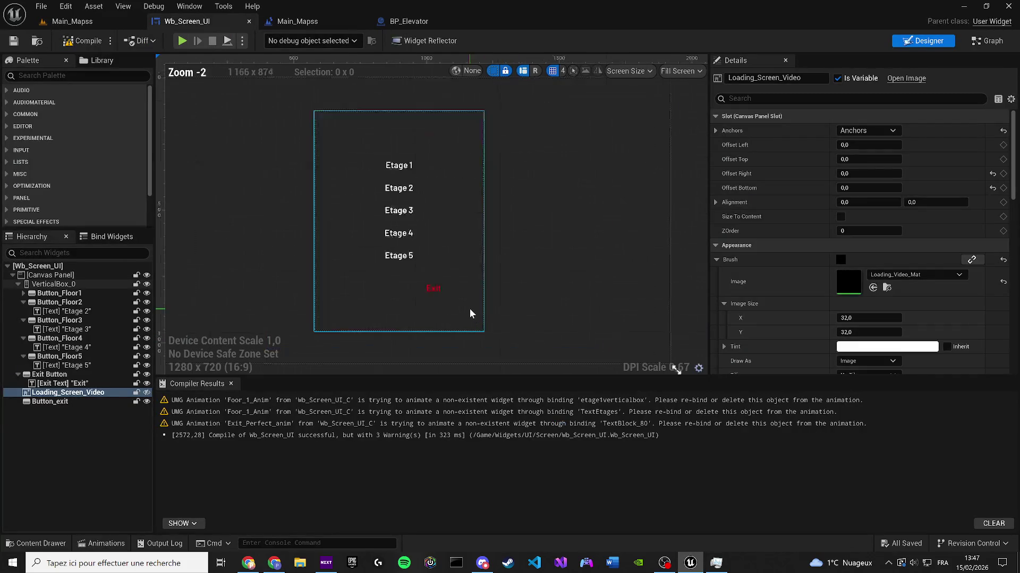
# Step: Move the Exit button up and to the left on the widget canvas
pyautogui.scroll(1, 424, 291)
pyautogui.scroll(1, 420, 287)
pyautogui.click(416, 283)
pyautogui.scroll(2, 416, 283)
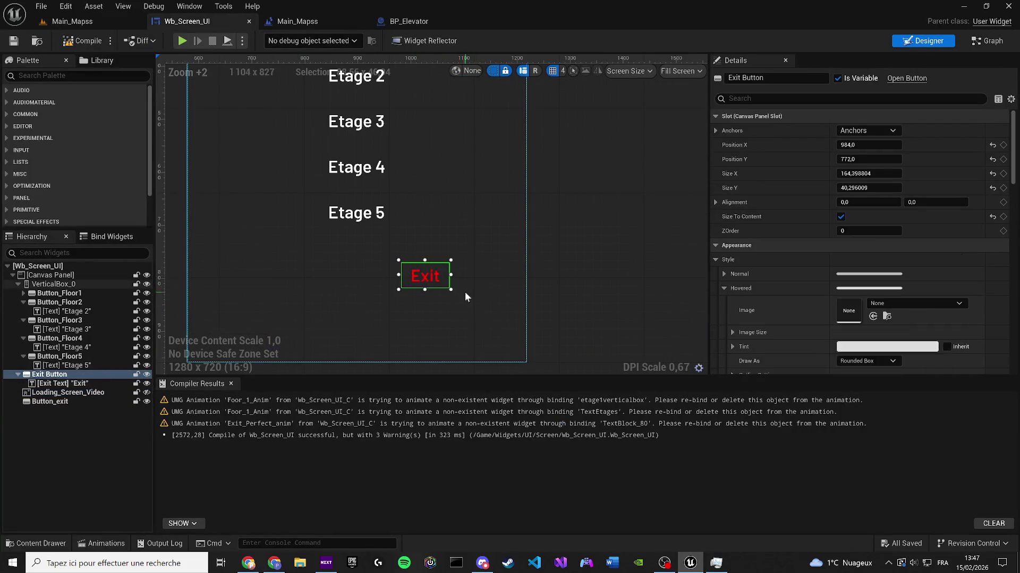
pyautogui.moveTo(407, 274)
pyautogui.mouseDown()
pyautogui.moveTo(345, 264)
pyautogui.moveTo(344, 256)
pyautogui.mouseUp()
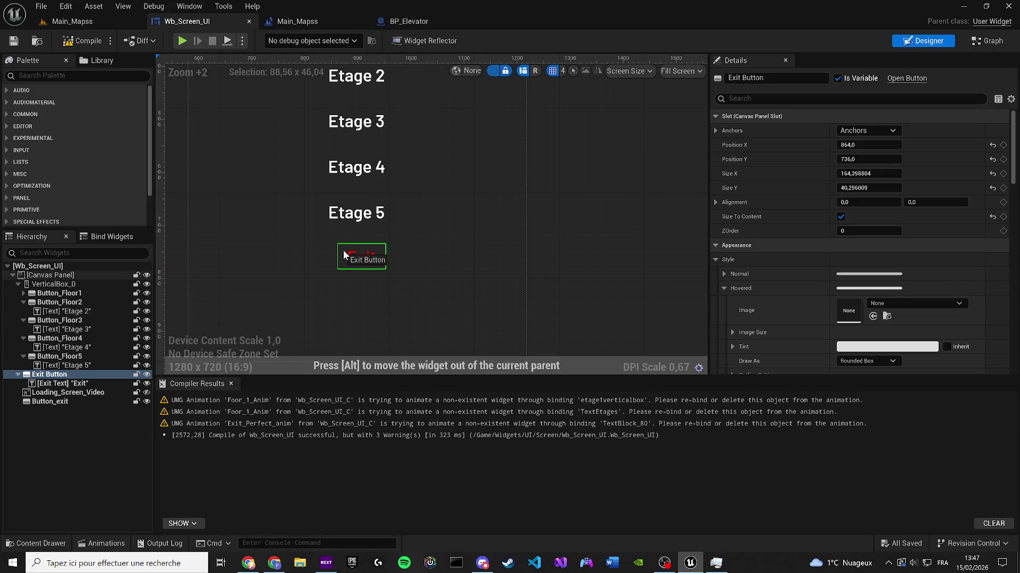
# Step: Try the Comforter script font on the Exit text, then revert to Barlow-SemiBold
pyautogui.click(357, 258)
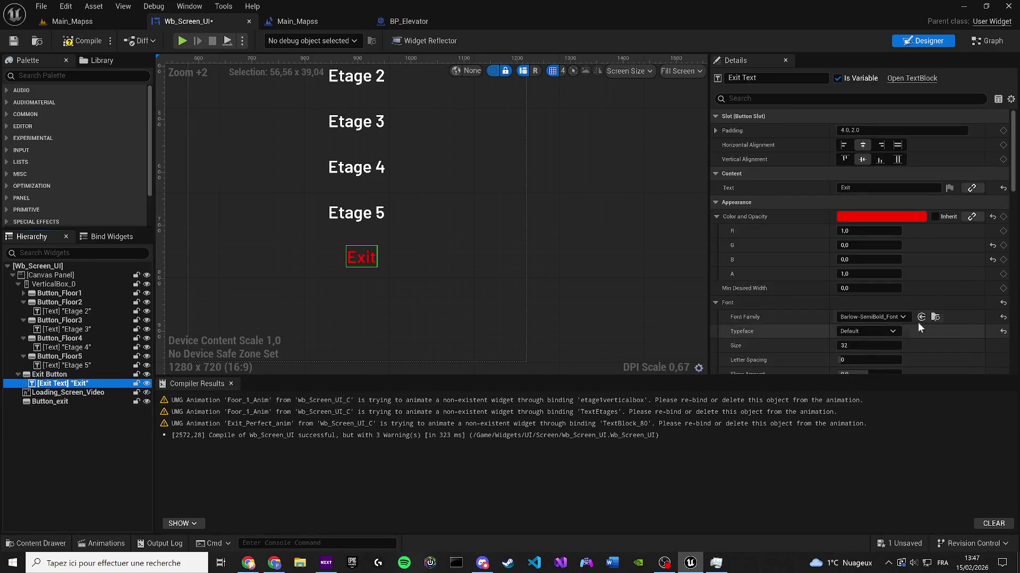
pyautogui.scroll(6, 361, 255)
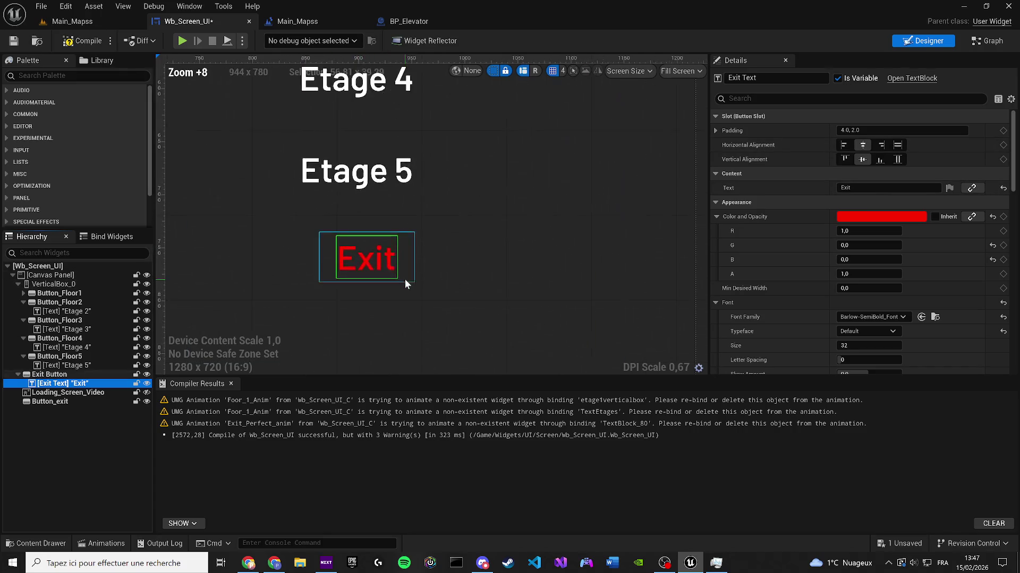
pyautogui.scroll(4, 366, 268)
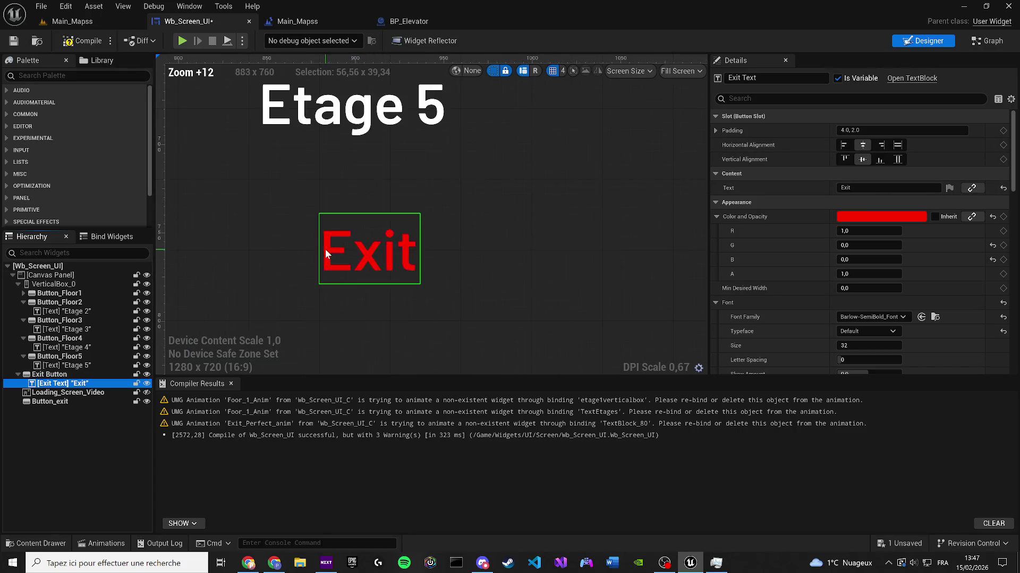
pyautogui.click(851, 316)
pyautogui.click(892, 225)
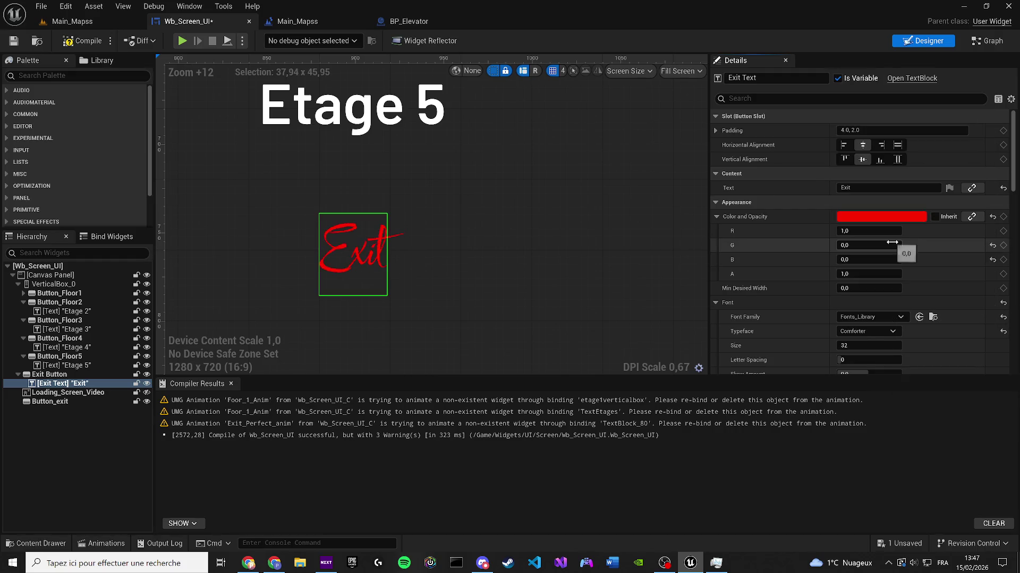
pyautogui.click(891, 318)
pyautogui.click(913, 187)
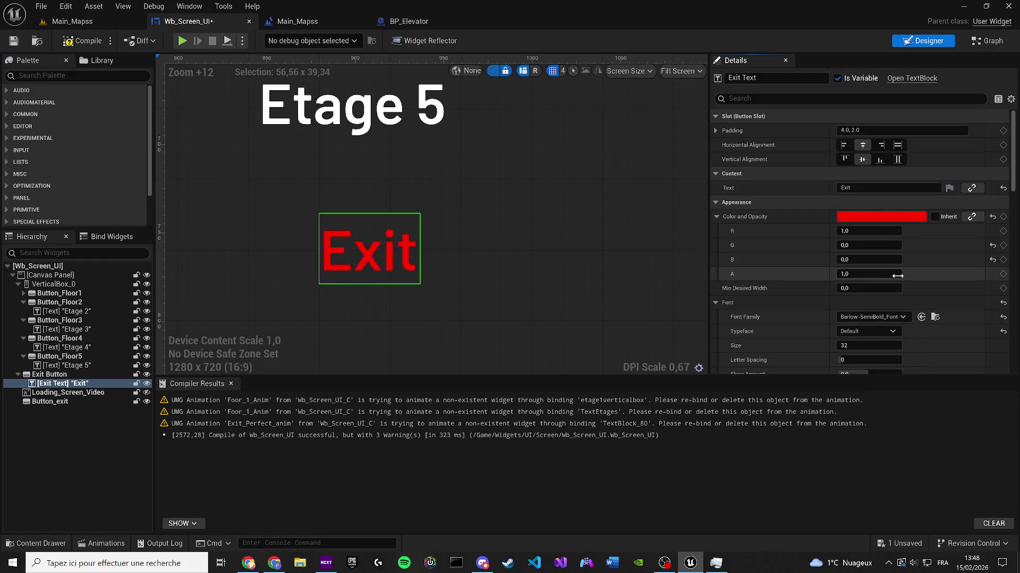
# Step: Compare RobotoTiny, Roboto and HelveticaNeue-Roman, settling on HelveticaNeue-Bold for the Exit text
pyautogui.click(883, 317)
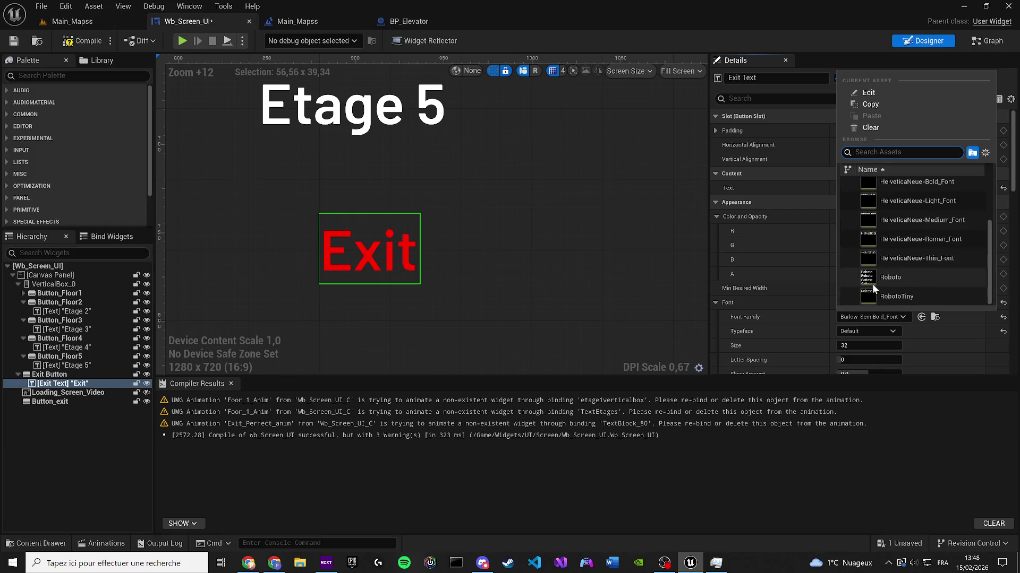
pyautogui.click(899, 296)
pyautogui.click(870, 317)
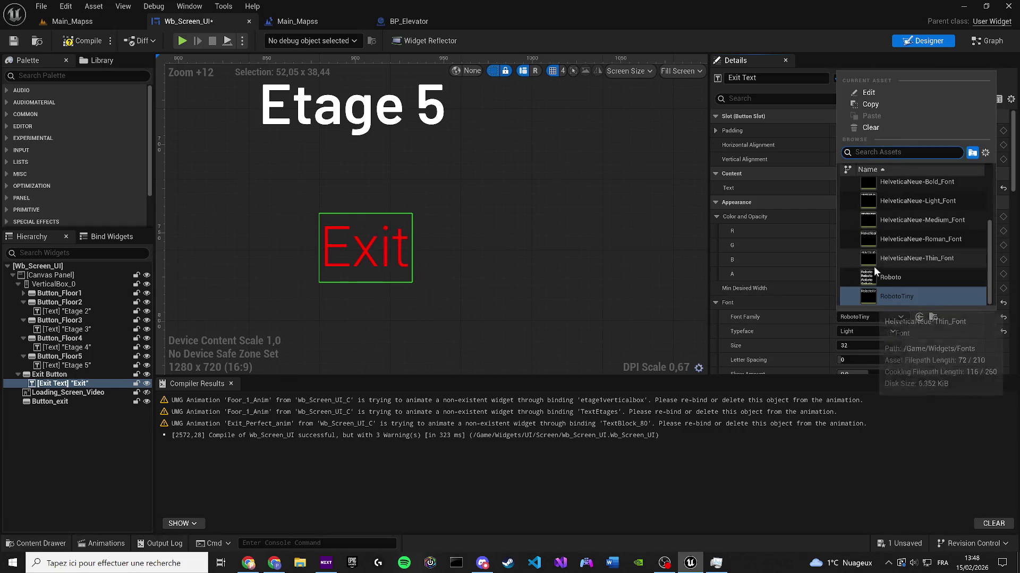
pyautogui.click(875, 274)
pyautogui.click(864, 318)
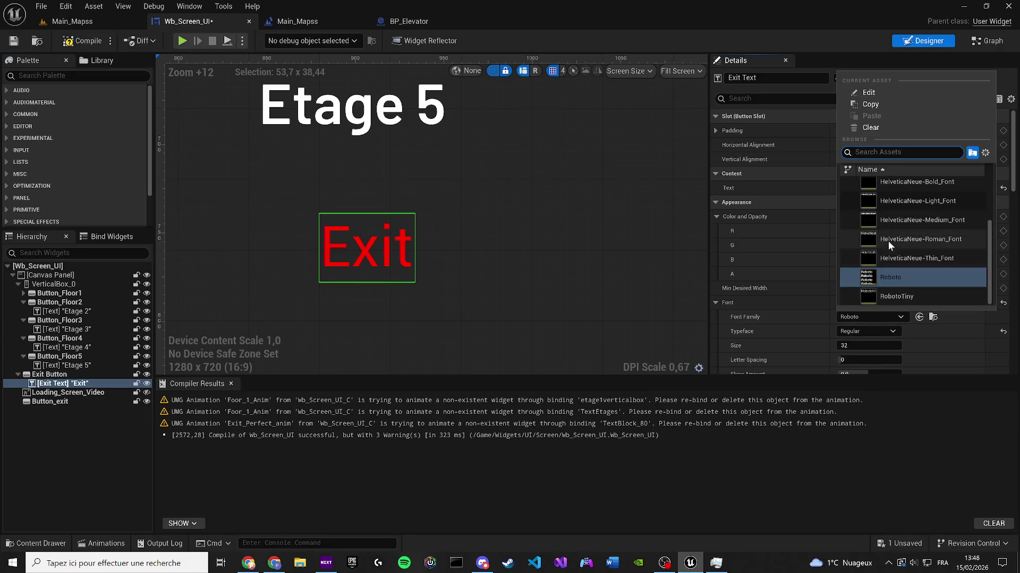
pyautogui.click(888, 241)
pyautogui.click(875, 314)
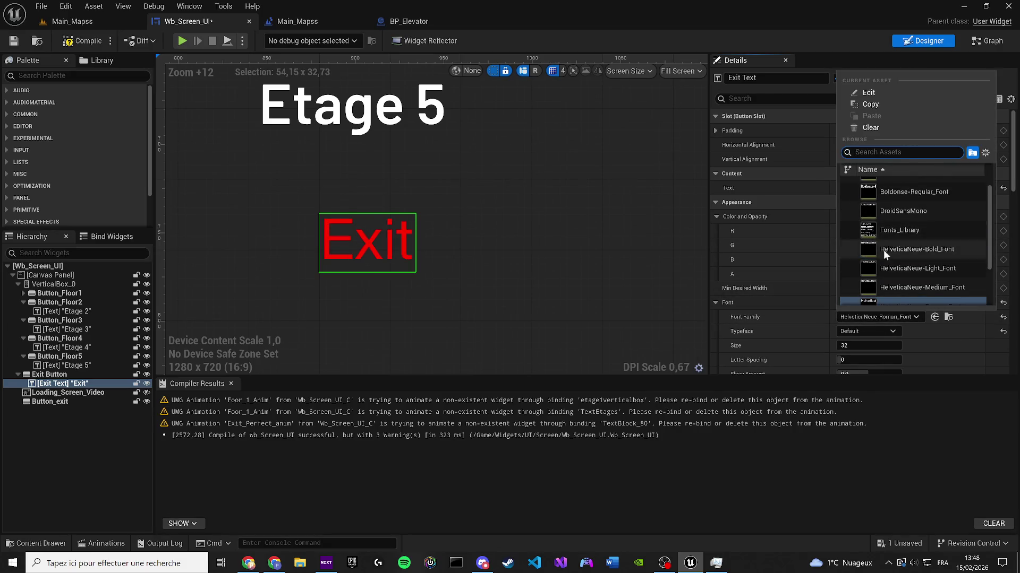
pyautogui.click(897, 256)
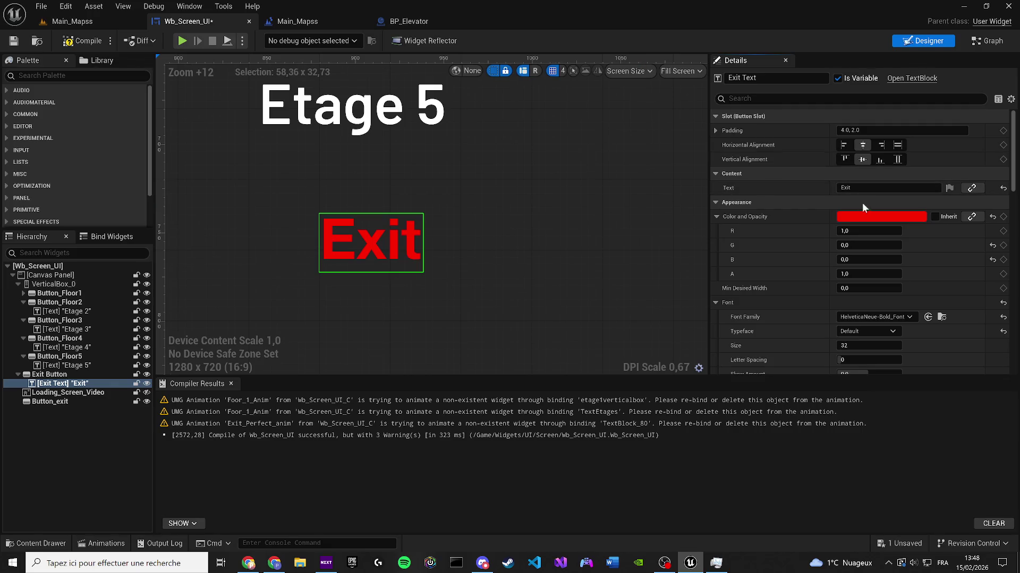
# Step: Relabel the exit button 'SORTIR' and shift the button left and down
pyautogui.click(849, 188)
pyautogui.write('Sort')
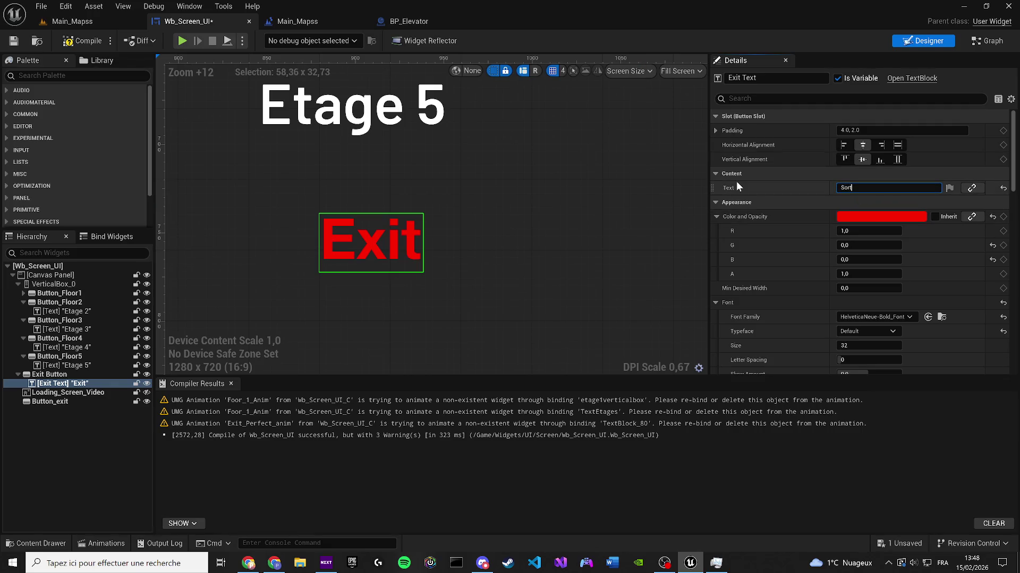
pyautogui.write('ir')
pyautogui.press('Return')
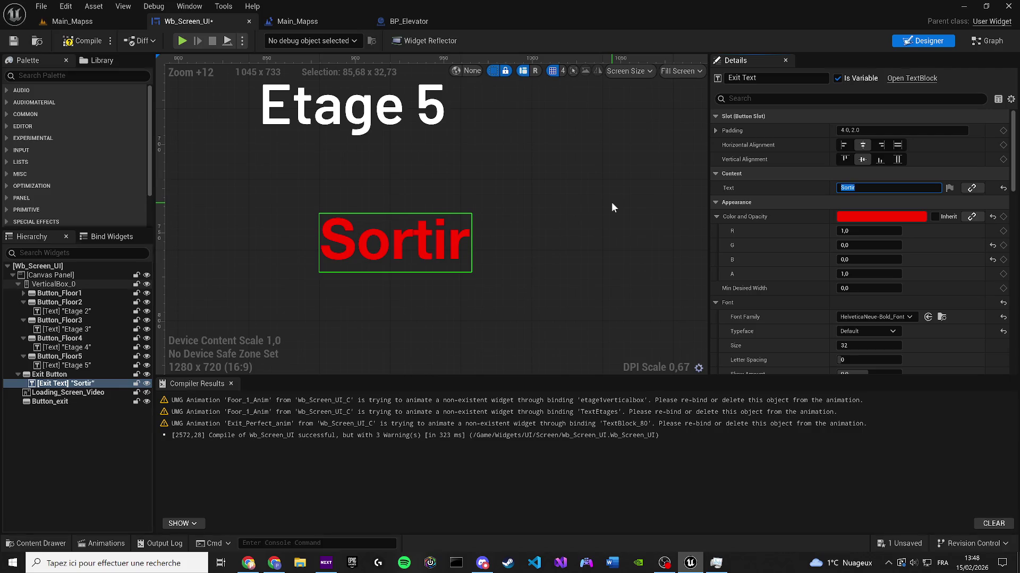
pyautogui.write('ORTIR')
pyautogui.press('Return')
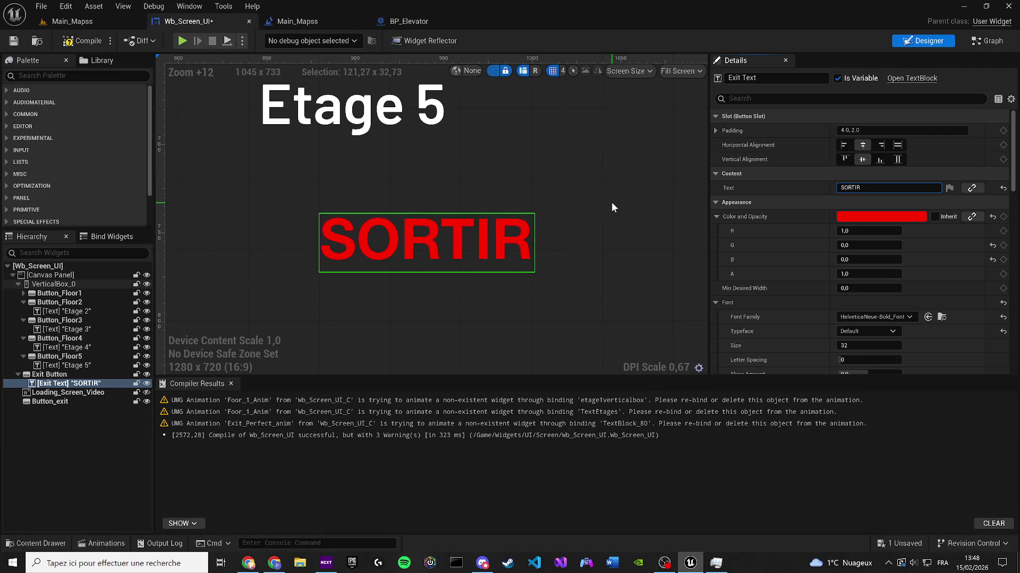
pyautogui.click(487, 208)
pyautogui.click(381, 242)
pyautogui.click(340, 212)
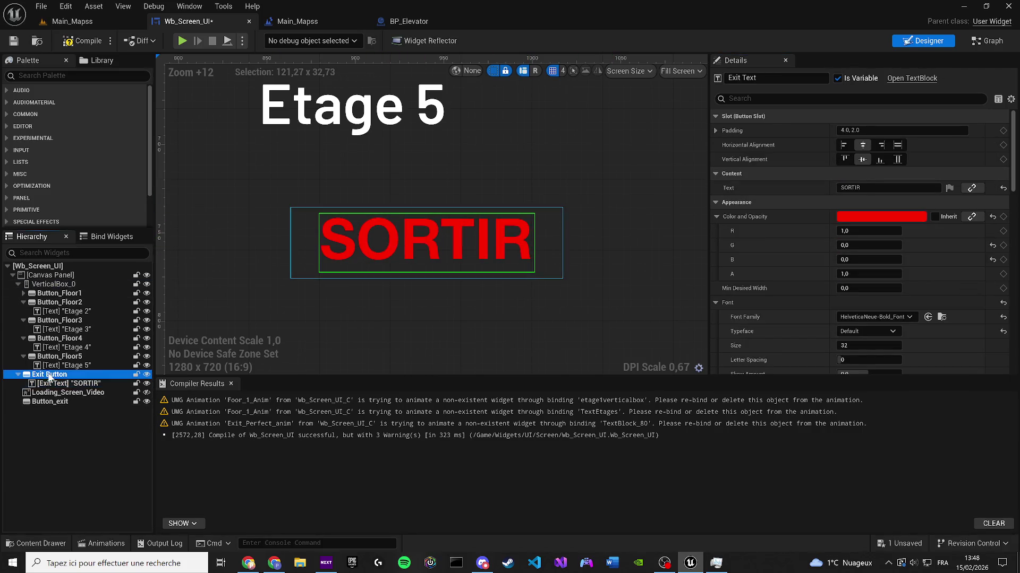
pyautogui.moveTo(340, 211)
pyautogui.mouseDown()
pyautogui.moveTo(255, 250)
pyautogui.moveTo(287, 247)
pyautogui.mouseUp()
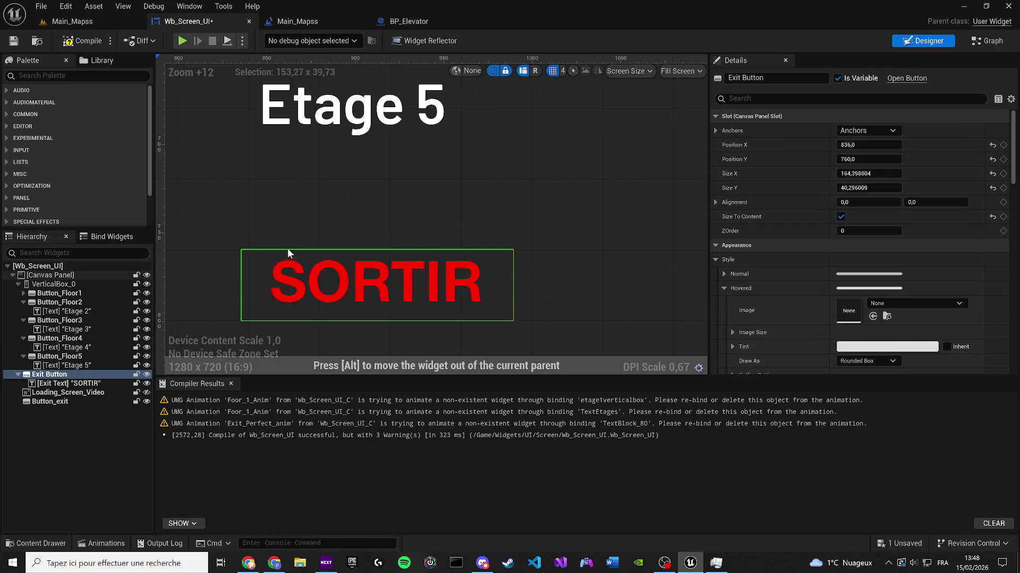
# Step: Save Wb_Screen_UI with the compile log hidden and switch to its EventGraph
pyautogui.scroll(-5, 288, 247)
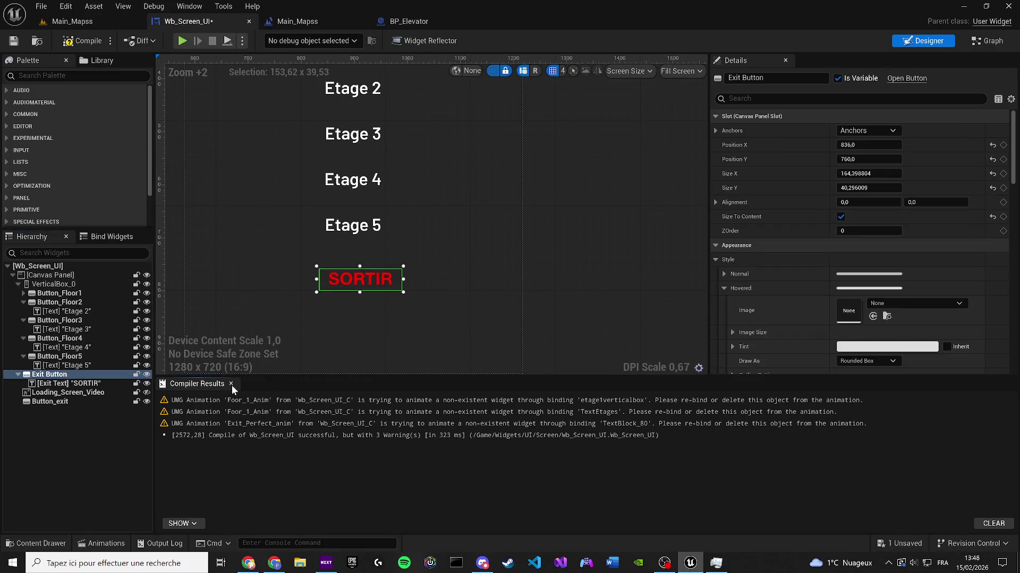
pyautogui.click(231, 384)
pyautogui.click(14, 41)
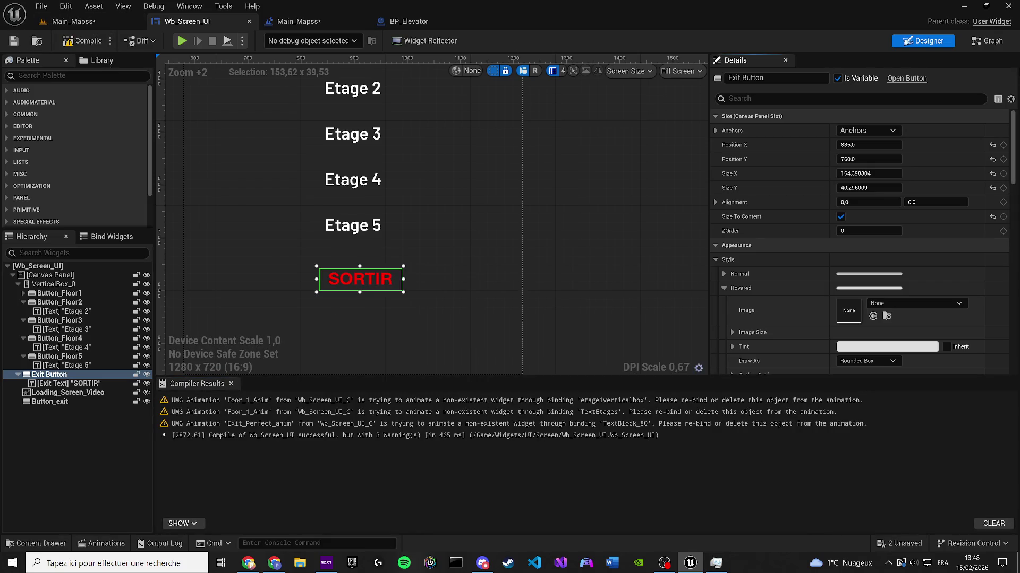
pyautogui.click(231, 384)
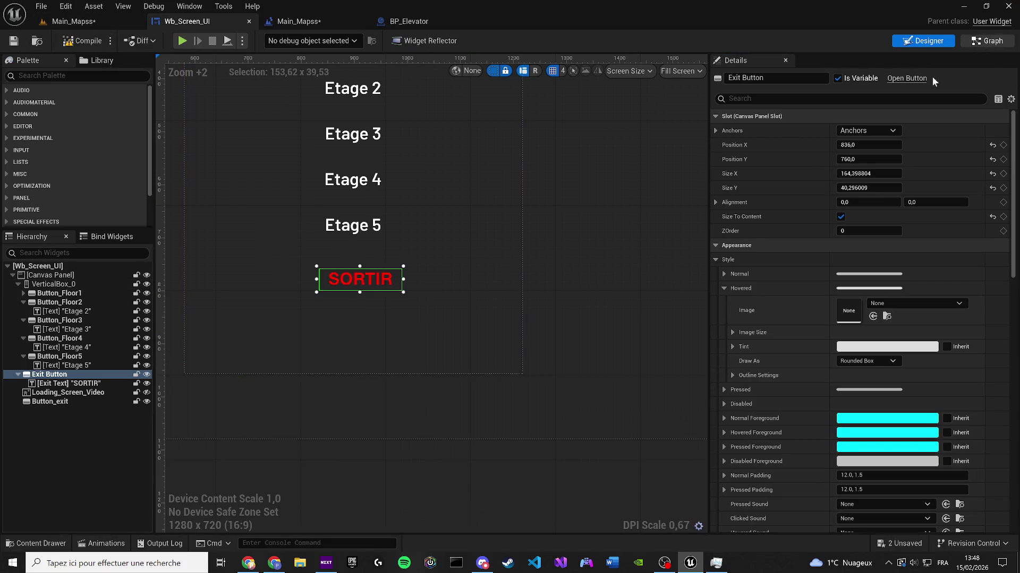
pyautogui.click(933, 78)
pyautogui.scroll(-3, 589, 252)
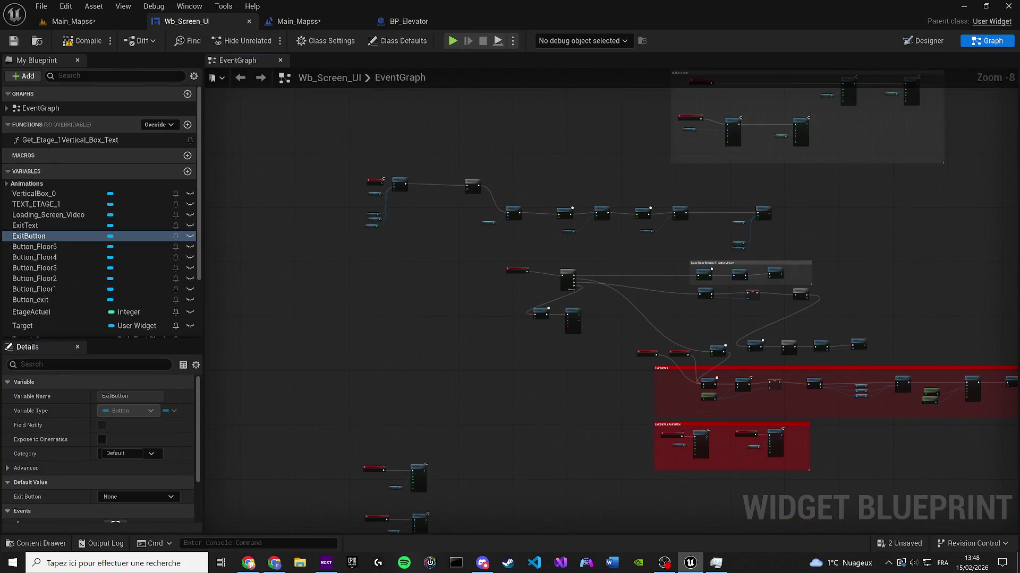
# Step: Locate the Exit Button's On Clicked event in the event graph
pyautogui.moveTo(619, 392)
pyautogui.mouseDown()
pyautogui.moveTo(531, 478)
pyautogui.moveTo(506, 355)
pyautogui.mouseUp()
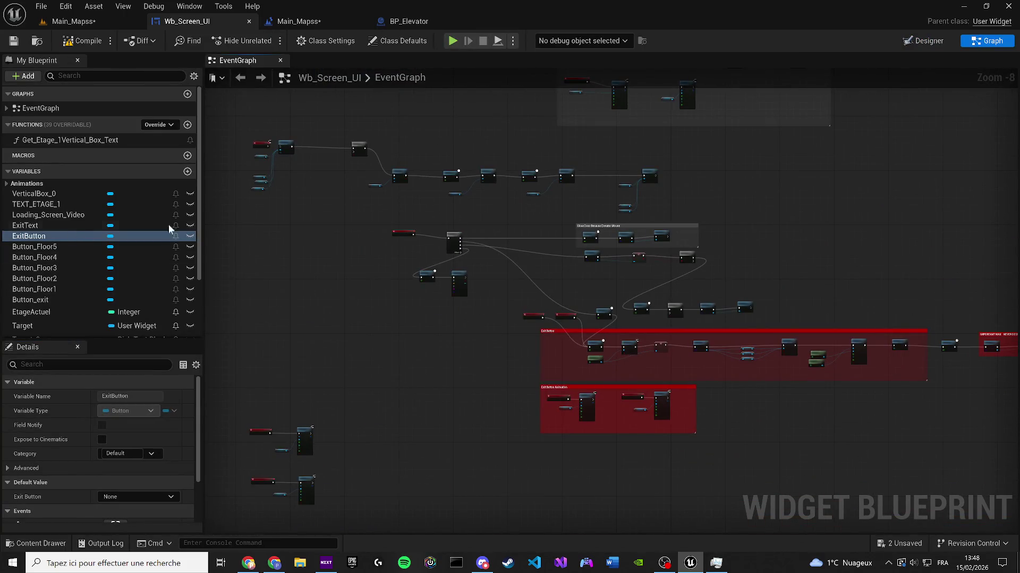
pyautogui.scroll(4, 433, 300)
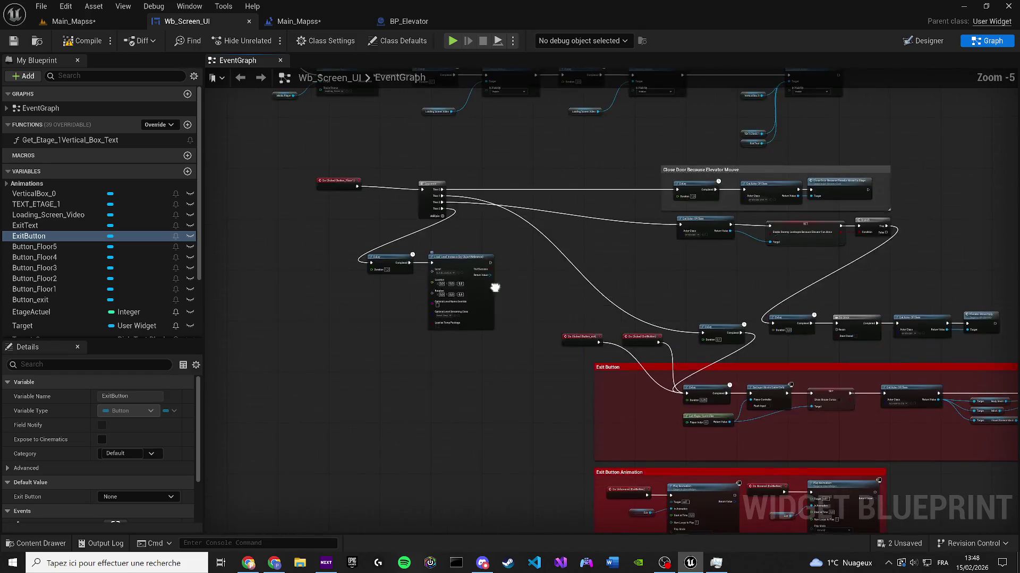
pyautogui.moveTo(533, 275); pyautogui.dragTo(384, 246)
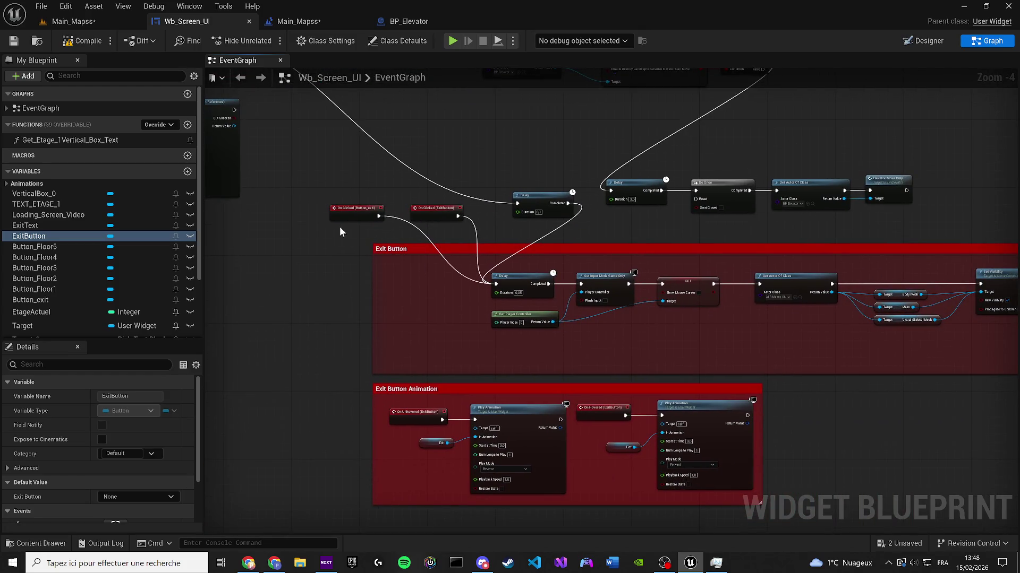
pyautogui.scroll(2, 308, 219)
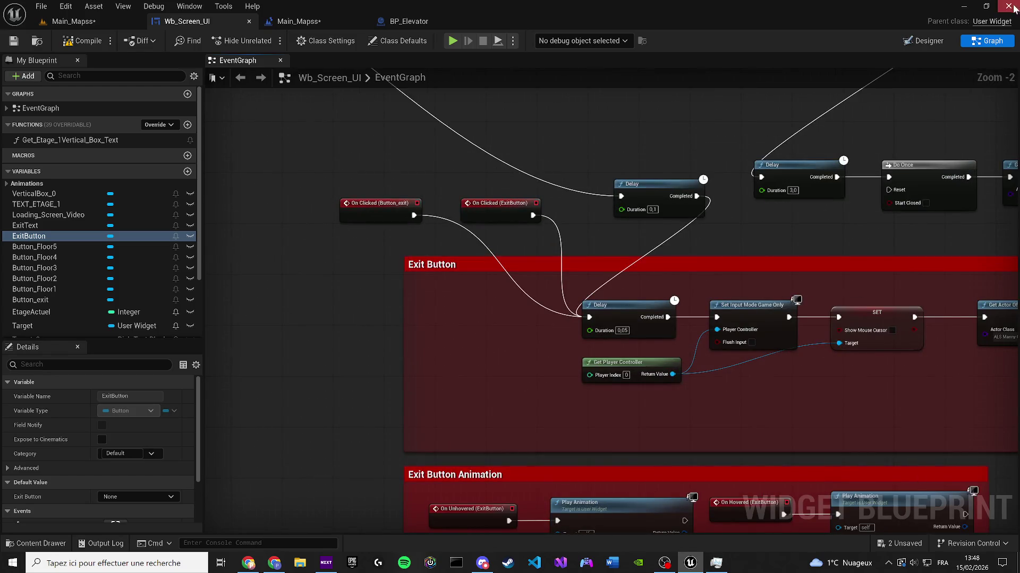
pyautogui.click(923, 41)
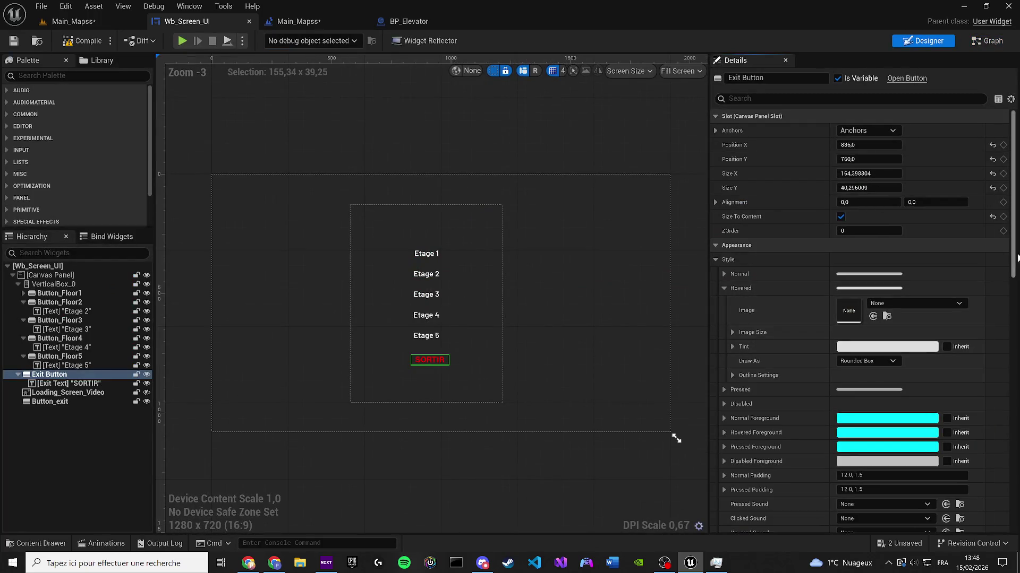
pyautogui.scroll(-10, 1014, 371)
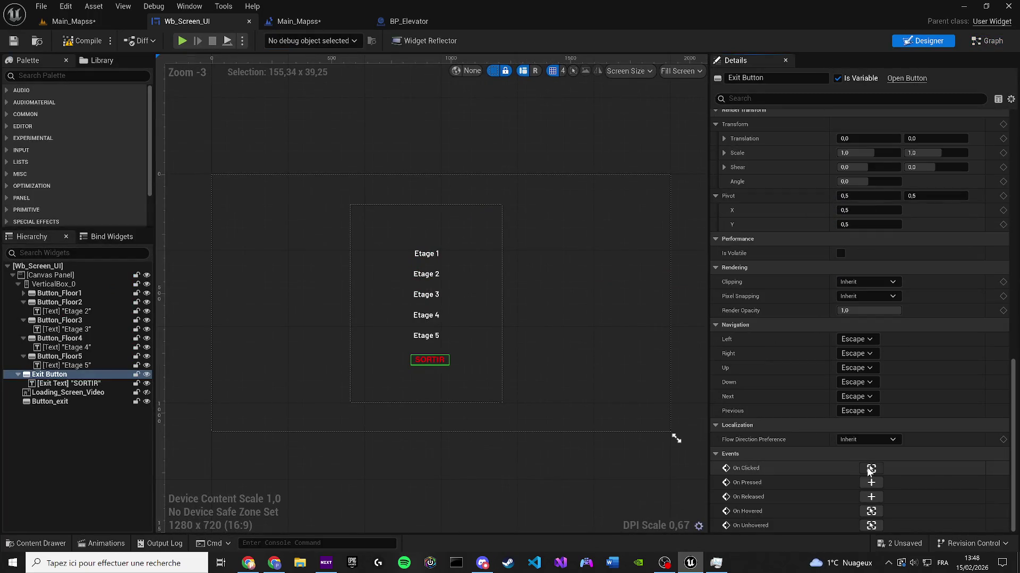
pyautogui.click(866, 467)
# Step: Move On Clicked (ExitButton) above Button_exit's event and comment it 'Real exit'
pyautogui.moveTo(452, 228); pyautogui.dragTo(301, 160)
pyautogui.moveTo(433, 296); pyautogui.dragTo(635, 390)
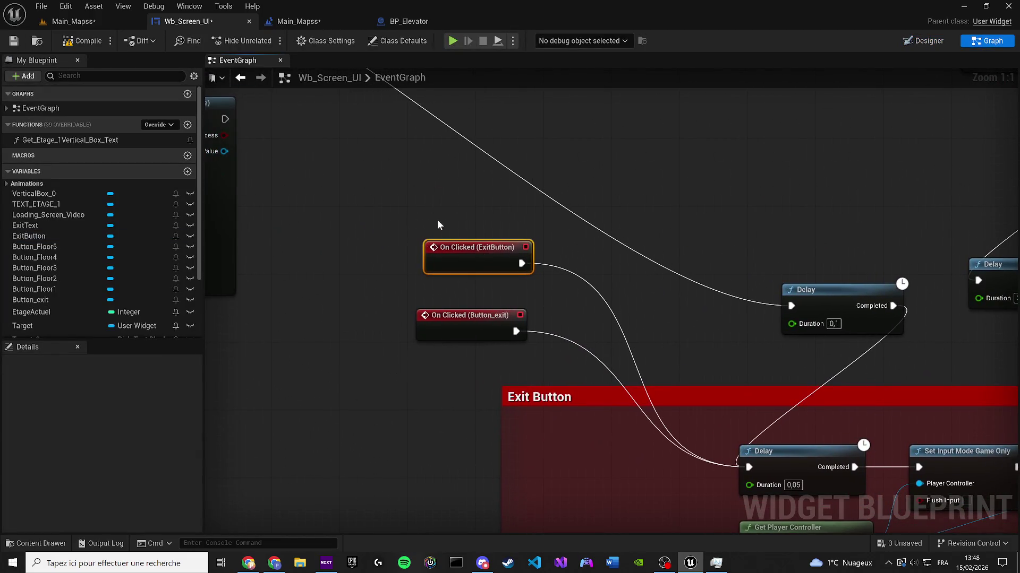
pyautogui.write('cReal exi')
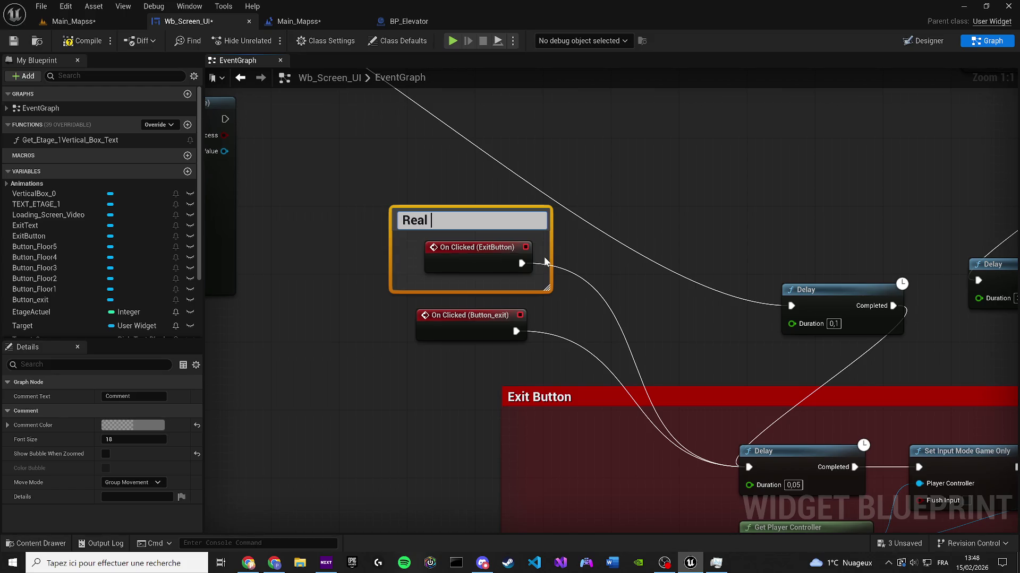
pyautogui.write('t')
pyautogui.press('Return')
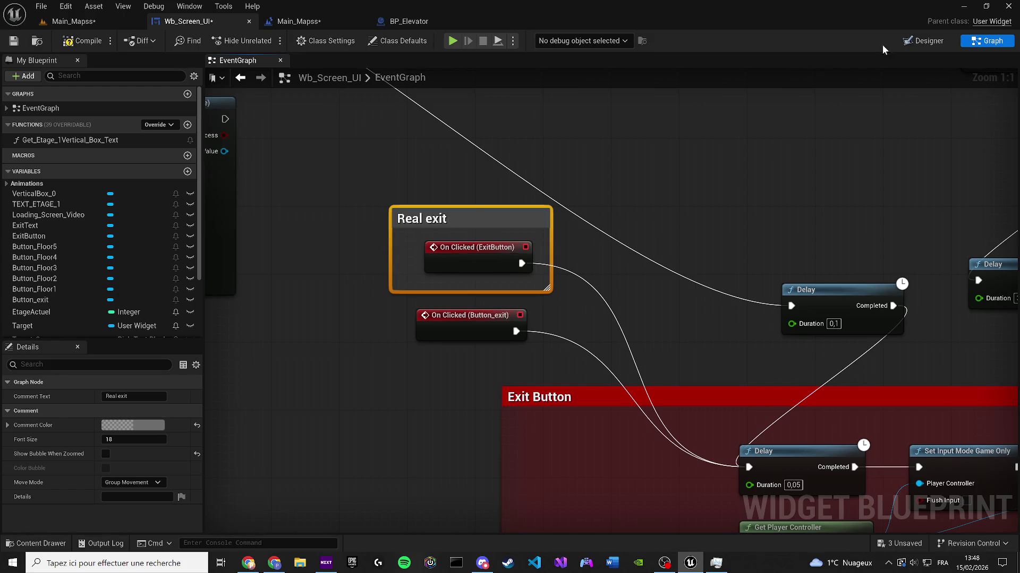
pyautogui.click(929, 42)
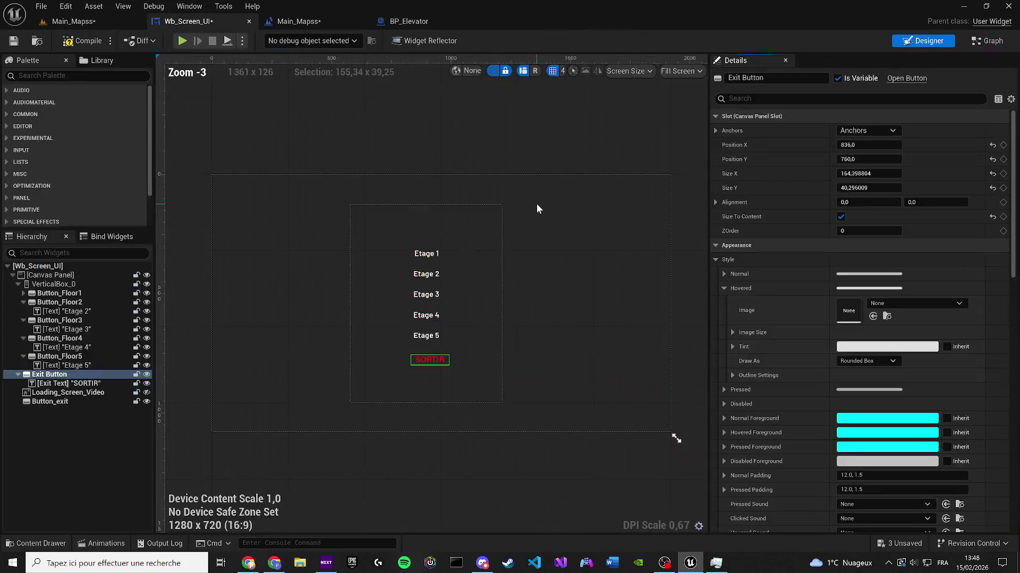
# Step: Delete the Button_exit and Loading_Screen_Video widgets from the Hierarchy
pyautogui.click(65, 401)
pyautogui.press('Delete')
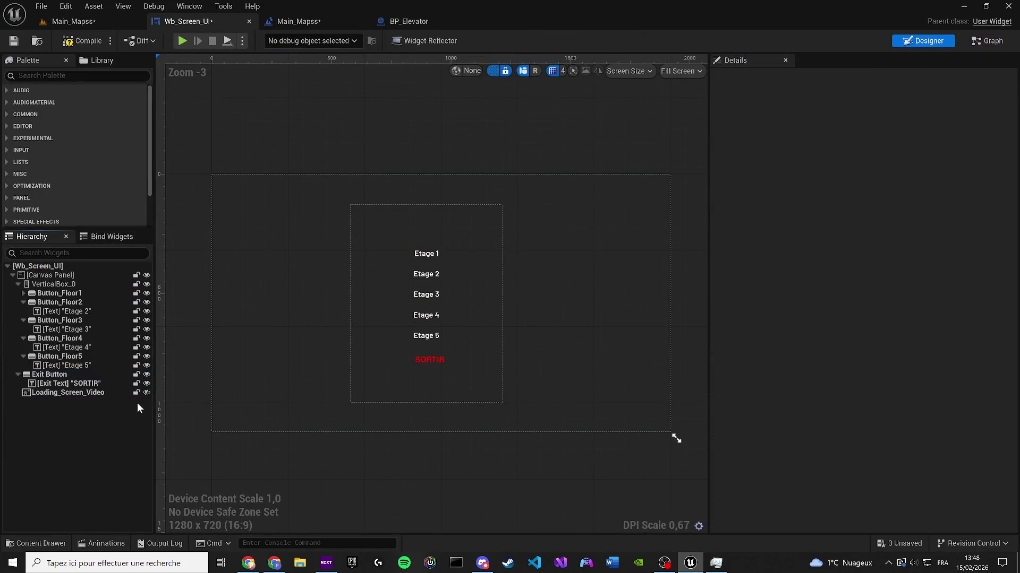
pyautogui.click(104, 393)
pyautogui.press('Delete')
# Step: Compile and save Wb_Screen_UI, closing the Compiler Results panel
pyautogui.click(73, 42)
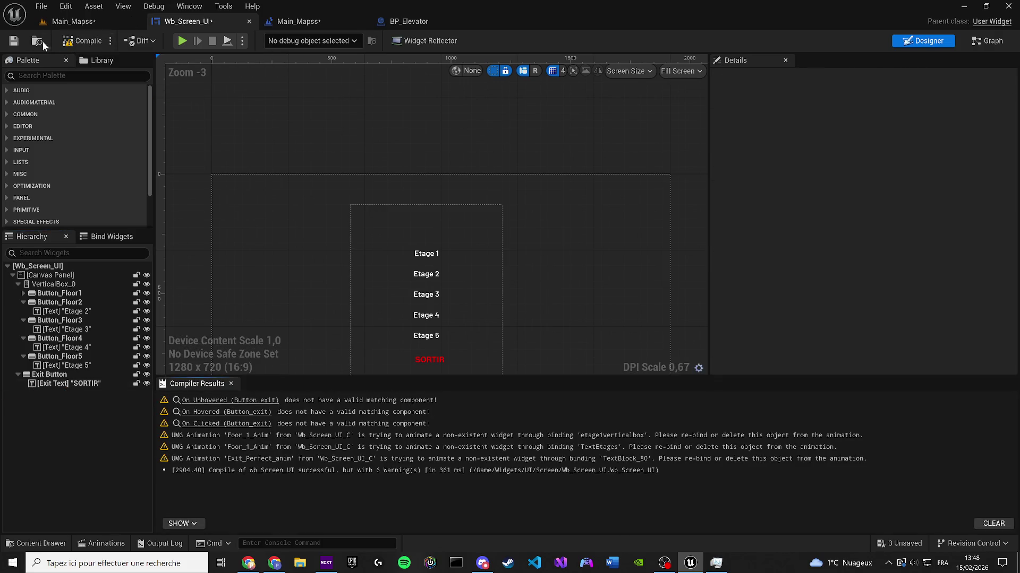
pyautogui.click(14, 41)
pyautogui.click(231, 383)
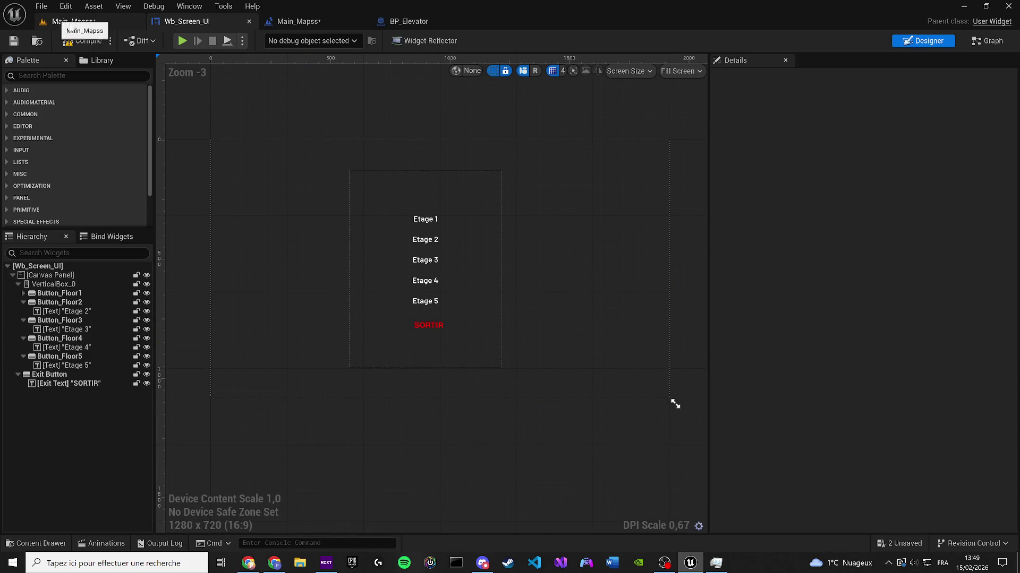
pyautogui.scroll(1, 436, 186)
pyautogui.click(422, 217)
# Step: Relabel the first two floor buttons 'ETAGE 1' and 'ETAGE 2'
pyautogui.scroll(1, 422, 218)
pyautogui.click(419, 214)
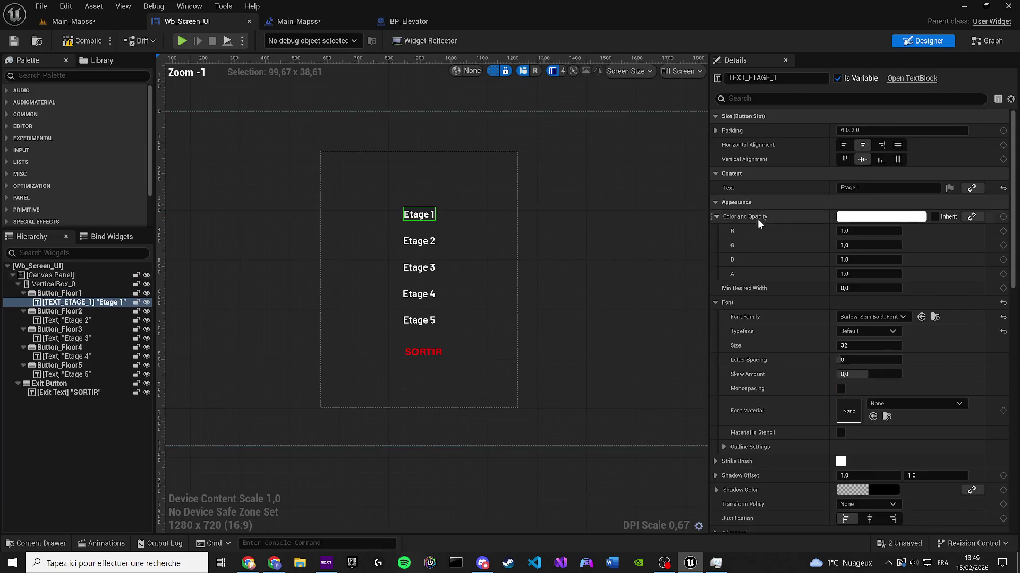
pyautogui.click(922, 187)
pyautogui.write('E')
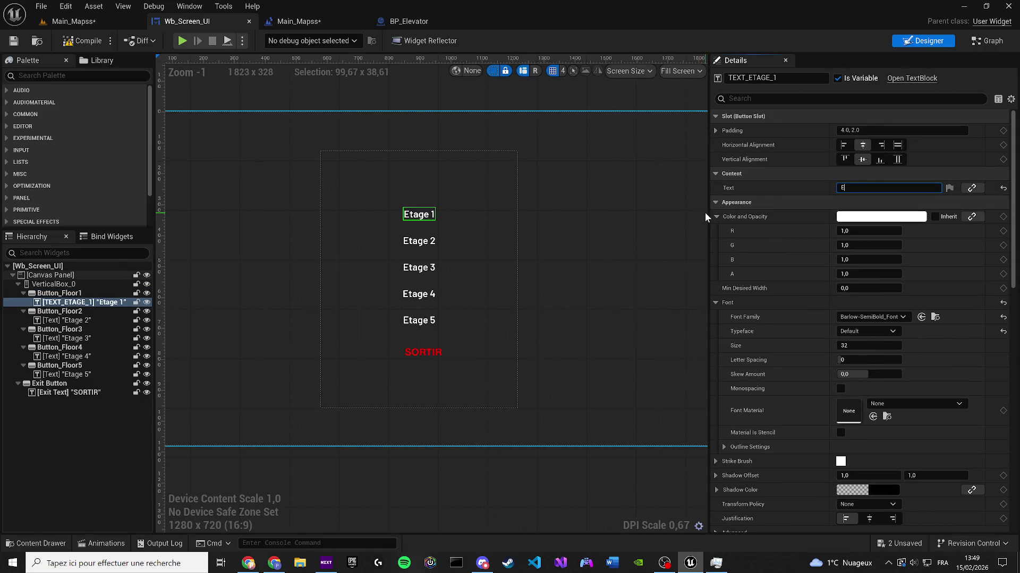
pyautogui.write('TAGE 1')
pyautogui.press('Return')
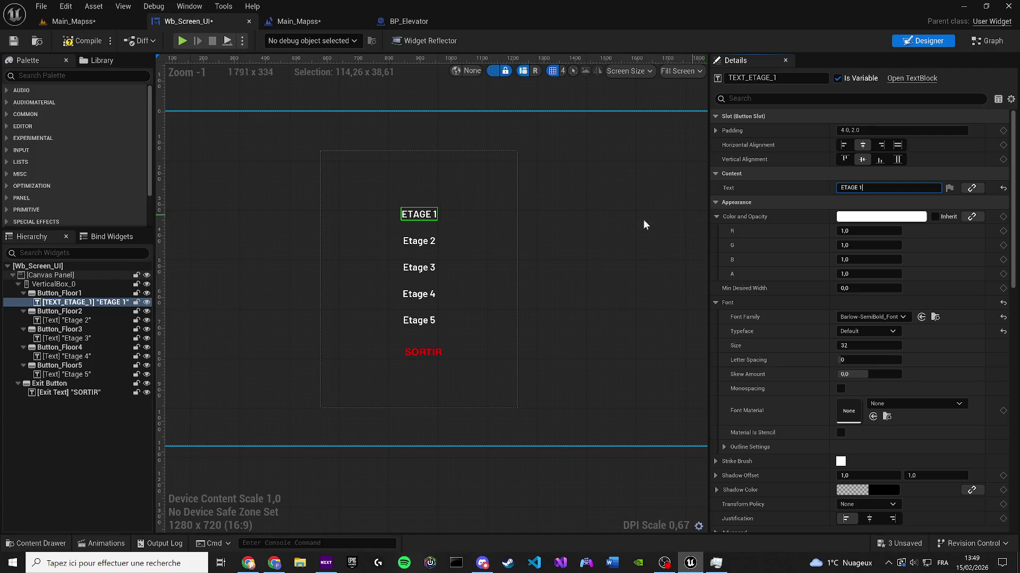
pyautogui.click(419, 240)
pyautogui.click(903, 187)
pyautogui.hotkey('ctrl', 'a')
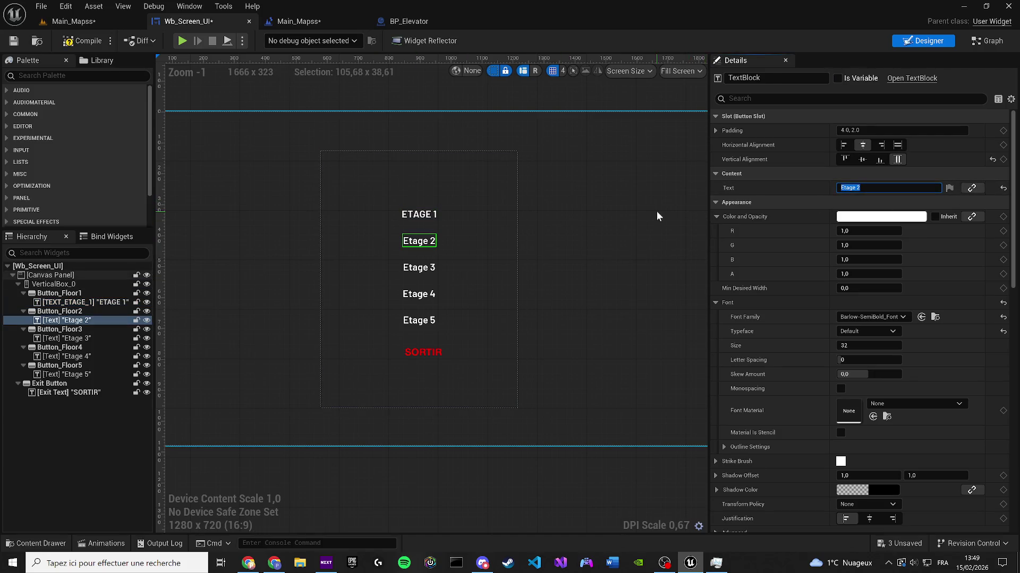
pyautogui.write('TAGE 2')
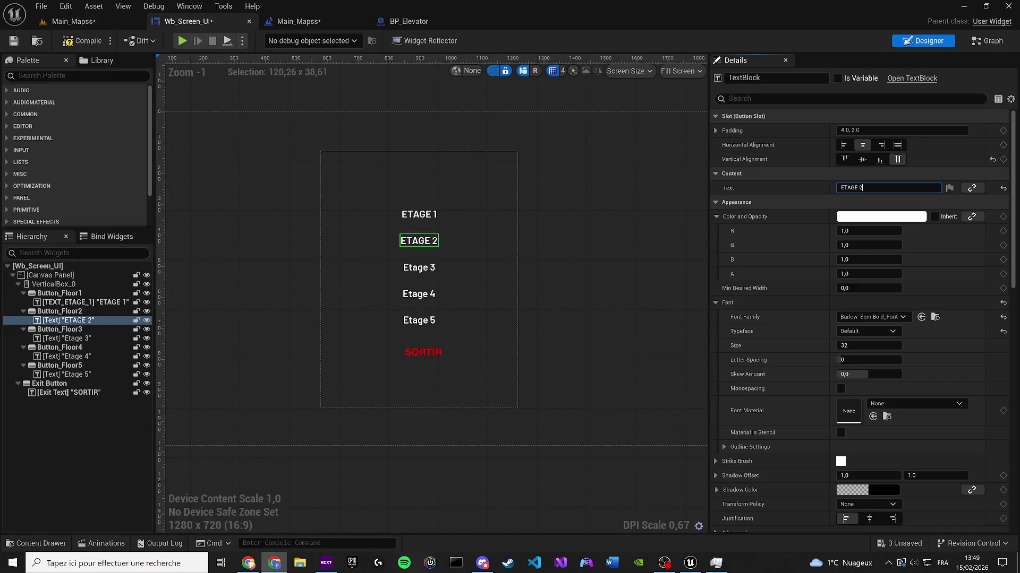
# Step: Change the third and fourth floor labels to uppercase ETAGE text, fixing a typo
pyautogui.scroll(2, 467, 261)
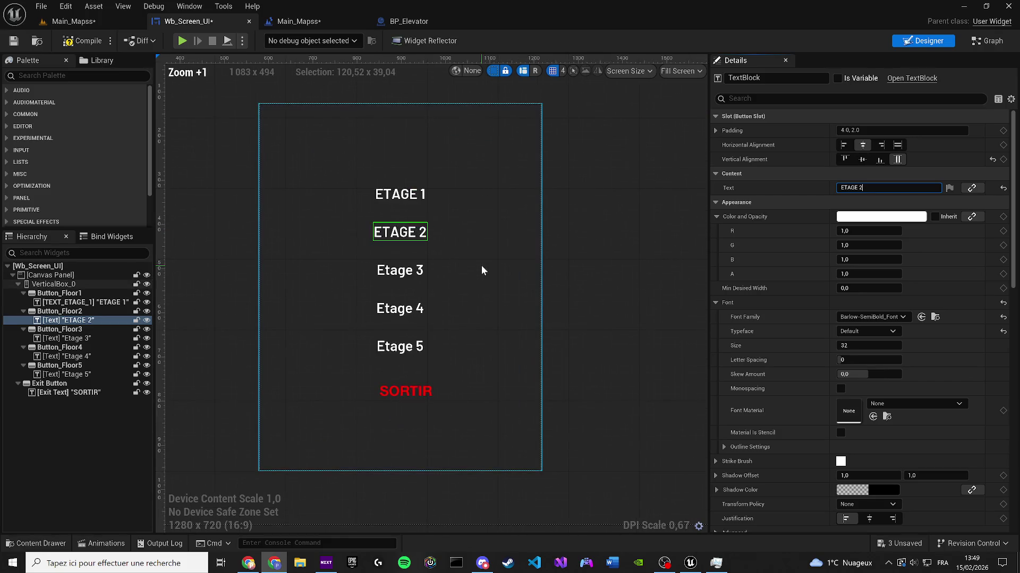
pyautogui.click(382, 271)
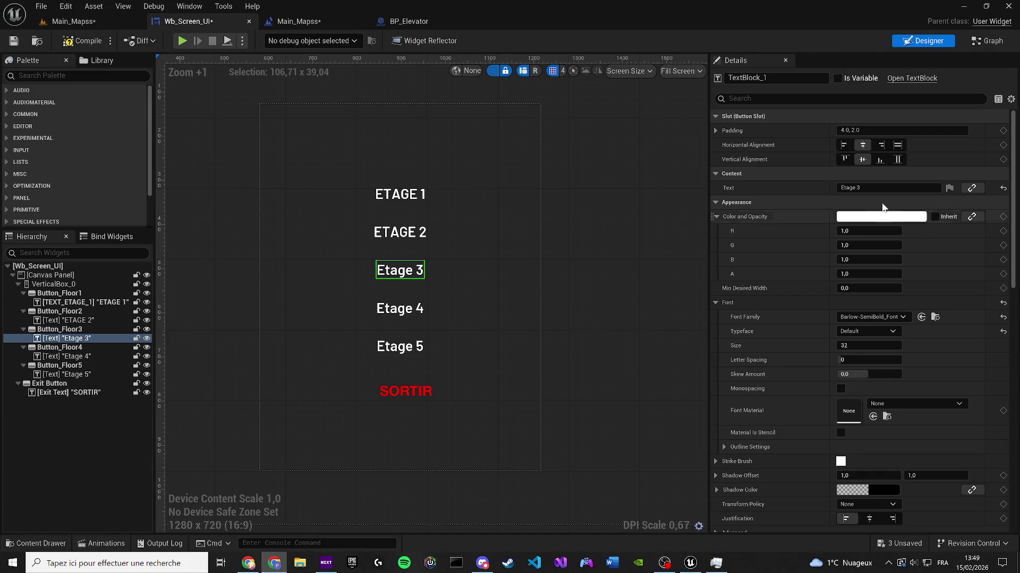
pyautogui.click(841, 187)
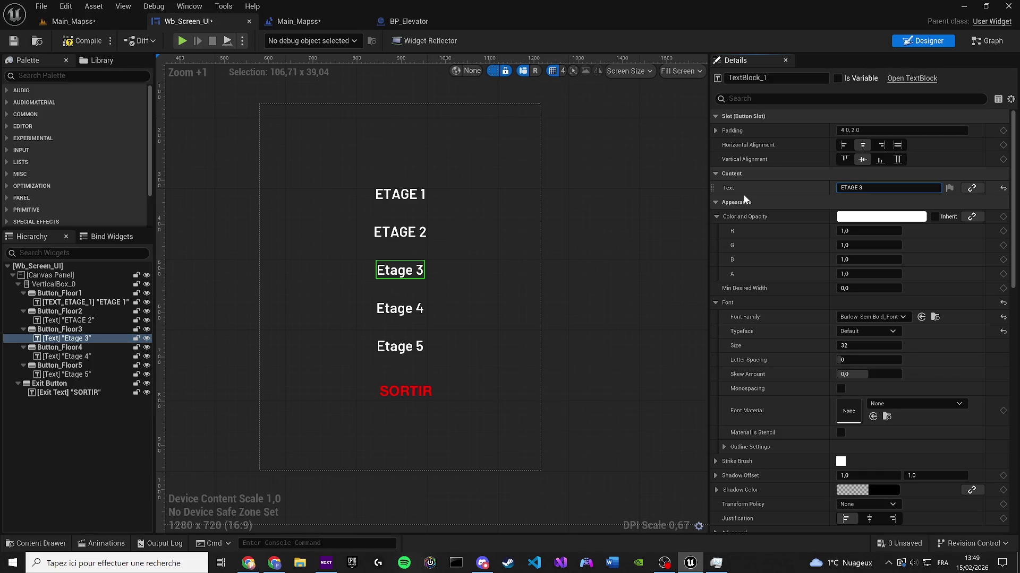
pyautogui.press('Return')
pyautogui.click(387, 314)
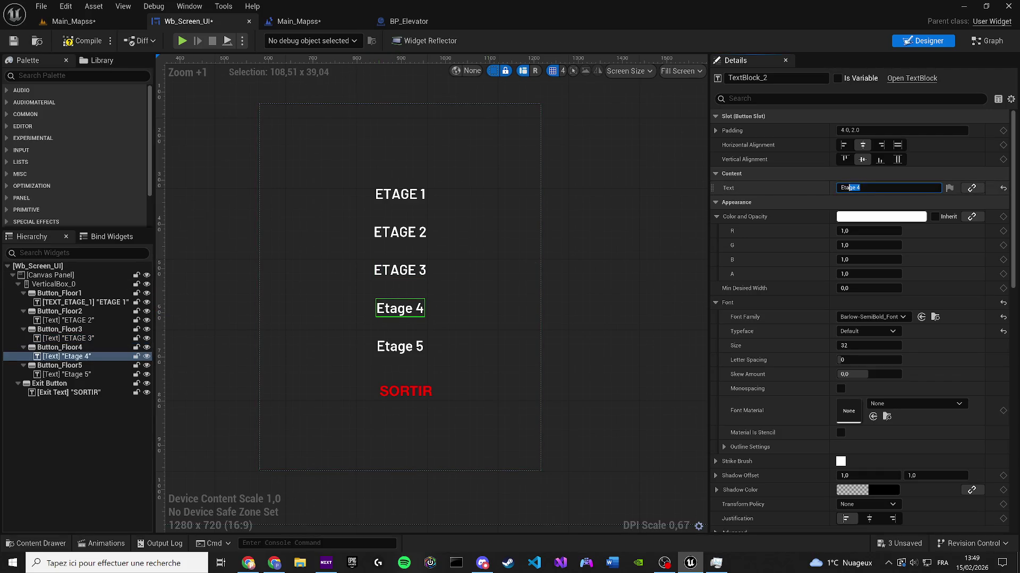
pyautogui.moveTo(848, 187); pyautogui.dragTo(776, 188)
pyautogui.write('ETGE')
pyautogui.hotkey('ctrl', 'a')
pyautogui.write('ETAG')
pyautogui.write('E 5')
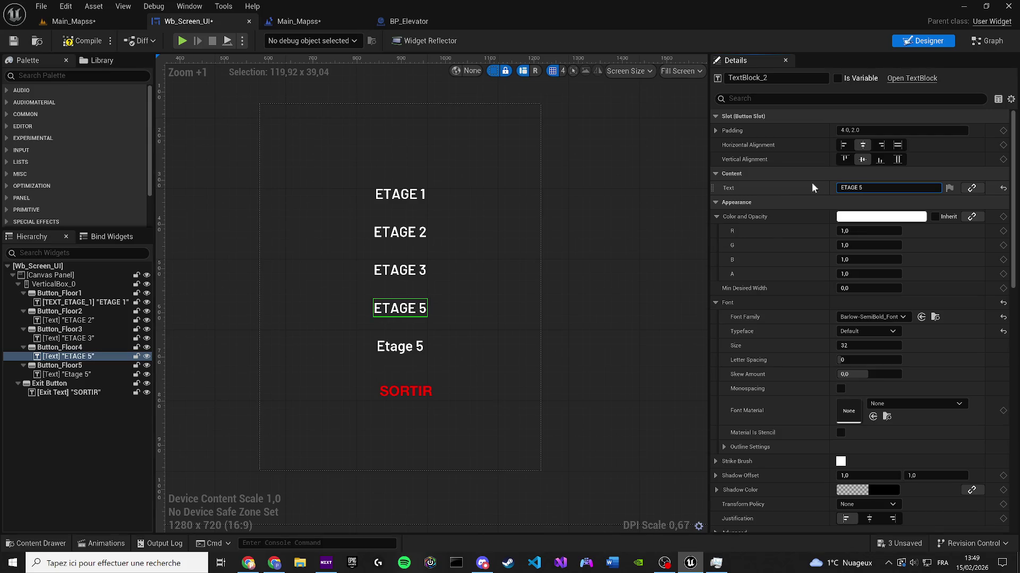
# Step: Set the fifth floor label to 'ETAGE 5' and compile the widget
pyautogui.click(403, 351)
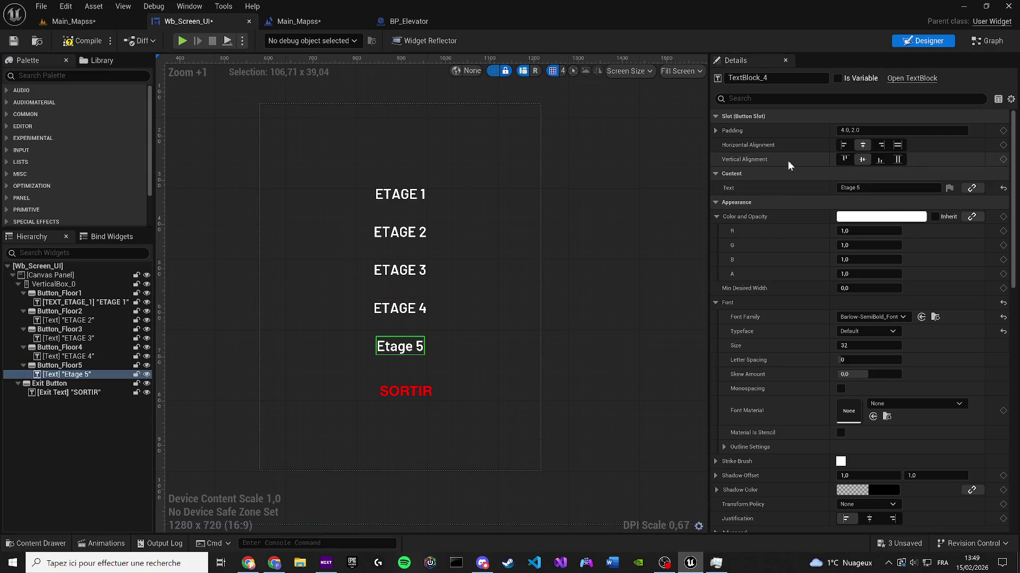
pyautogui.click(884, 191)
pyautogui.write('ETA')
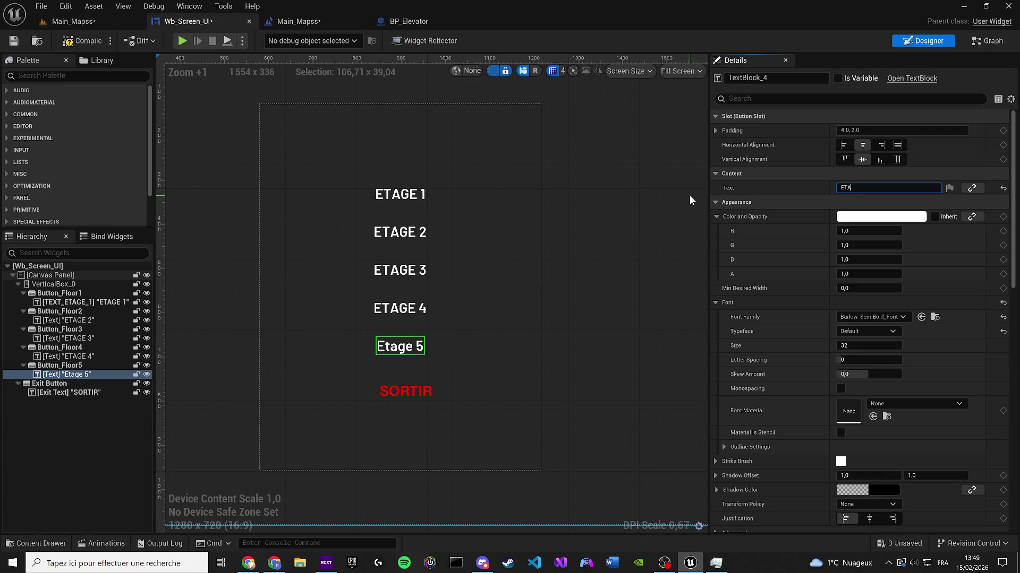
pyautogui.write('GE 5')
pyautogui.press('Return')
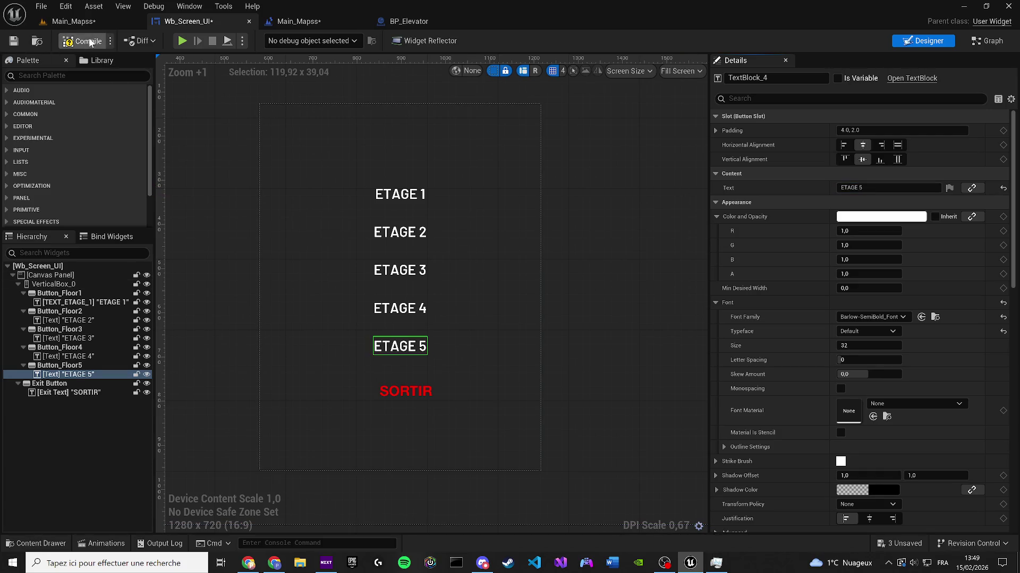
pyautogui.click(14, 41)
pyautogui.click(116, 20)
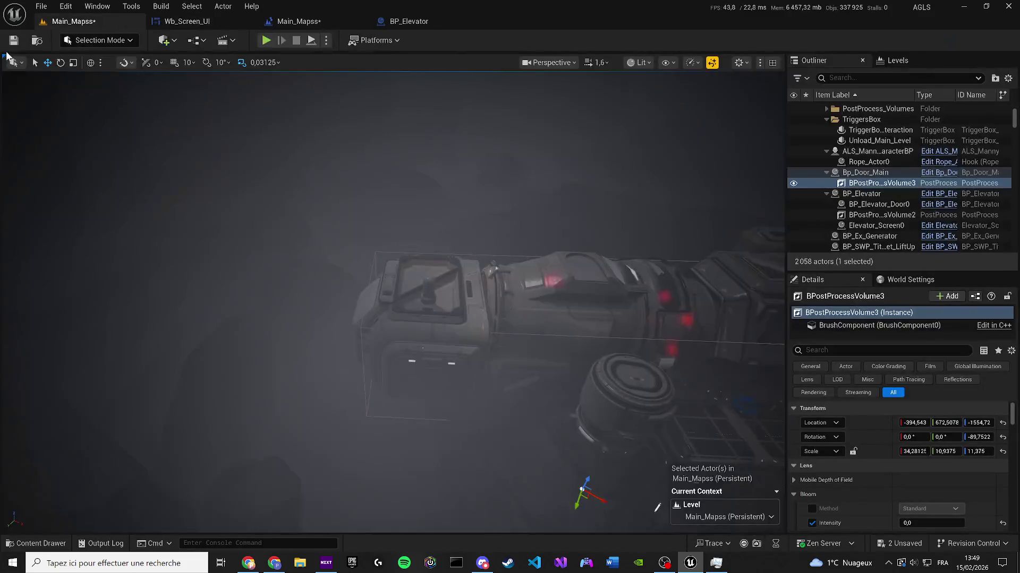
# Step: Save, play Main_Mapss, pick ETAGE 3 at the wall terminal, then stop play
pyautogui.click(14, 41)
pyautogui.hotkey('alt', 'p')
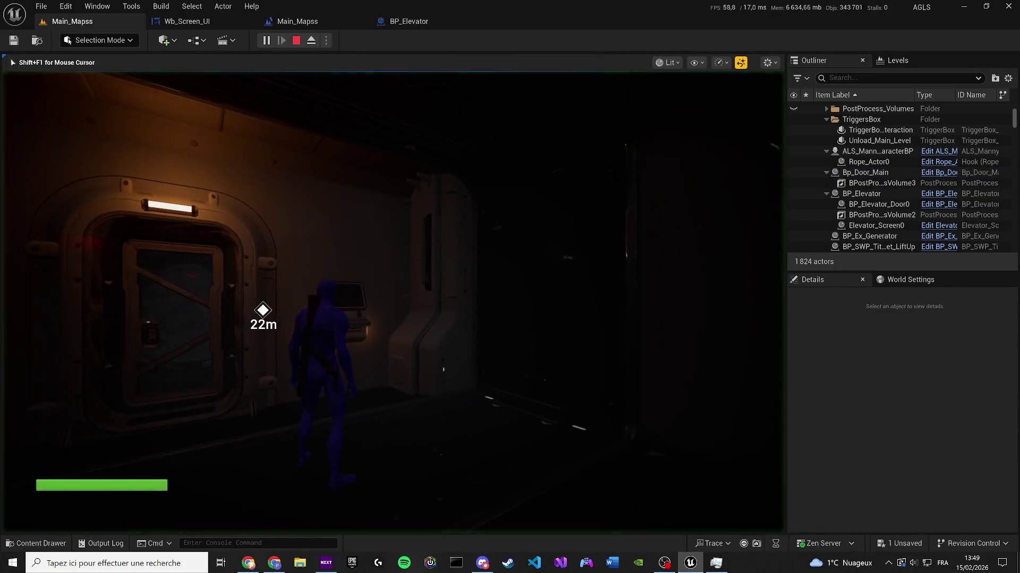
pyautogui.press('w')
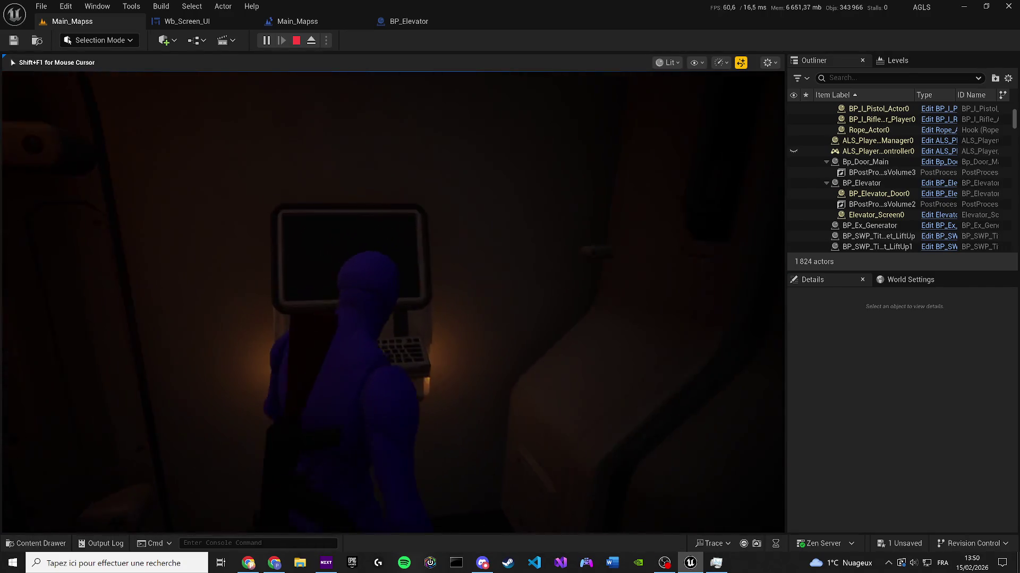
pyautogui.press('e')
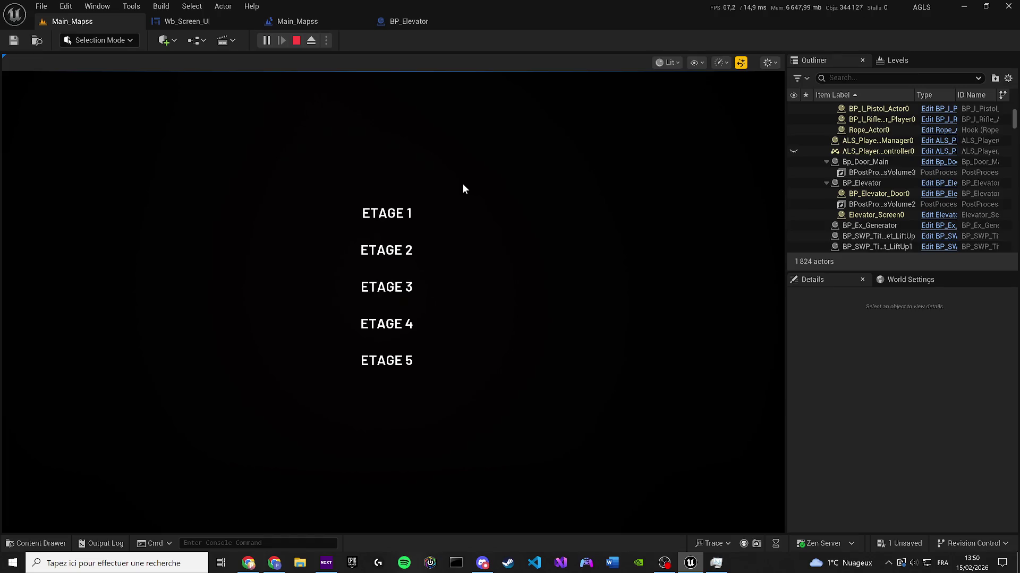
pyautogui.click(386, 287)
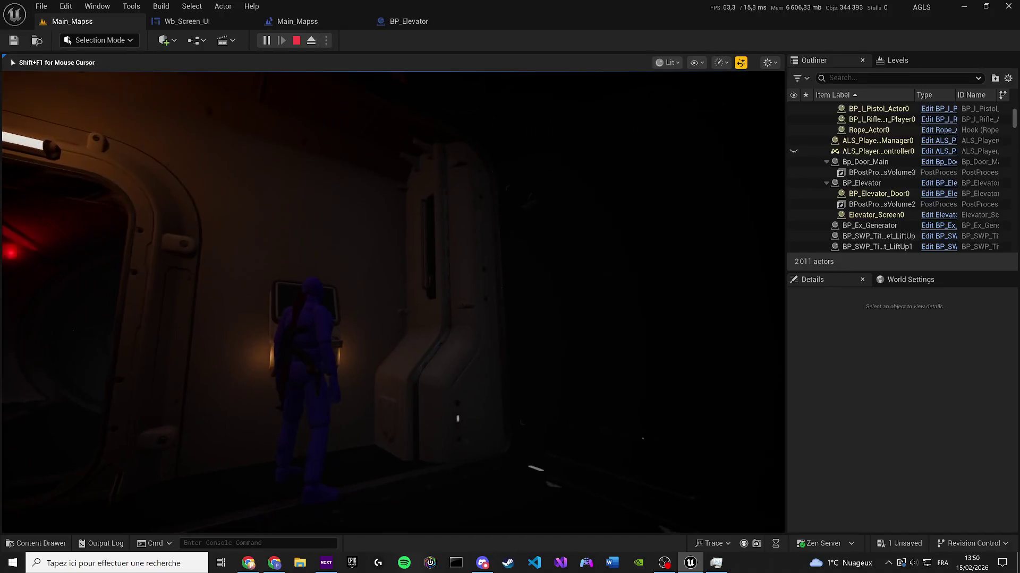
pyautogui.press('Escape')
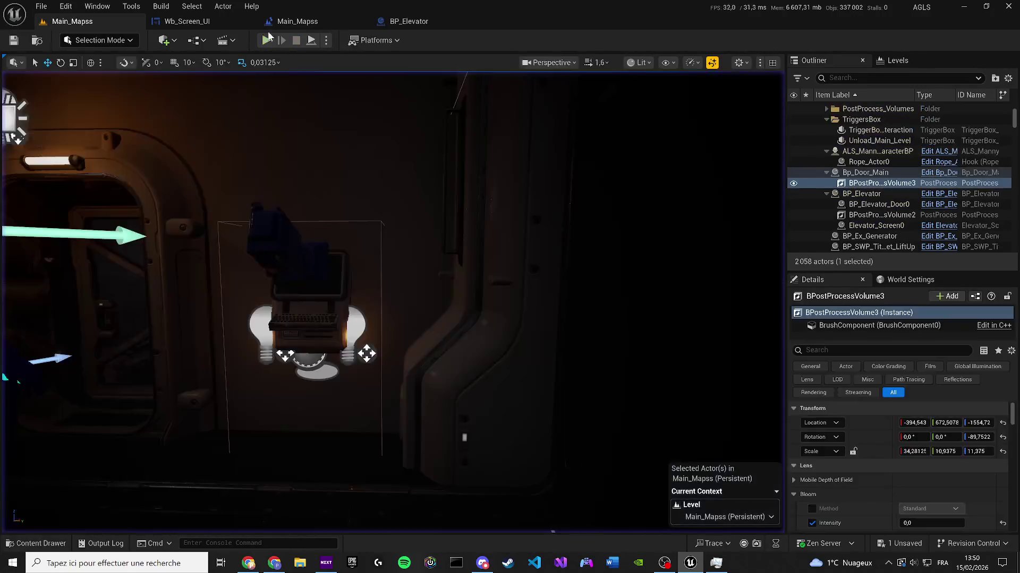
pyautogui.click(218, 18)
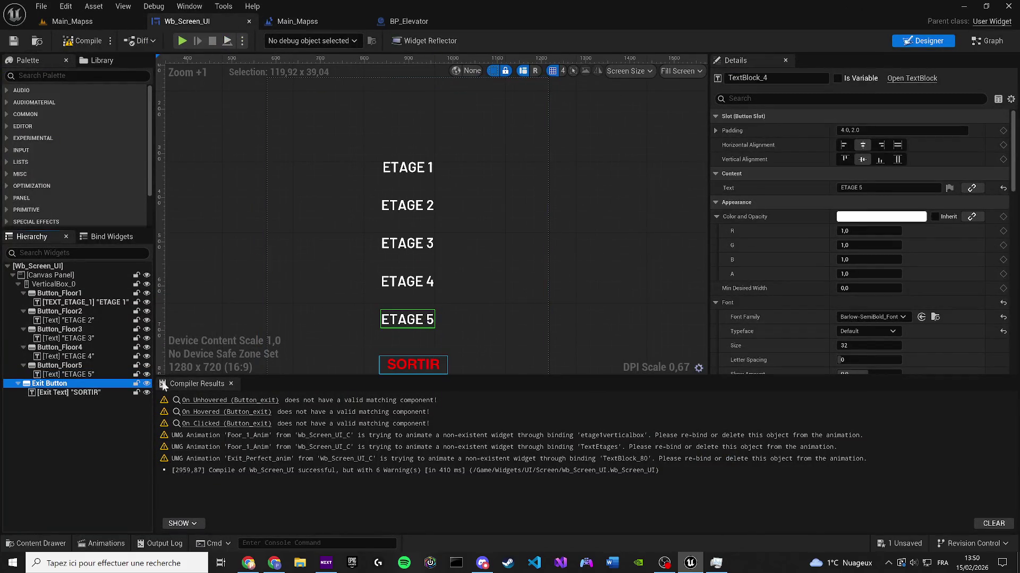
# Step: Compile the widget with the SORTIR exit button, save Main_Mapss and start a new playtest
pyautogui.click(231, 383)
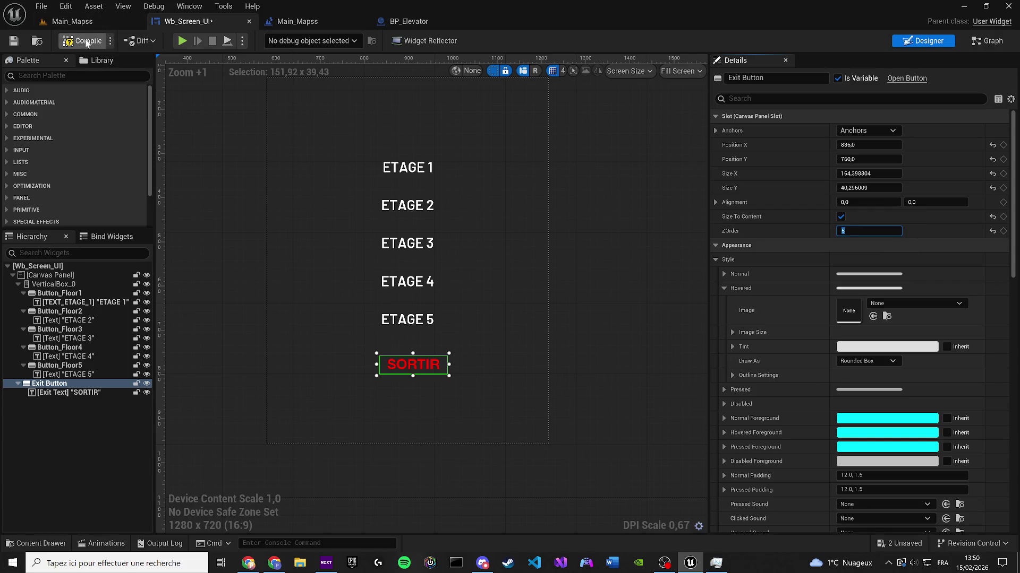
pyautogui.press('F7')
pyautogui.click(102, 27)
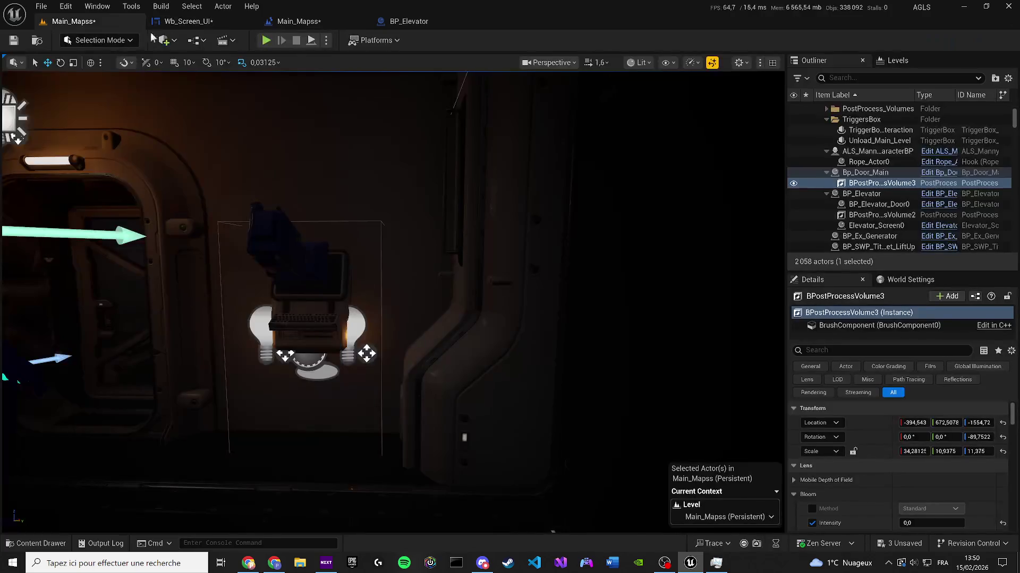
pyautogui.hotkey('ctrl', 's')
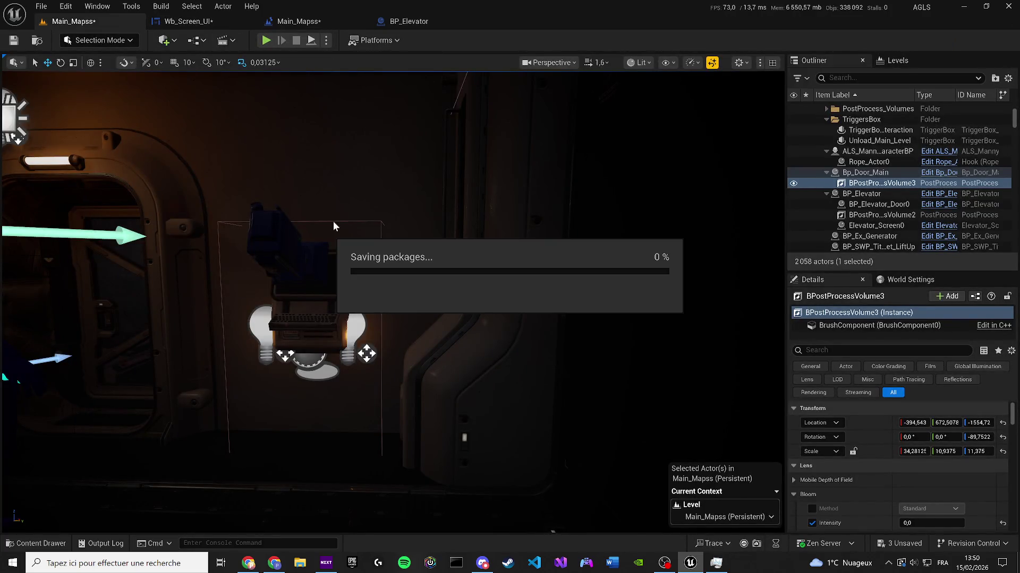
pyautogui.click(263, 42)
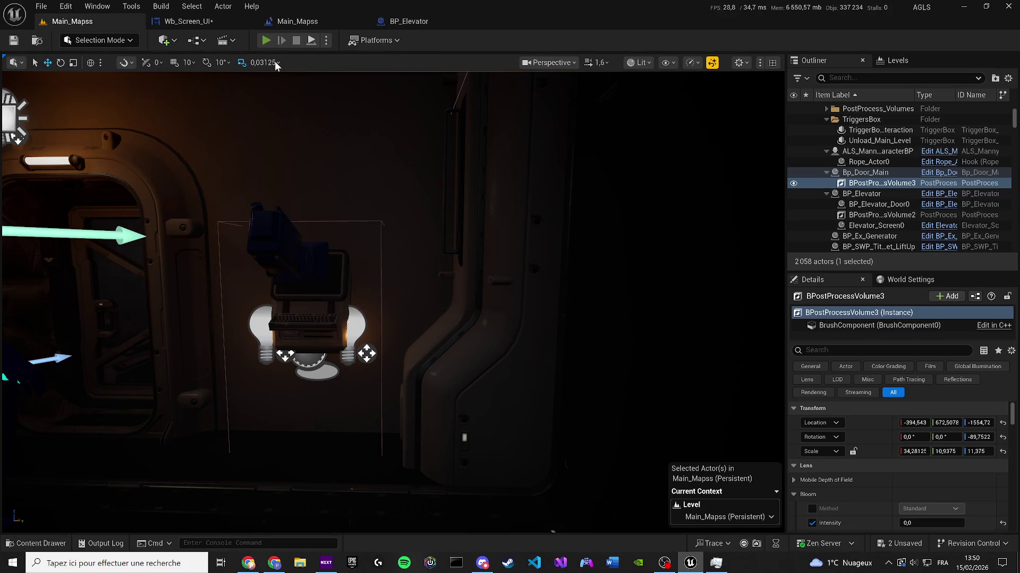
# Step: Choose ETAGE 1 at the terminal, ride the elevator, walk the lit corridor, then stop play
pyautogui.press('w')
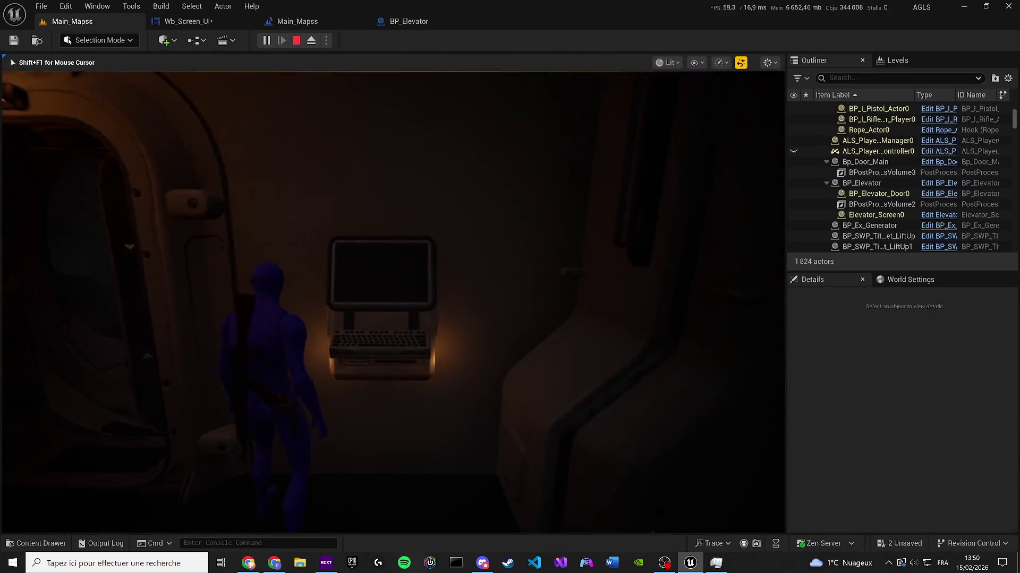
pyautogui.press('e')
pyautogui.click(394, 218)
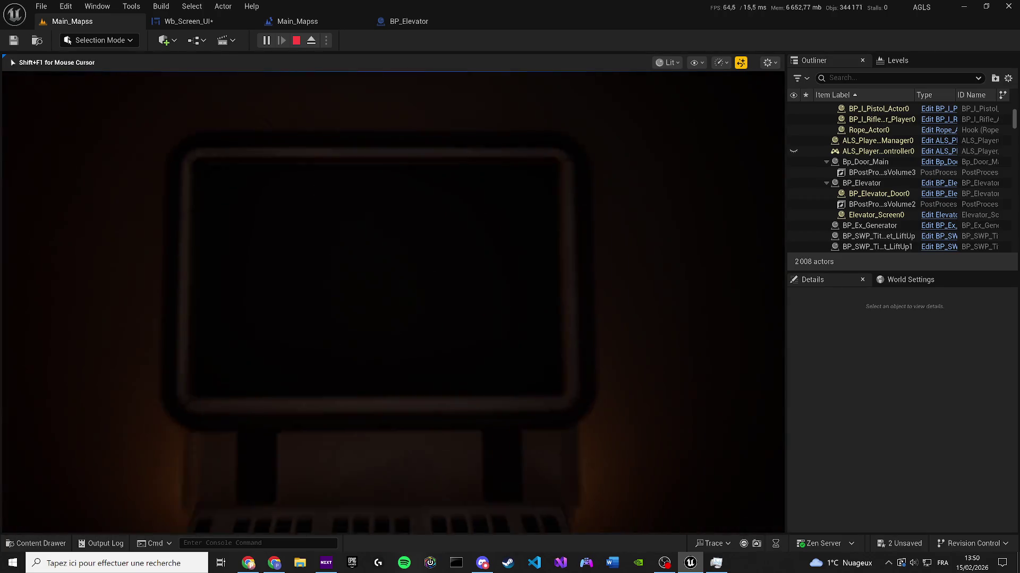
pyautogui.press('w')
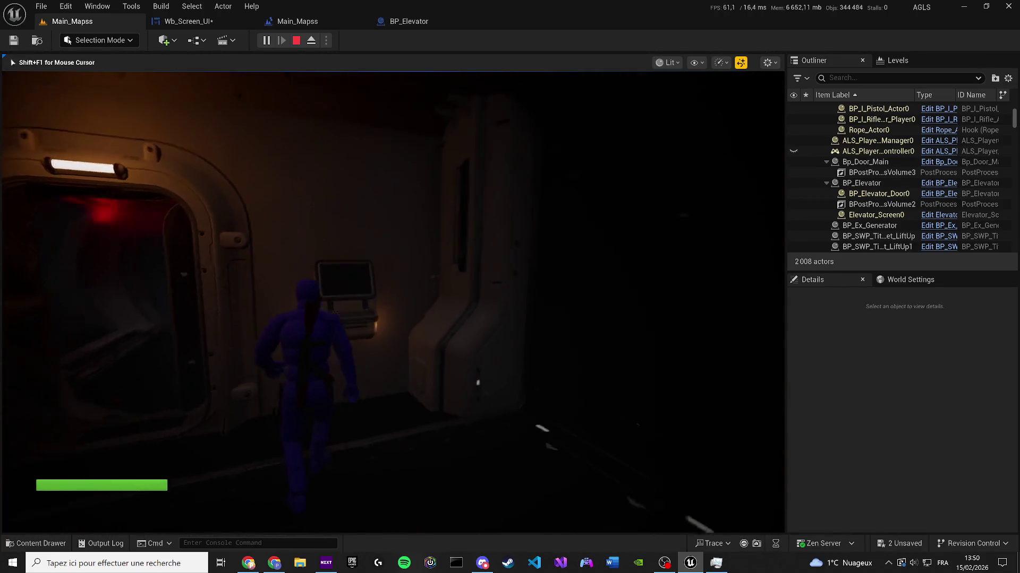
pyautogui.press('w')
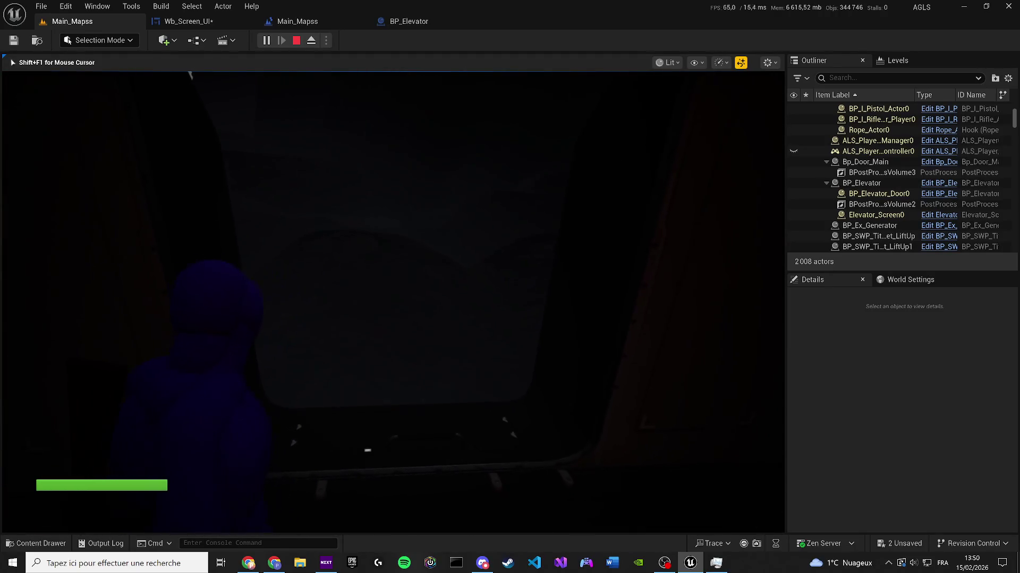
pyautogui.press('w')
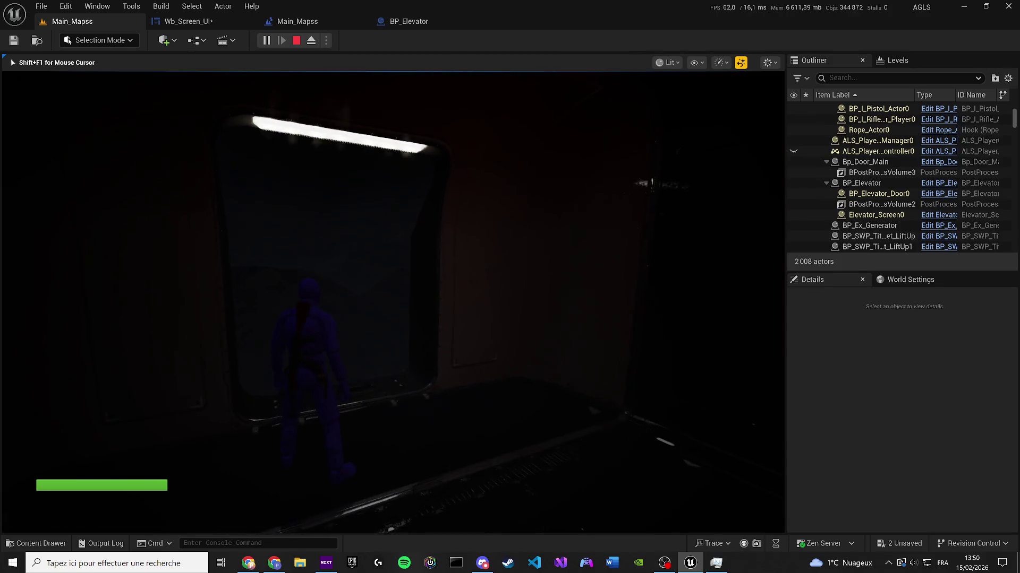
pyautogui.press('w')
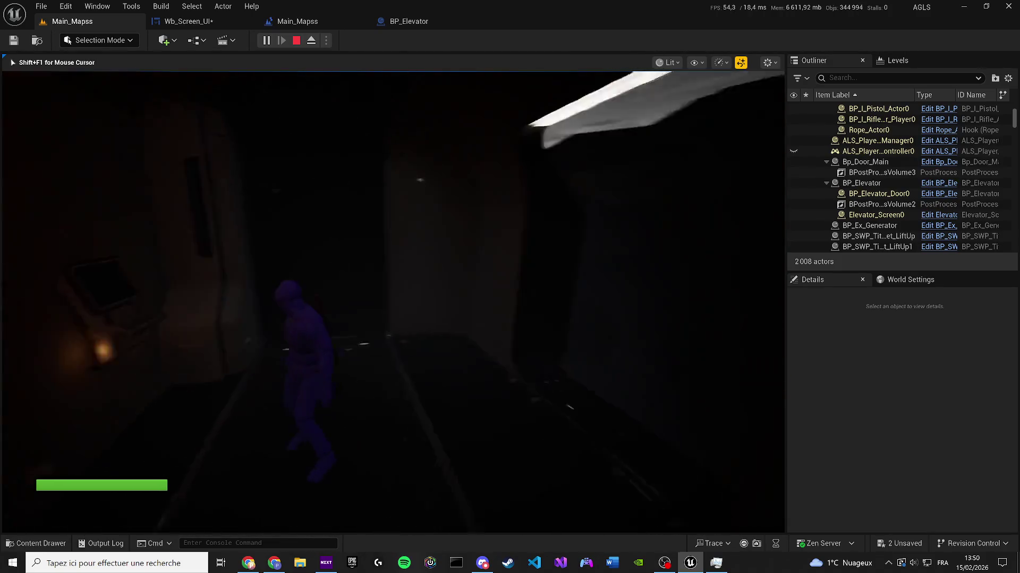
pyautogui.press('w')
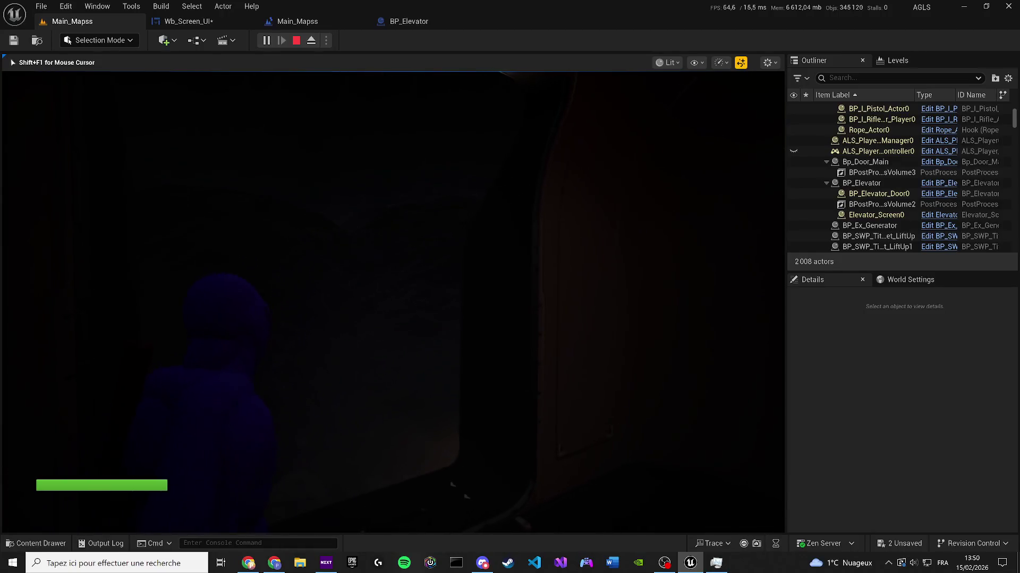
pyautogui.press('w')
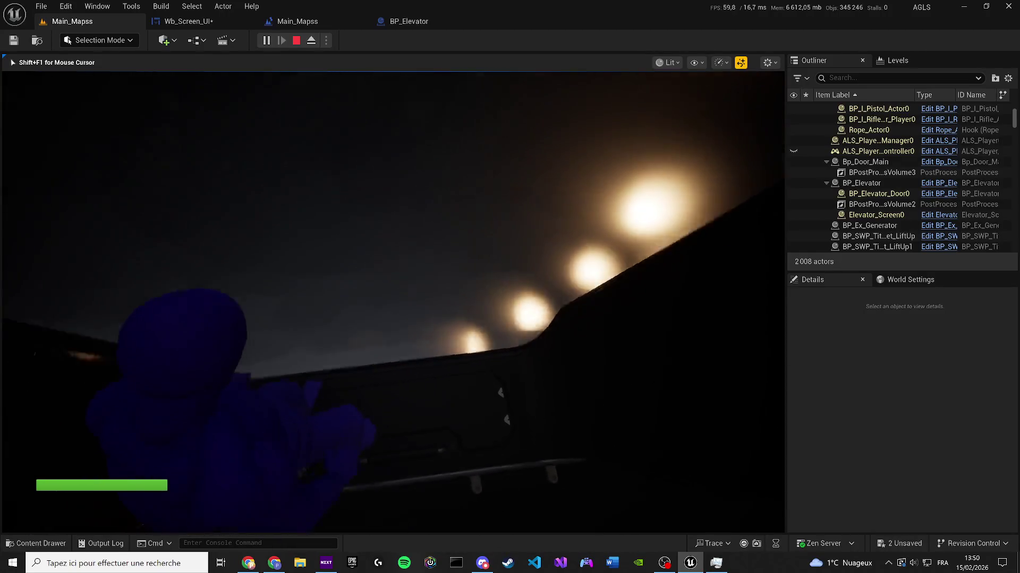
pyautogui.press('w')
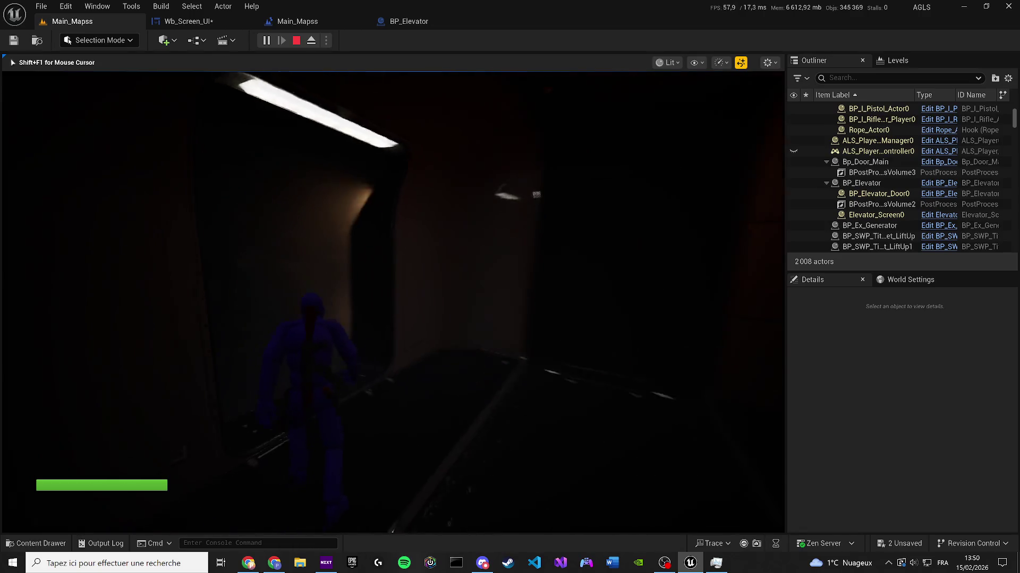
pyautogui.press('w')
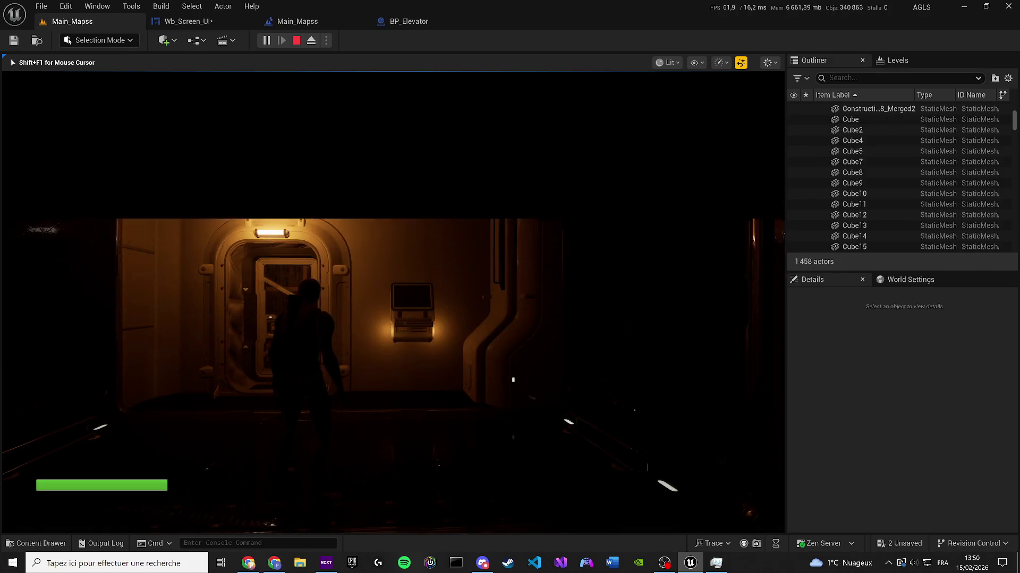
pyautogui.press('w')
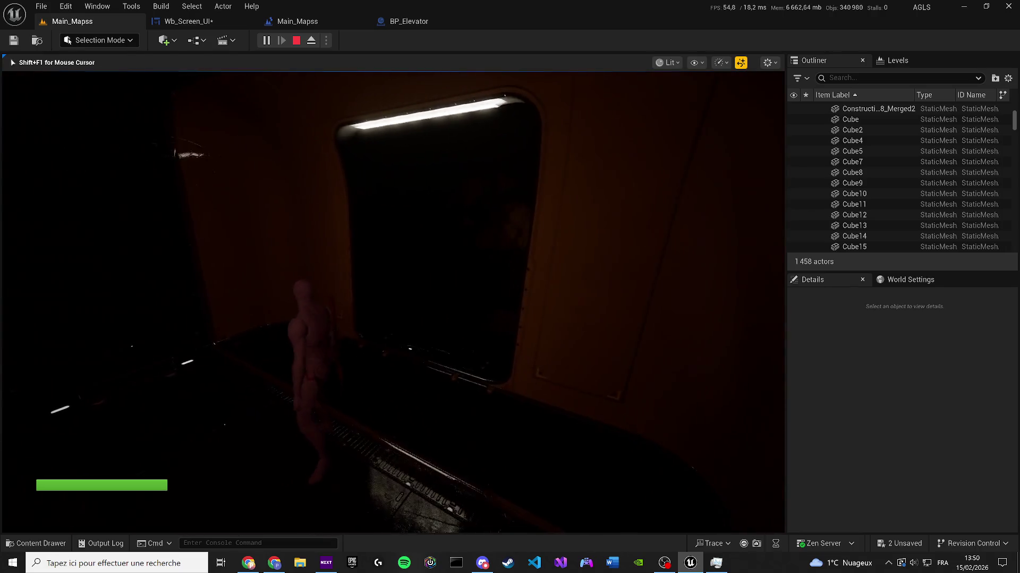
pyautogui.press('Escape')
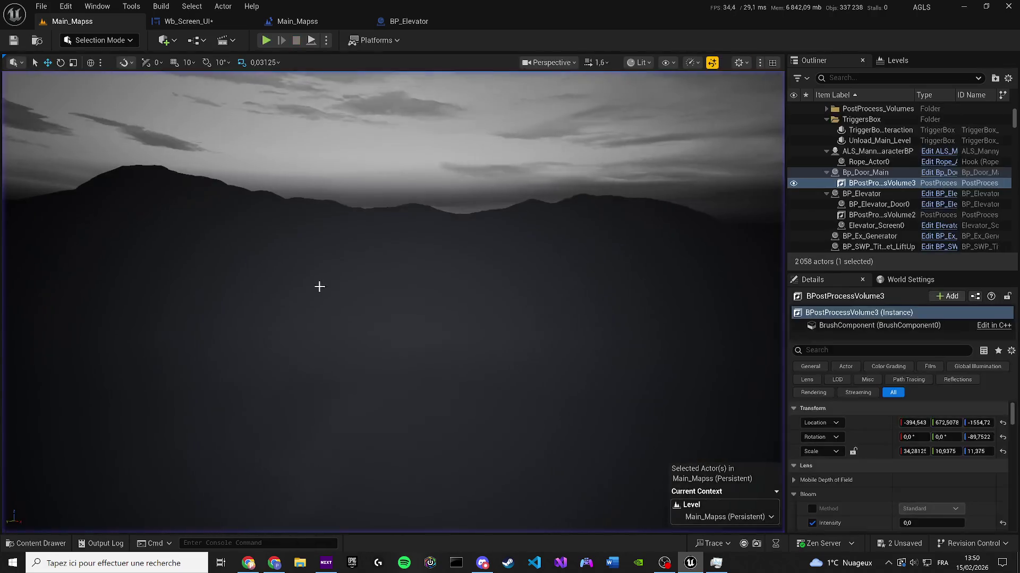
pyautogui.scroll(3, 393, 303)
pyautogui.press('w')
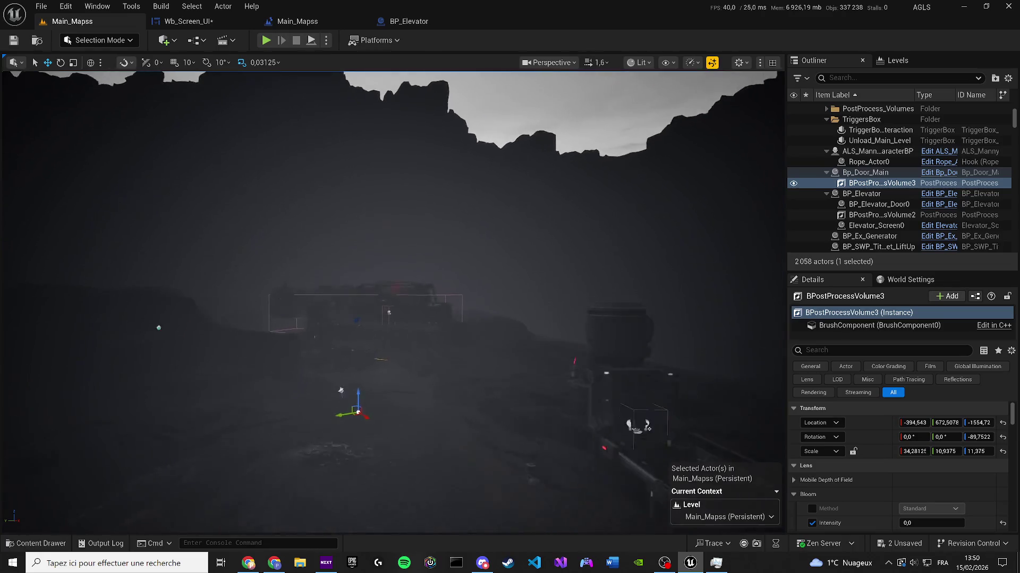
pyautogui.scroll(-2, 393, 303)
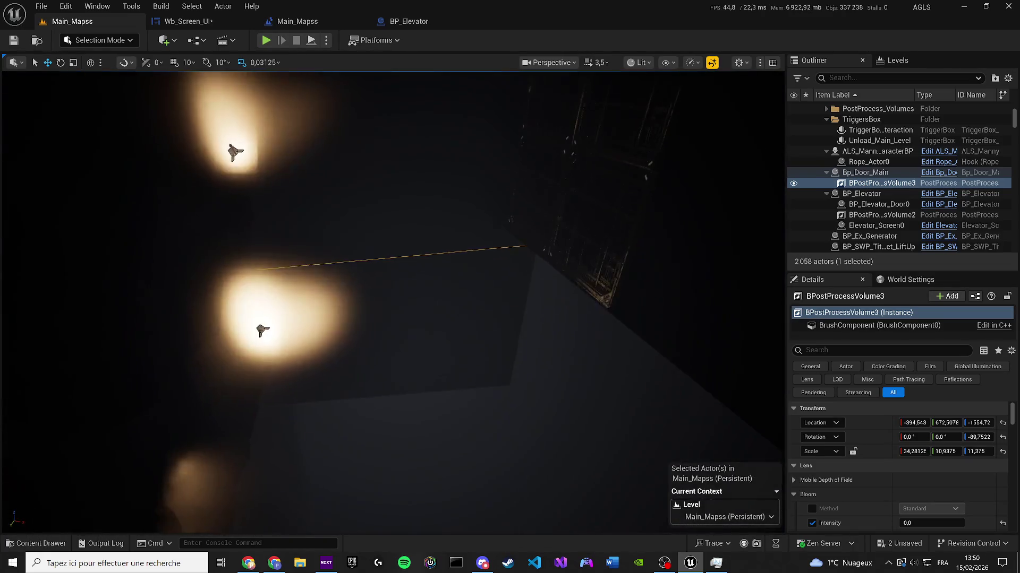
pyautogui.press('w')
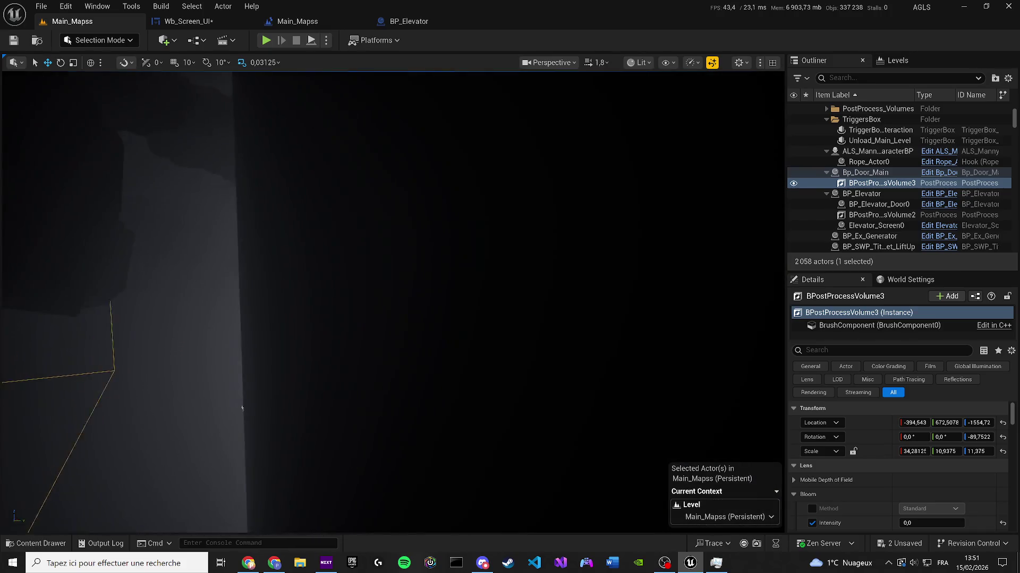
pyautogui.press('w')
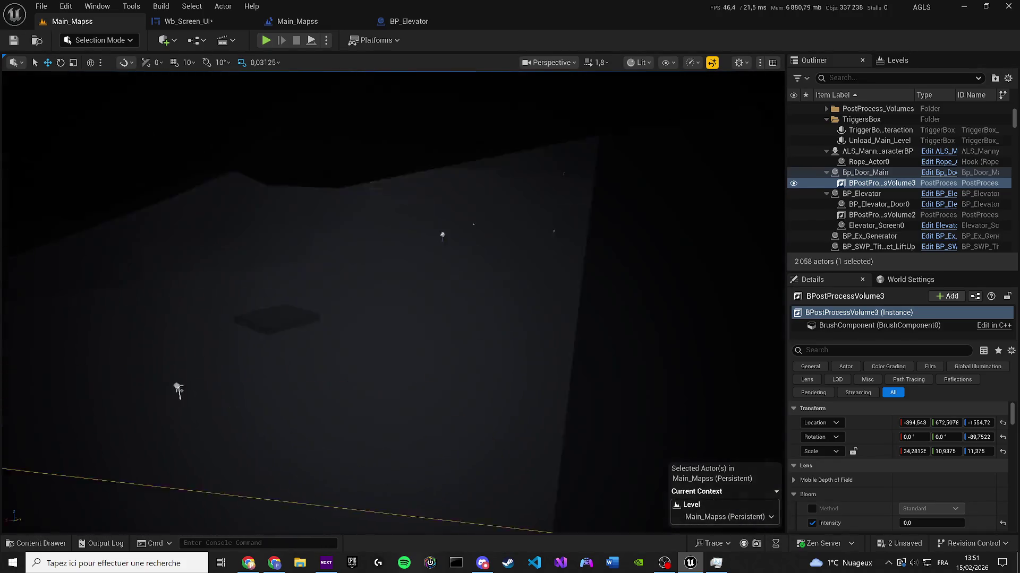
pyautogui.scroll(-1, 393, 303)
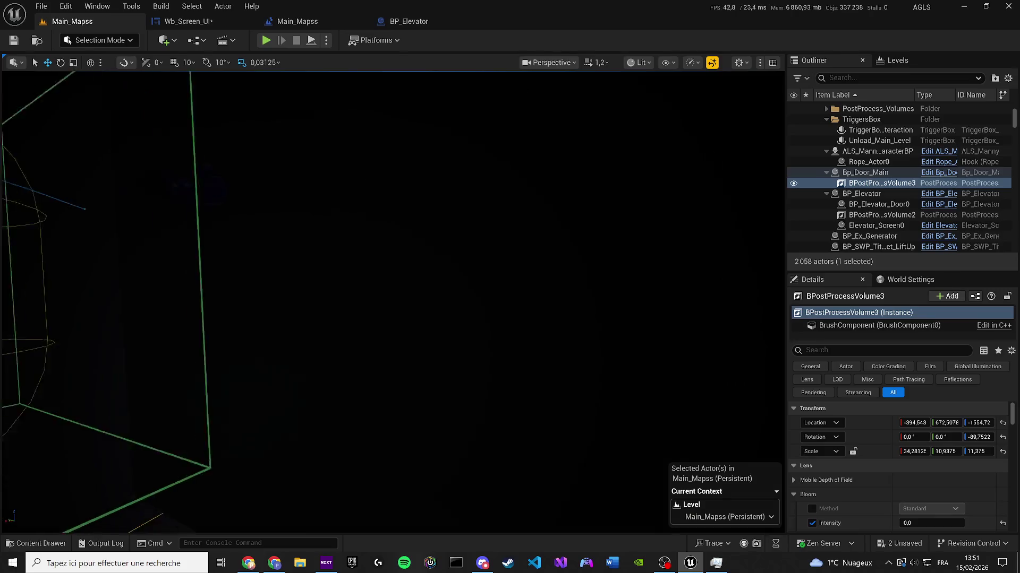
pyautogui.press('w')
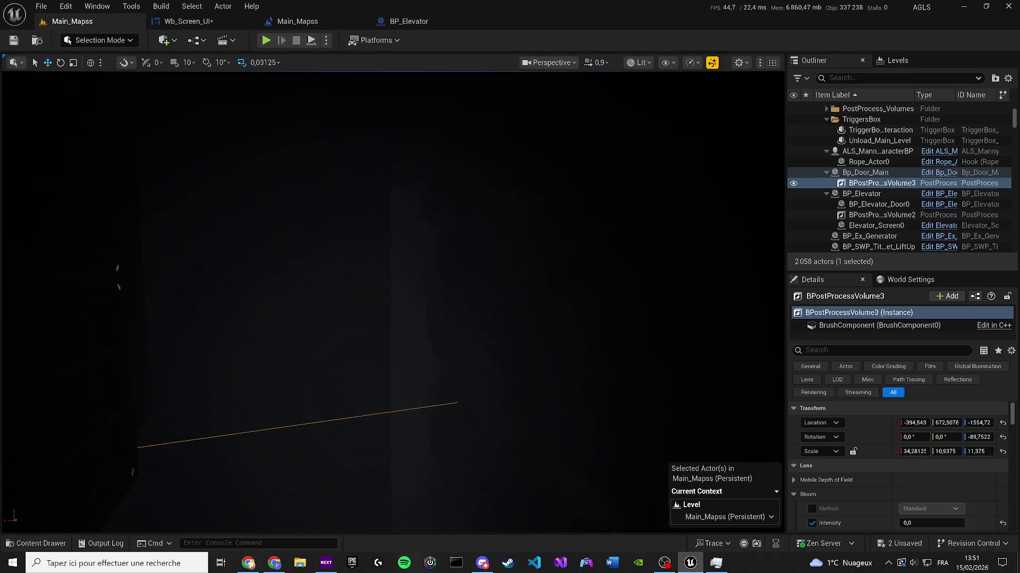
pyautogui.press('s')
pyautogui.scroll(1, 393, 302)
pyautogui.press('w')
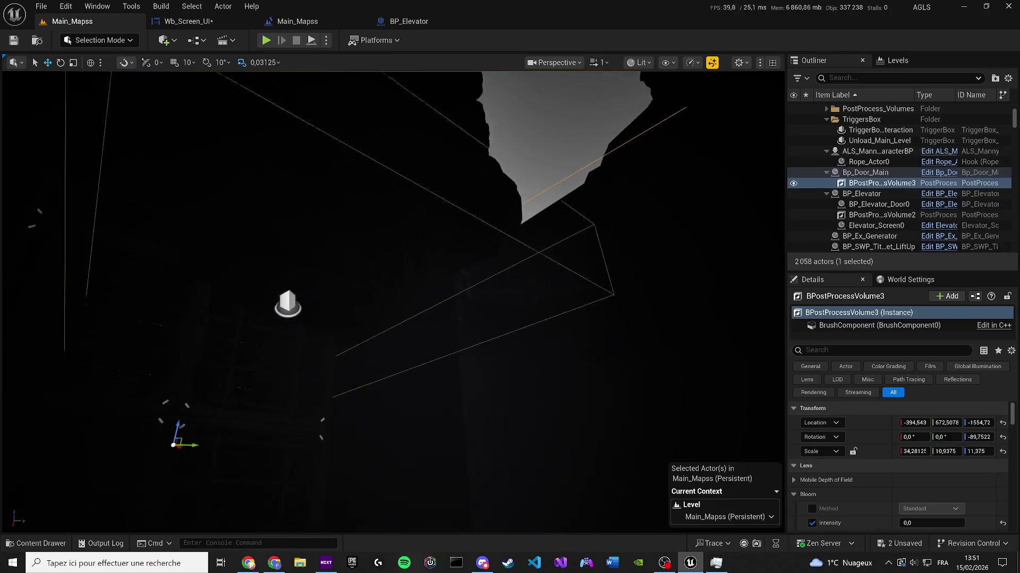
pyautogui.press('s')
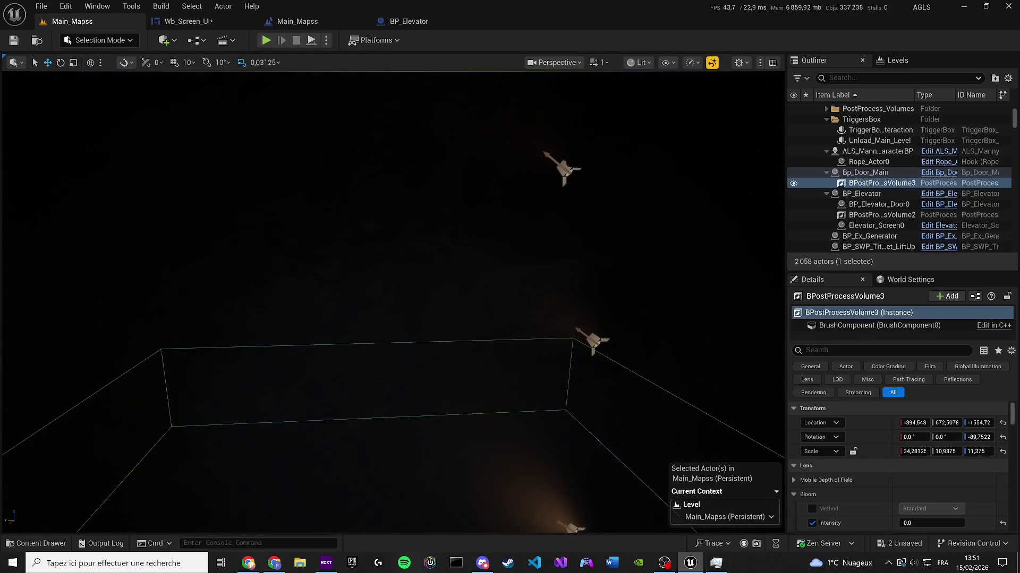
pyautogui.scroll(1, 393, 302)
pyautogui.press('e')
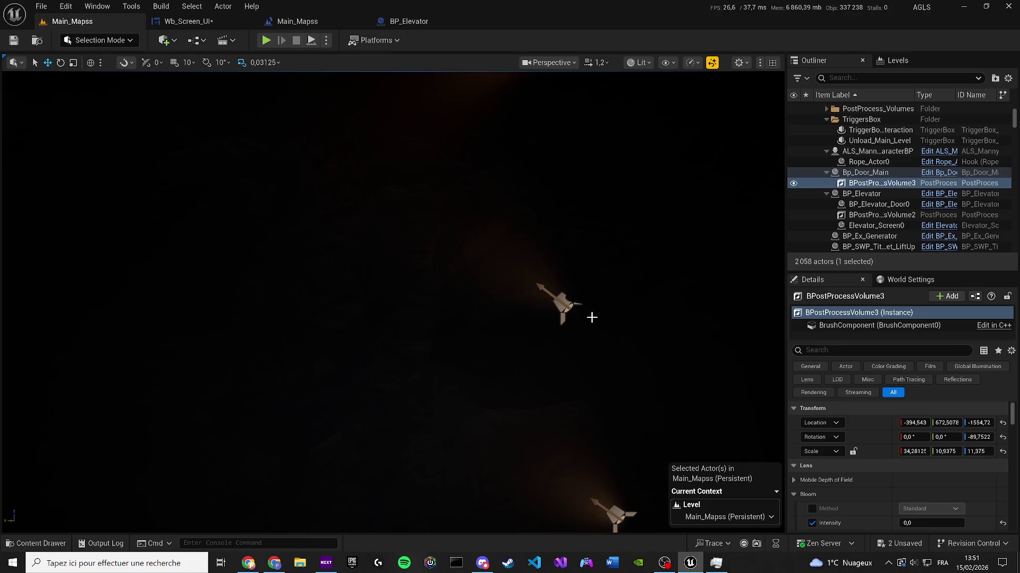
pyautogui.click(560, 305)
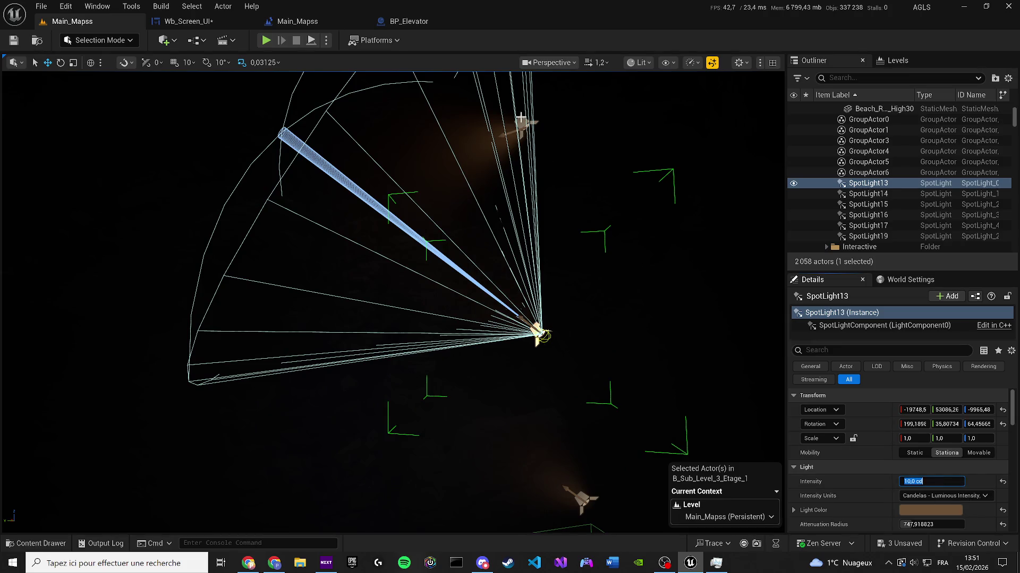
# Step: Set SpotLight17's intensity to 0
pyautogui.click(521, 119)
pyautogui.write('0')
pyautogui.press('Return')
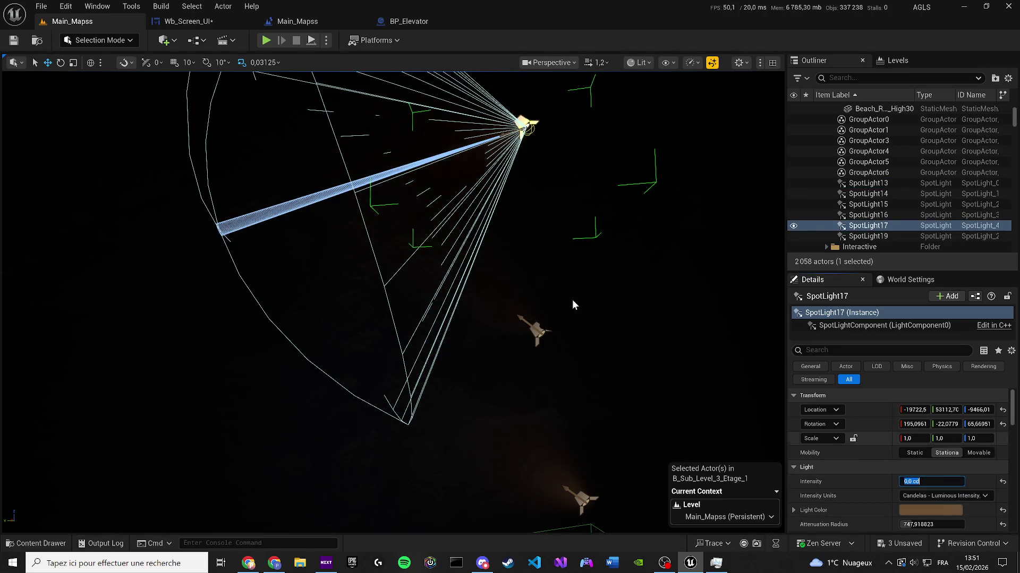
pyautogui.click(549, 395)
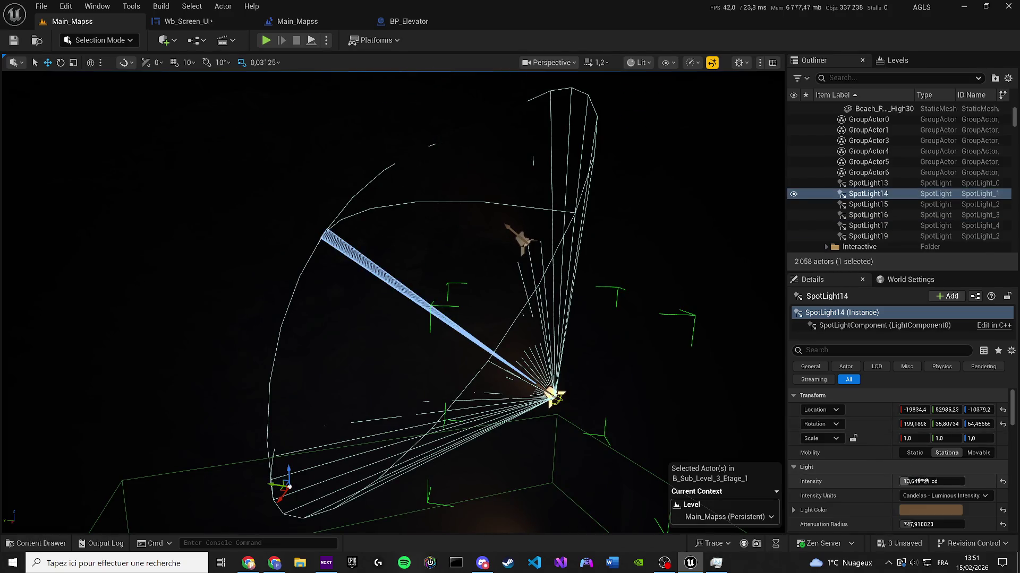
pyautogui.moveTo(439, 297); pyautogui.dragTo(439, 231)
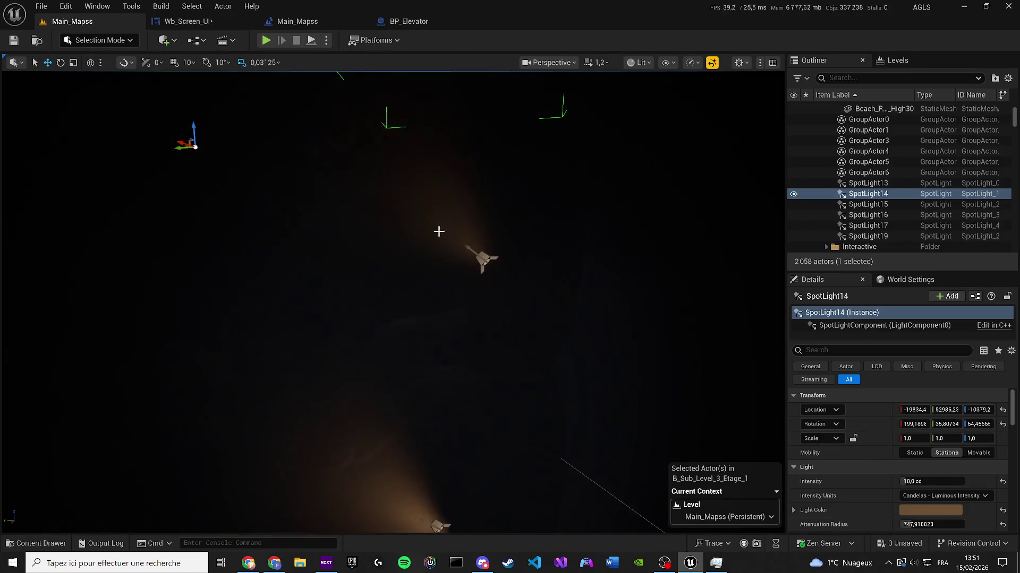
# Step: Delete SpotLight15 and its group, cancelling the accidental beach-rock deletion
pyautogui.click(485, 256)
pyautogui.press('Delete')
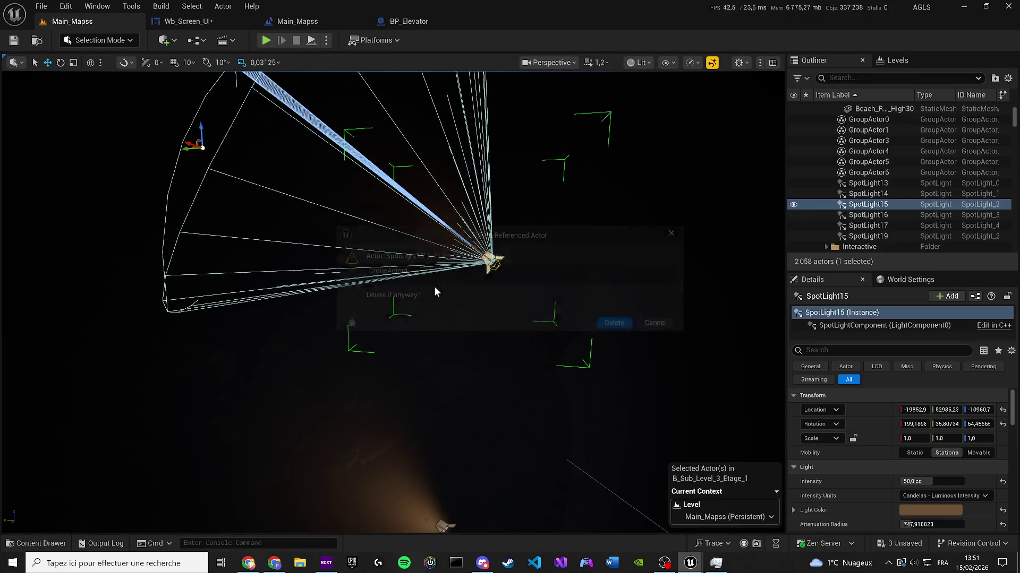
pyautogui.press('Return')
pyautogui.moveTo(430, 269); pyautogui.dragTo(430, 268)
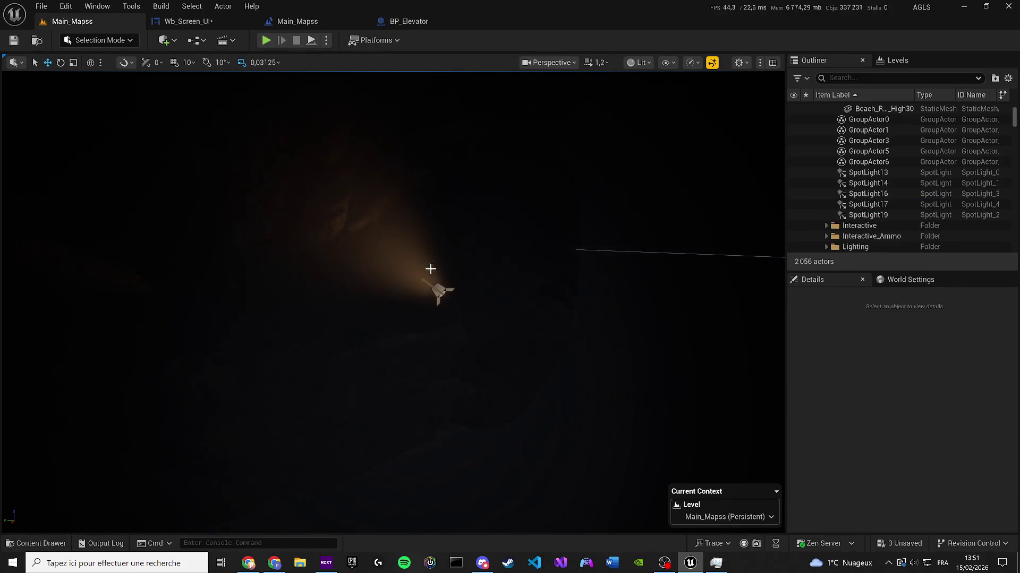
pyautogui.click(430, 269)
pyautogui.press('Delete')
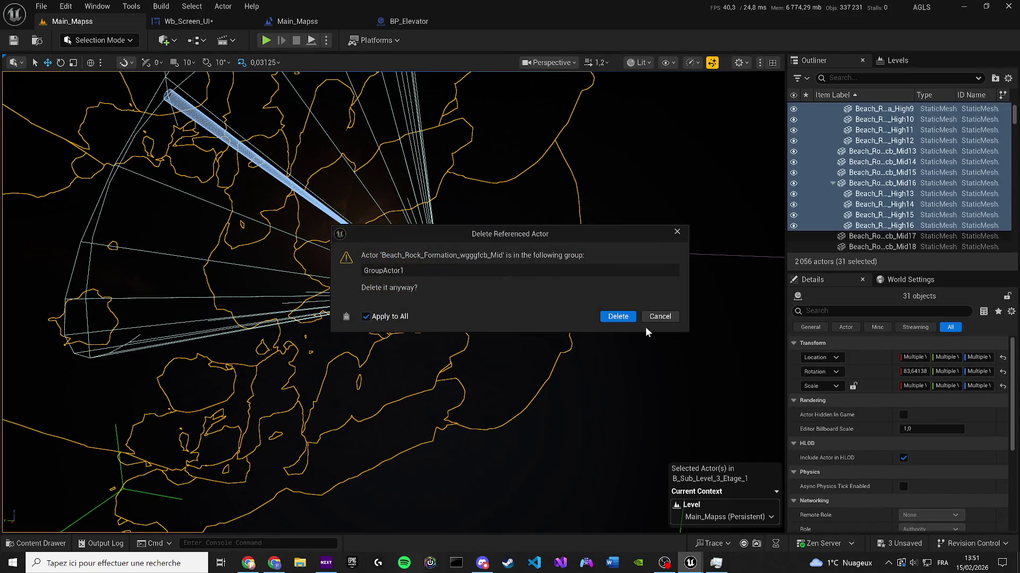
pyautogui.click(658, 319)
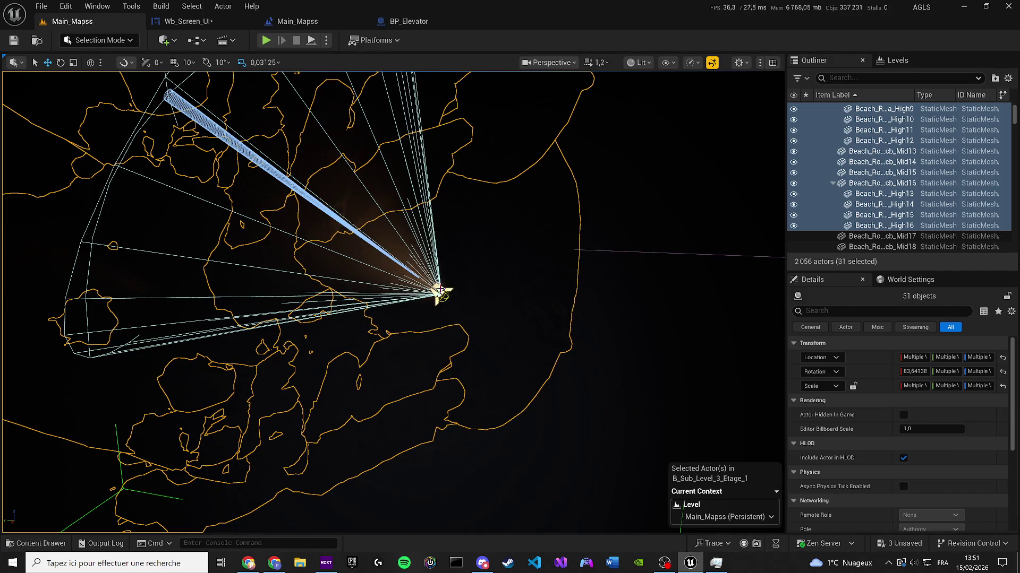
# Step: Group the beach rock meshes and delete SpotLight16
pyautogui.scroll(2, 442, 286)
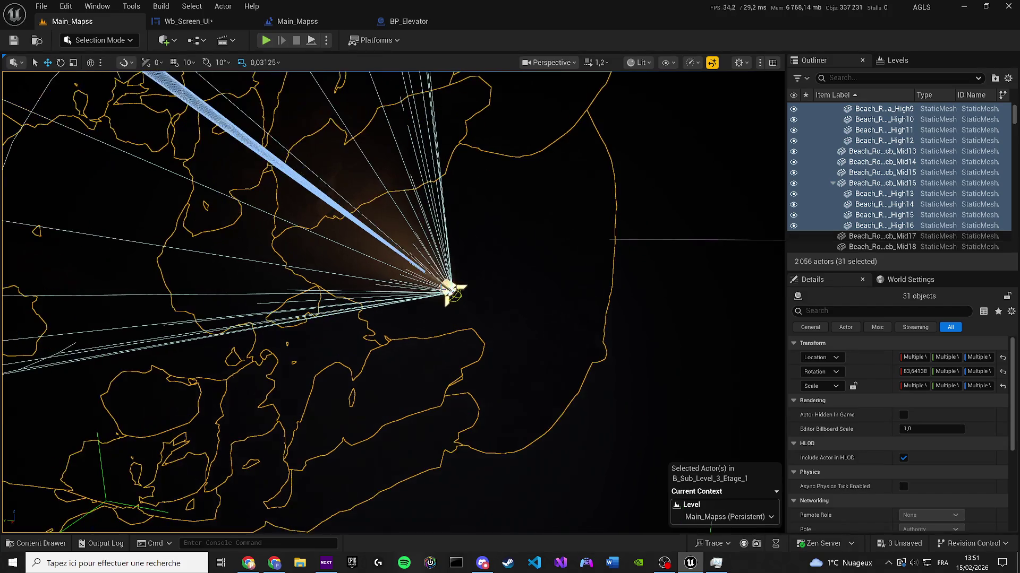
pyautogui.keyDown('ctrl'); pyautogui.click(452, 287); pyautogui.keyUp('ctrl')
pyautogui.hotkey('ctrl', 'g')
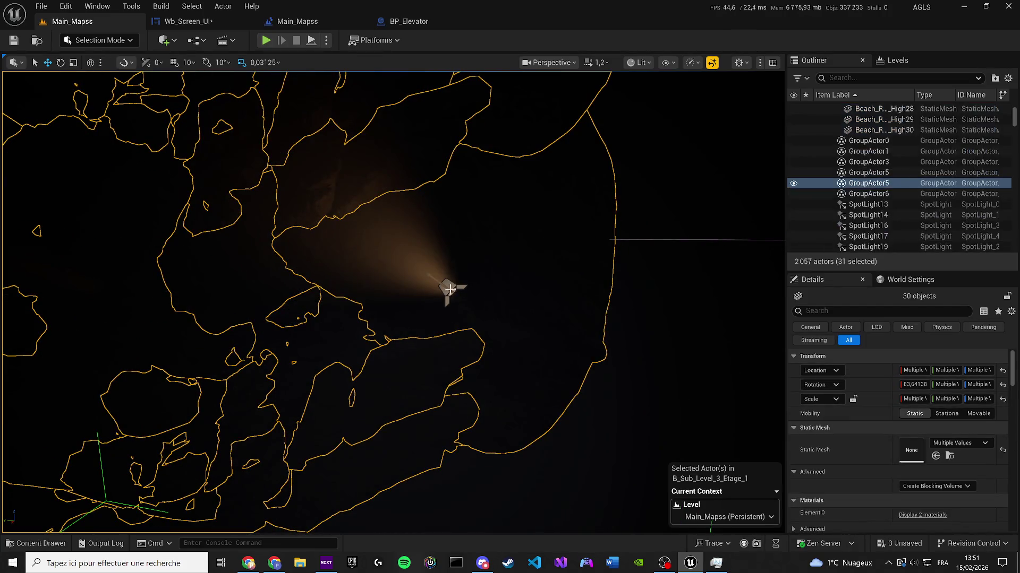
pyautogui.click(448, 289)
pyautogui.press('Delete')
pyautogui.click(618, 317)
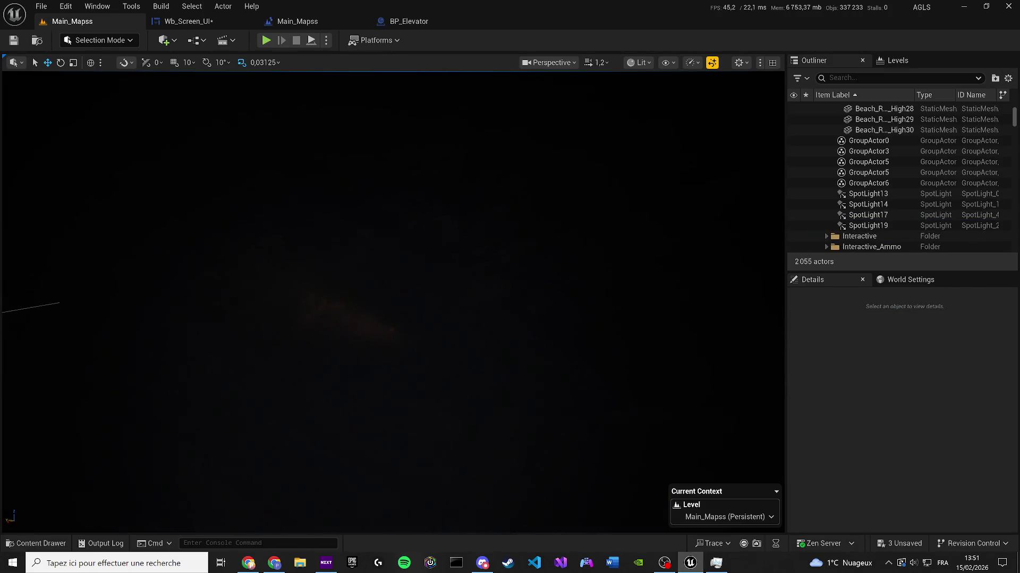
pyautogui.scroll(-2, 393, 303)
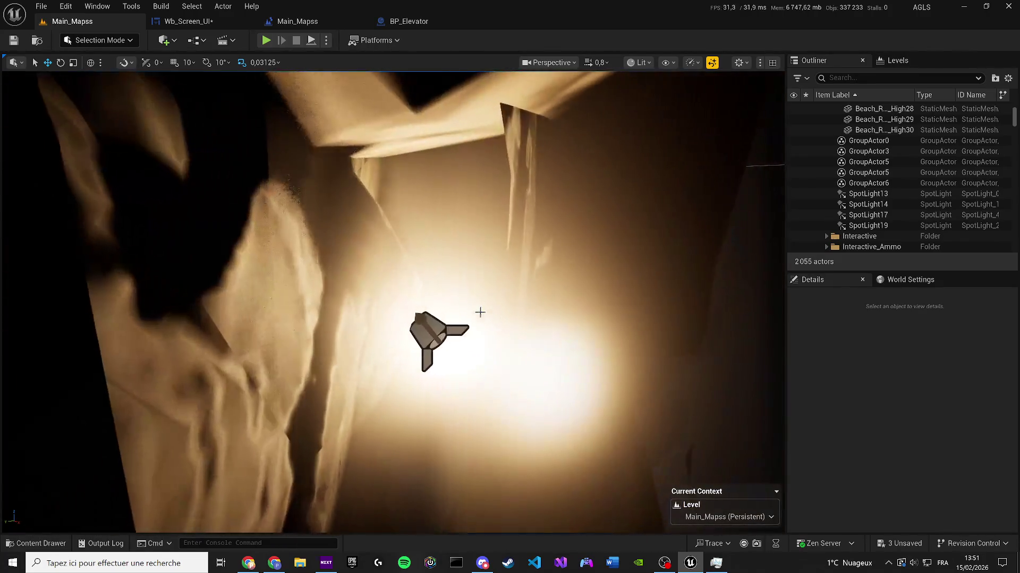
# Step: Delete SpotLight19 from the cave
pyautogui.click(431, 326)
pyautogui.click(431, 326)
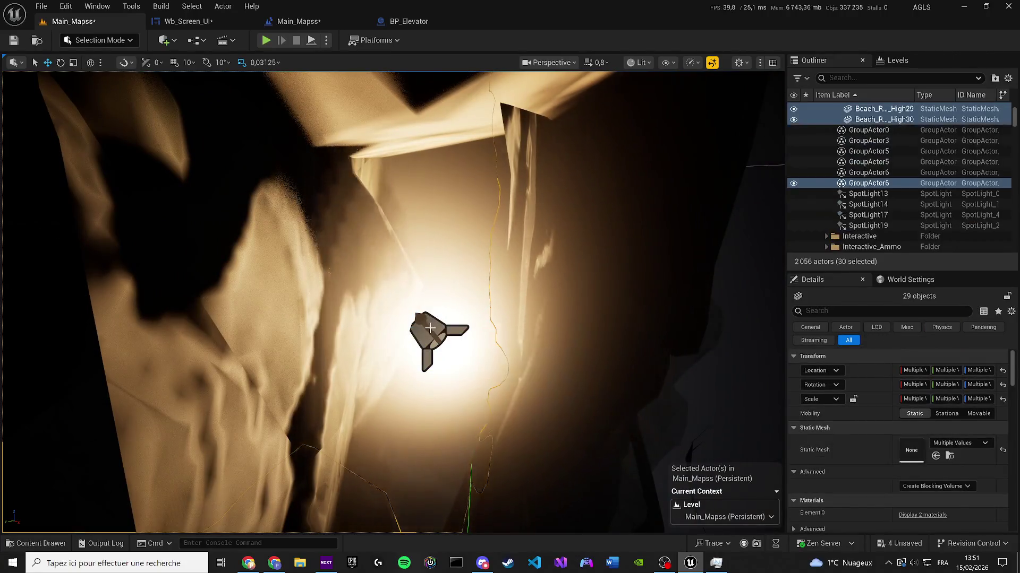
pyautogui.press('Delete')
pyautogui.click(626, 320)
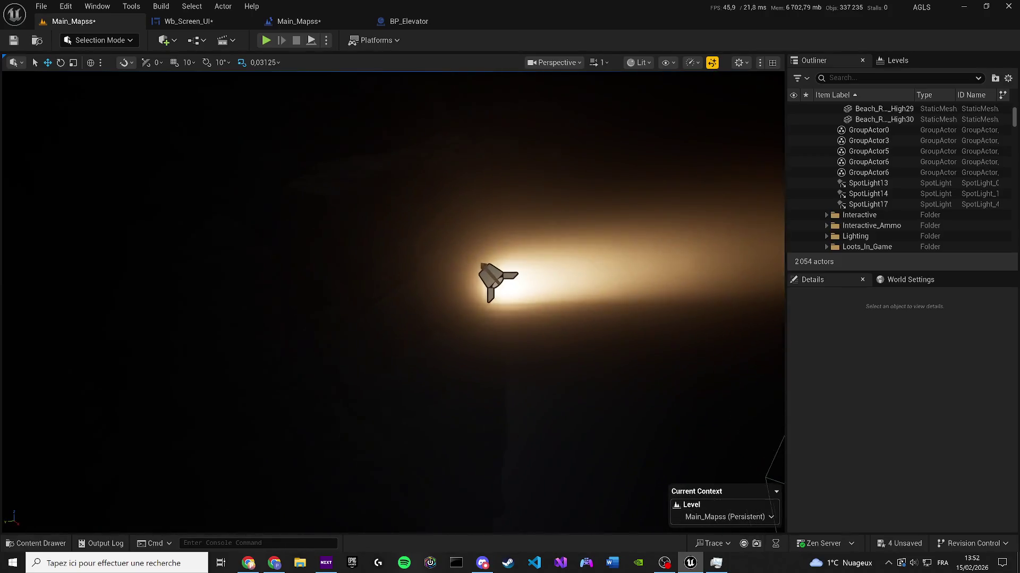
# Step: Set SpotLight14 to 1 cd, then delete it with its group and save Main_Mapss
pyautogui.click(408, 298)
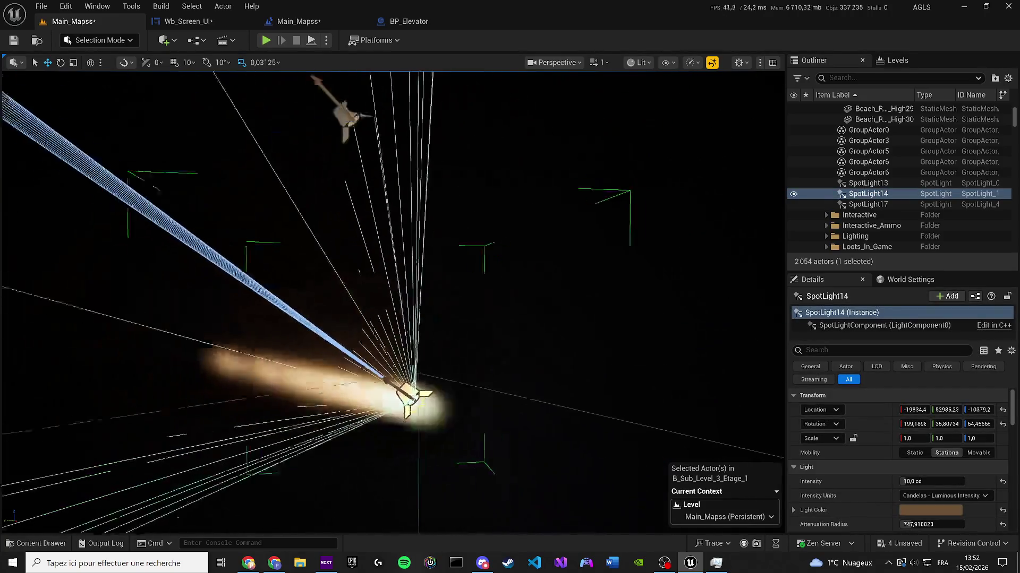
pyautogui.press('f')
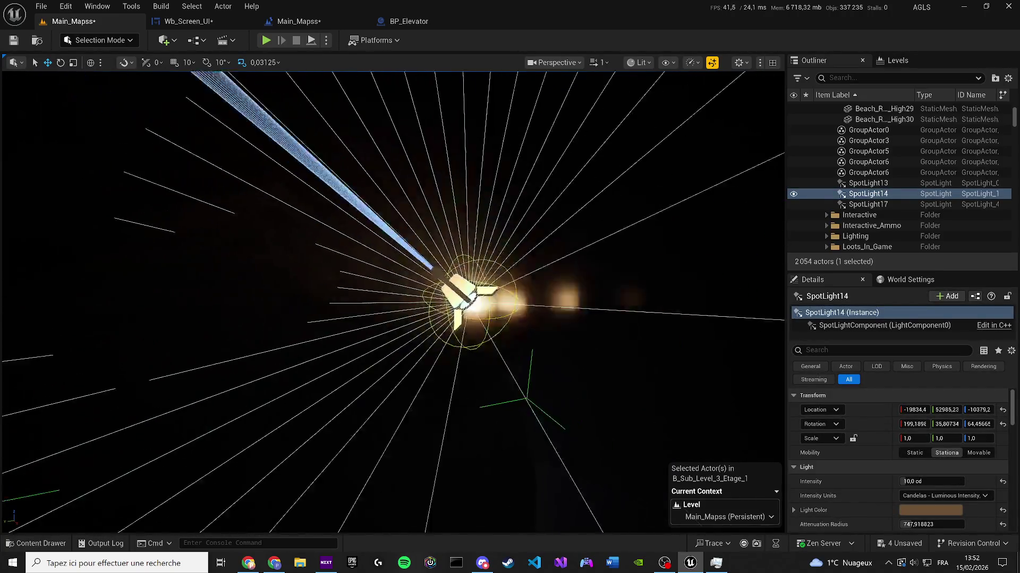
pyautogui.click(929, 481)
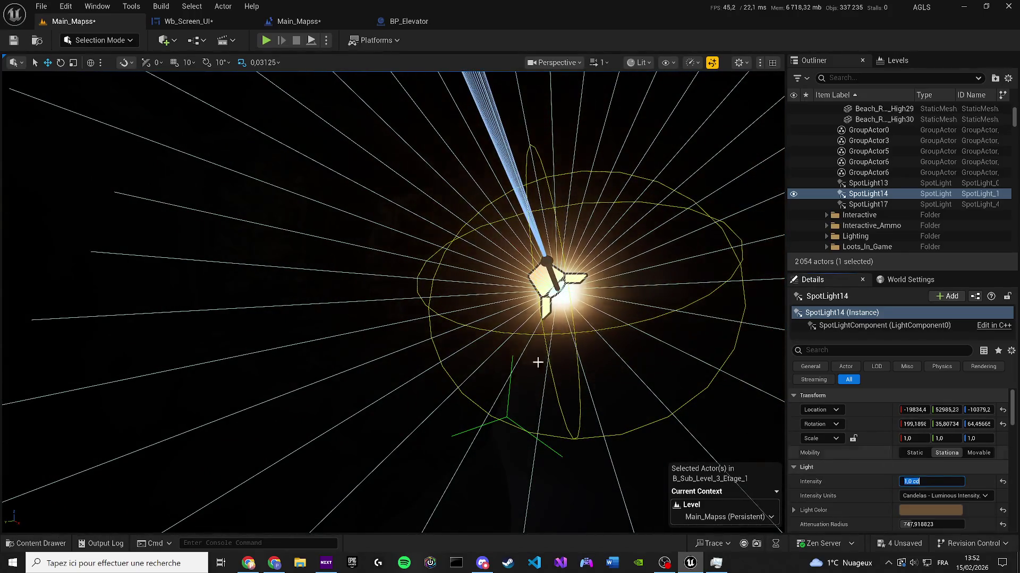
pyautogui.write('1')
pyautogui.press('Return')
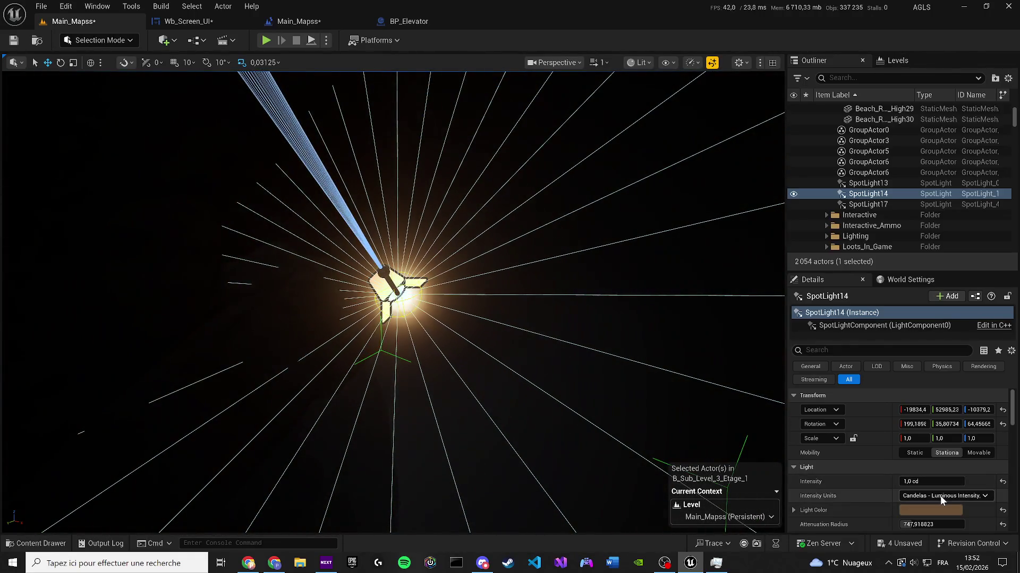
pyautogui.click(940, 496)
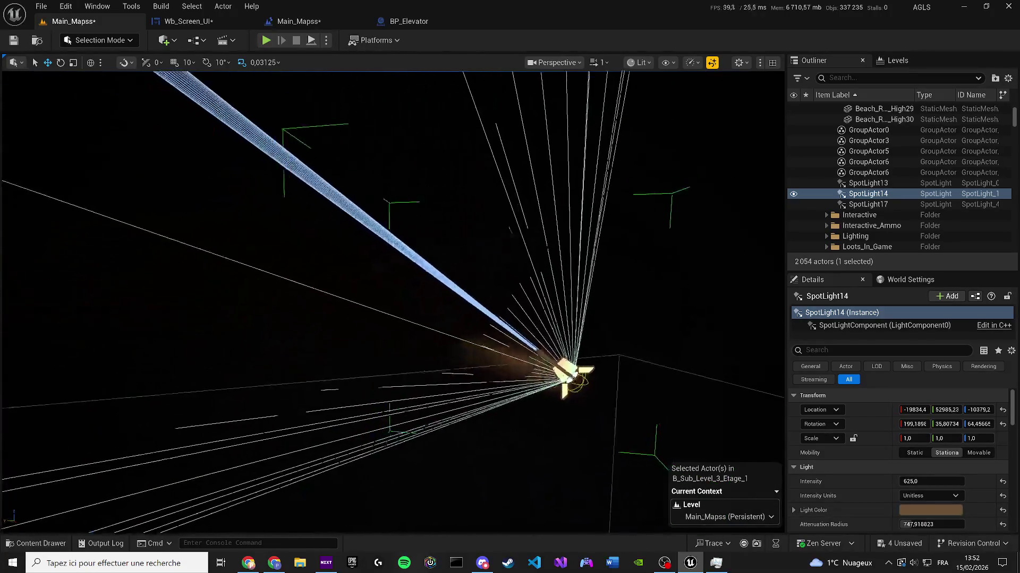
pyautogui.press('Delete')
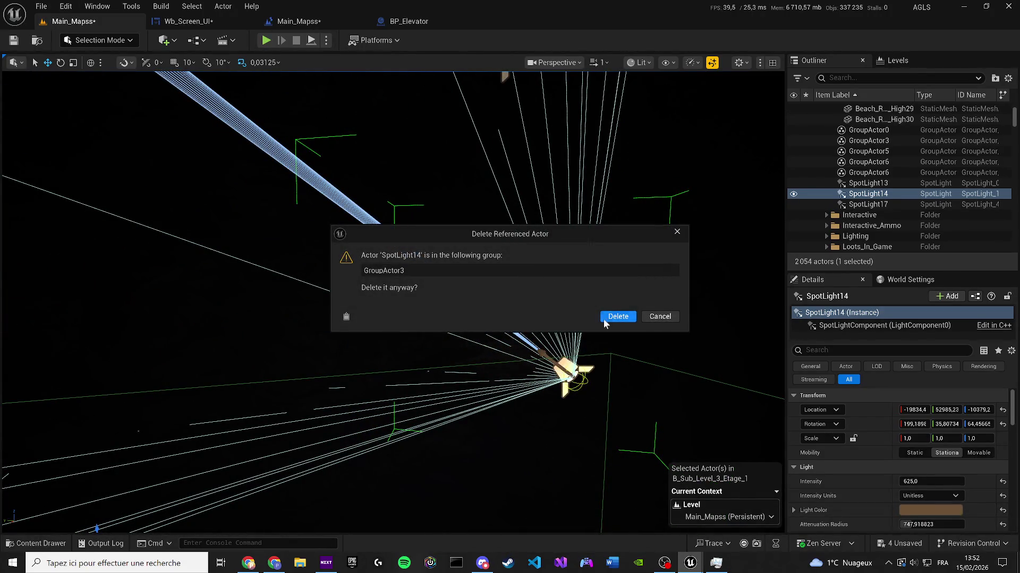
pyautogui.click(616, 317)
pyautogui.hotkey('ctrl', 's')
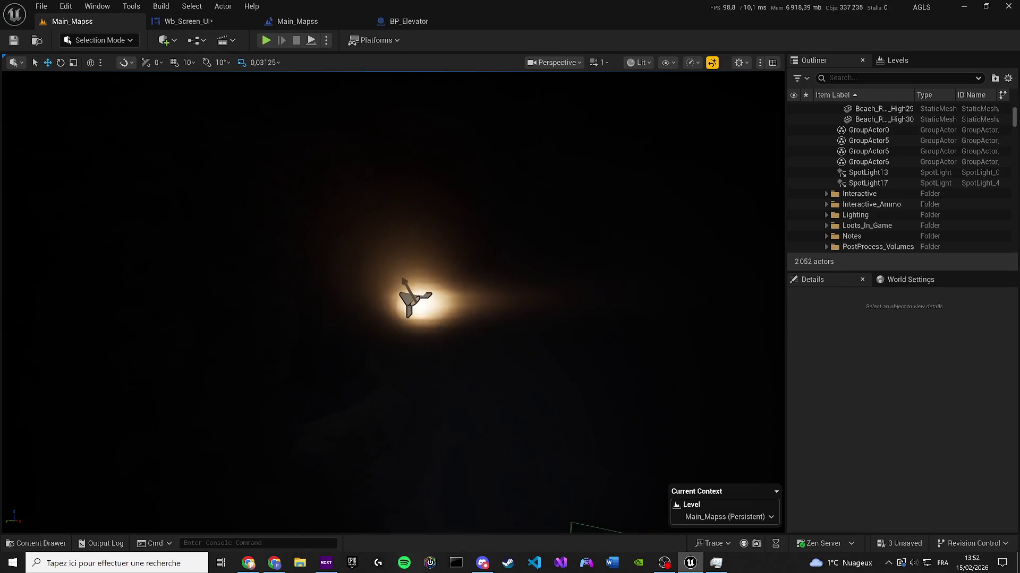
# Step: Place a new Rect Light in the cave from the Place Actors panel
pyautogui.scroll(-2, 393, 301)
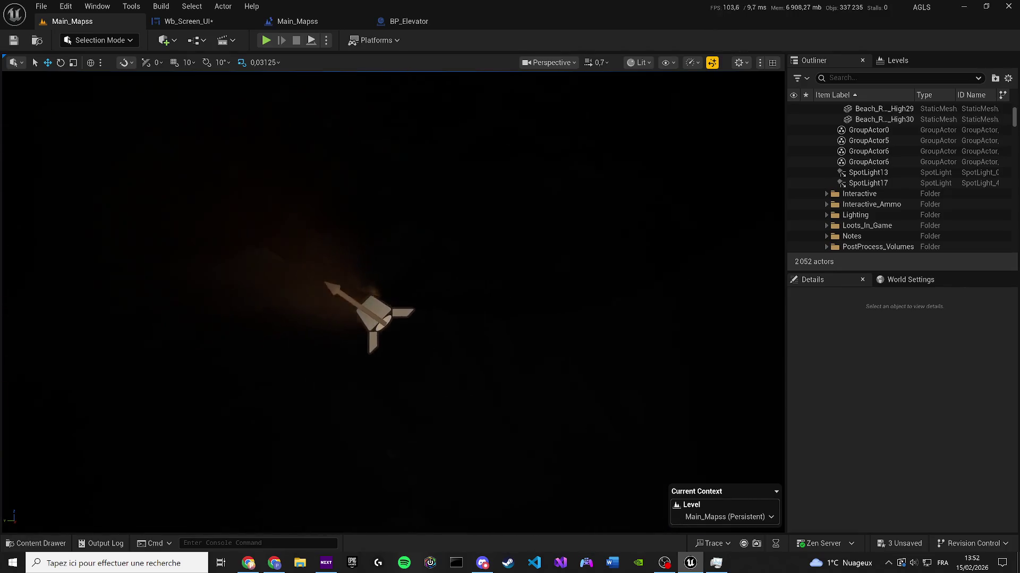
pyautogui.click(163, 41)
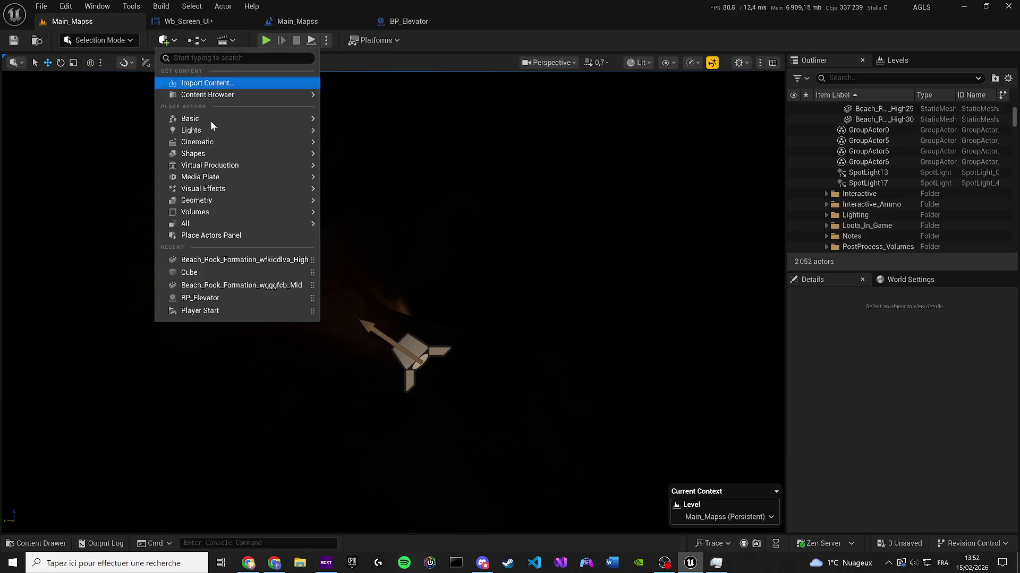
pyautogui.click(248, 237)
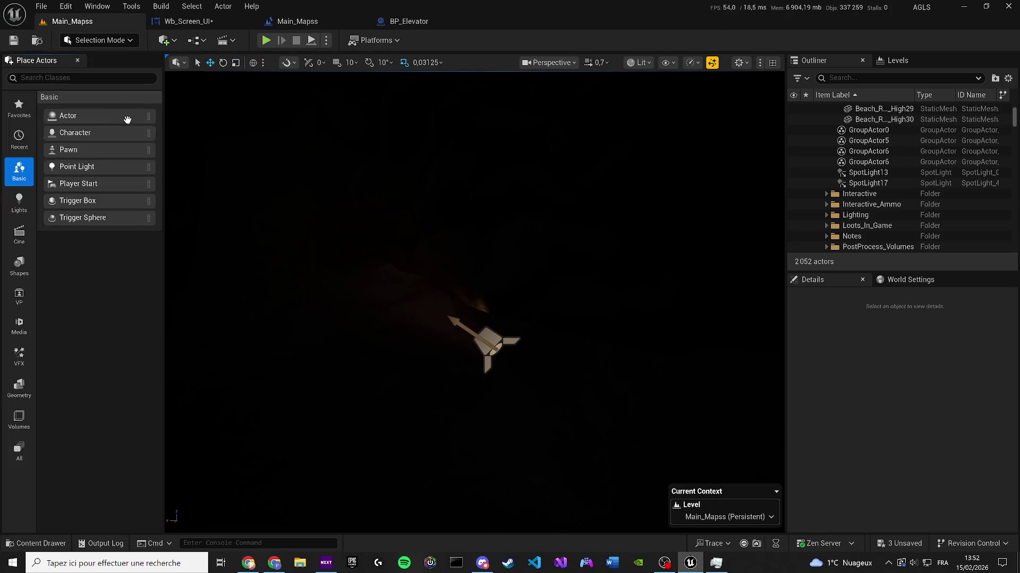
pyautogui.write('REVC')
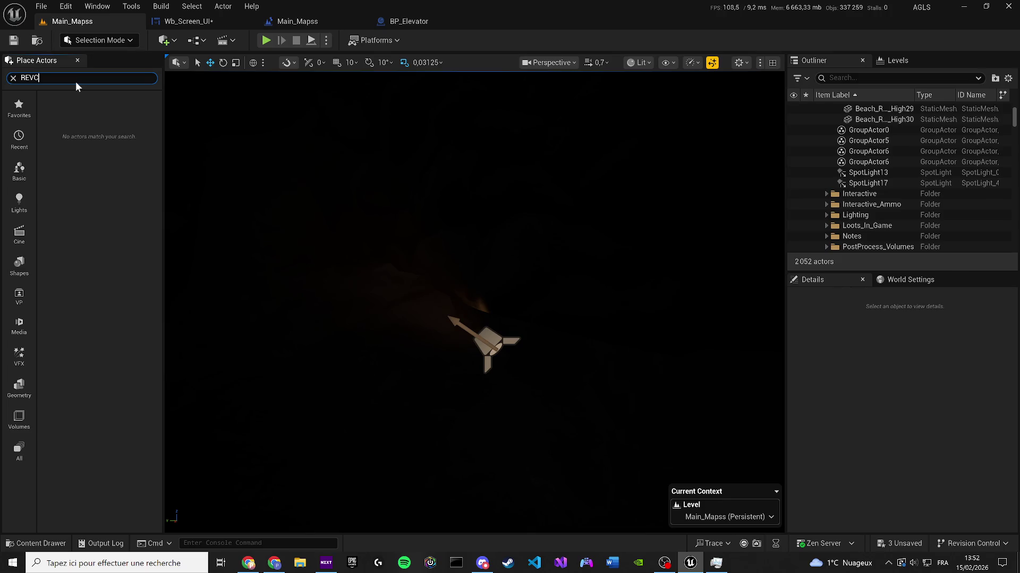
pyautogui.press('BackSpace')
pyautogui.press('BackSpace')
pyautogui.write('C')
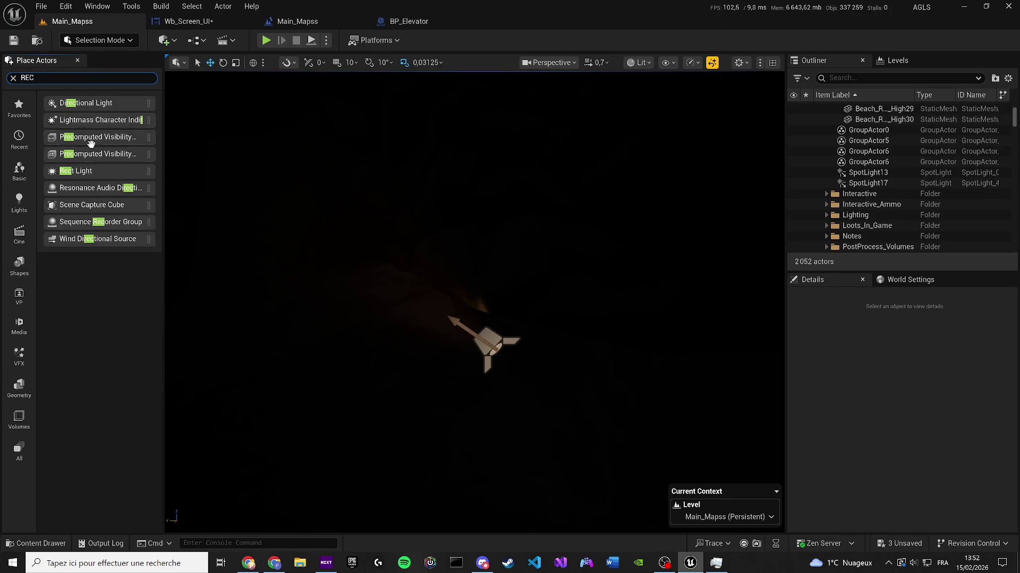
pyautogui.moveTo(76, 171)
pyautogui.mouseDown()
pyautogui.moveTo(228, 213)
pyautogui.moveTo(240, 260)
pyautogui.mouseUp()
pyautogui.moveTo(405, 242)
pyautogui.mouseDown()
pyautogui.moveTo(552, 350)
pyautogui.moveTo(531, 313)
pyautogui.moveTo(491, 345)
pyautogui.moveTo(467, 391)
pyautogui.moveTo(589, 305)
pyautogui.moveTo(600, 343)
pyautogui.mouseUp()
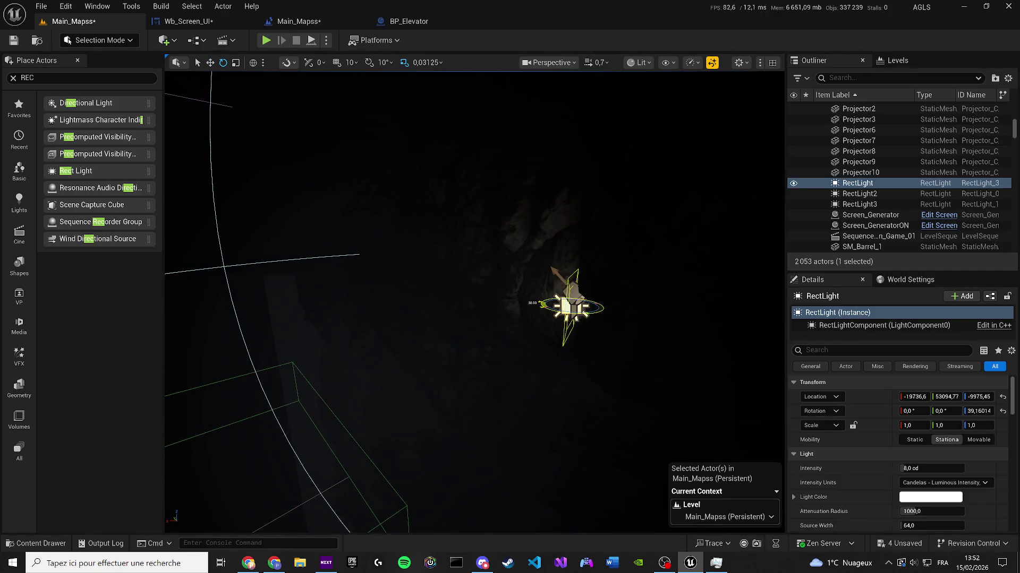
# Step: Set the RectLight intensity to 160 cd with an orange light colour
pyautogui.write('160')
pyautogui.press('Return')
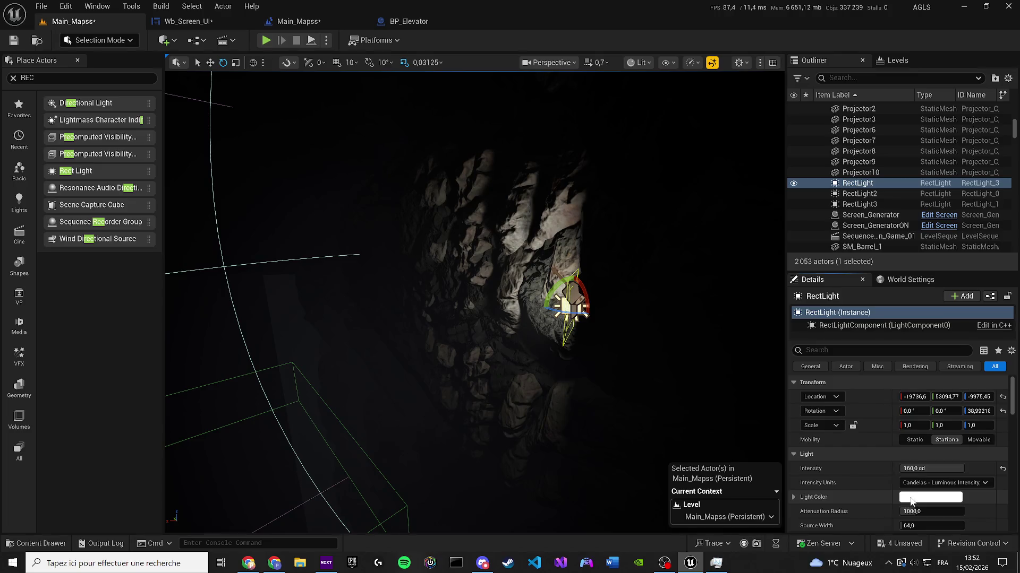
pyautogui.click(911, 499)
pyautogui.click(776, 349)
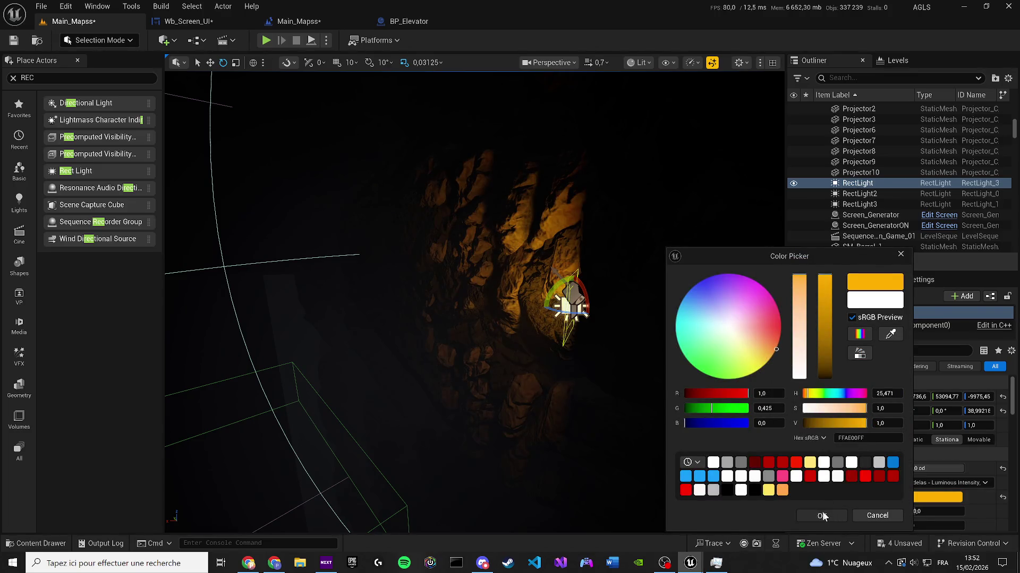
pyautogui.click(822, 516)
pyautogui.scroll(5, 559, 266)
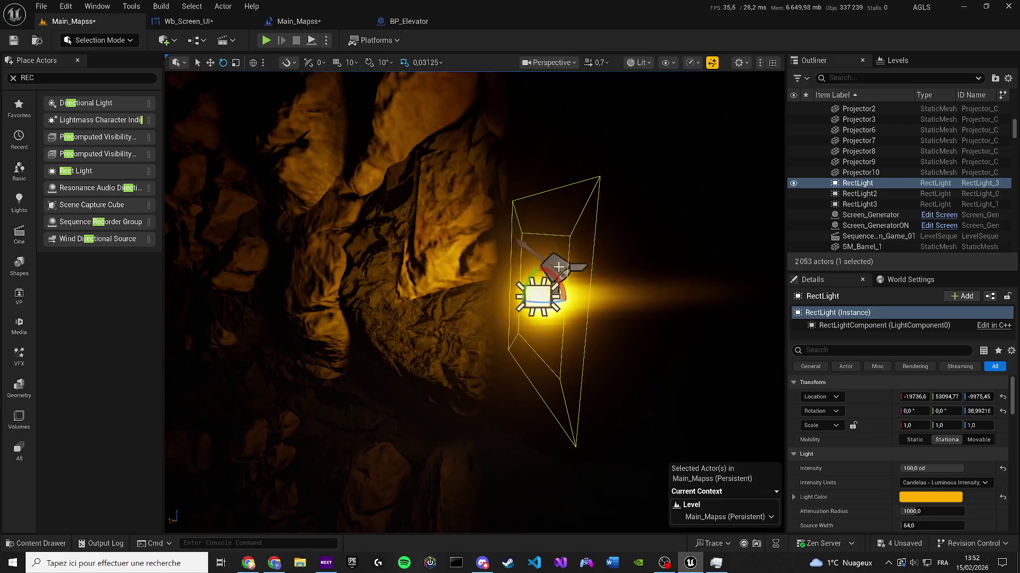
# Step: Copy SpotLight13's brown light colour onto the RectLight
pyautogui.click(559, 267)
pyautogui.rightClick(914, 506)
pyautogui.click(927, 462)
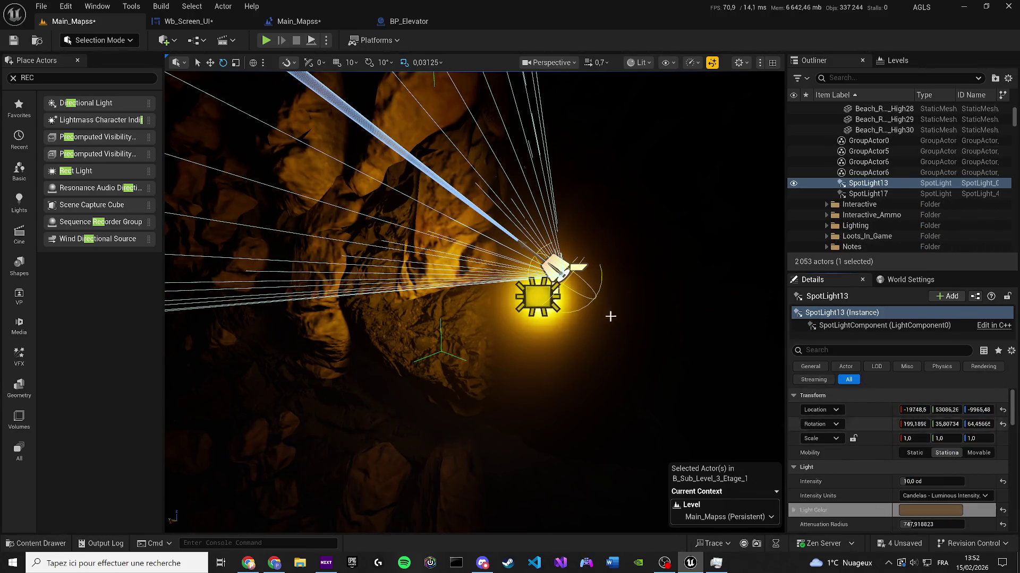
pyautogui.hotkey('ctrl', 'z')
pyautogui.rightClick(919, 502)
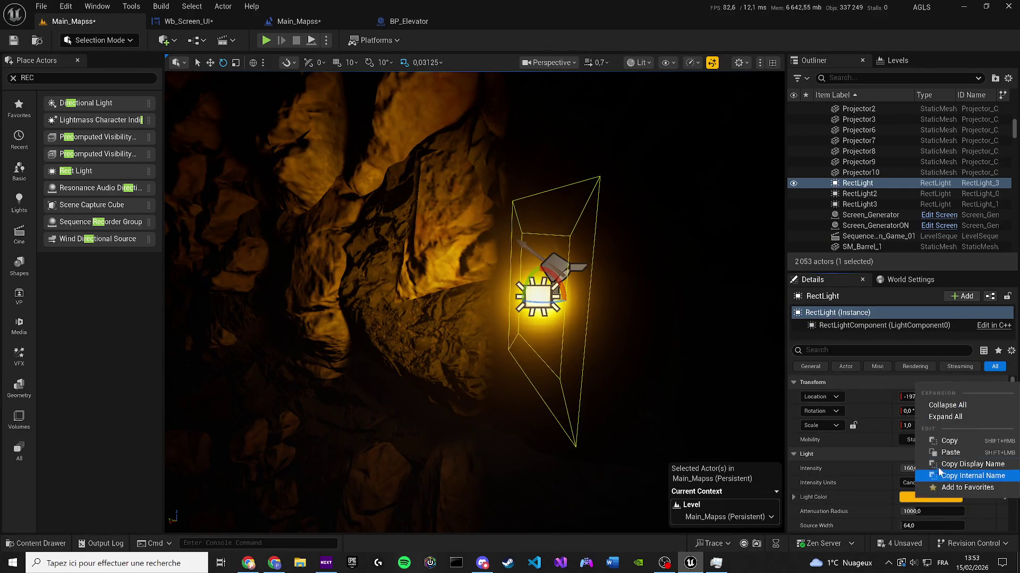
pyautogui.click(938, 453)
# Step: Delete SpotLight13 from the cave
pyautogui.click(556, 262)
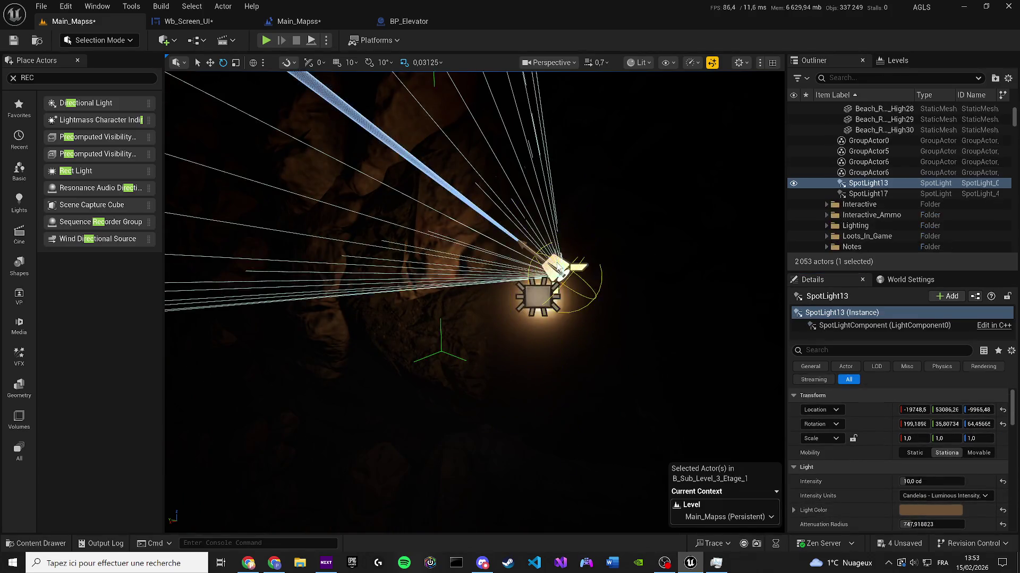
pyautogui.press('Delete')
pyautogui.click(618, 316)
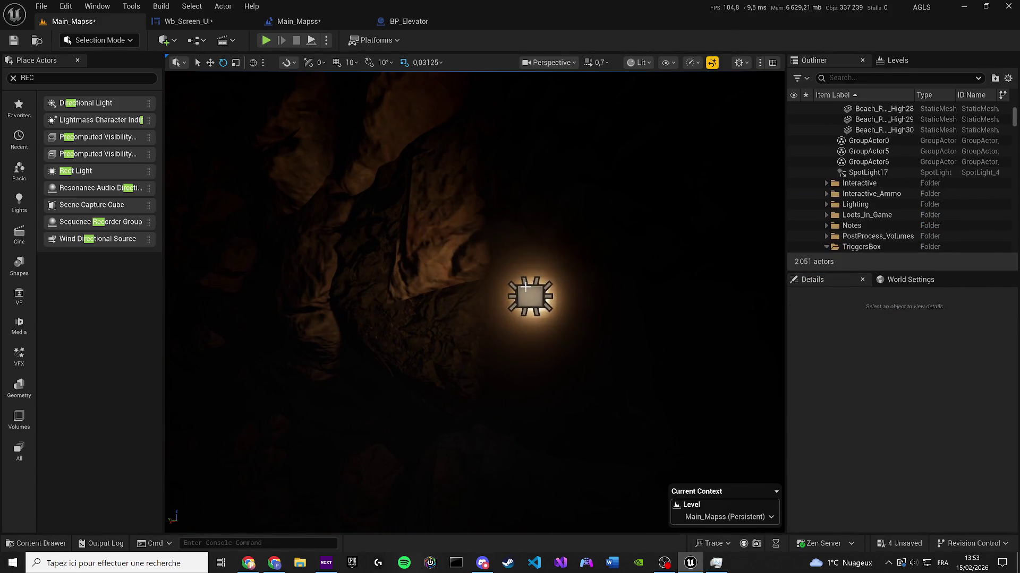
# Step: Rotate the RectLight and enlarge its attenuation radius
pyautogui.click(541, 305)
pyautogui.moveTo(534, 303)
pyautogui.mouseDown()
pyautogui.moveTo(548, 294)
pyautogui.moveTo(457, 313)
pyautogui.moveTo(573, 310)
pyautogui.moveTo(547, 288)
pyautogui.mouseUp()
pyautogui.press('r')
pyautogui.moveTo(926, 511)
pyautogui.mouseDown()
pyautogui.moveTo(942, 511)
pyautogui.moveTo(935, 526)
pyautogui.moveTo(953, 526)
pyautogui.mouseUp()
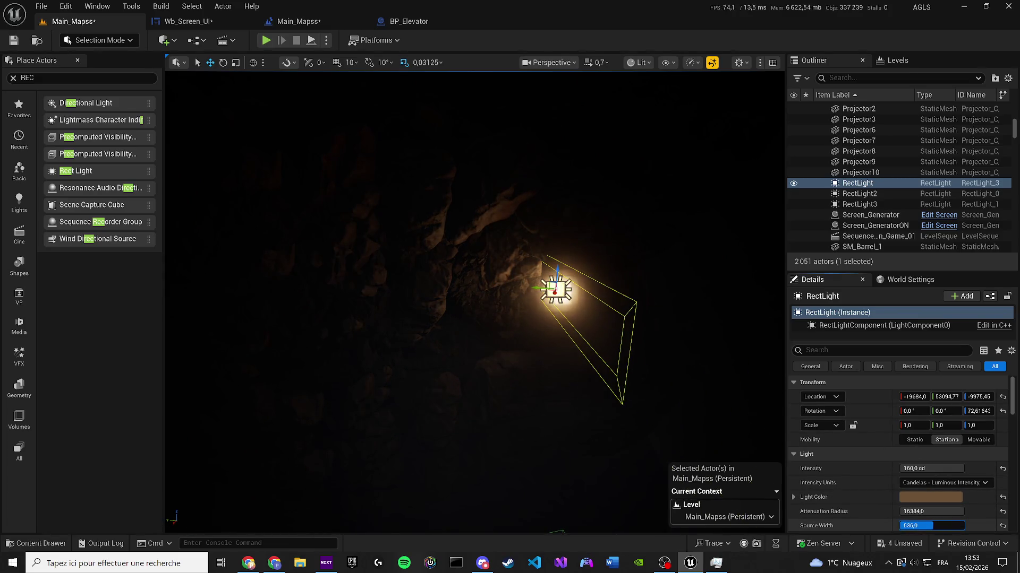
pyautogui.scroll(-2, 916, 523)
pyautogui.moveTo(915, 489)
pyautogui.mouseDown()
pyautogui.moveTo(956, 489)
pyautogui.moveTo(950, 517)
pyautogui.mouseUp()
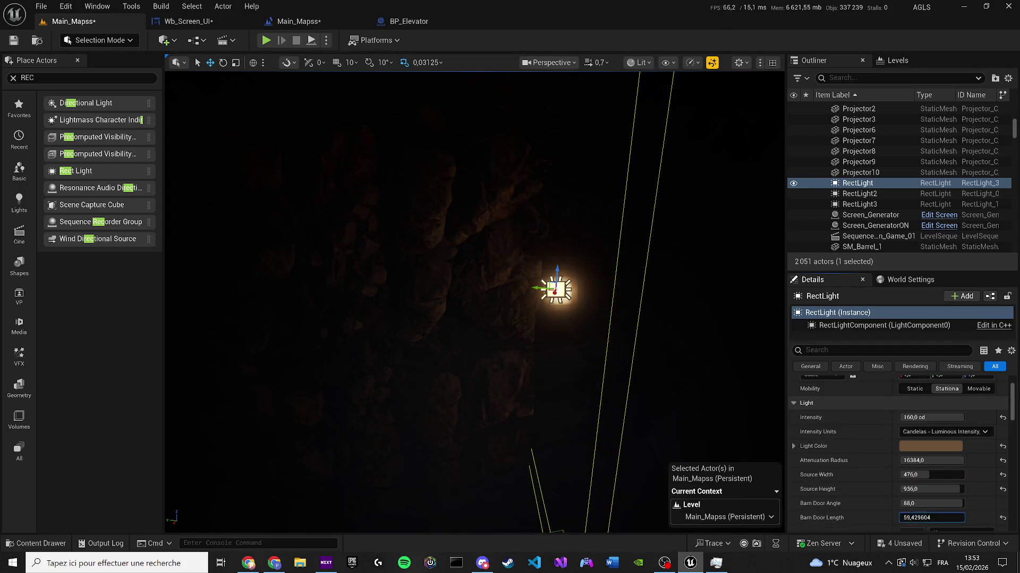
pyautogui.moveTo(565, 322); pyautogui.dragTo(576, 318)
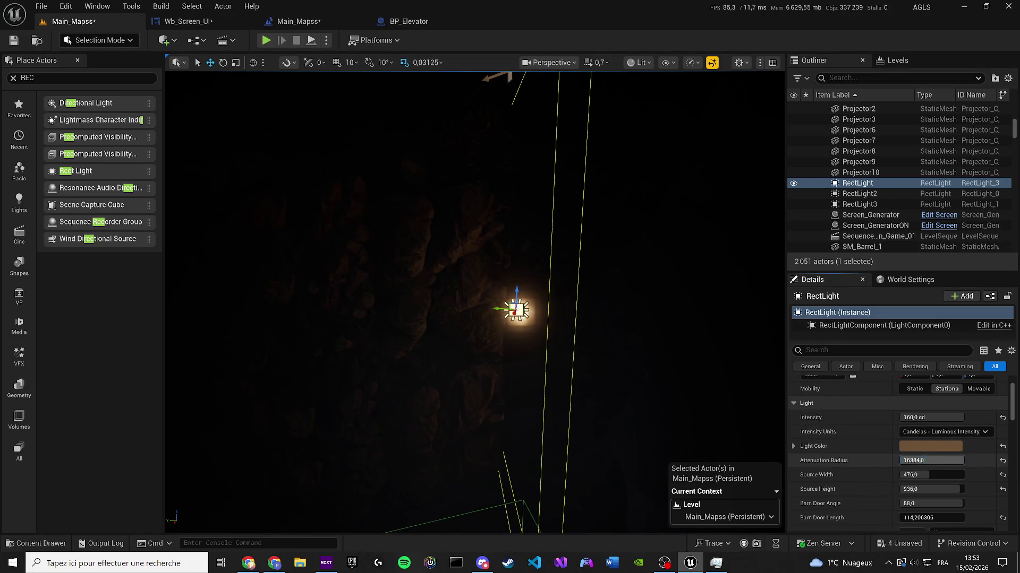
pyautogui.write('8')
pyautogui.press('Return')
# Step: Save the map and turn on Cast Shadows for the RectLight
pyautogui.moveTo(931, 460)
pyautogui.mouseDown()
pyautogui.moveTo(920, 485)
pyautogui.moveTo(902, 485)
pyautogui.mouseUp()
pyautogui.scroll(-1, 920, 485)
pyautogui.scroll(-2, 898, 483)
pyautogui.click(903, 477)
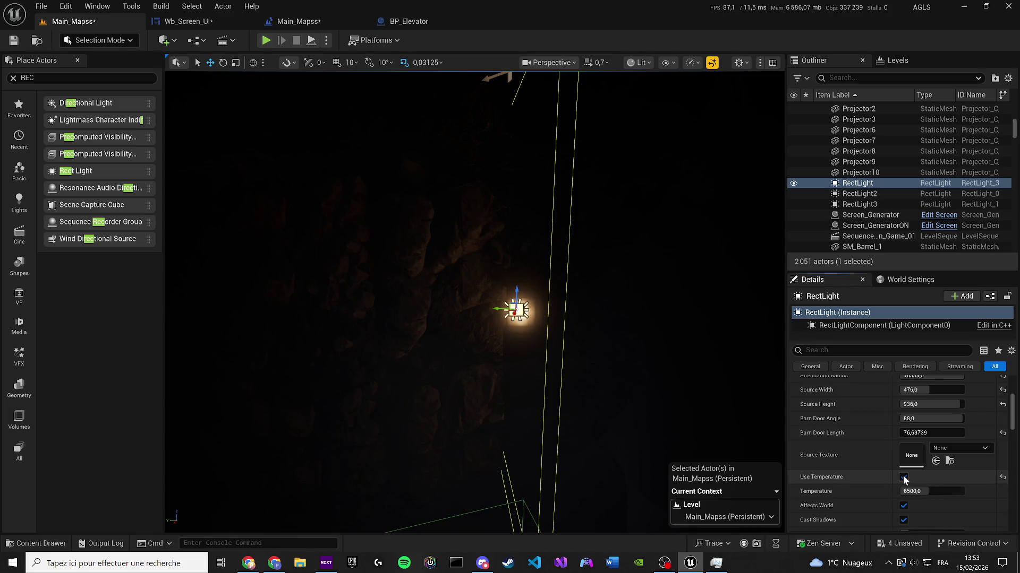
pyautogui.click(902, 477)
pyautogui.scroll(-2, 906, 498)
pyautogui.hotkey('ctrl', 's')
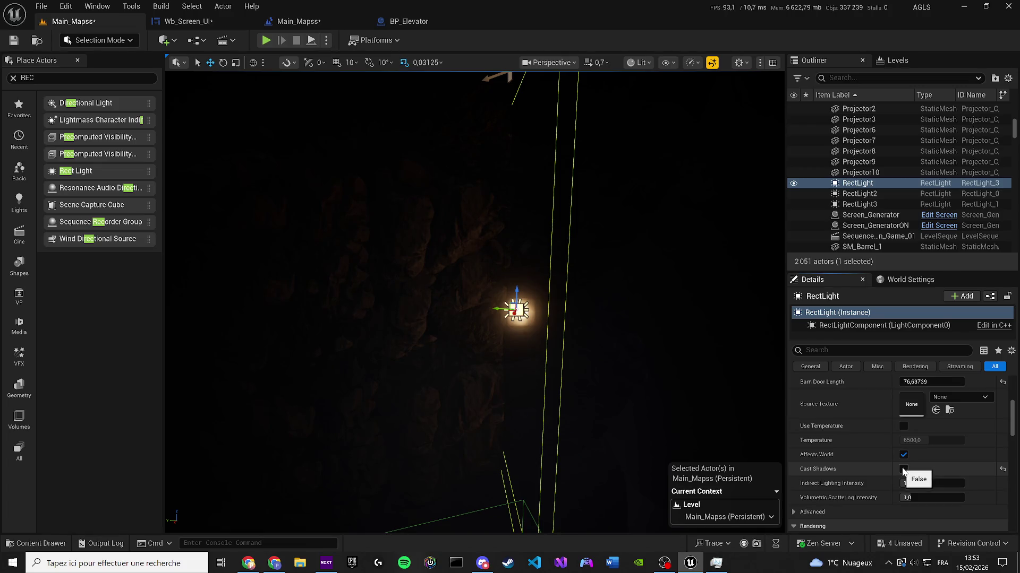
pyautogui.click(902, 470)
pyautogui.scroll(-2, 913, 468)
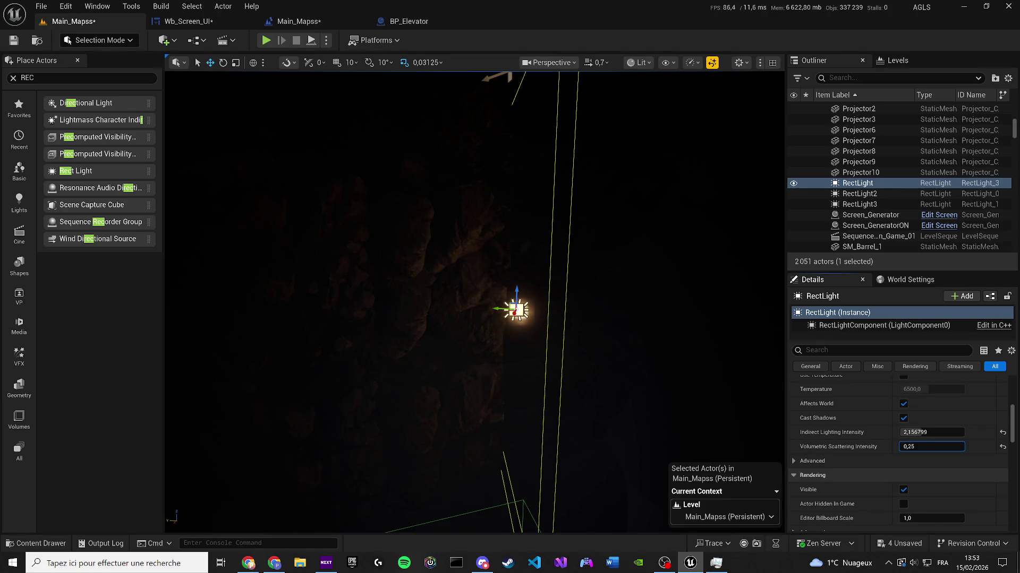
pyautogui.moveTo(690, 319); pyautogui.dragTo(714, 277)
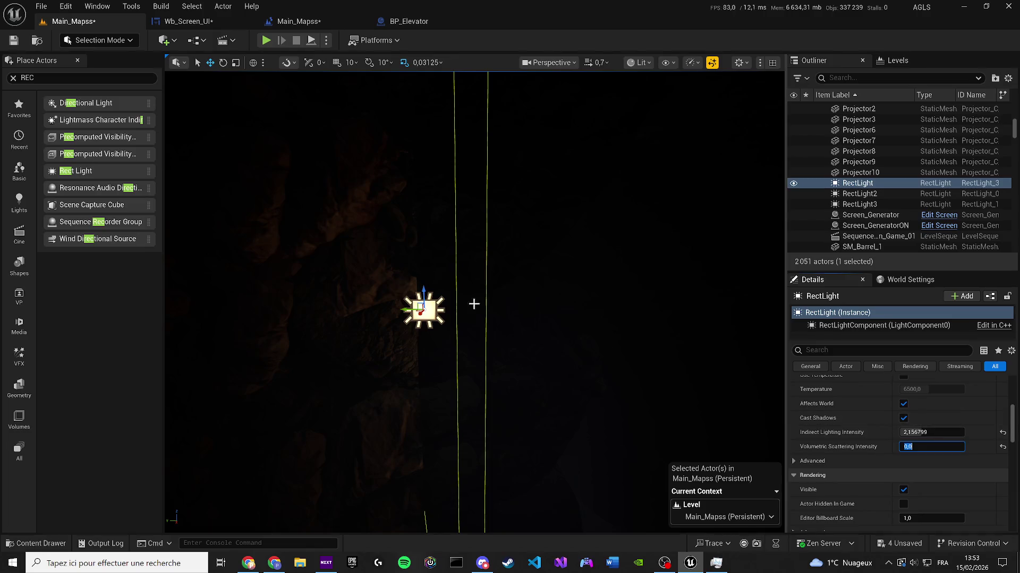
pyautogui.moveTo(493, 315); pyautogui.dragTo(428, 320)
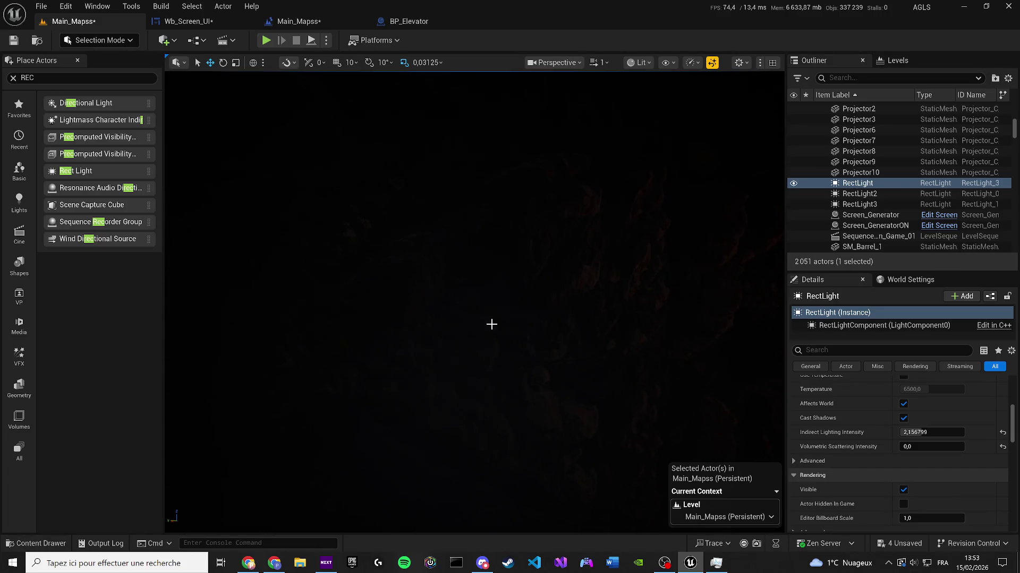
# Step: Save Main_Mapss and all unsaved assets
pyautogui.click(77, 60)
pyautogui.hotkey('ctrl', 's')
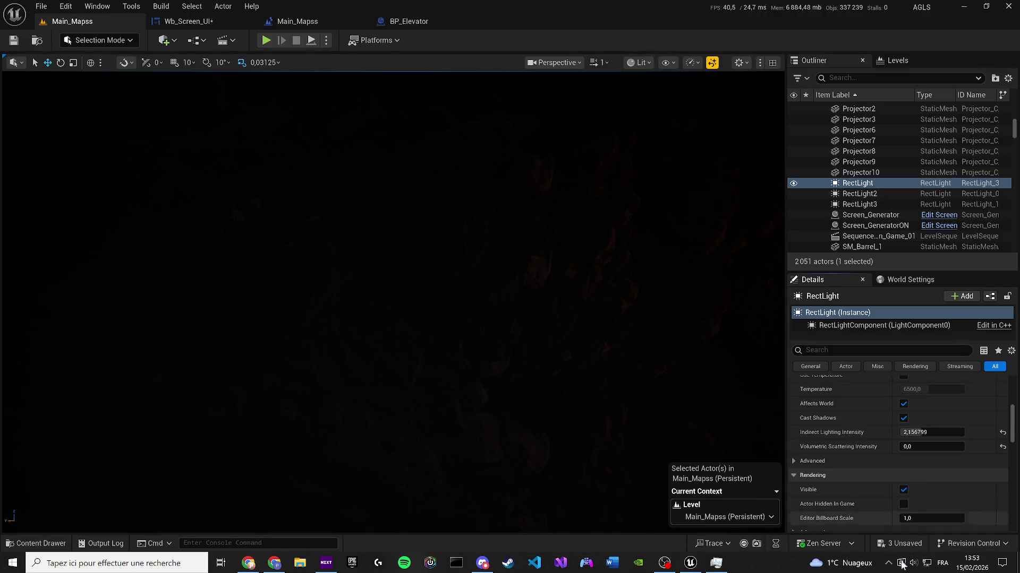
pyautogui.click(897, 543)
pyautogui.click(606, 401)
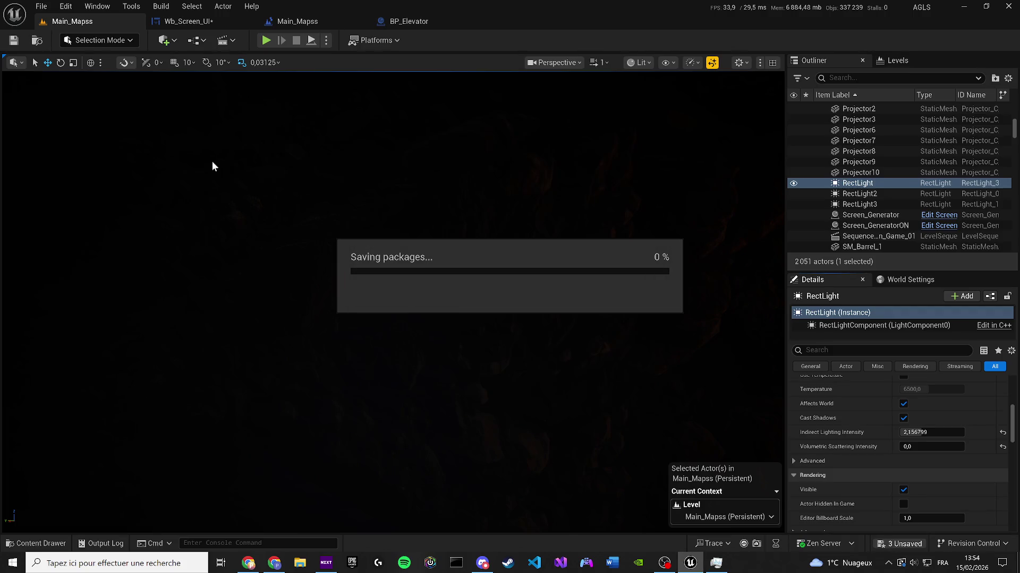
# Step: Play the level, choose ETAGE 1 on the elevator monitor, and walk through the door
pyautogui.click(266, 40)
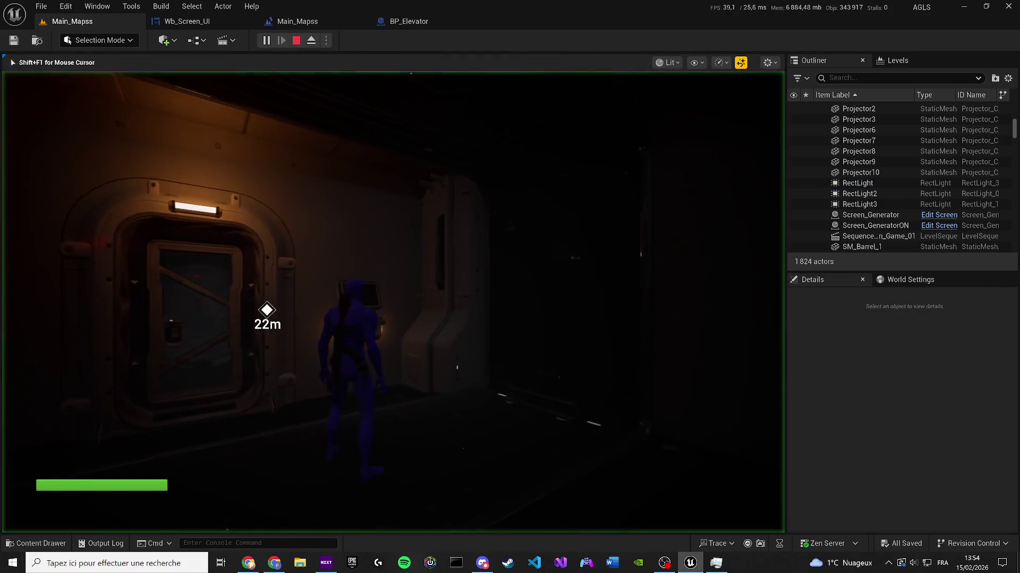
pyautogui.press('e')
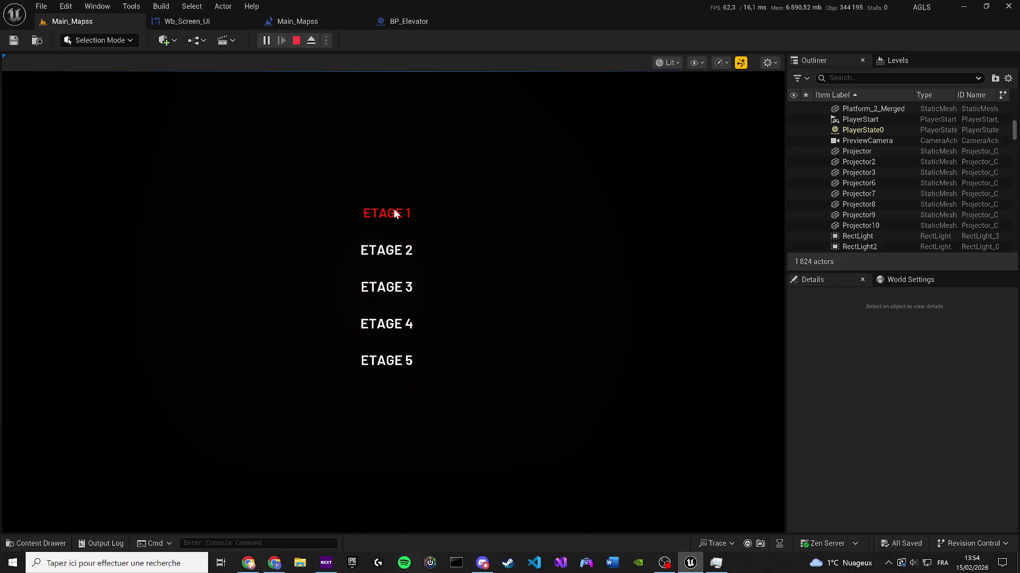
pyautogui.click(395, 214)
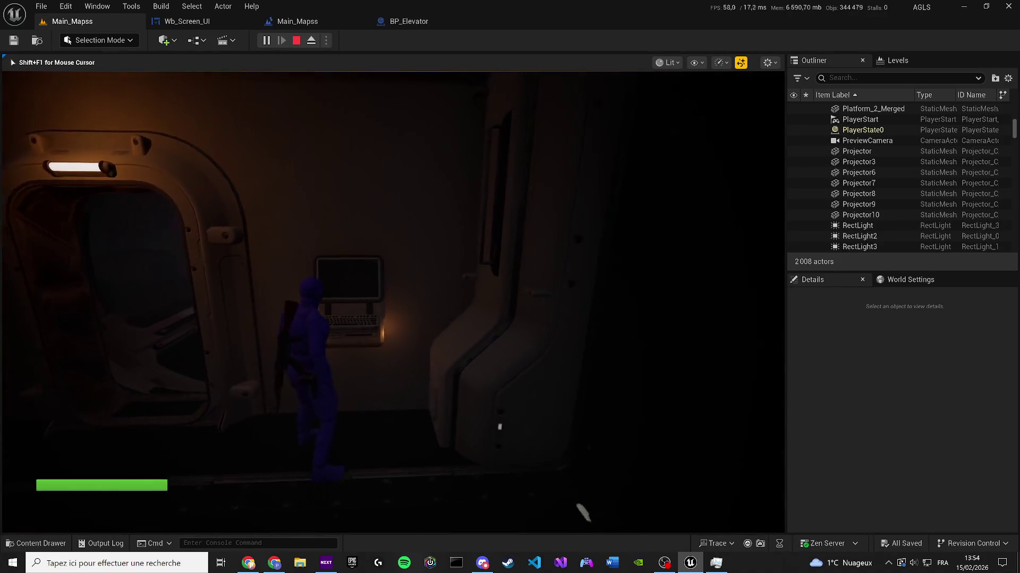
pyautogui.press('w')
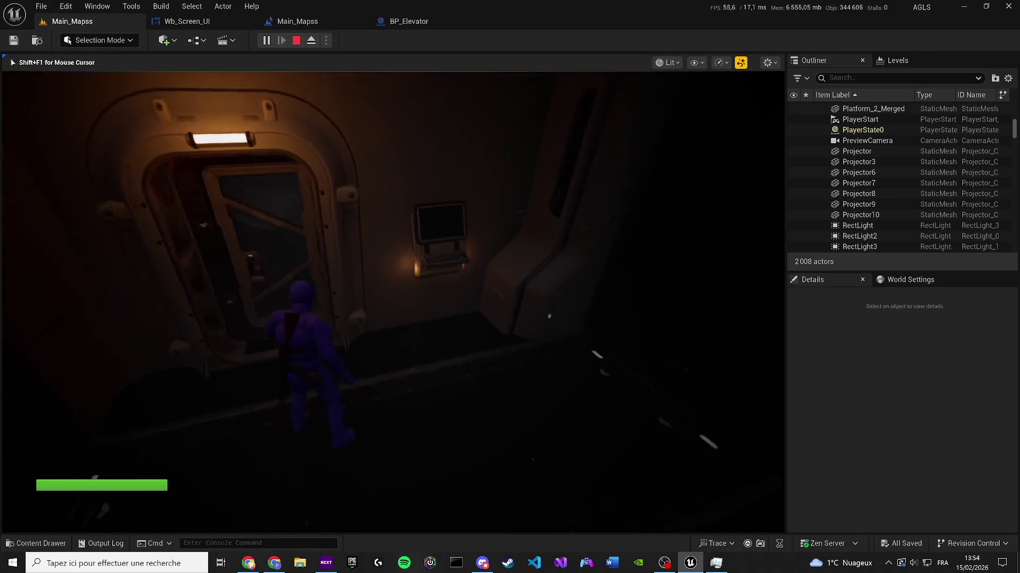
pyautogui.press('w')
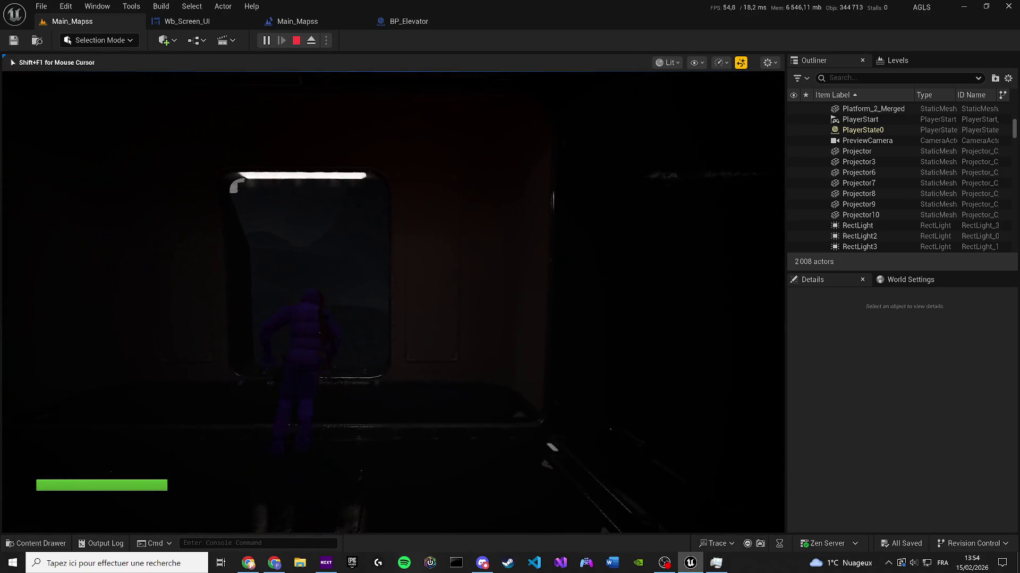
# Step: Switch the viewport to Unlit and back to Lit, walk to the elevator door, then stop play
pyautogui.press('super')
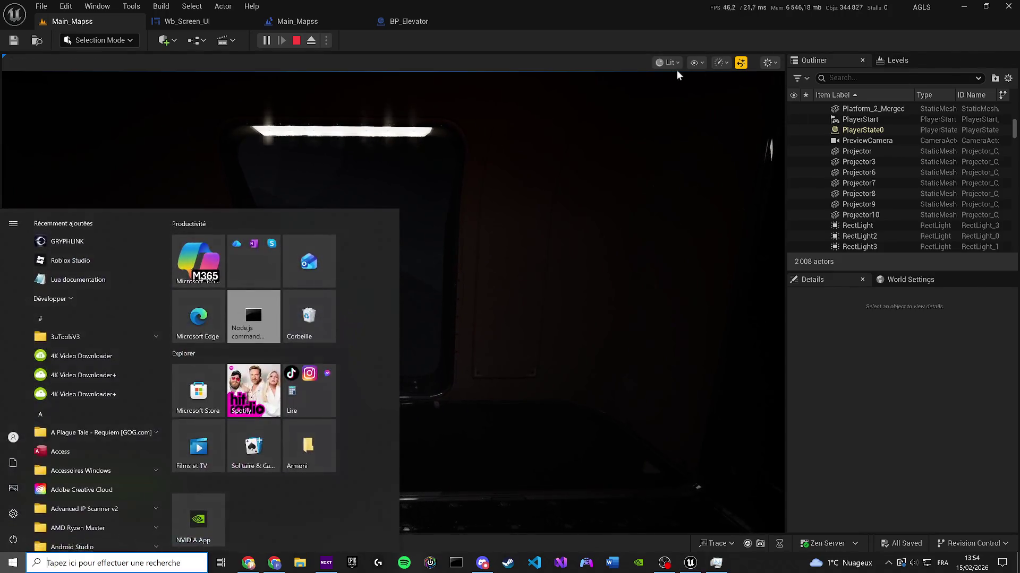
pyautogui.click(670, 62)
pyautogui.click(684, 112)
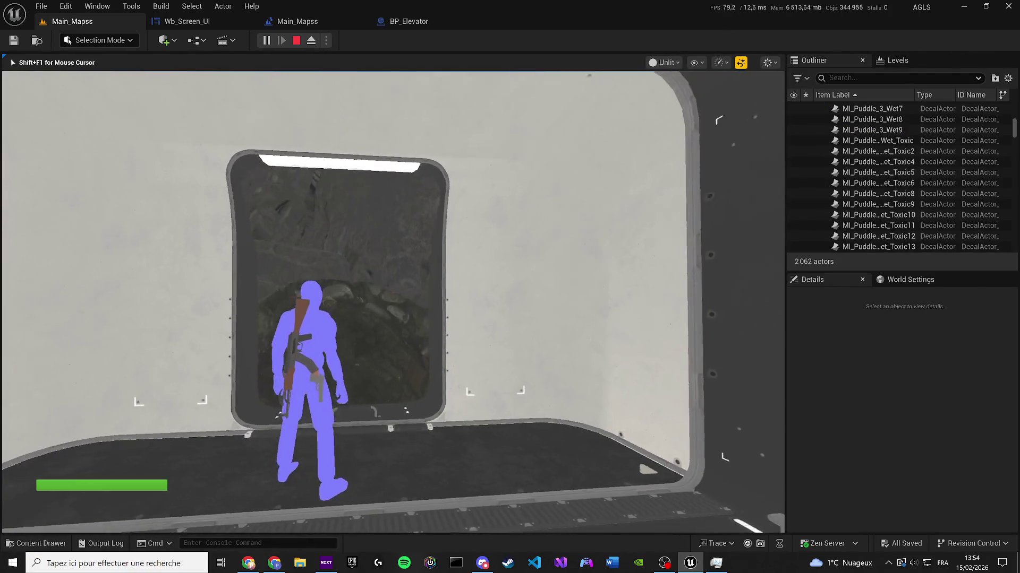
pyautogui.press('super')
pyautogui.press('super')
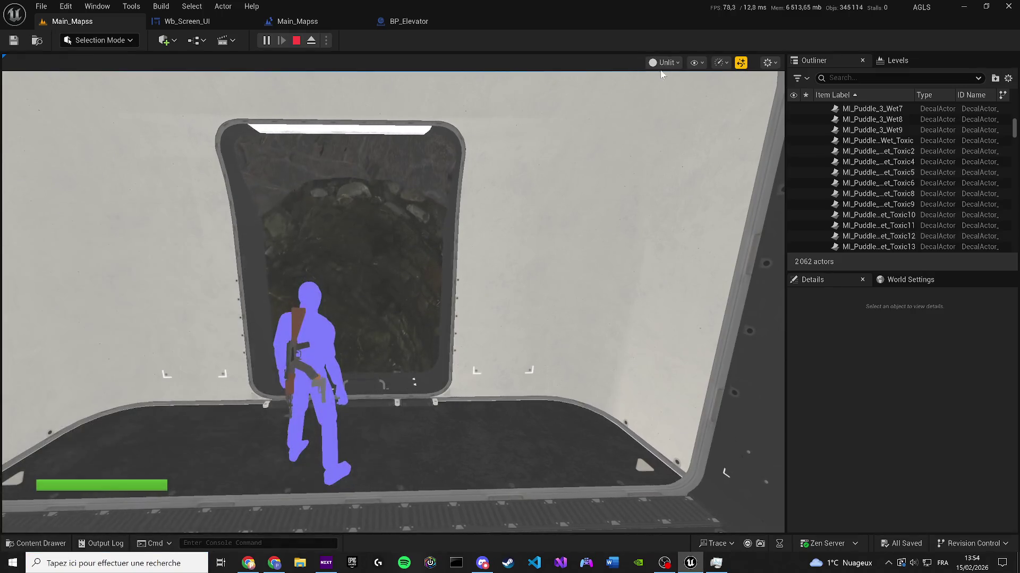
pyautogui.click(665, 62)
pyautogui.click(675, 101)
pyautogui.click(527, 241)
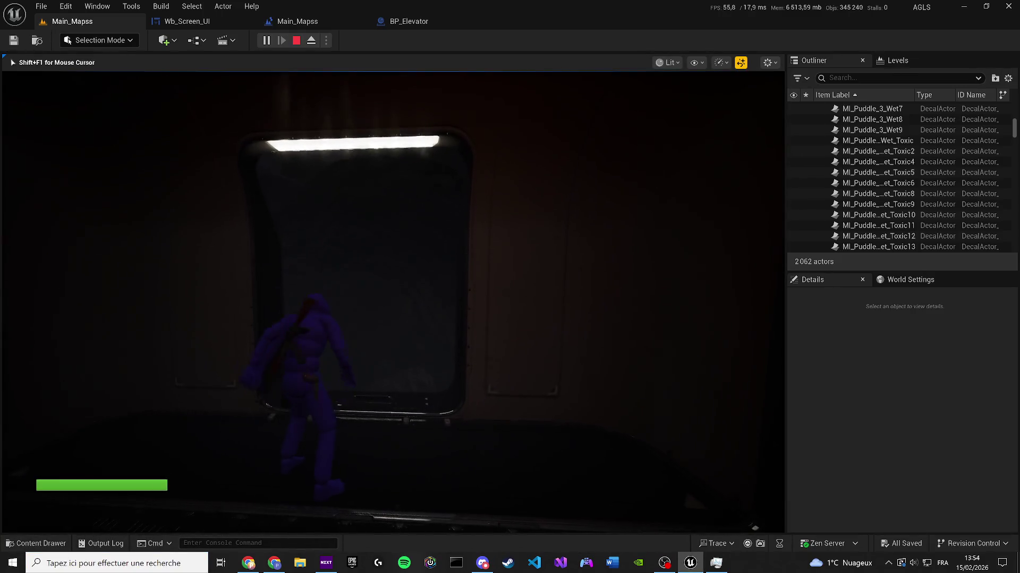
pyautogui.press('w')
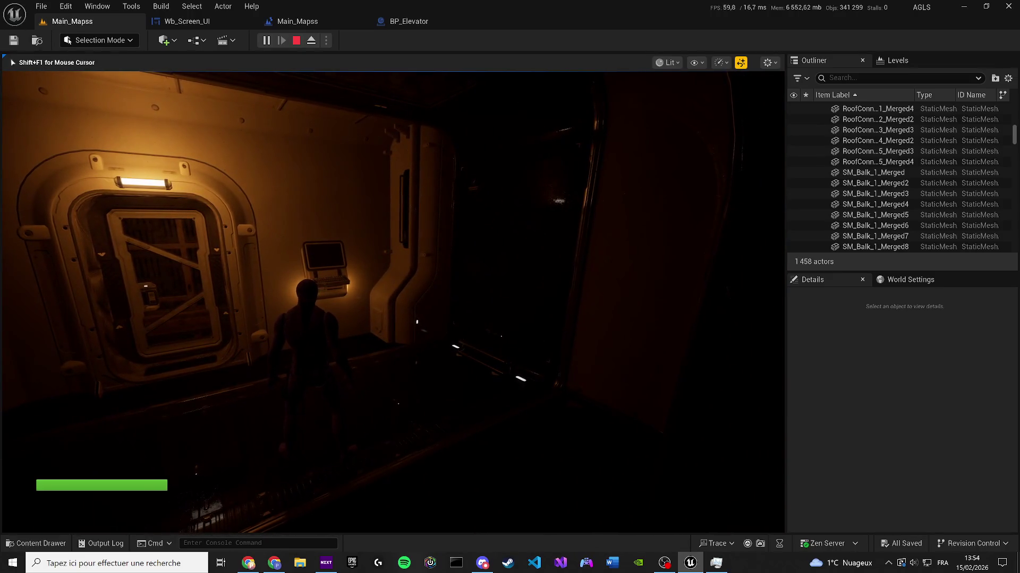
pyautogui.press('Escape')
# Step: Shift the RectLight along X, raise it slightly, and narrow its source width to 568
pyautogui.press('f')
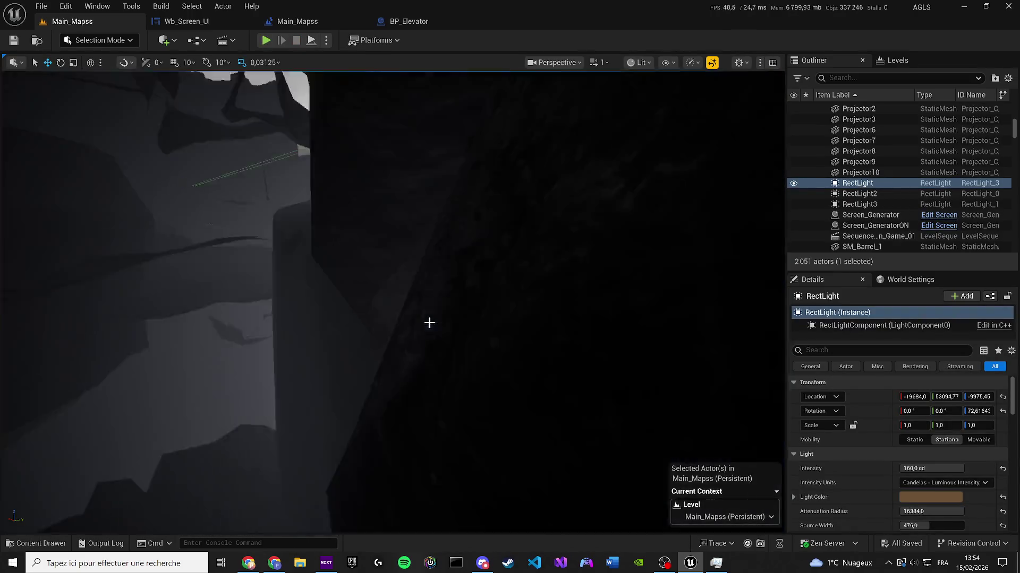
pyautogui.scroll(-1, 427, 323)
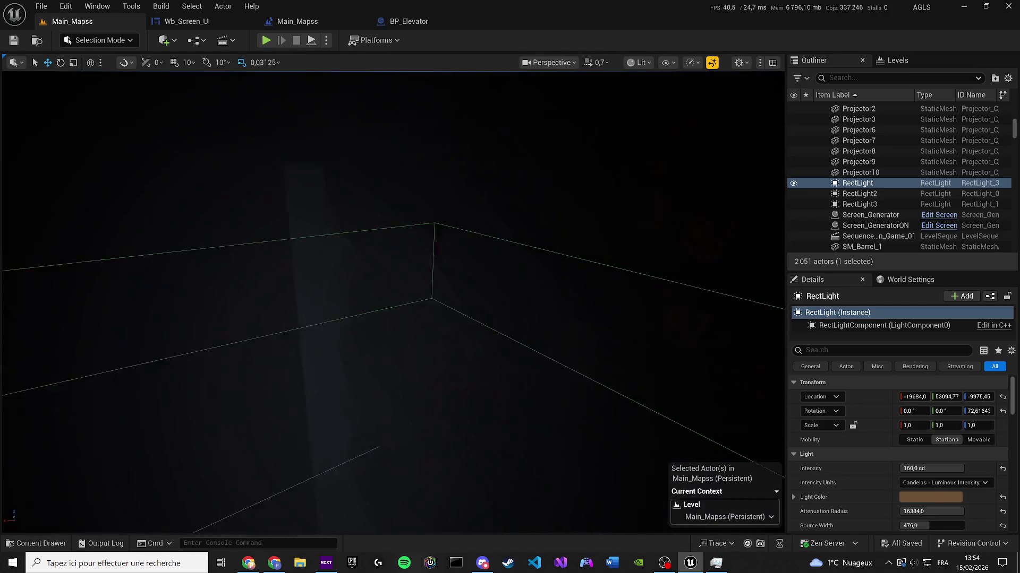
pyautogui.scroll(2, 374, 277)
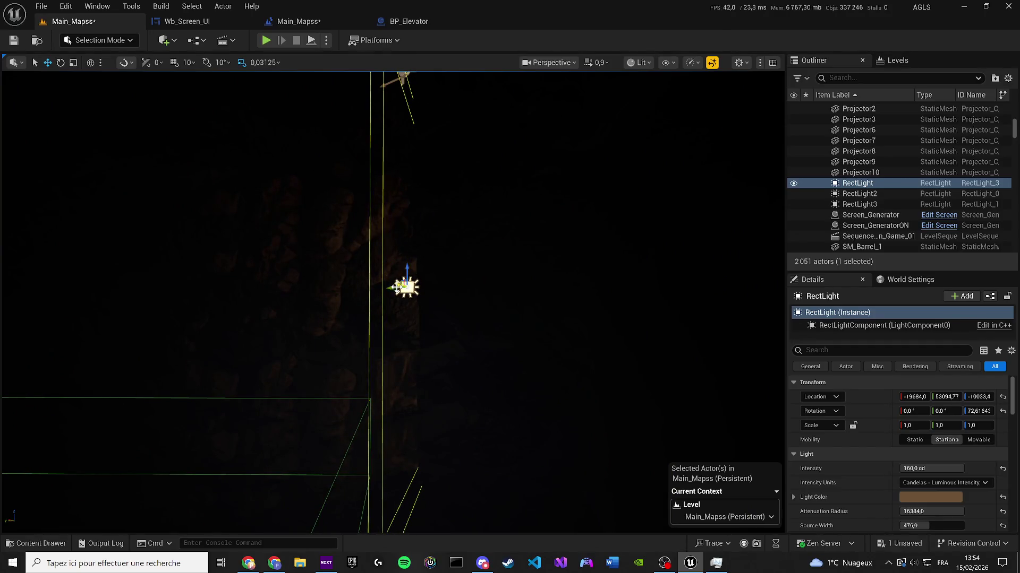
pyautogui.moveTo(399, 287)
pyautogui.mouseDown()
pyautogui.moveTo(540, 291)
pyautogui.moveTo(360, 296)
pyautogui.moveTo(344, 262)
pyautogui.moveTo(687, 343)
pyautogui.mouseUp()
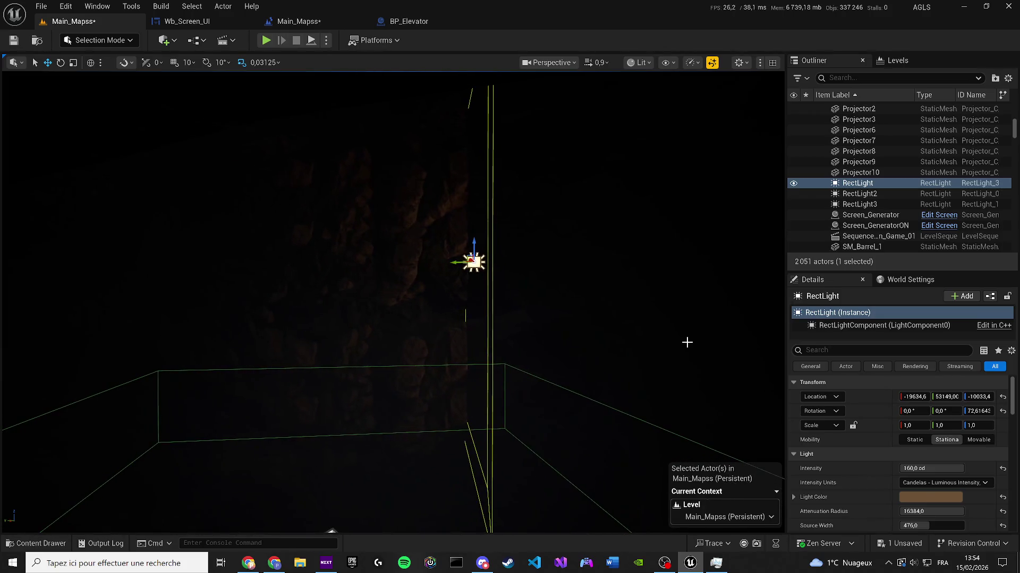
pyautogui.moveTo(392, 273)
pyautogui.mouseDown()
pyautogui.moveTo(297, 292)
pyautogui.moveTo(310, 273)
pyautogui.moveTo(294, 278)
pyautogui.moveTo(581, 298)
pyautogui.moveTo(566, 297)
pyautogui.moveTo(529, 488)
pyautogui.moveTo(433, 367)
pyautogui.mouseUp()
pyautogui.press('e')
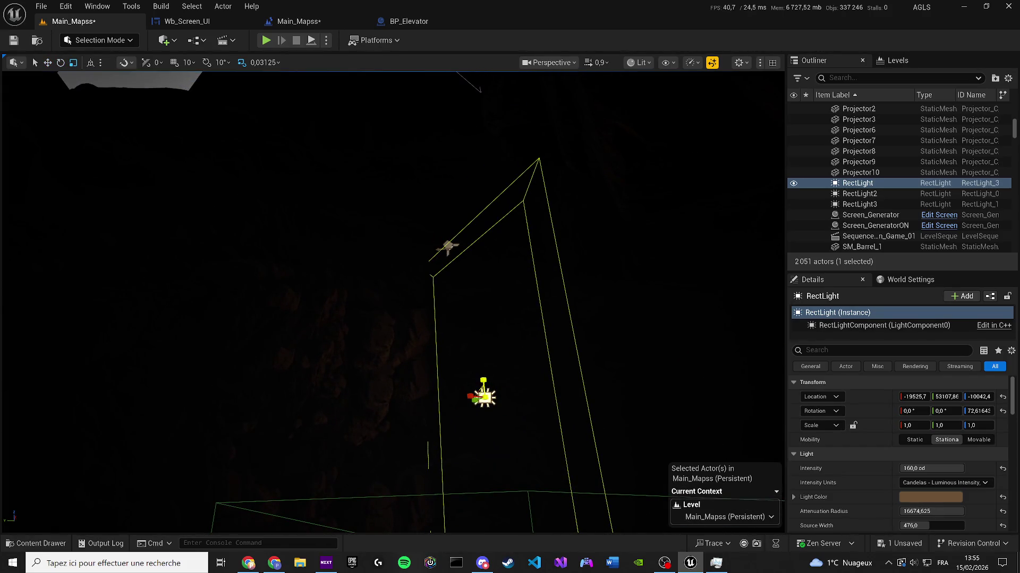
pyautogui.moveTo(930, 525); pyautogui.dragTo(922, 524)
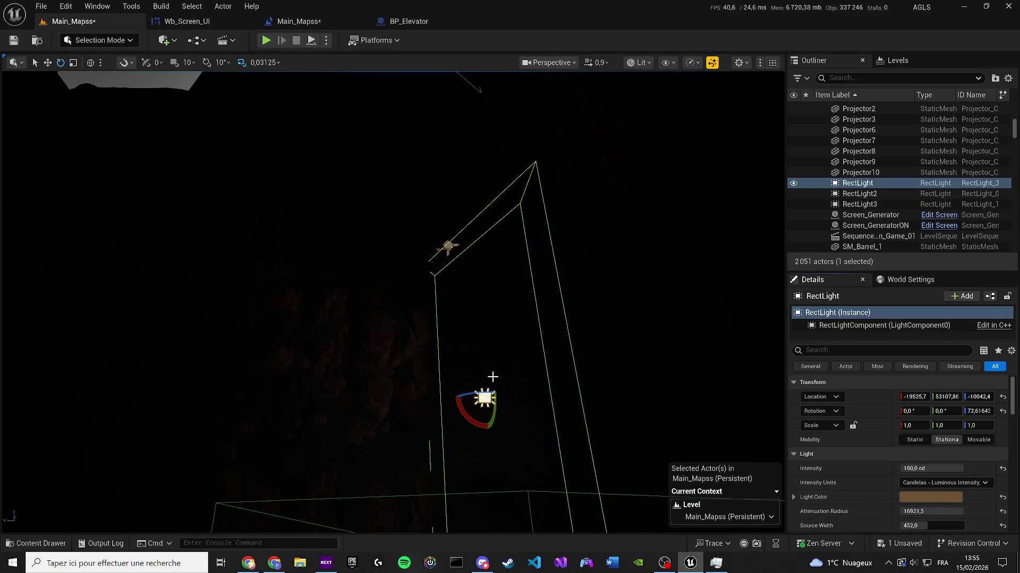
pyautogui.moveTo(475, 295)
pyautogui.mouseDown()
pyautogui.moveTo(474, 239)
pyautogui.moveTo(474, 291)
pyautogui.mouseUp()
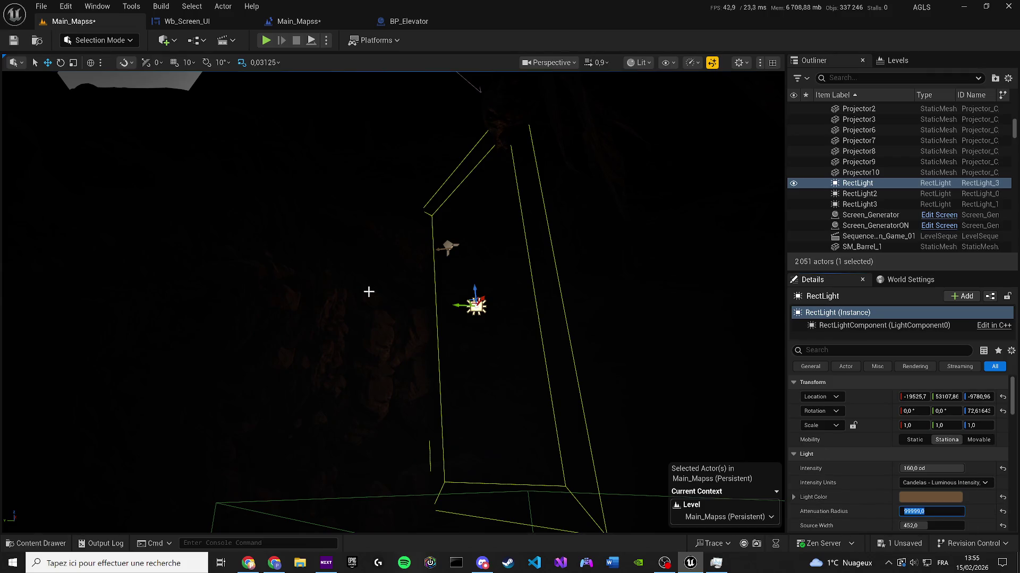
# Step: Set the RectLight's source height to 1200 and select SpotLight17
pyautogui.moveTo(369, 291); pyautogui.dragTo(738, 435)
pyautogui.scroll(-2, 951, 507)
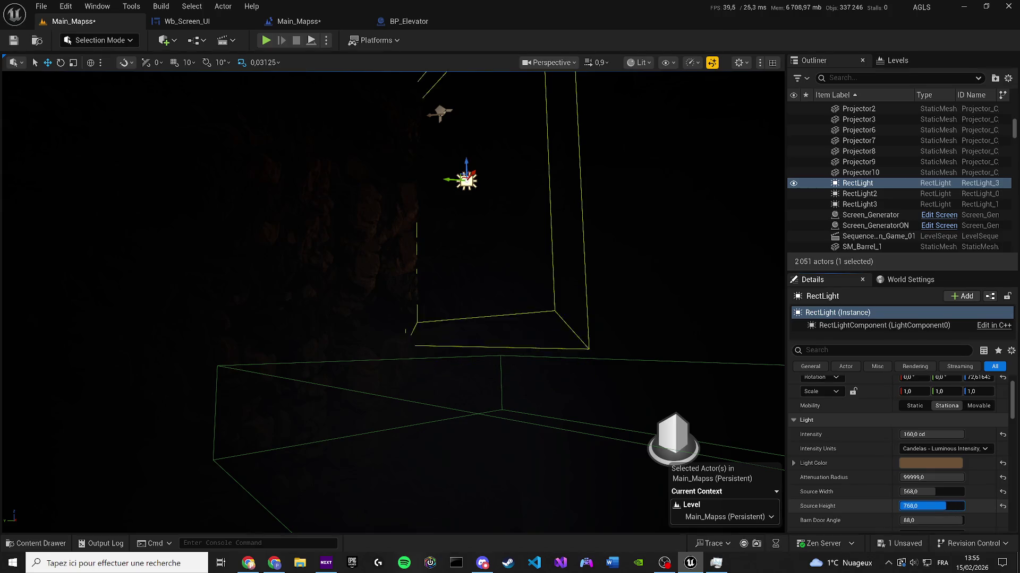
pyautogui.click(901, 506)
pyautogui.write('1200')
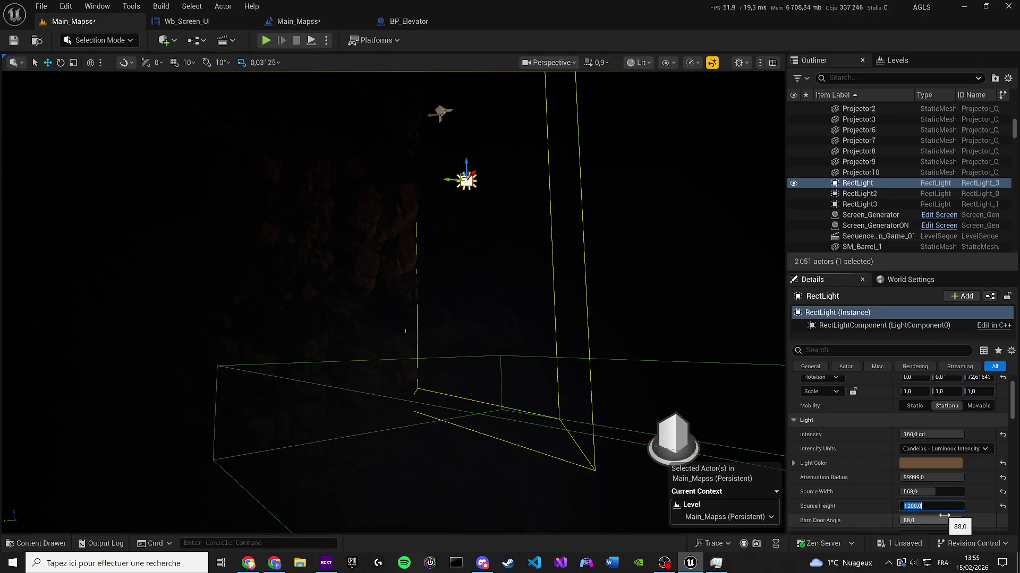
pyautogui.moveTo(637, 372); pyautogui.dragTo(595, 361)
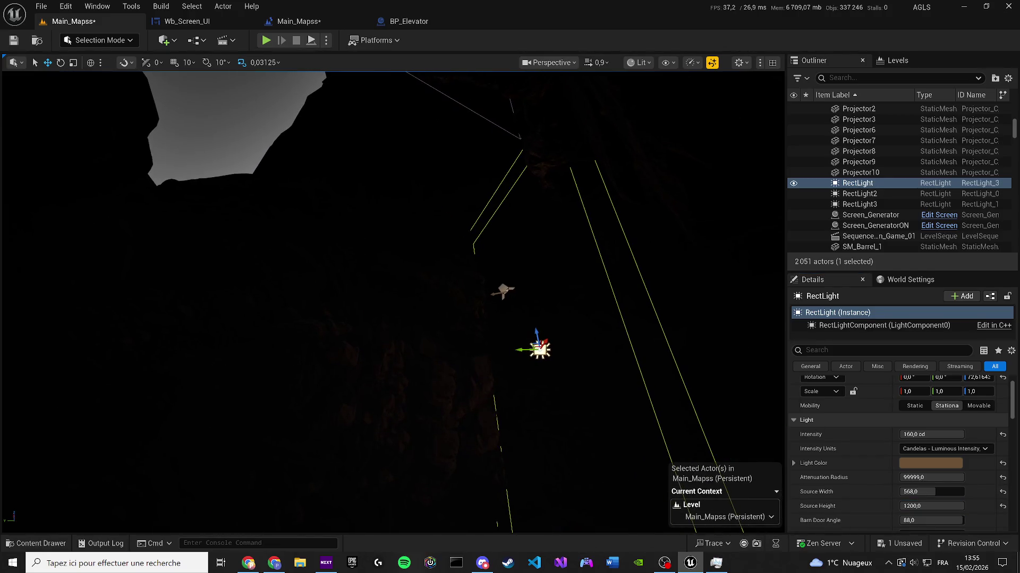
pyautogui.moveTo(513, 272); pyautogui.dragTo(536, 272)
pyautogui.click(486, 282)
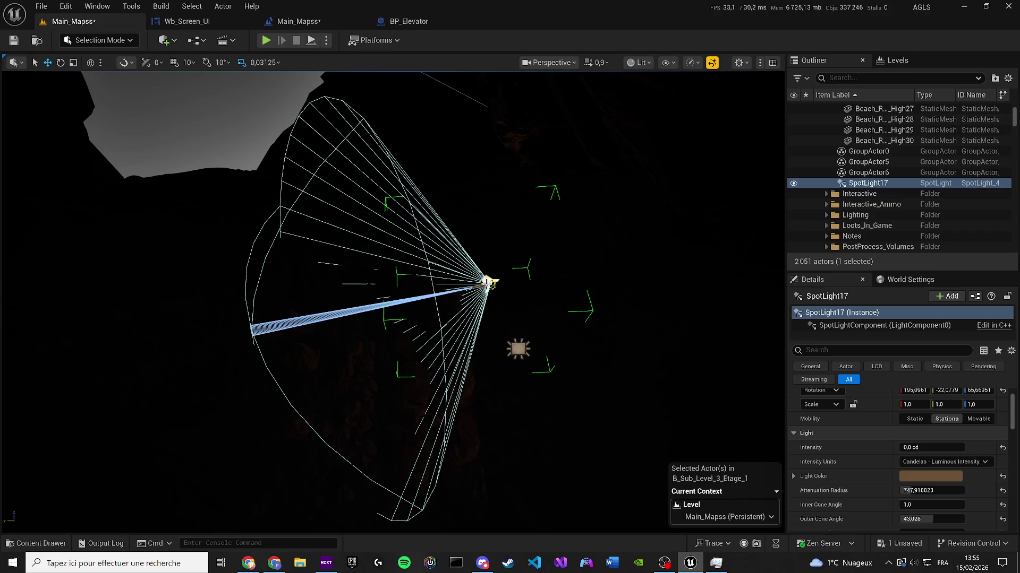
# Step: Delete the grouped SpotLight17 and save Main_Mapss
pyautogui.press('Delete')
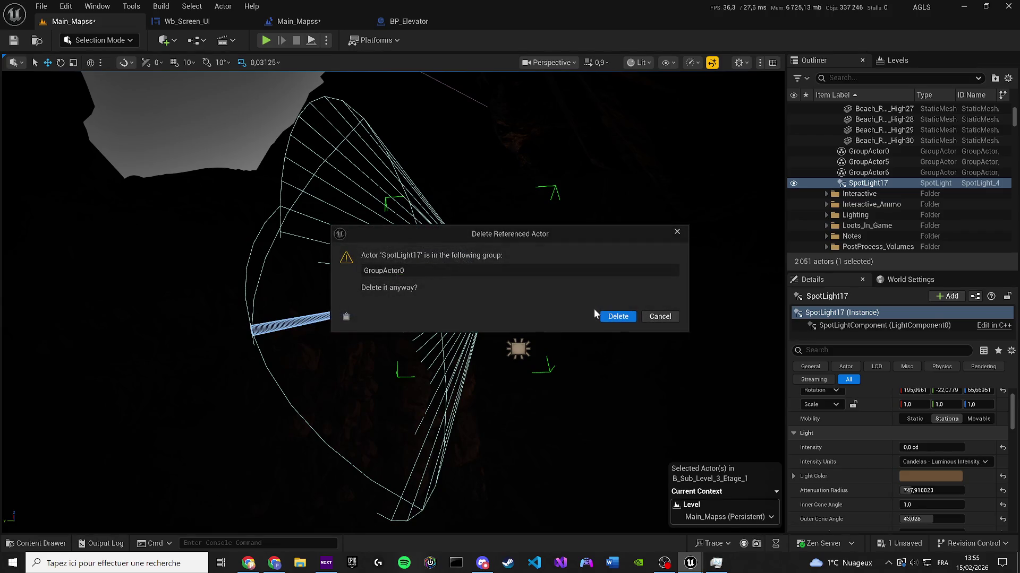
pyautogui.click(598, 315)
pyautogui.hotkey('ctrl', 's')
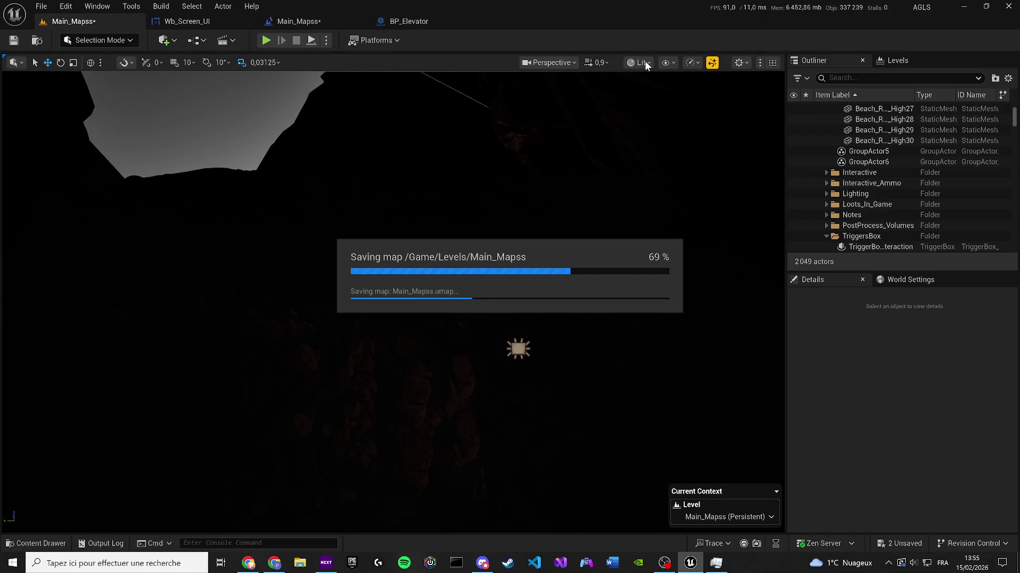
# Step: Show the Levels list and switch the viewport to Unlit
pyautogui.click(897, 60)
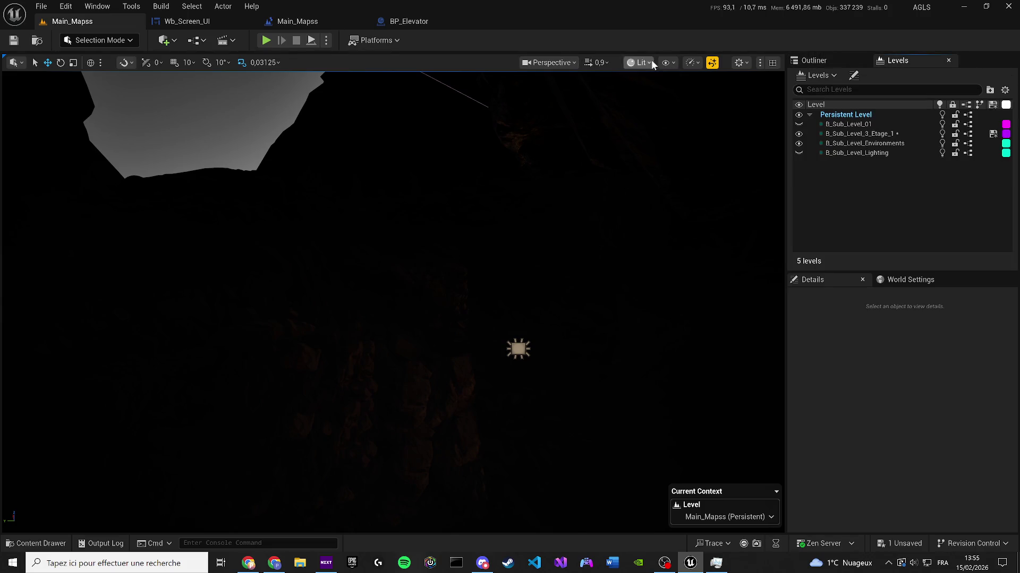
pyautogui.click(648, 62)
pyautogui.click(657, 118)
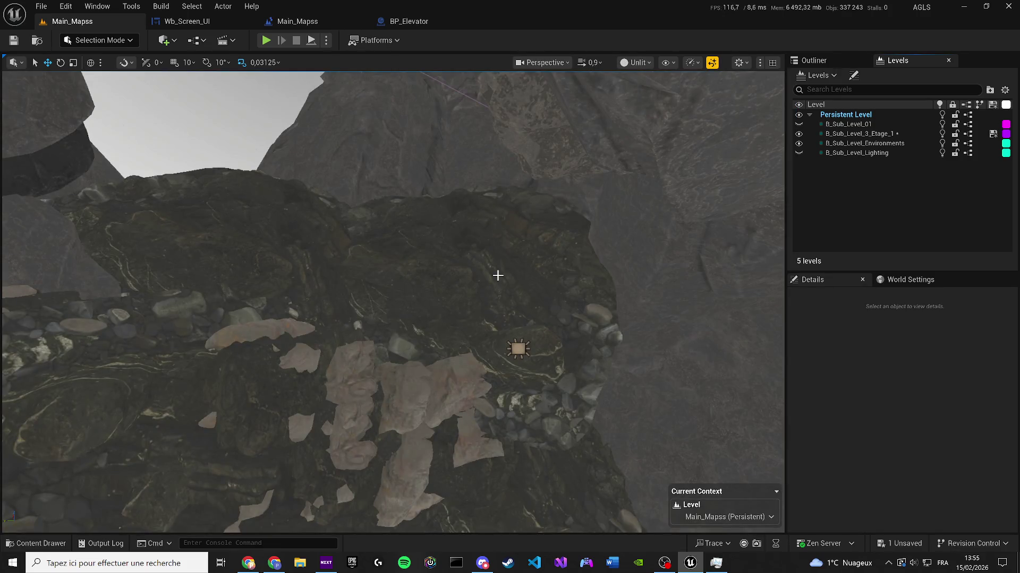
# Step: Move rock SM_Rock_260 along X toward the elevator
pyautogui.scroll(3, 498, 275)
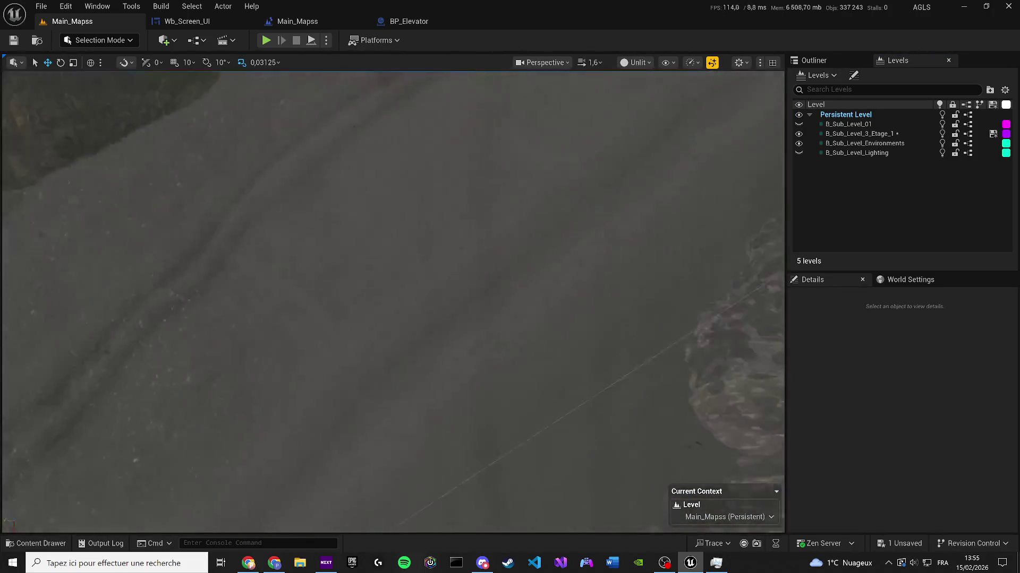
pyautogui.scroll(-5, 500, 274)
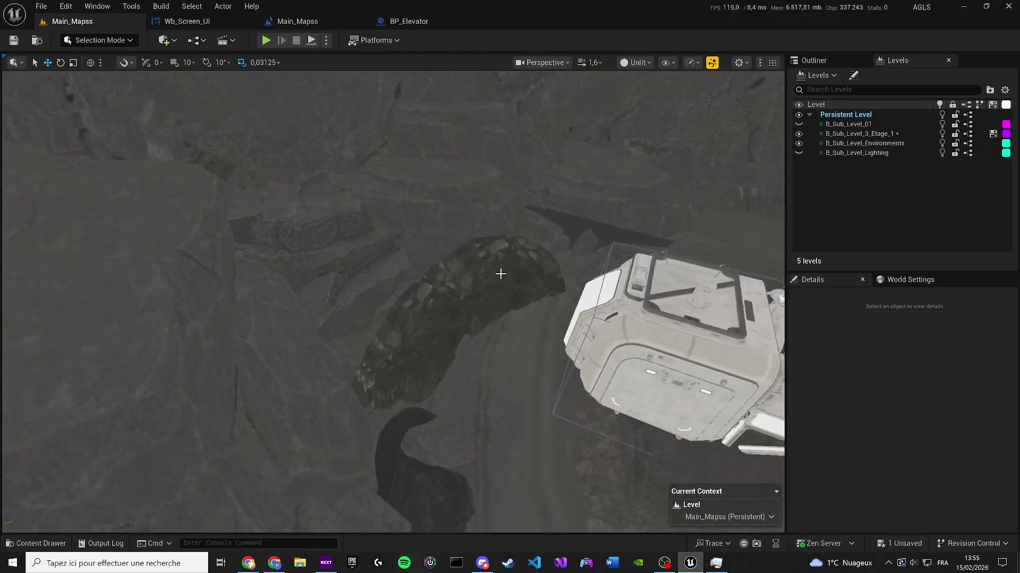
pyautogui.scroll(2, 501, 274)
pyautogui.click(395, 171)
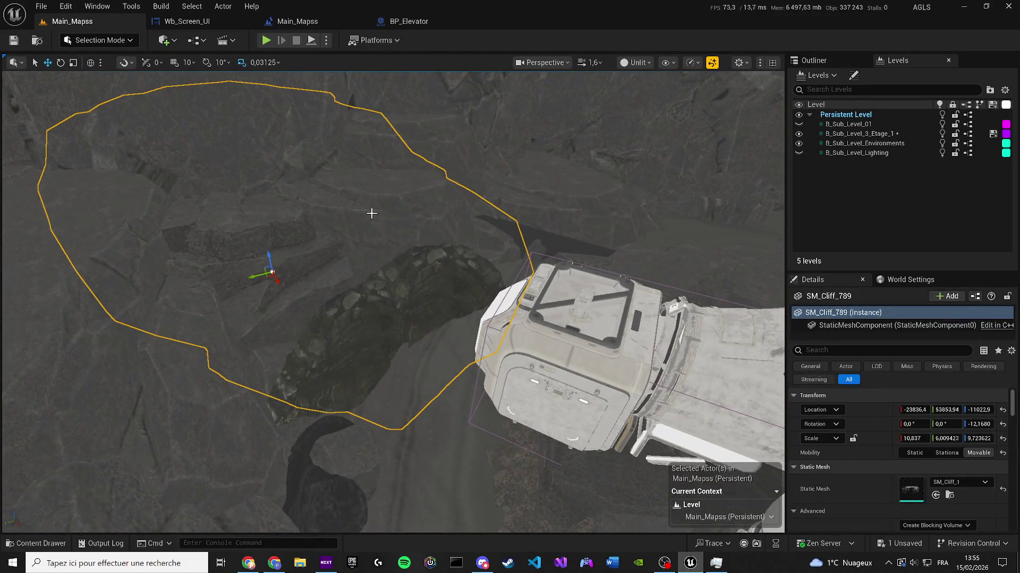
pyautogui.click(336, 284)
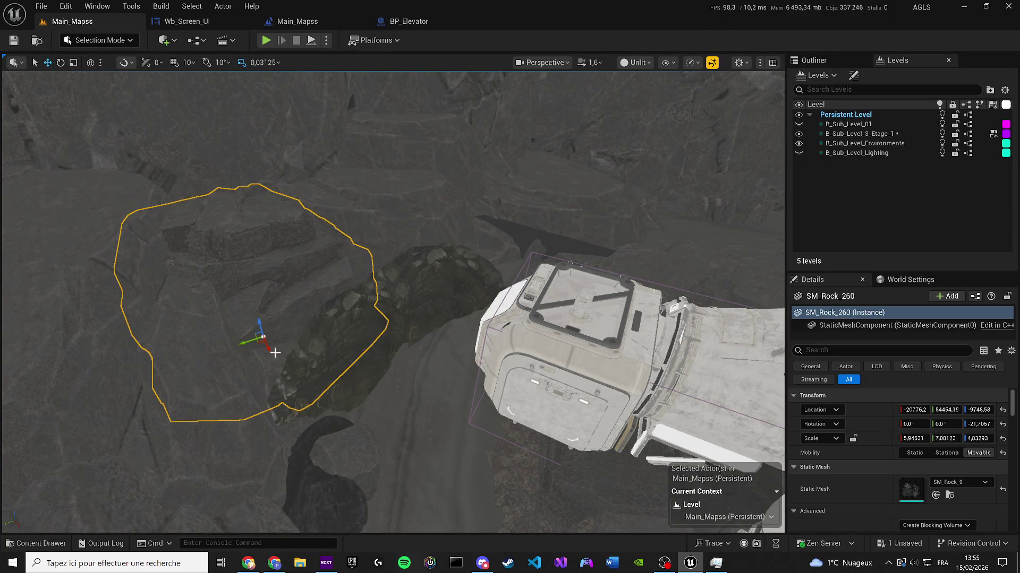
pyautogui.moveTo(267, 349)
pyautogui.mouseDown()
pyautogui.moveTo(319, 406)
pyautogui.moveTo(315, 397)
pyautogui.moveTo(413, 356)
pyautogui.moveTo(425, 362)
pyautogui.moveTo(428, 318)
pyautogui.mouseUp()
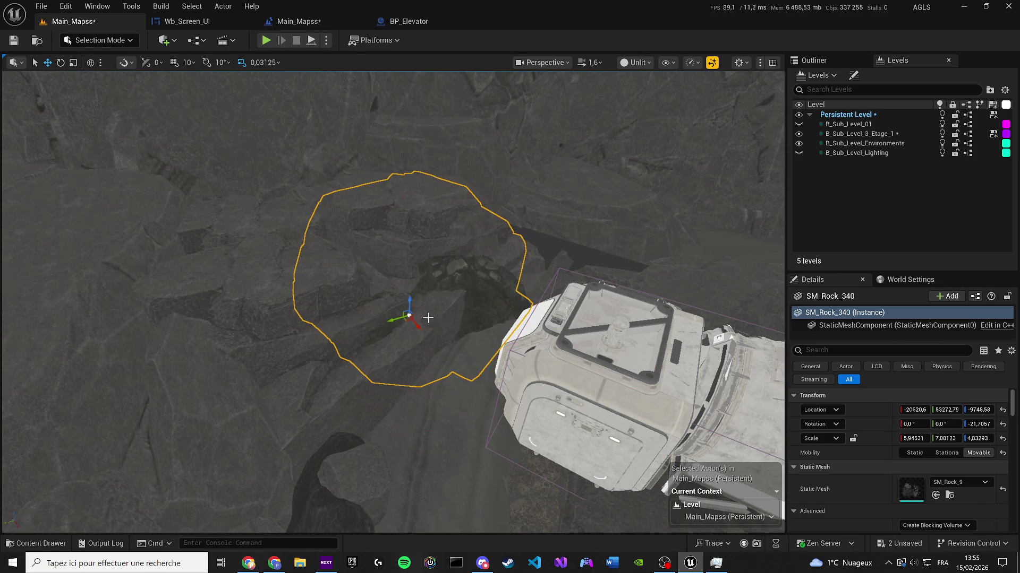
# Step: Alt-drag SM_Cliff_792 to create a raised copy, SM_Cliff_793
pyautogui.click(400, 297)
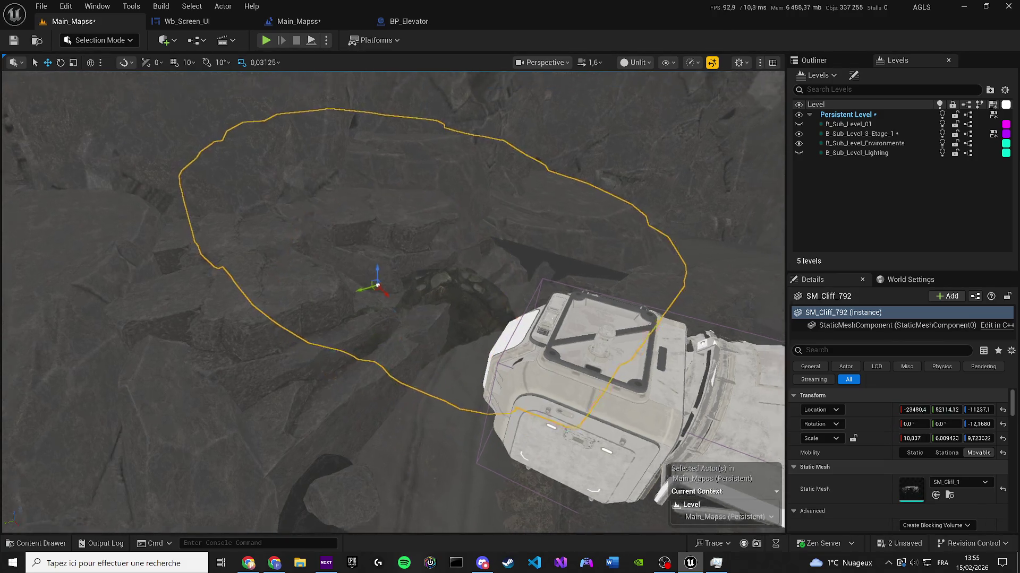
pyautogui.scroll(2, 400, 293)
pyautogui.moveTo(374, 285)
pyautogui.mouseDown()
pyautogui.moveTo(252, 323)
pyautogui.moveTo(282, 297)
pyautogui.moveTo(263, 228)
pyautogui.moveTo(281, 244)
pyautogui.moveTo(258, 238)
pyautogui.moveTo(372, 229)
pyautogui.moveTo(292, 337)
pyautogui.mouseUp()
# Step: Delete two stray small rocks near the cliff
pyautogui.click(392, 371)
pyautogui.press('Delete')
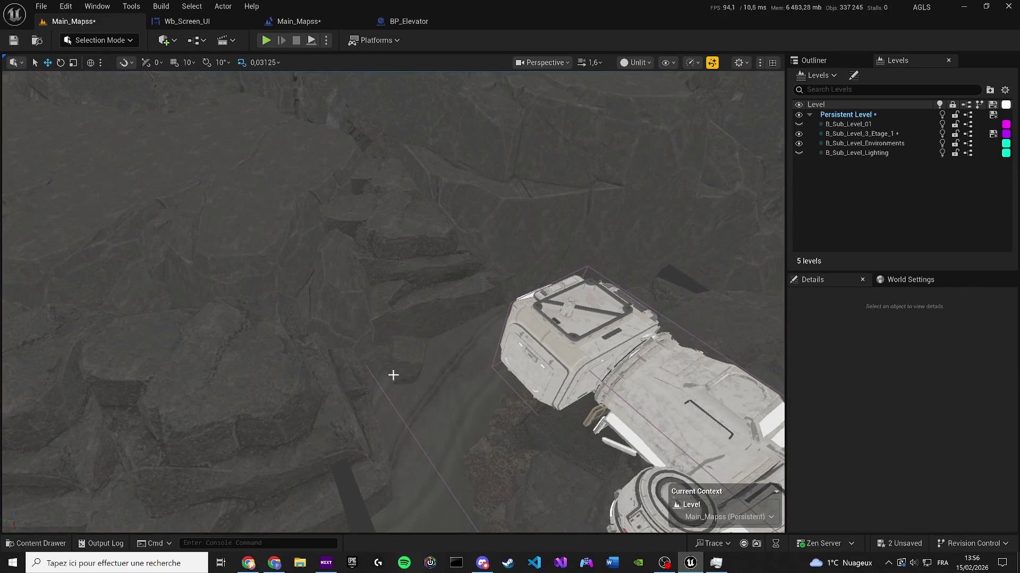
pyautogui.click(432, 334)
pyautogui.press('Delete')
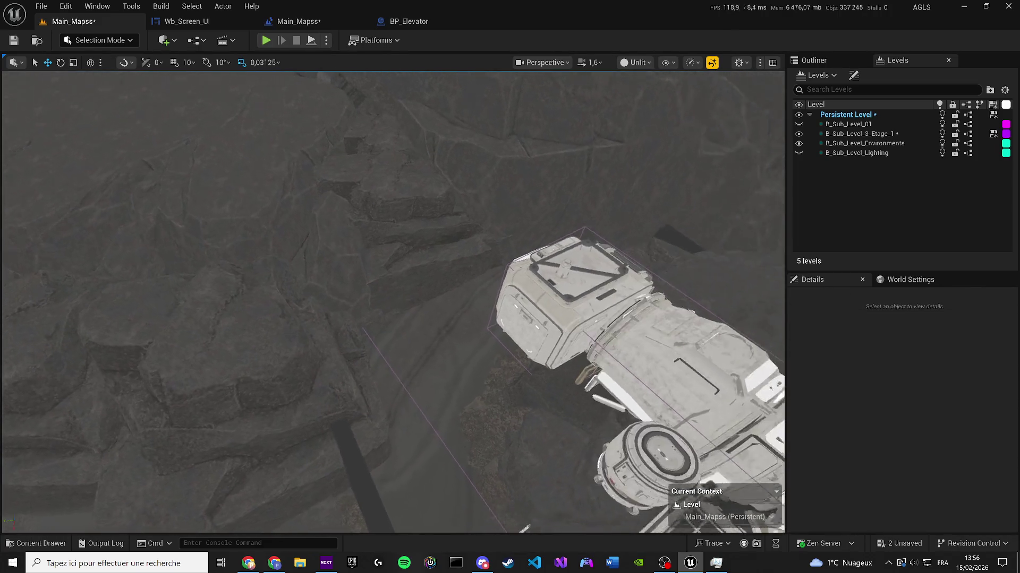
# Step: Frame the dark cube Cube7 and save the map
pyautogui.moveTo(434, 327); pyautogui.dragTo(434, 327)
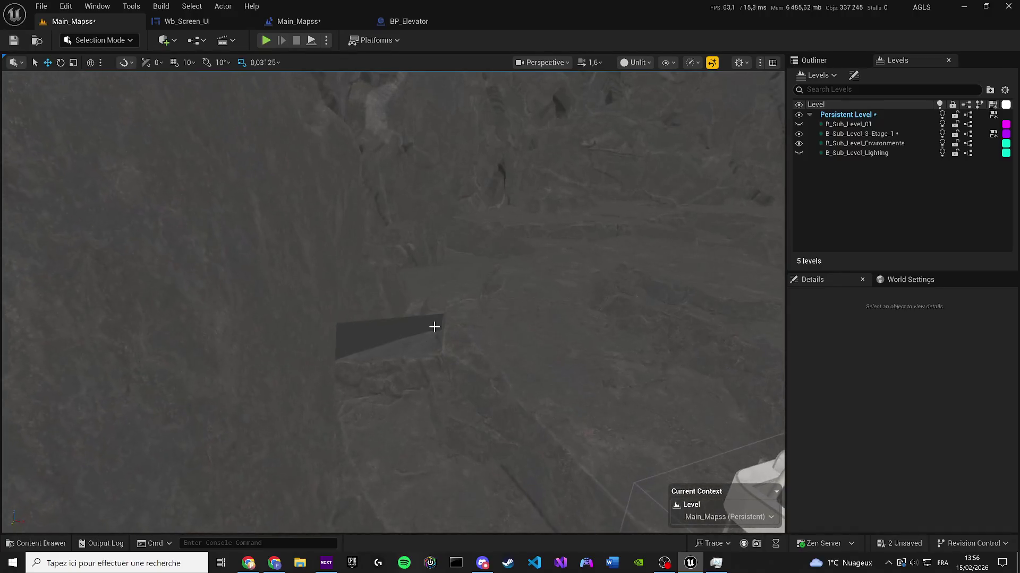
pyautogui.click(434, 327)
pyautogui.press('f')
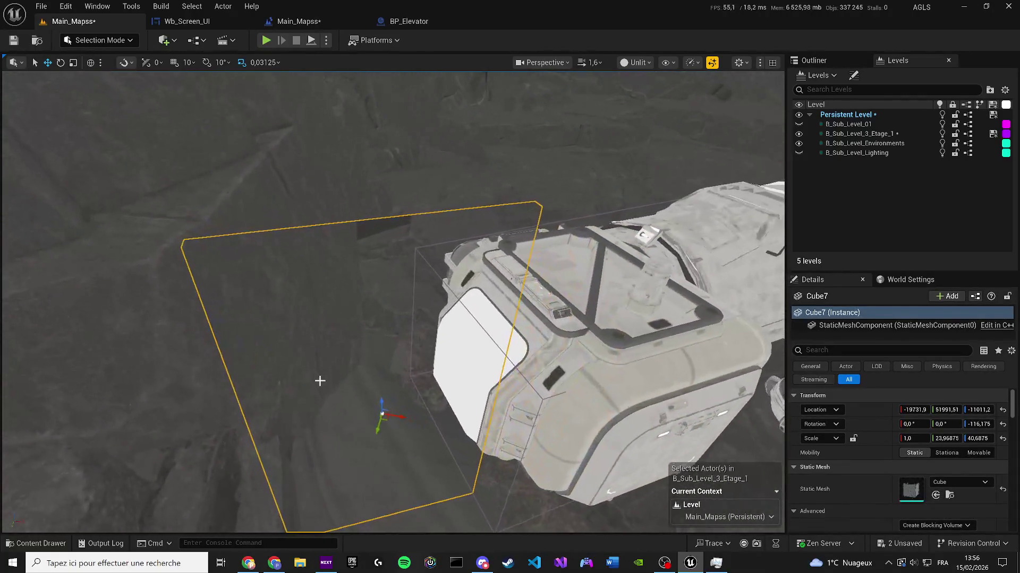
pyautogui.hotkey('ctrl', 's')
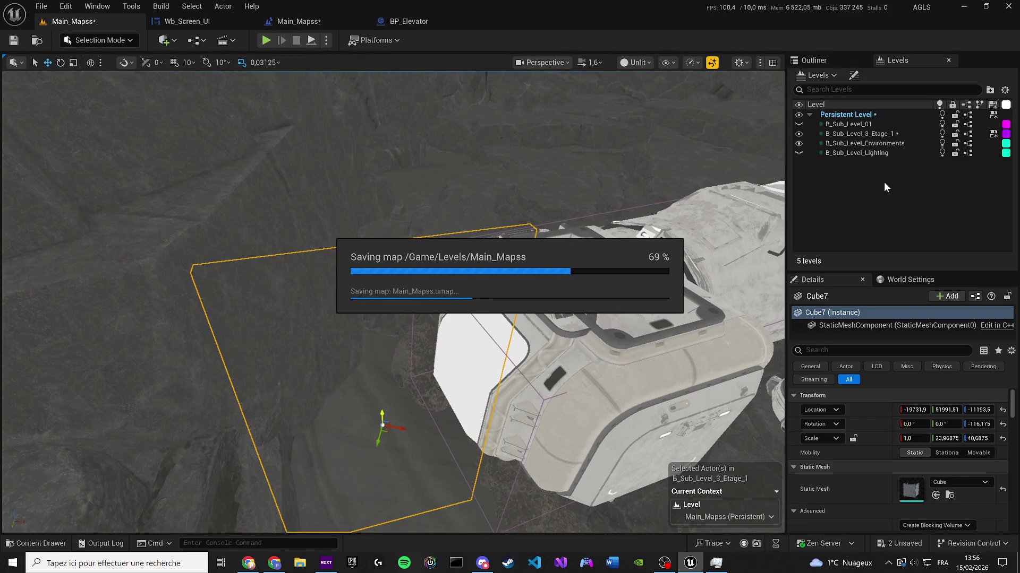
# Step: Fly through the B_Sub_Level_3_Etage_1 station, then hide that sub-level
pyautogui.click(828, 145)
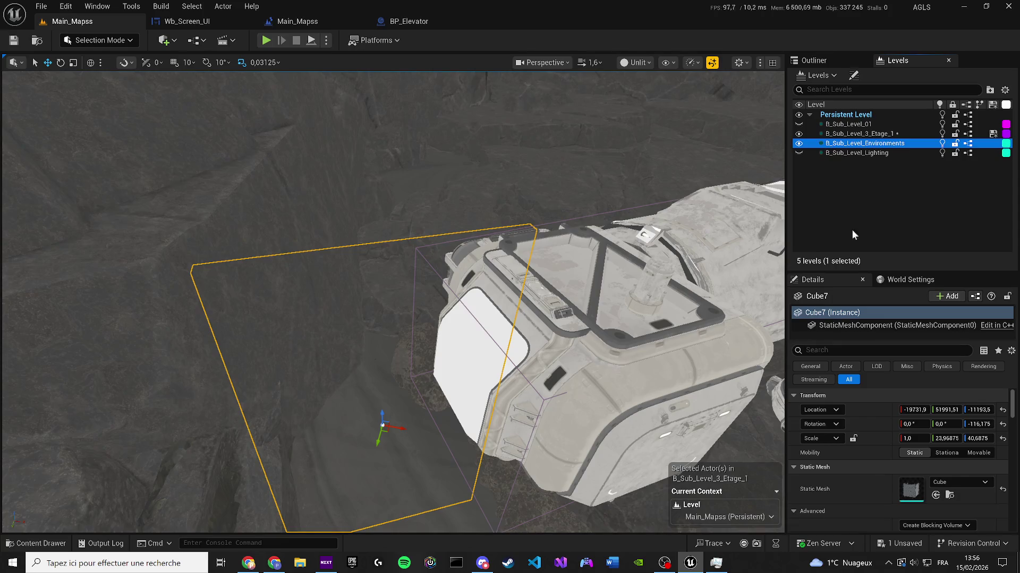
pyautogui.click(852, 230)
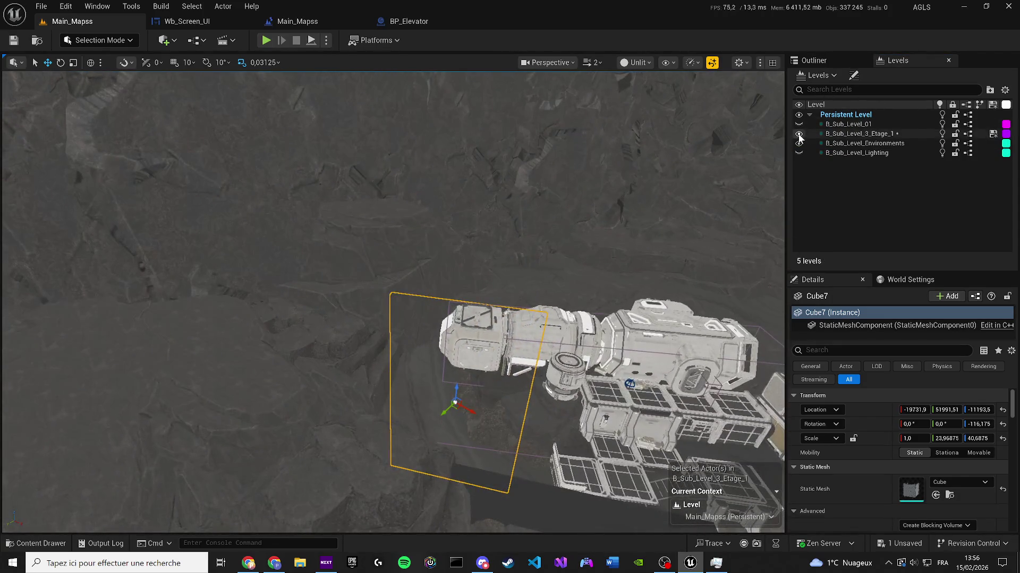
pyautogui.click(799, 136)
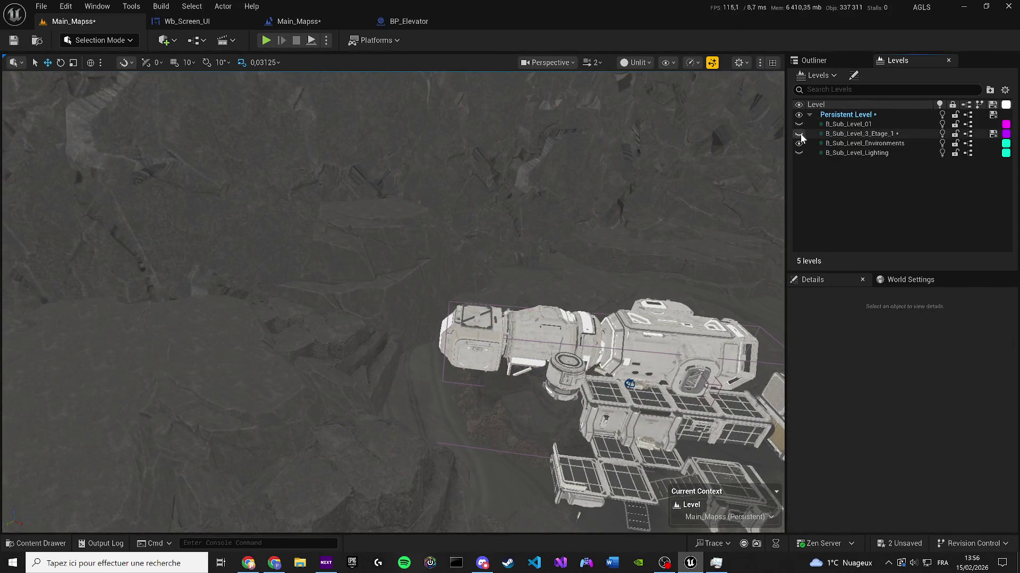
pyautogui.click(799, 135)
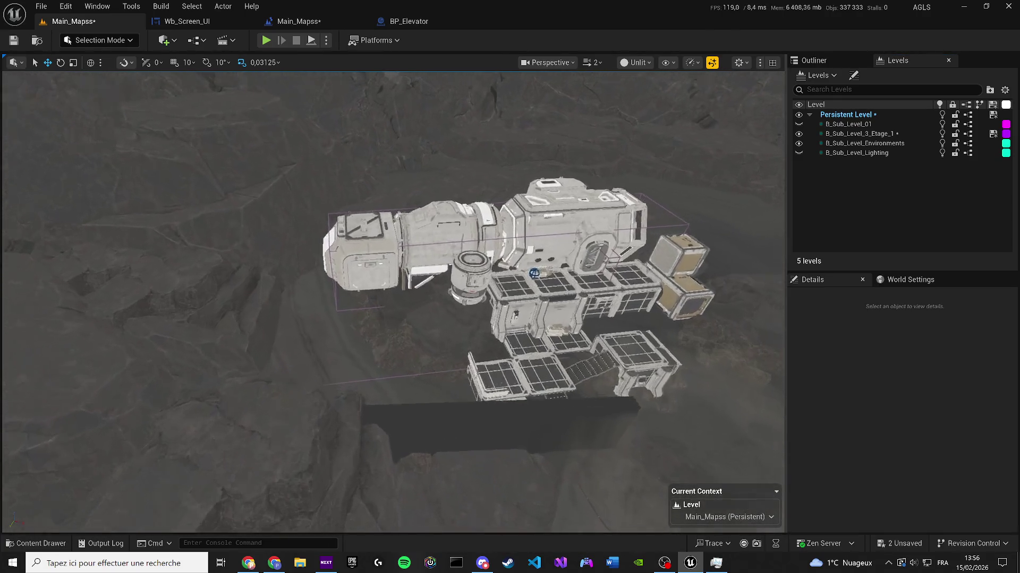
pyautogui.press('w')
pyautogui.scroll(-2, 393, 302)
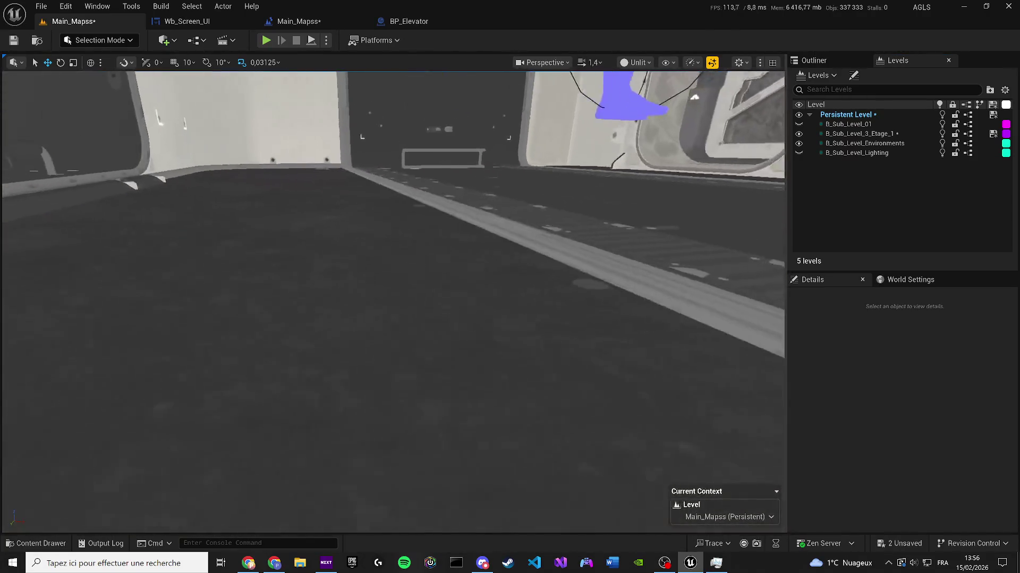
pyautogui.press('w')
pyautogui.press('s')
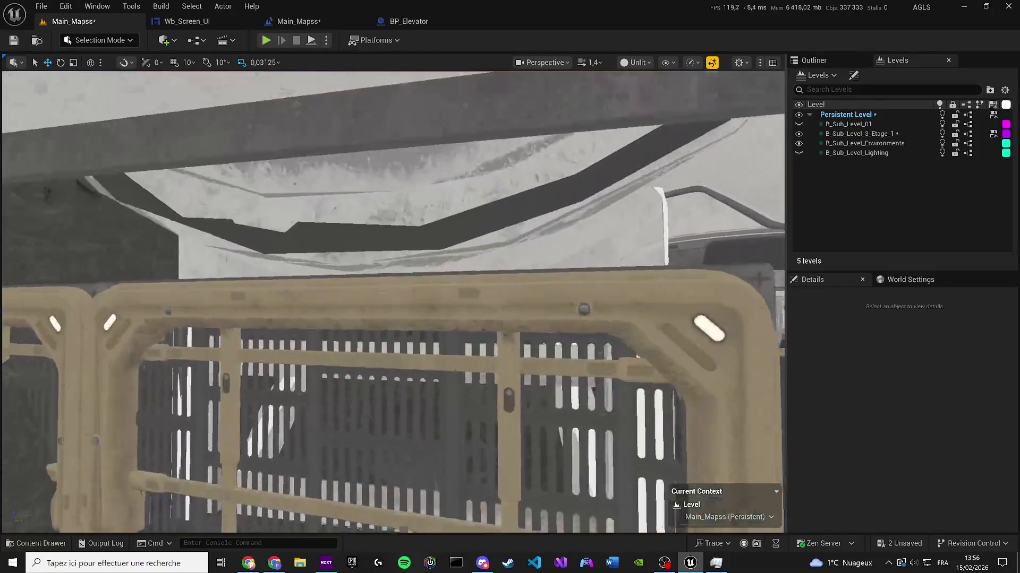
pyautogui.press('s')
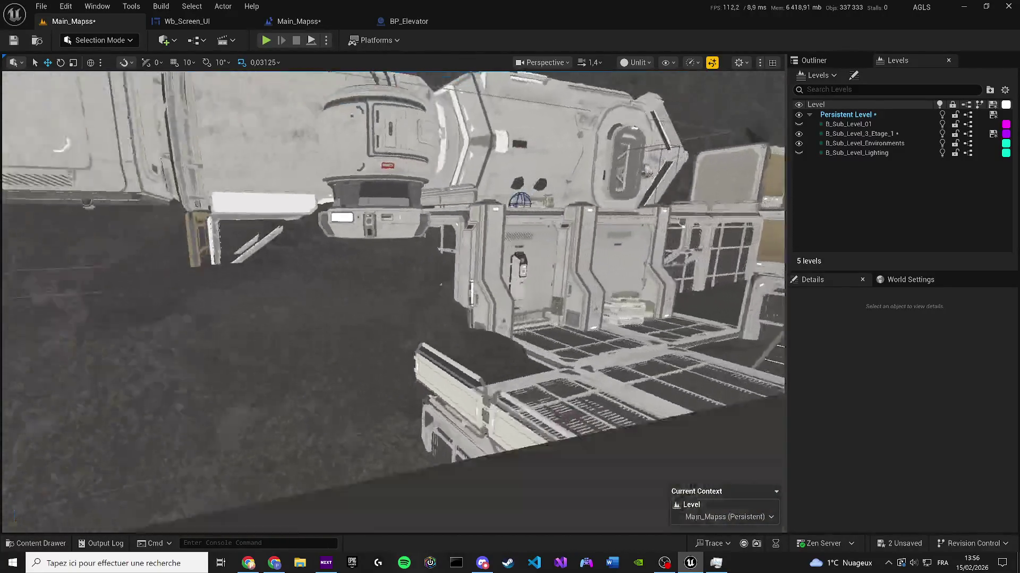
pyautogui.scroll(1, 393, 302)
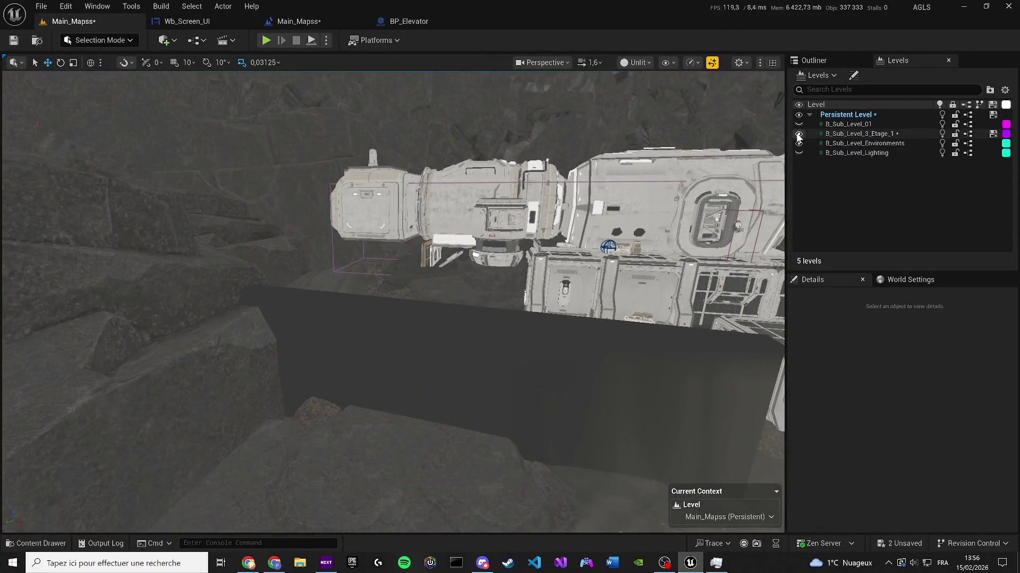
pyautogui.click(798, 133)
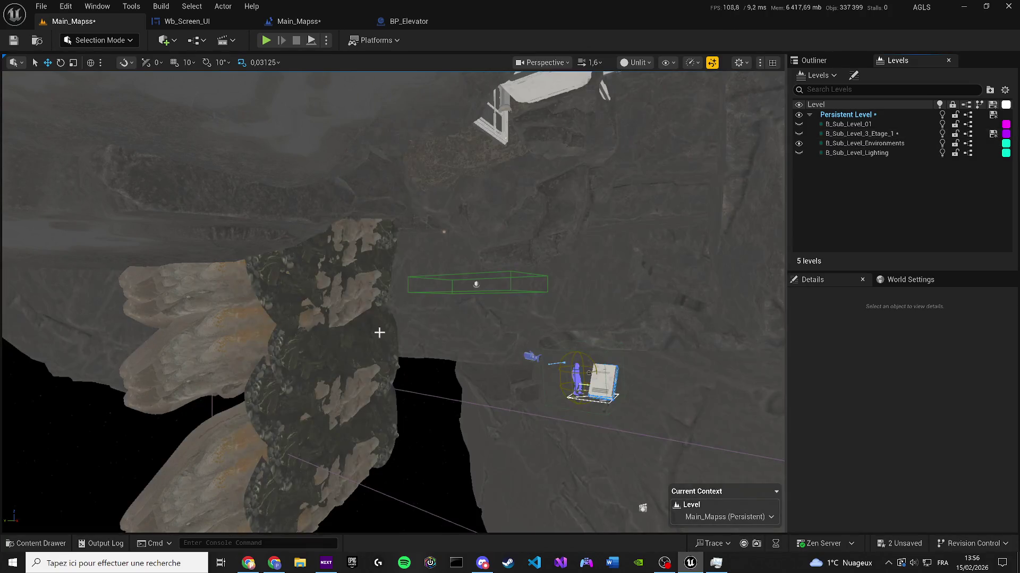
# Step: Move the selected cave rock formation into B_Sub_Level_3_Etage_1, accepting the group warnings
pyautogui.click(379, 332)
pyautogui.press('f')
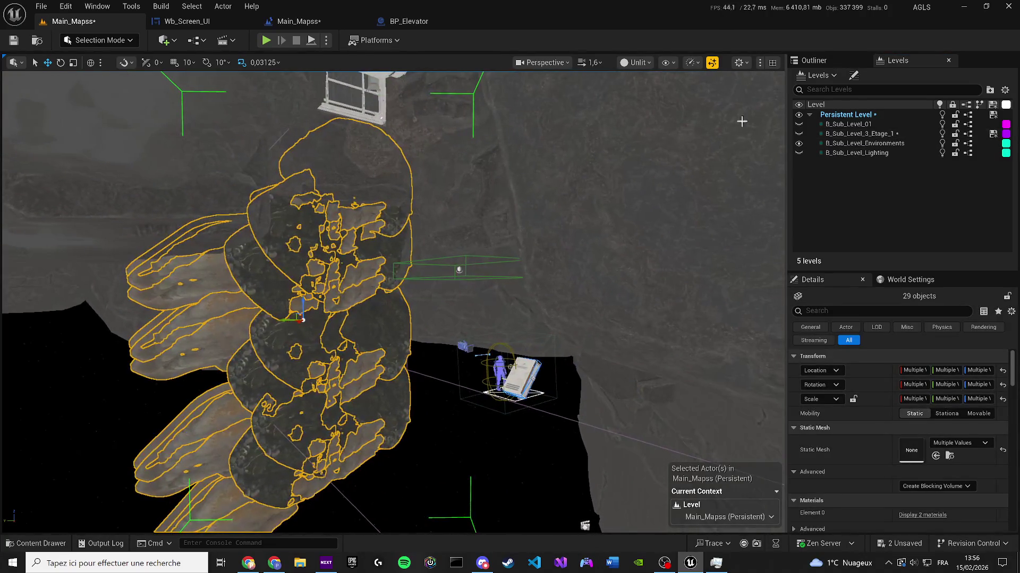
pyautogui.click(798, 134)
pyautogui.rightClick(832, 137)
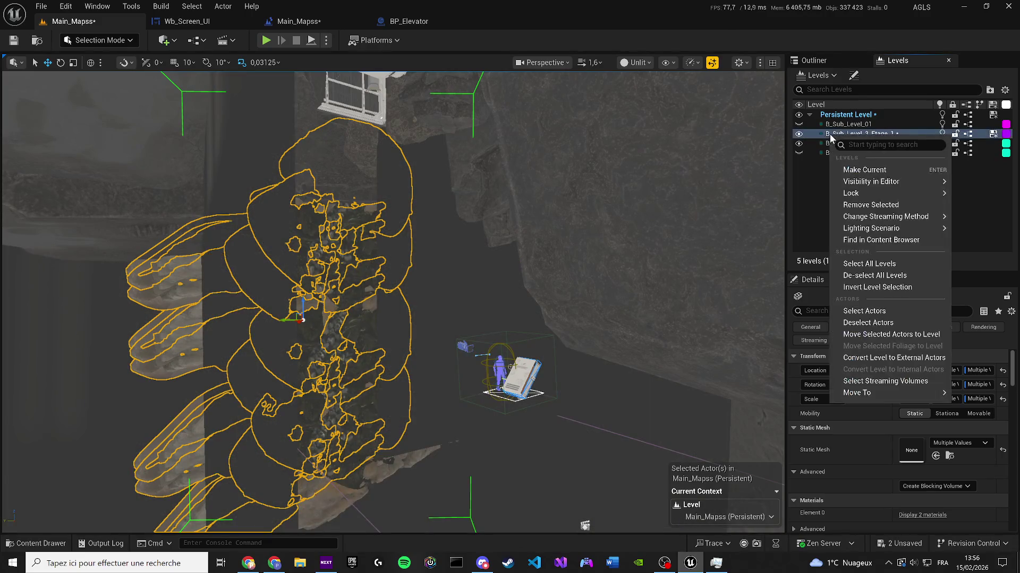
pyautogui.click(893, 334)
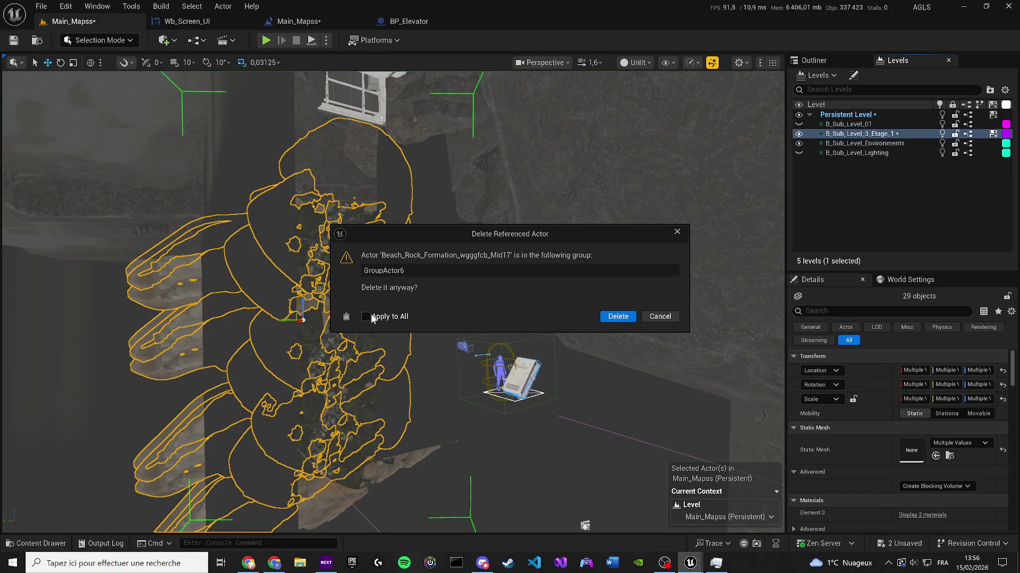
pyautogui.press('Return')
pyautogui.click(667, 321)
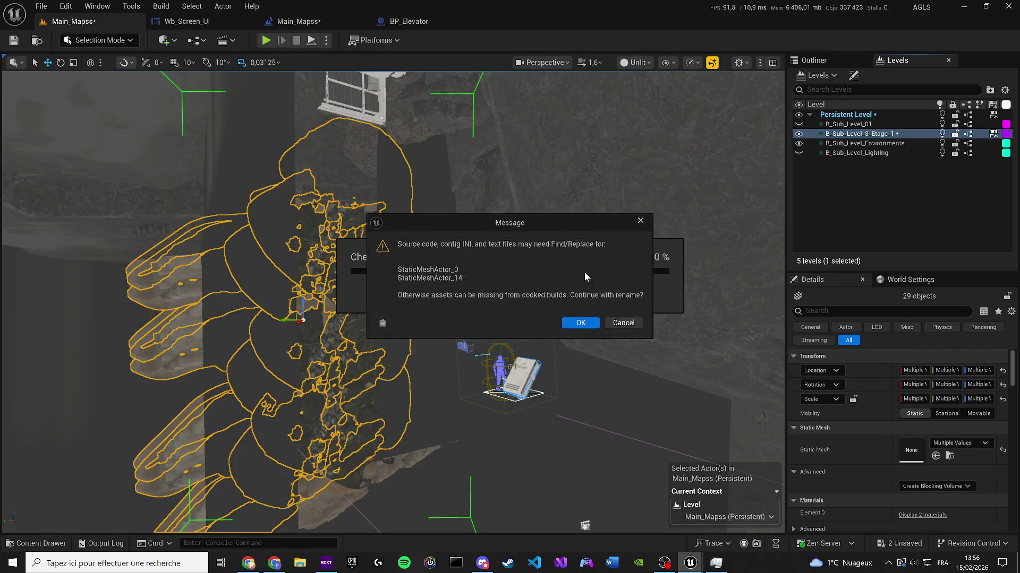
pyautogui.click(593, 316)
pyautogui.click(881, 198)
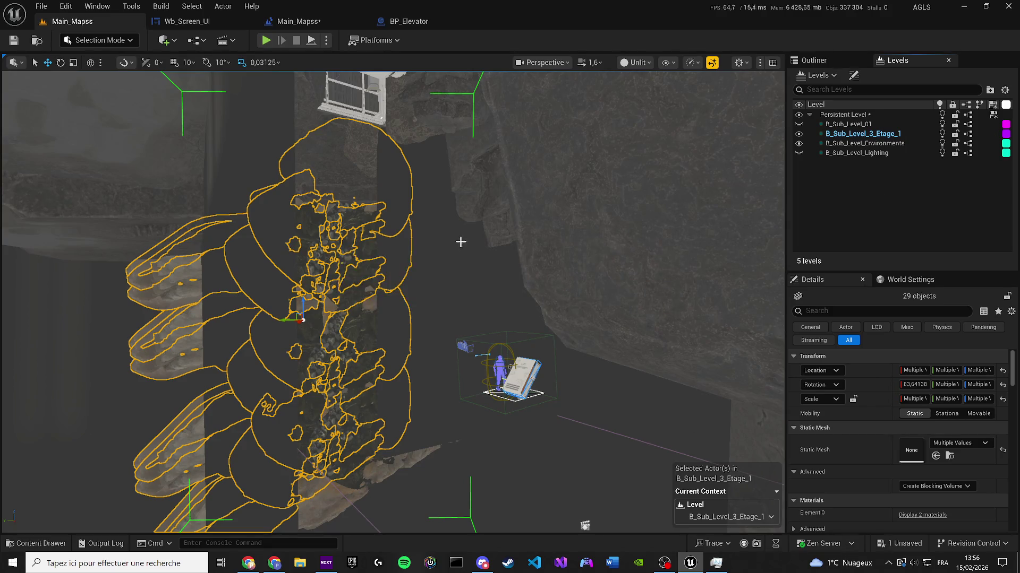
# Step: Move the remaining rock meshes into B_Sub_Level_3_Etage_1 as well
pyautogui.click(310, 244)
pyautogui.click(174, 284)
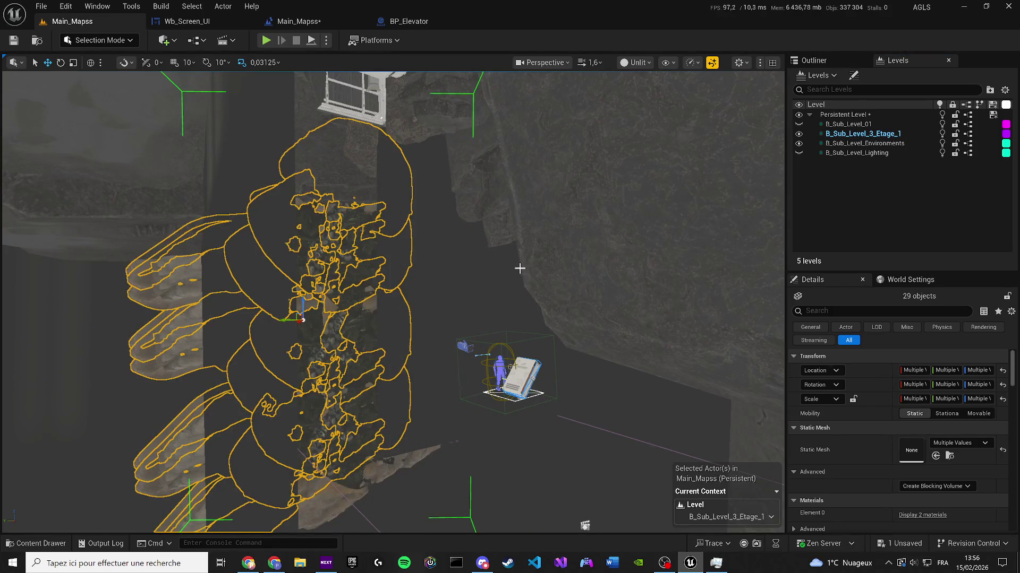
pyautogui.press('f')
pyautogui.click(799, 141)
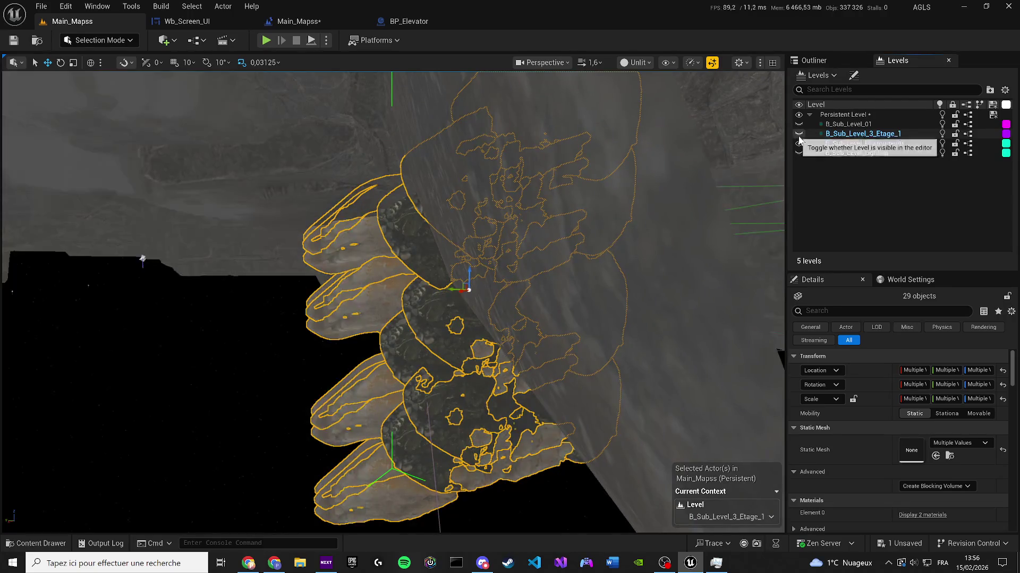
pyautogui.click(799, 143)
pyautogui.press('f')
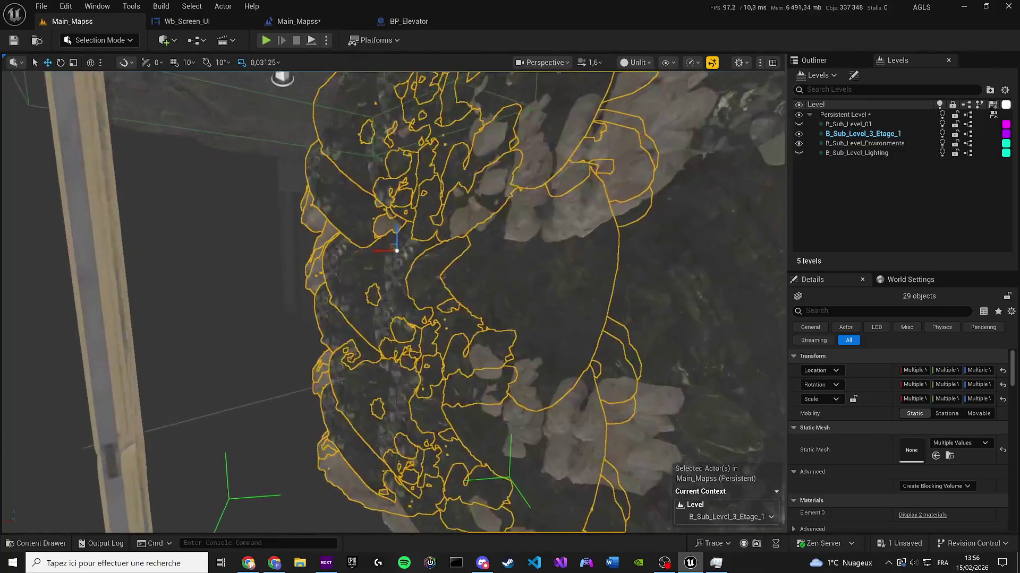
pyautogui.click(798, 143)
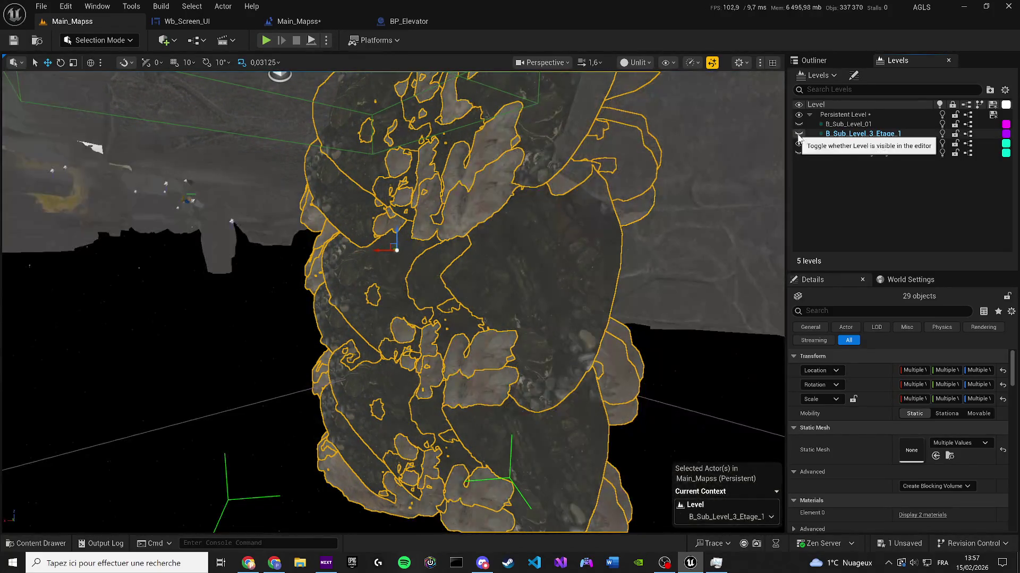
pyautogui.click(798, 144)
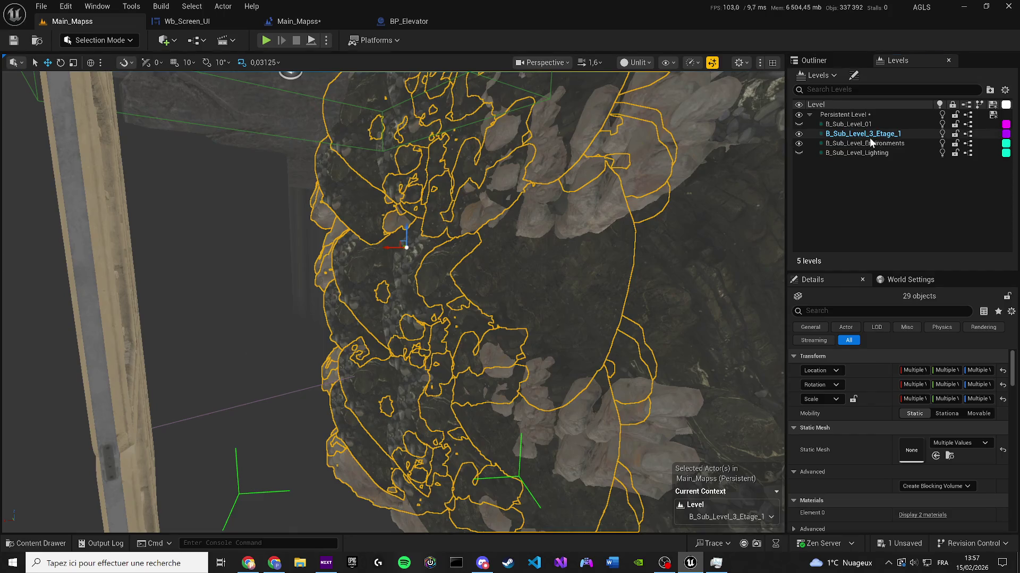
pyautogui.rightClick(868, 138)
pyautogui.click(799, 134)
pyautogui.click(799, 134)
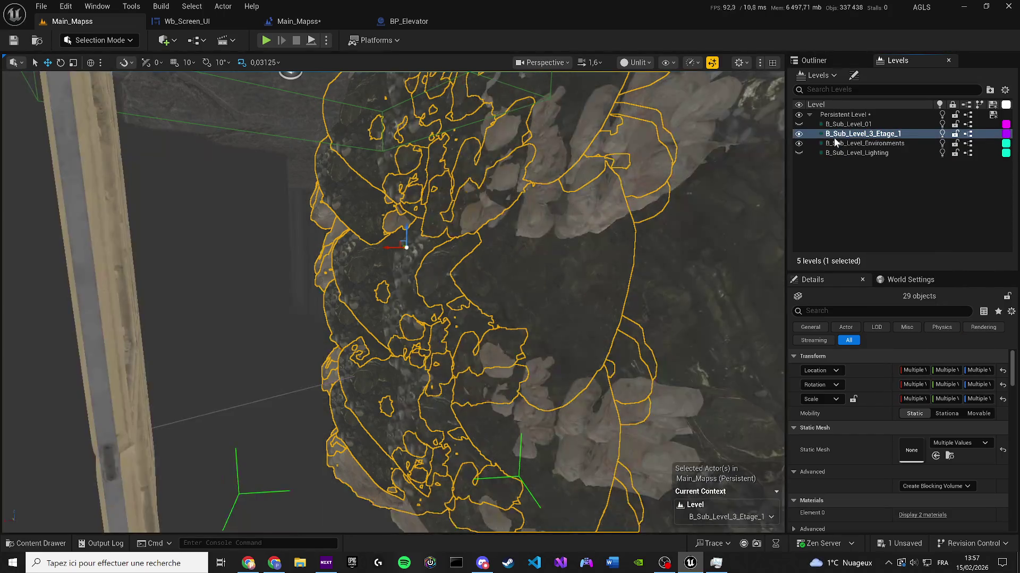
pyautogui.rightClick(834, 138)
pyautogui.click(886, 339)
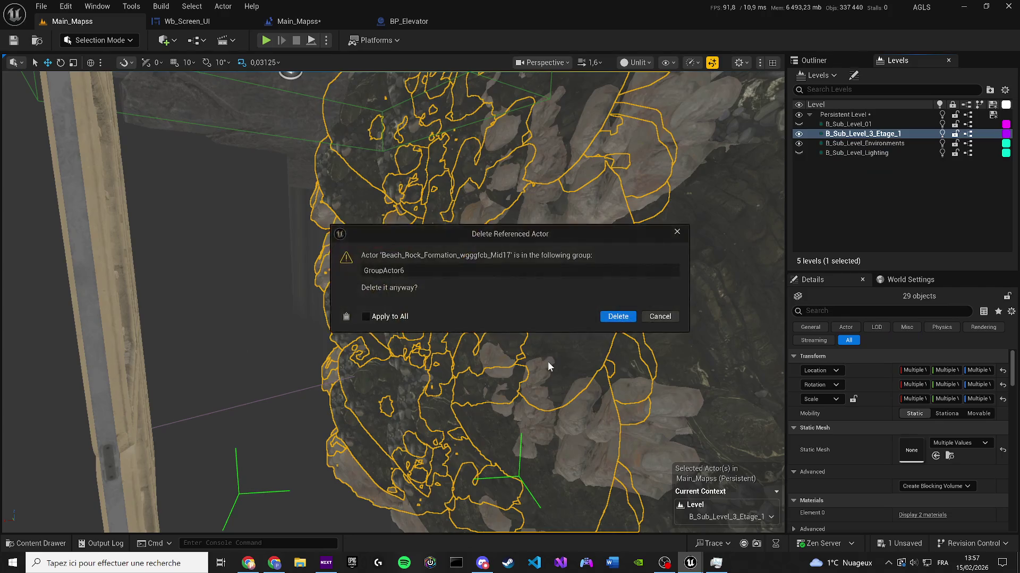
pyautogui.click(616, 315)
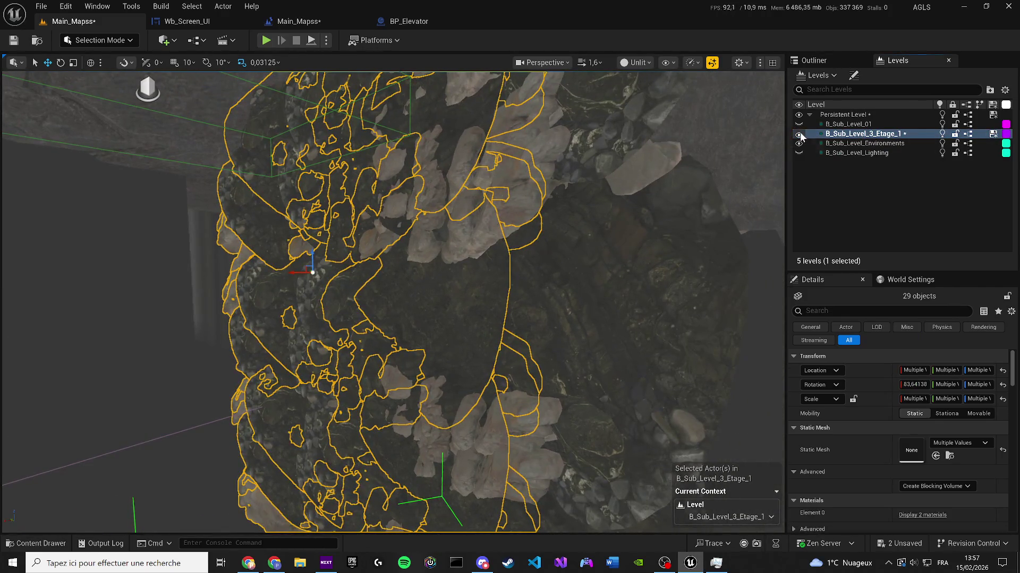
# Step: Save the map and hide the B_Sub_Level_3_Etage_1 sub-level
pyautogui.click(800, 135)
pyautogui.click(799, 135)
pyautogui.hotkey('ctrl', 's')
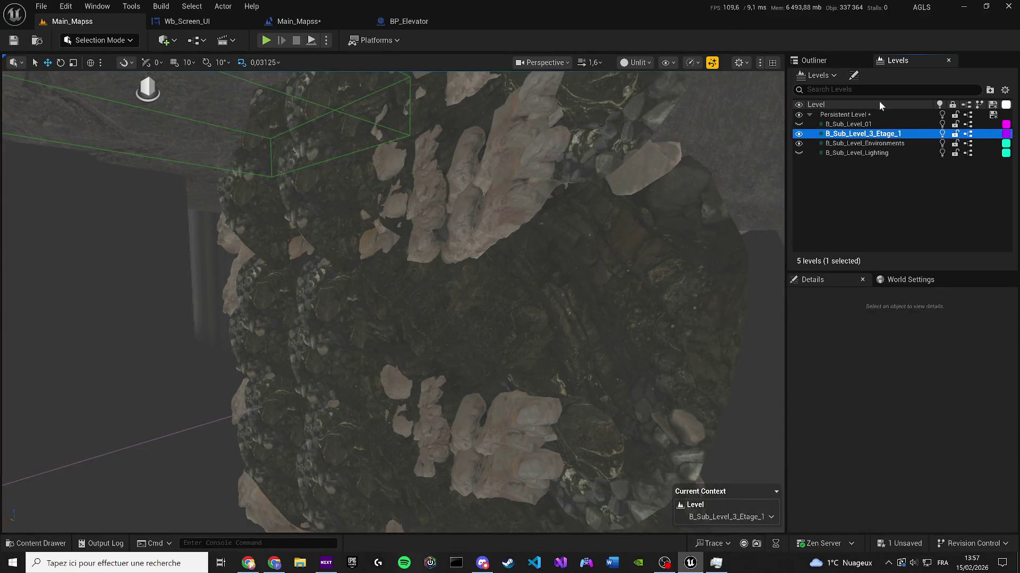
pyautogui.click(798, 134)
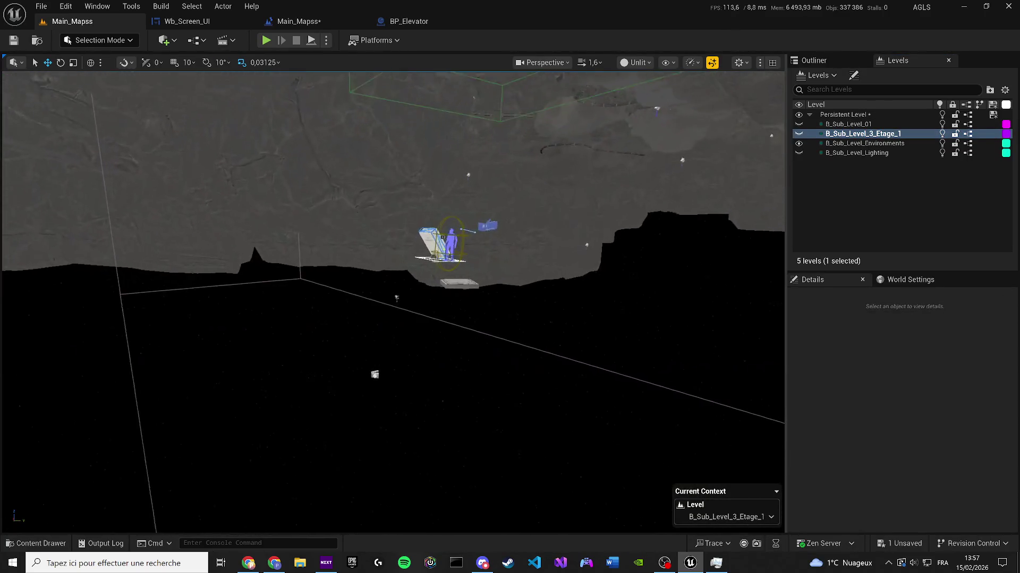
# Step: Move the BP_SWP_TitedCabinet_LiftUp actor into the Interactive folder in the Outliner
pyautogui.scroll(10, 393, 297)
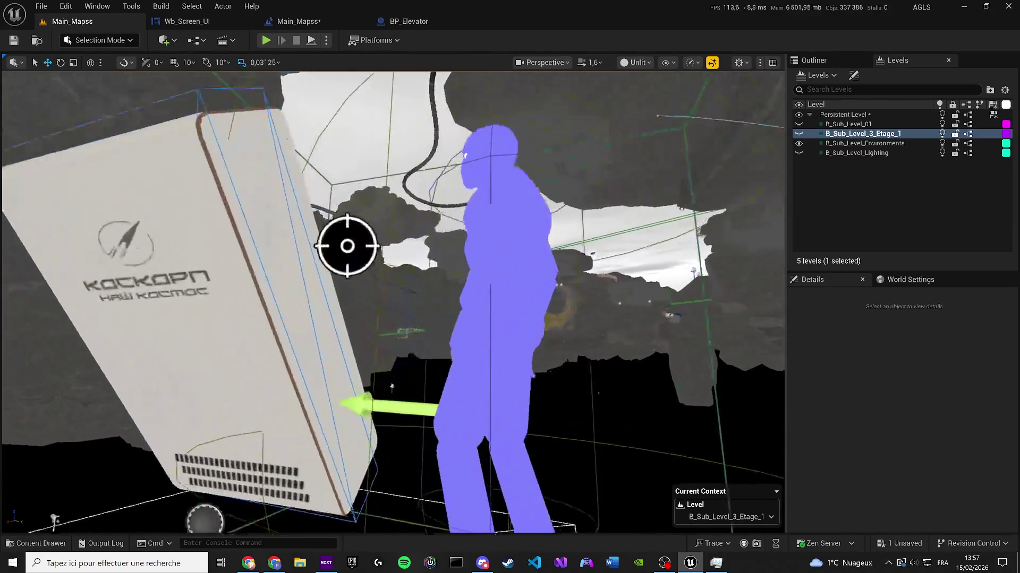
pyautogui.scroll(-5, 570, 275)
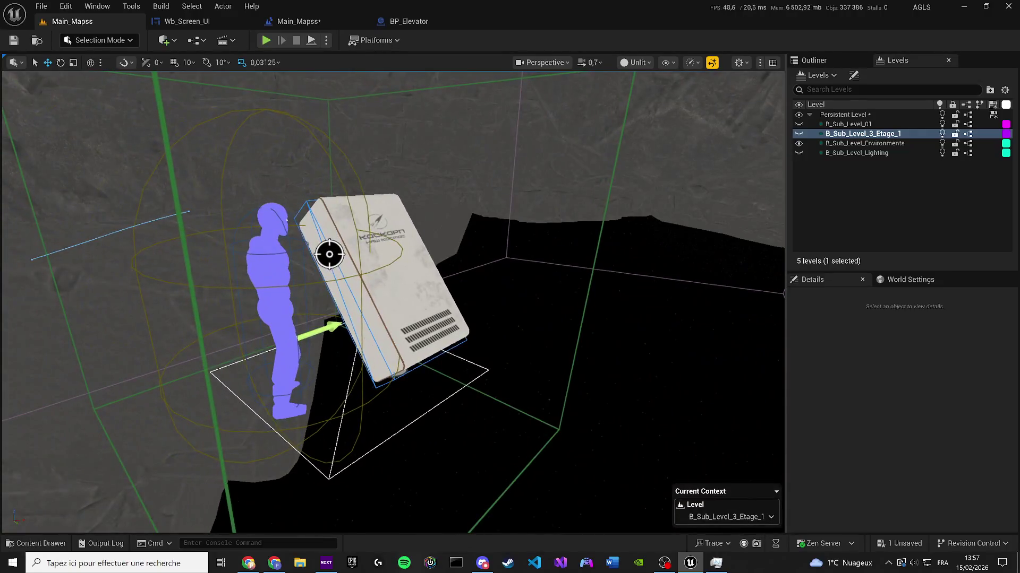
pyautogui.click(361, 266)
pyautogui.scroll(-4, 361, 266)
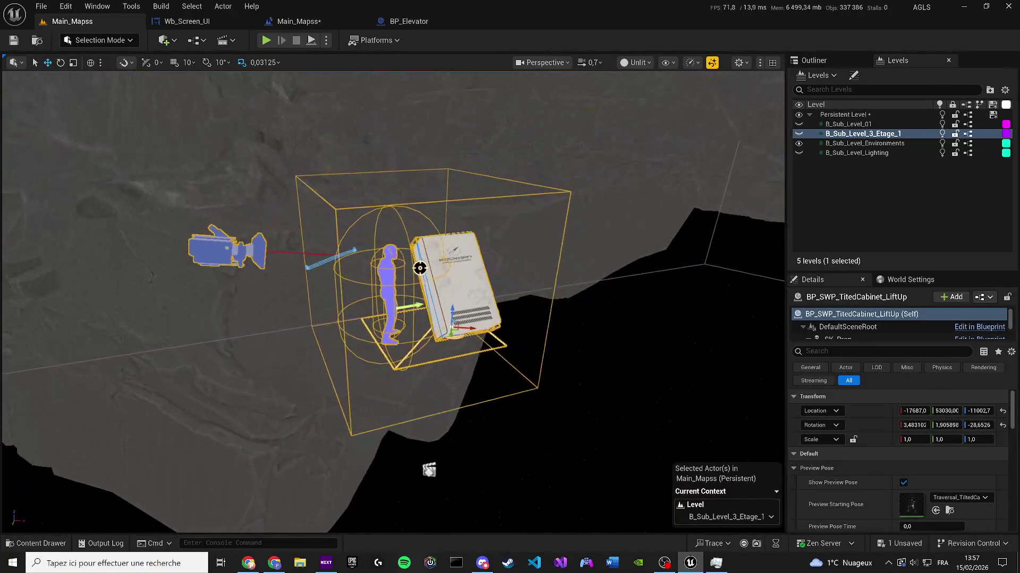
pyautogui.click(803, 62)
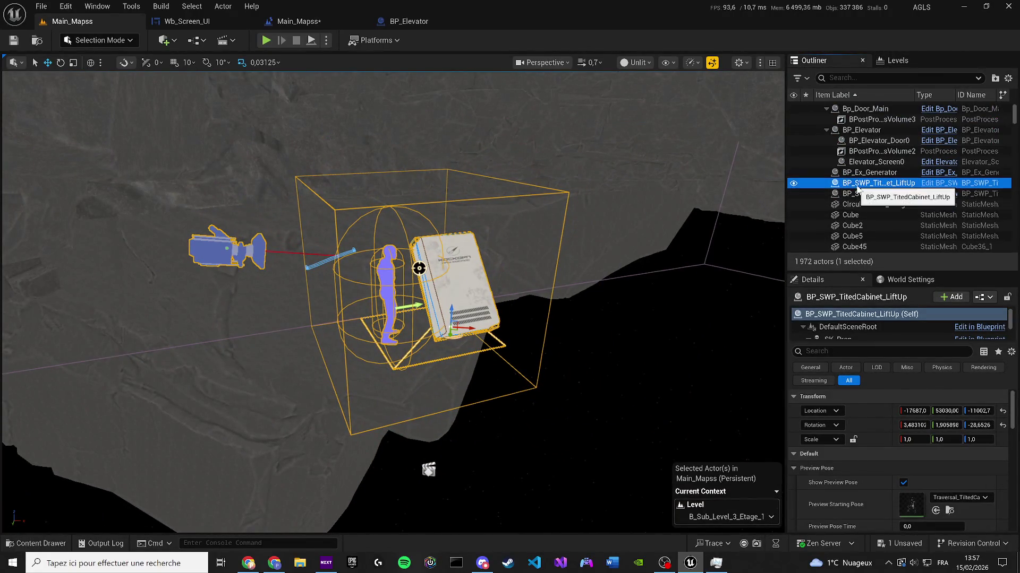
pyautogui.rightClick(856, 184)
pyautogui.moveTo(693, 502)
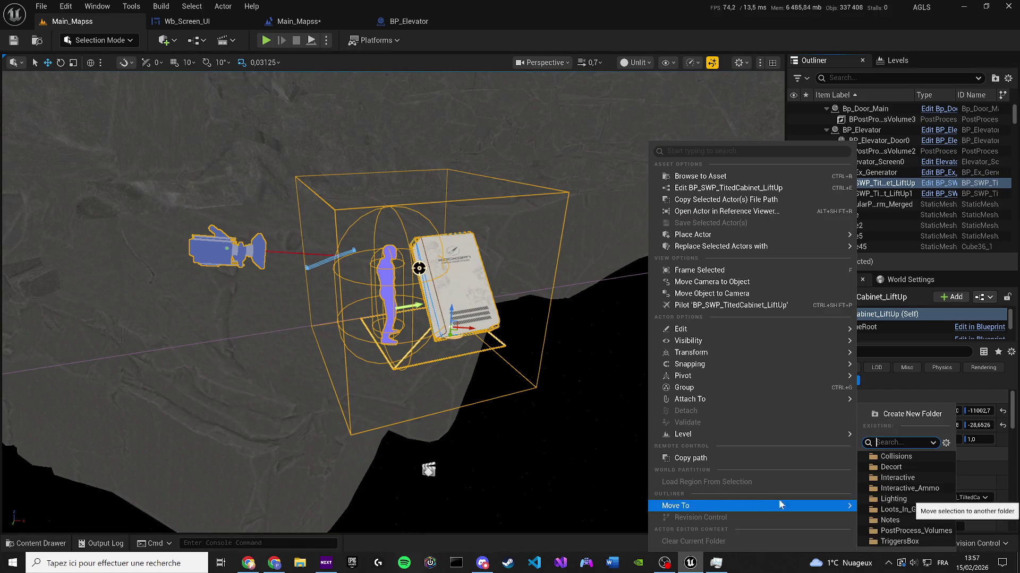
pyautogui.click(921, 479)
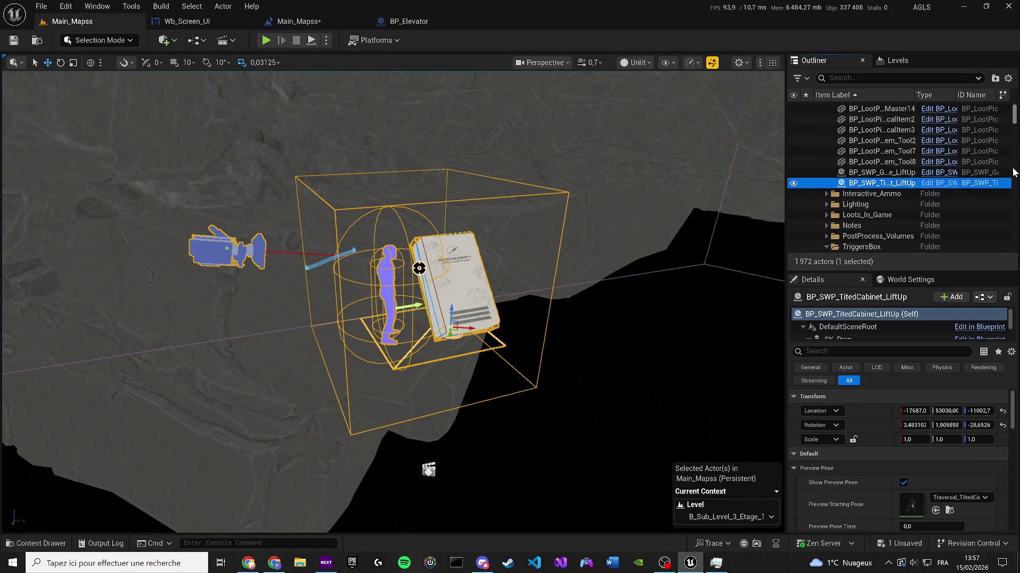
# Step: Shift the cabinet farther along Y and raise it higher, then go to the Level Blueprint
pyautogui.moveTo(1016, 119); pyautogui.dragTo(1017, 102)
pyautogui.scroll(-10, 522, 251)
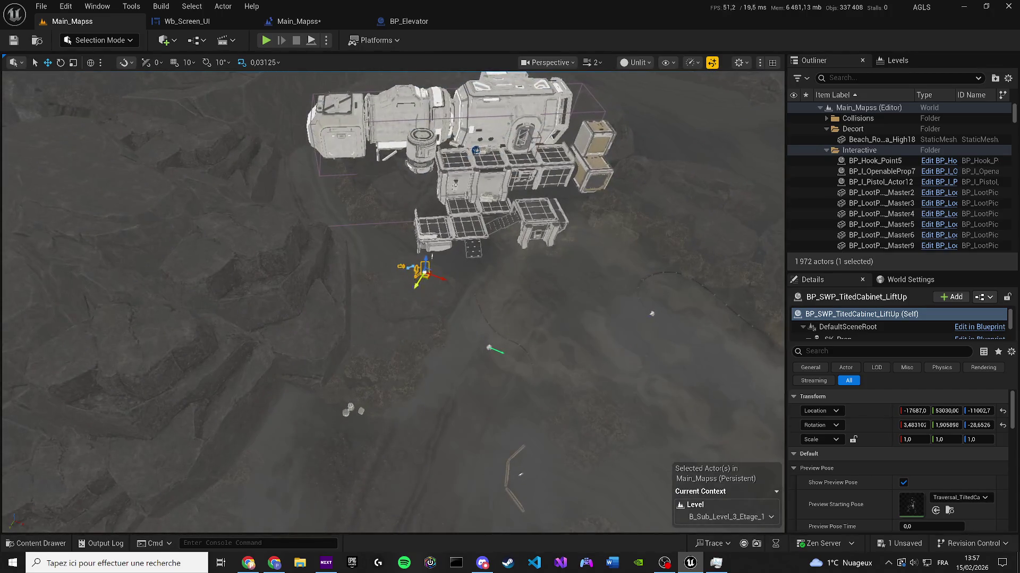
pyautogui.moveTo(489, 348)
pyautogui.mouseDown()
pyautogui.moveTo(409, 346)
pyautogui.moveTo(485, 375)
pyautogui.moveTo(478, 365)
pyautogui.mouseUp()
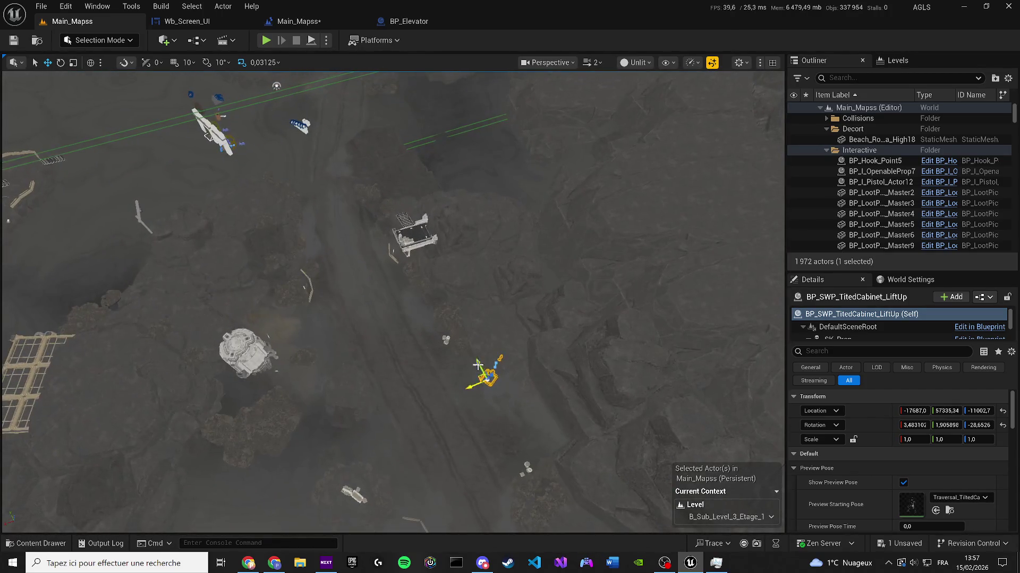
pyautogui.scroll(8, 444, 365)
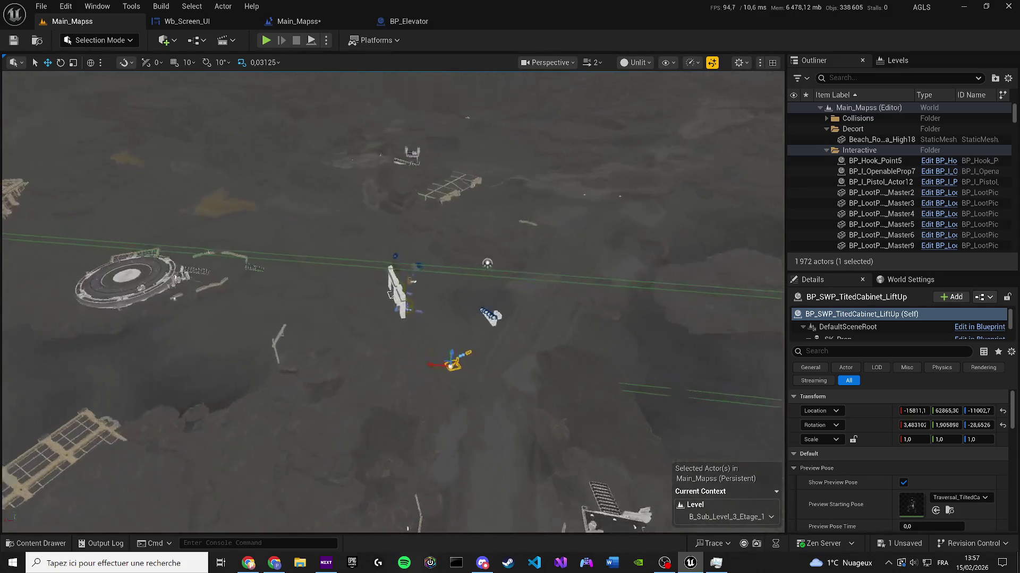
pyautogui.moveTo(425, 384)
pyautogui.mouseDown()
pyautogui.moveTo(417, 132)
pyautogui.moveTo(400, 157)
pyautogui.mouseUp()
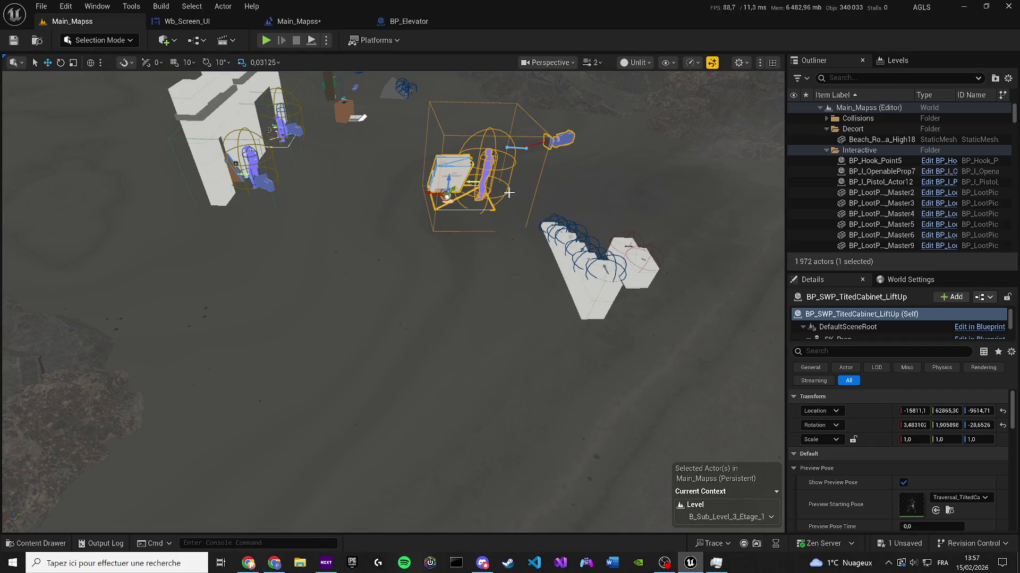
pyautogui.press('f')
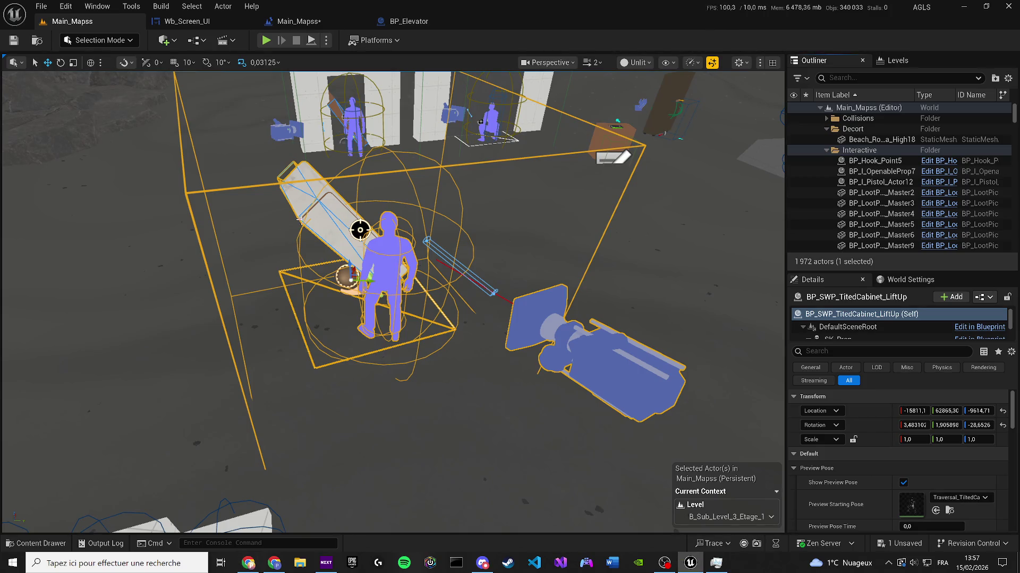
pyautogui.click(287, 21)
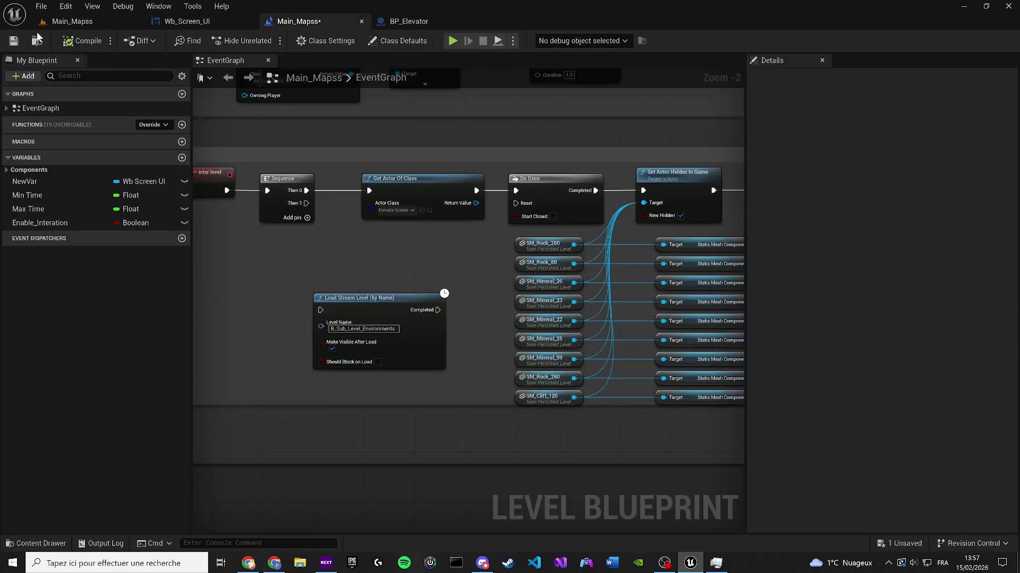
# Step: Save Main_Mapss, set the SORTIR exit button's ZOrder to 100 in Wb_Screen_UI, and play-test the level
pyautogui.click(13, 41)
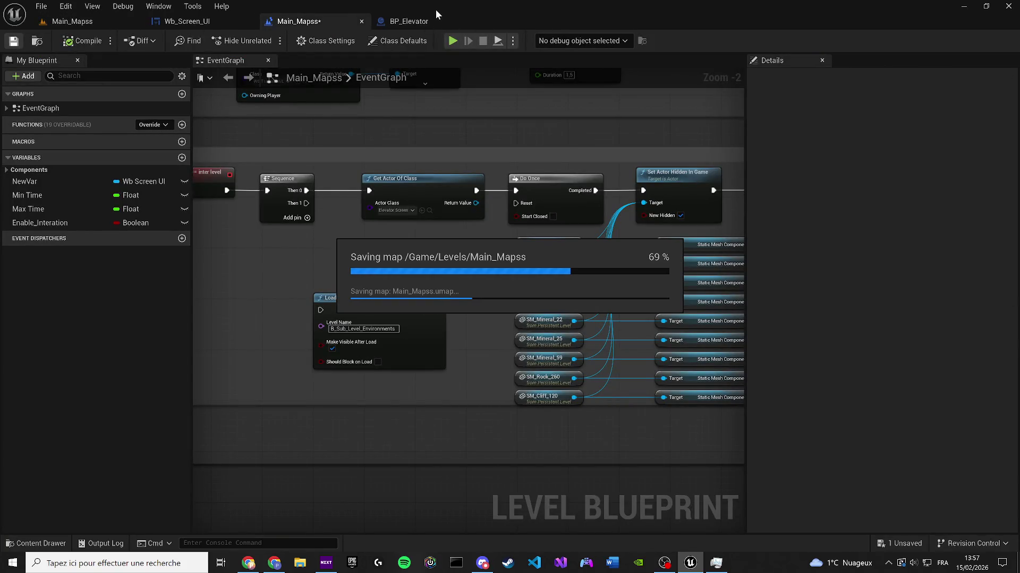
pyautogui.click(190, 24)
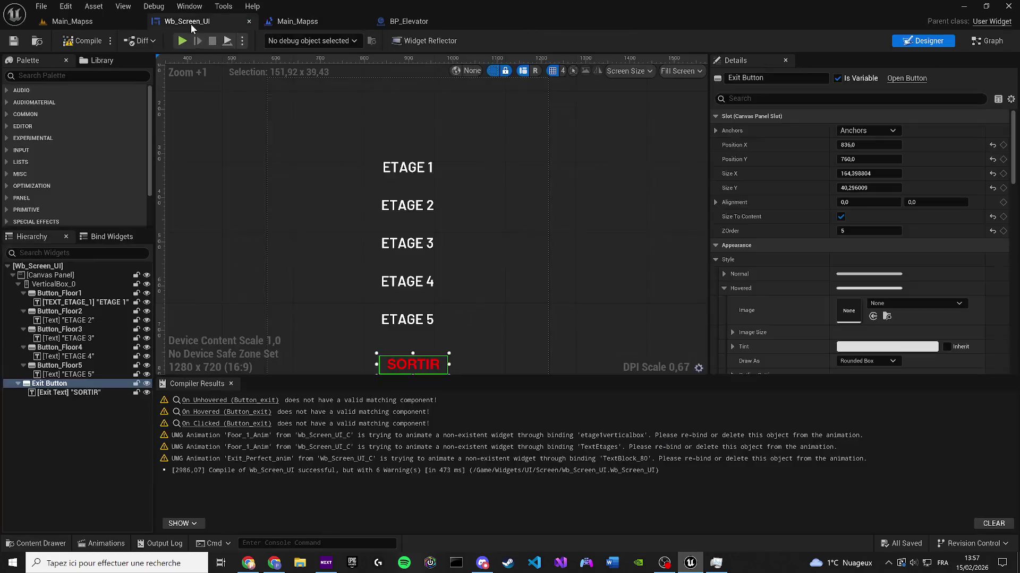
pyautogui.moveTo(297, 338); pyautogui.dragTo(313, 290)
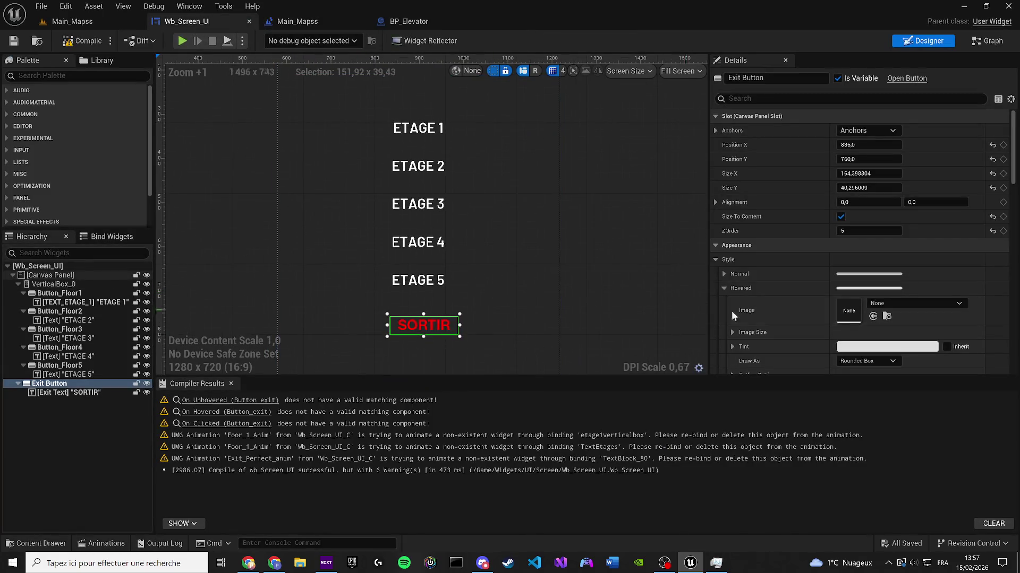
pyautogui.write('10')
pyautogui.press('Return')
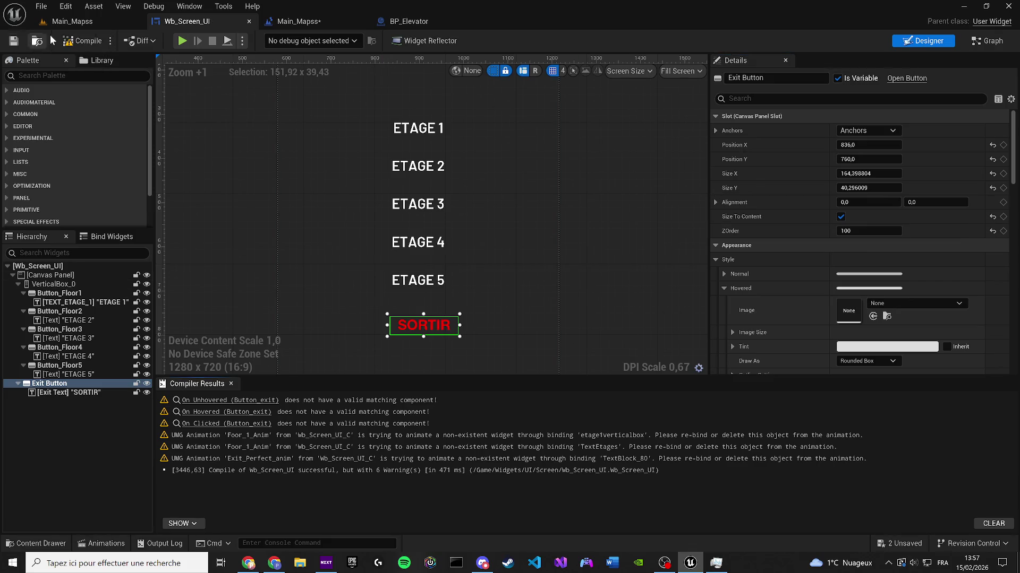
pyautogui.click(66, 22)
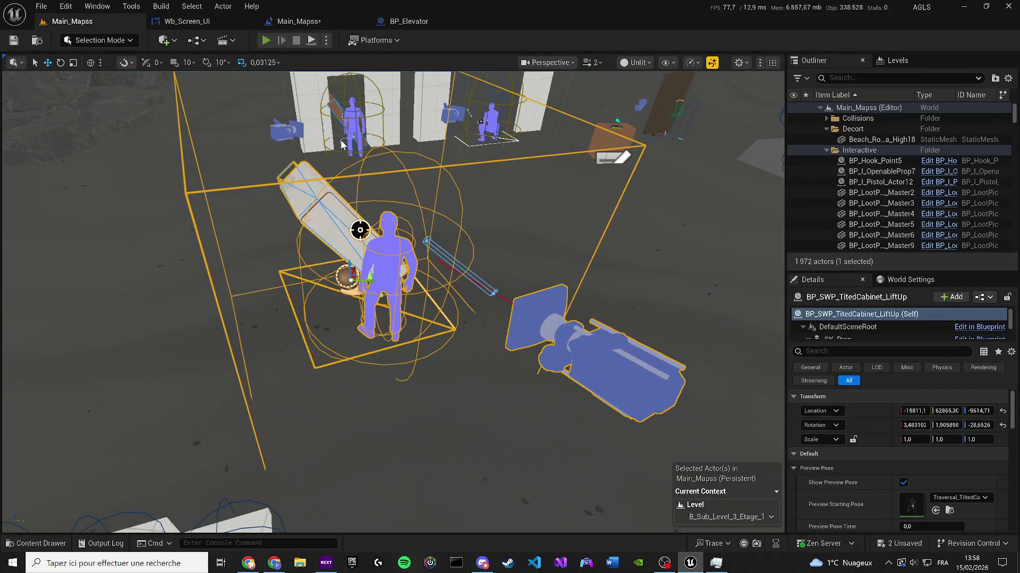
pyautogui.hotkey('alt', 'p')
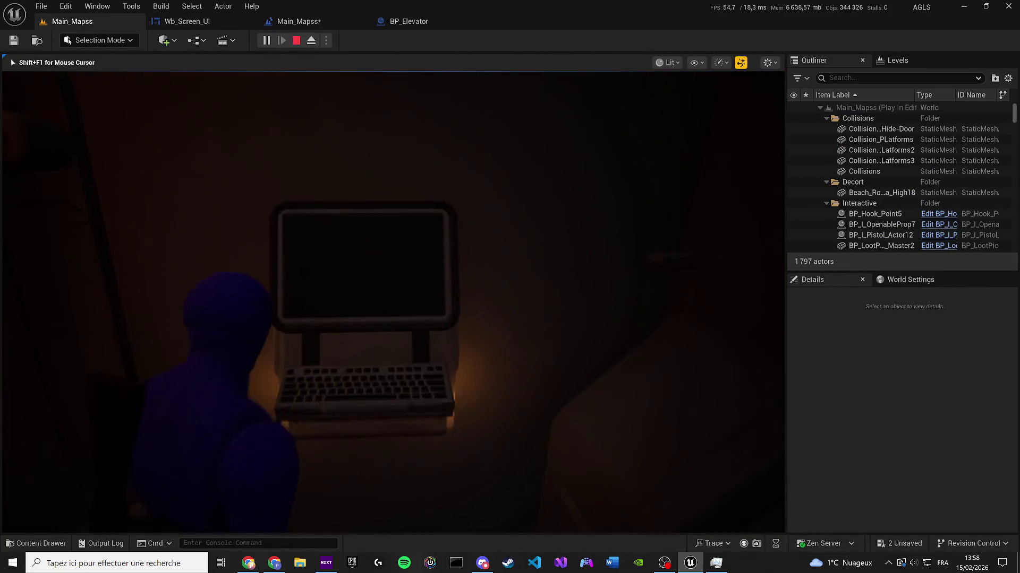
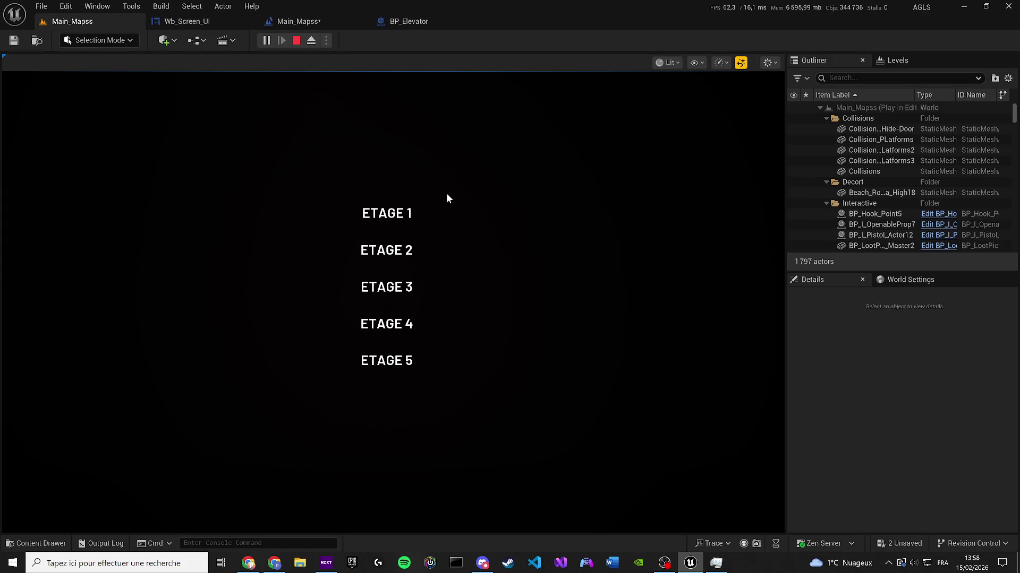
# Step: Save the Main_Mapss level from its Level Blueprint tab
pyautogui.click(285, 23)
pyautogui.click(12, 43)
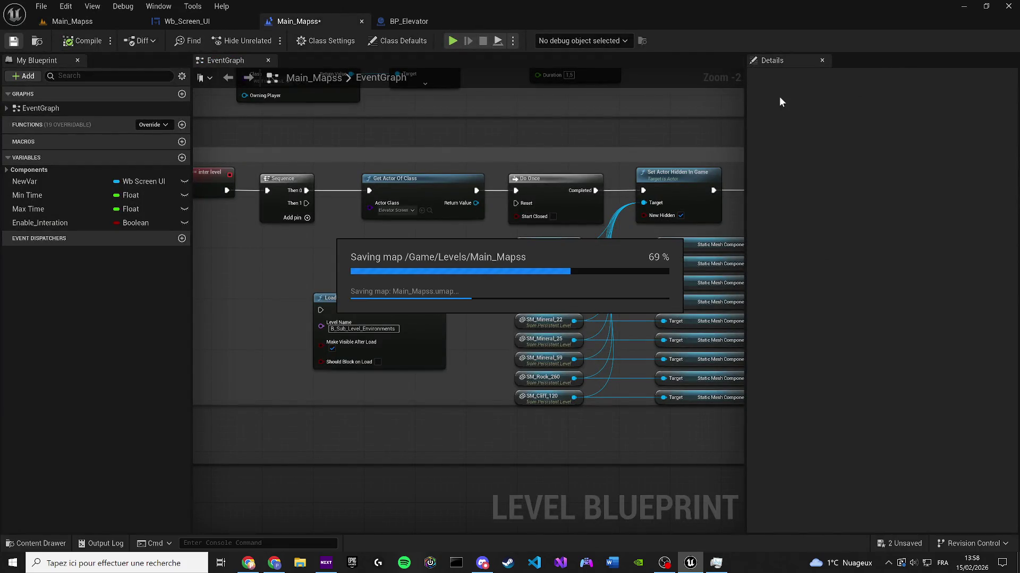
pyautogui.click(417, 21)
# Step: Delete the Foor_1_Anim and Exit_Perfect_anim animations from Wb_Screen_UI's Animations panel
pyautogui.click(183, 23)
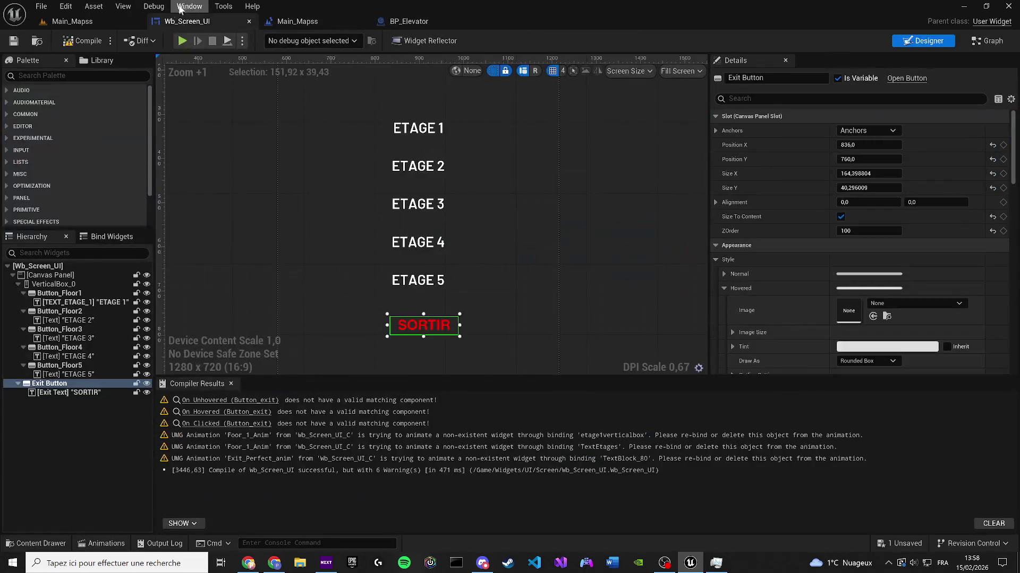
pyautogui.click(180, 6)
pyautogui.click(207, 74)
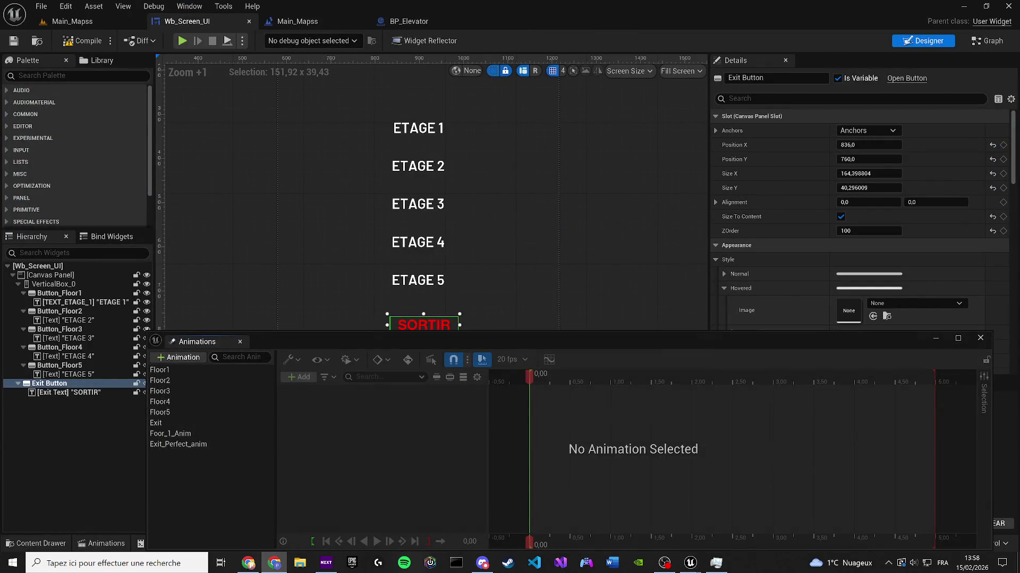
pyautogui.click(180, 371)
pyautogui.click(579, 379)
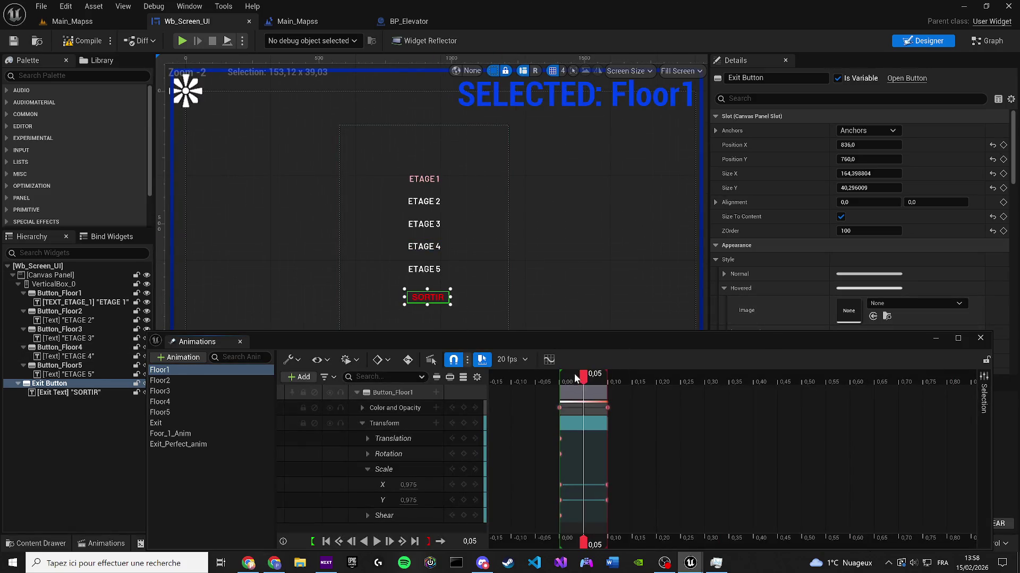
pyautogui.click(170, 433)
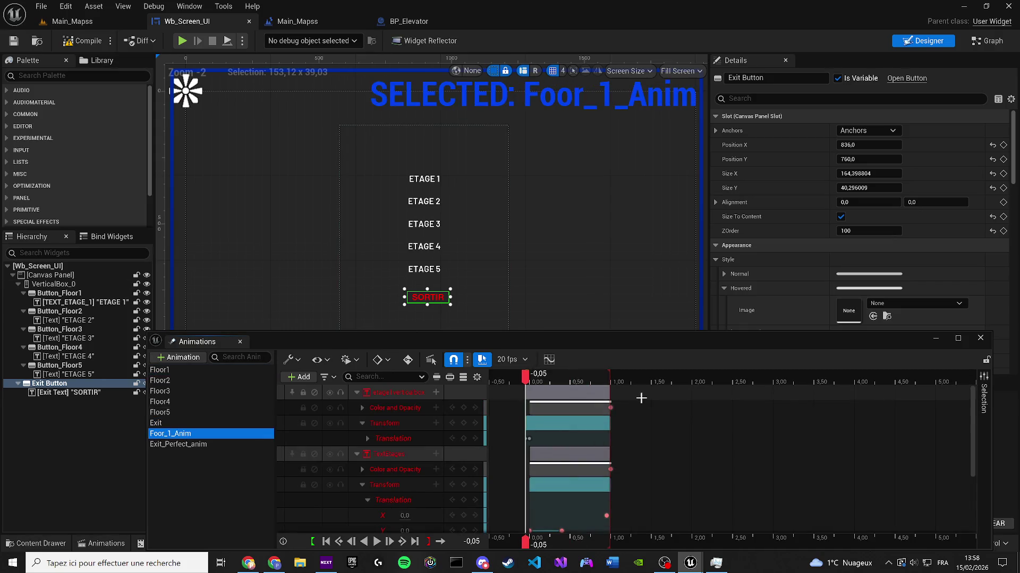
pyautogui.press('Delete')
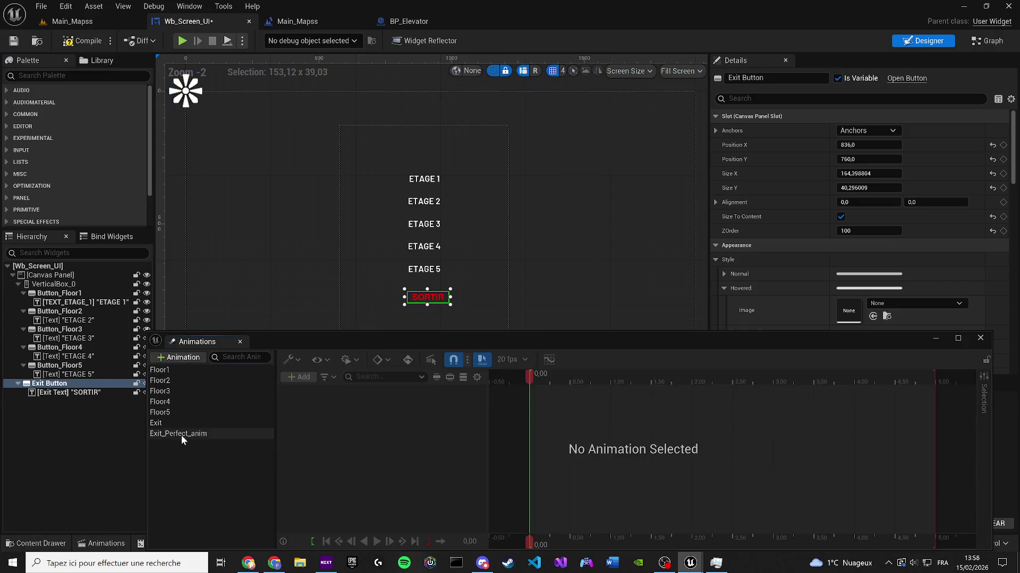
pyautogui.click(237, 428)
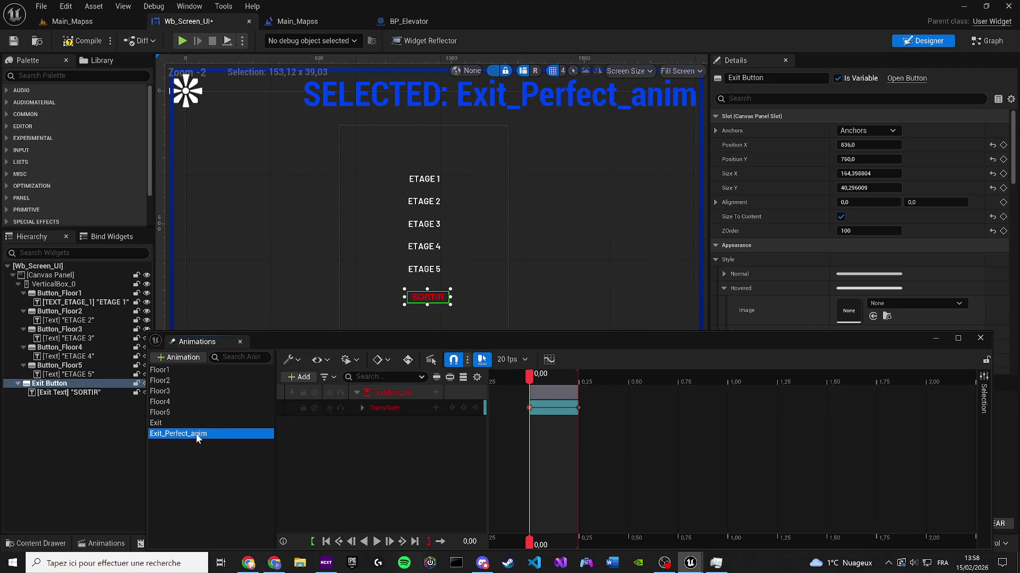
pyautogui.press('Delete')
# Step: Save Wb_Screen_UI and select the broken On Clicked (Button_exit) event in its Event Graph
pyautogui.click(13, 43)
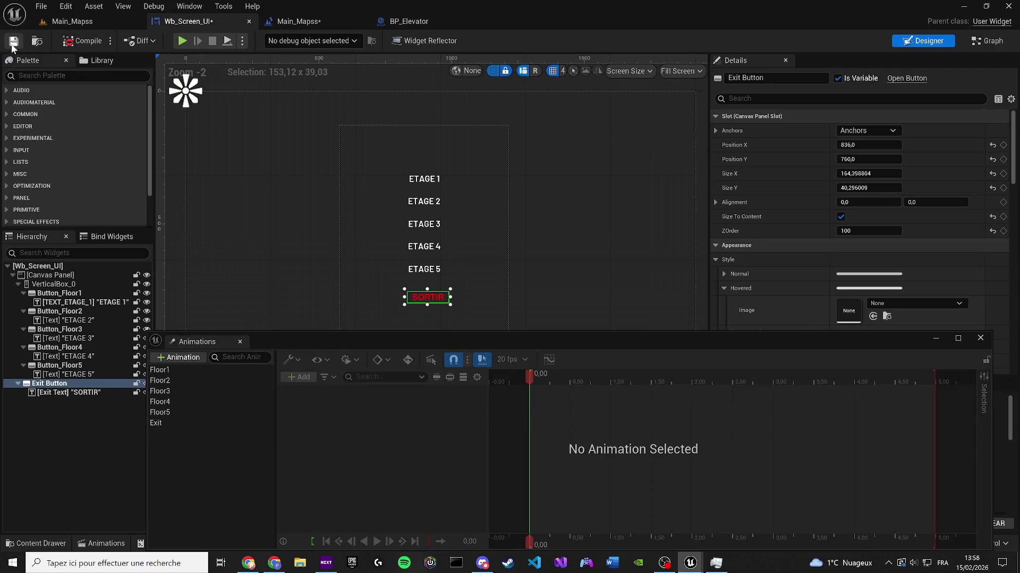
pyautogui.click(987, 42)
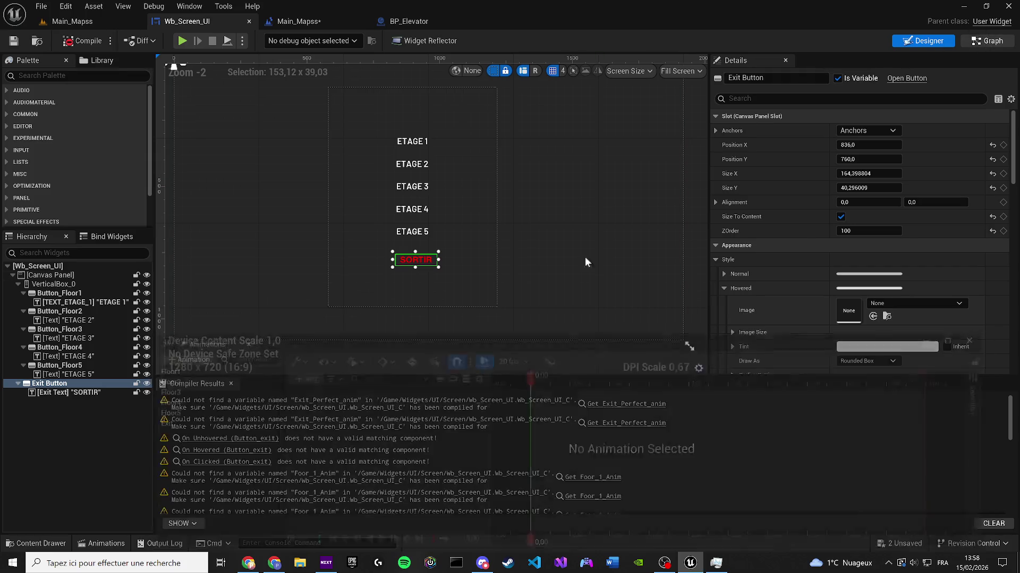
pyautogui.click(488, 346)
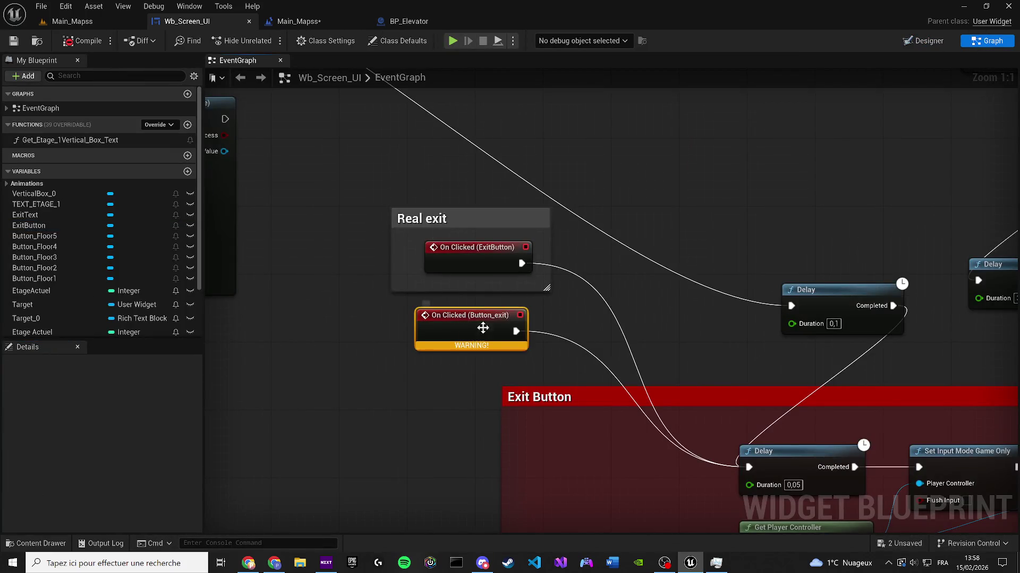
# Step: Delete the broken On Clicked (Button_exit) node and move to the floor-button animation nodes
pyautogui.press('Delete')
pyautogui.scroll(-5, 390, 256)
pyautogui.scroll(-1, 390, 257)
pyautogui.moveTo(390, 257)
pyautogui.mouseDown()
pyautogui.moveTo(480, 369)
pyautogui.moveTo(394, 396)
pyautogui.moveTo(528, 300)
pyautogui.mouseUp()
pyautogui.scroll(3, 528, 300)
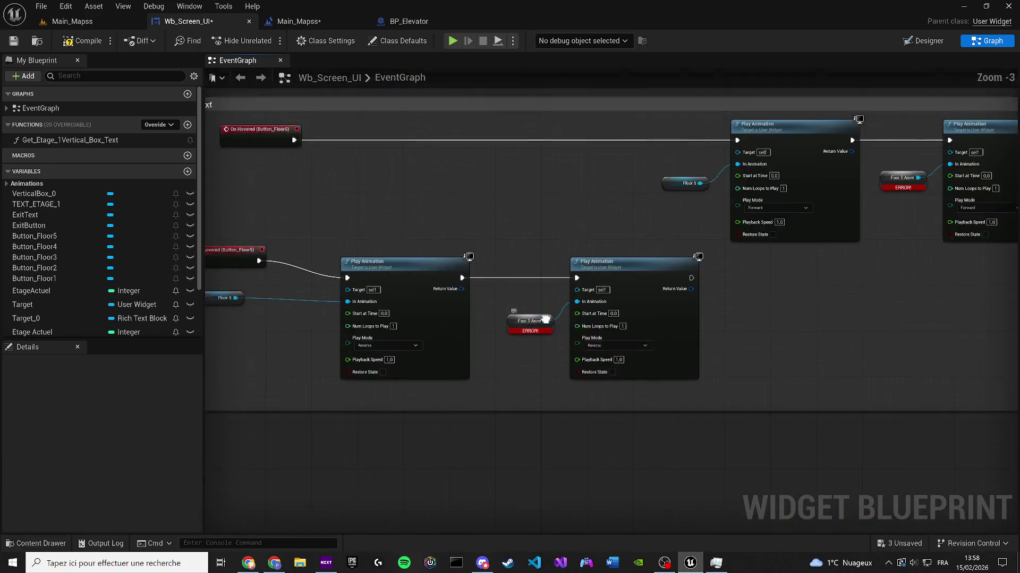
pyautogui.scroll(-2, 331, 269)
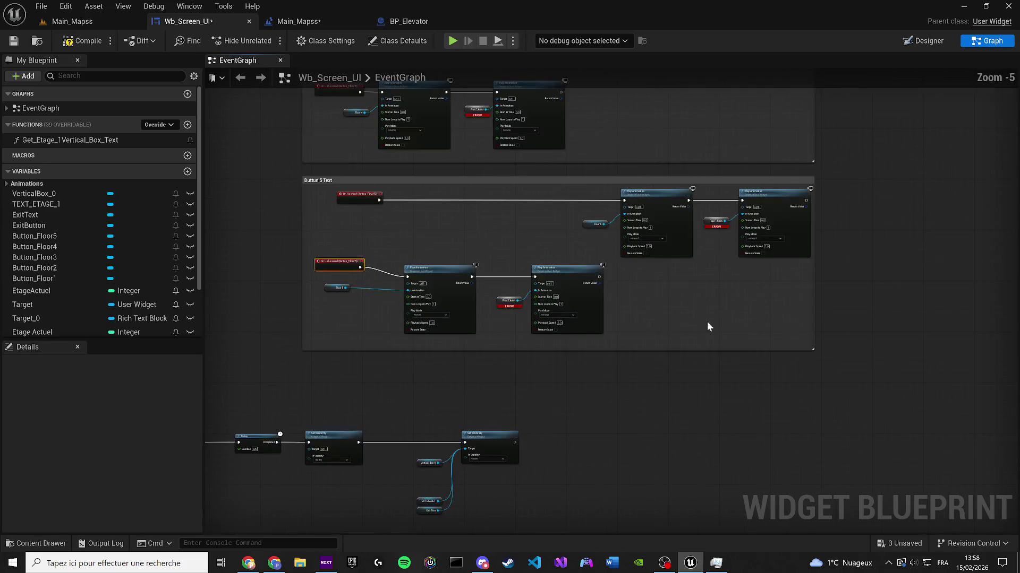
pyautogui.moveTo(844, 355); pyautogui.dragTo(262, 178)
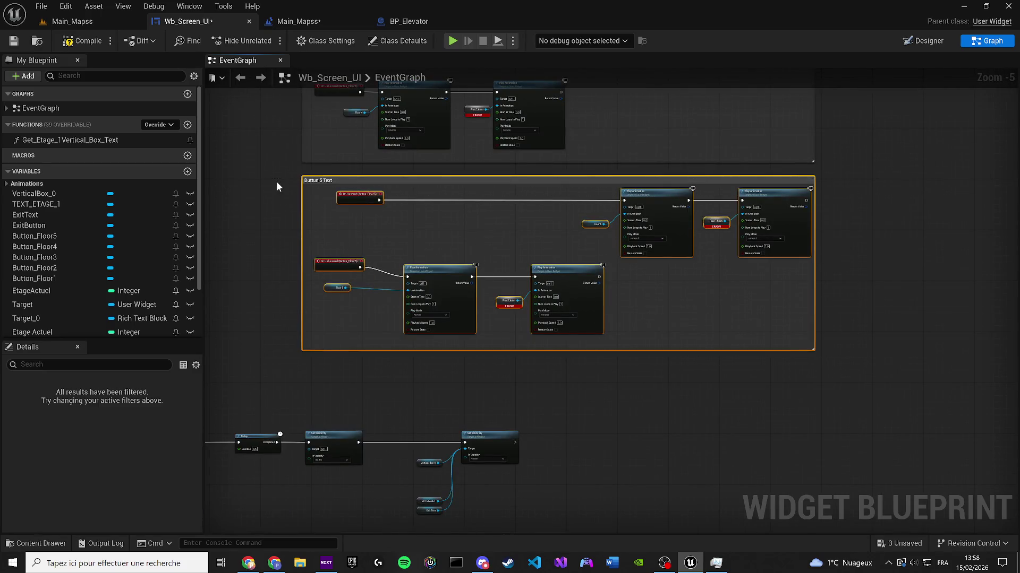
pyautogui.moveTo(793, 231); pyautogui.dragTo(708, 307)
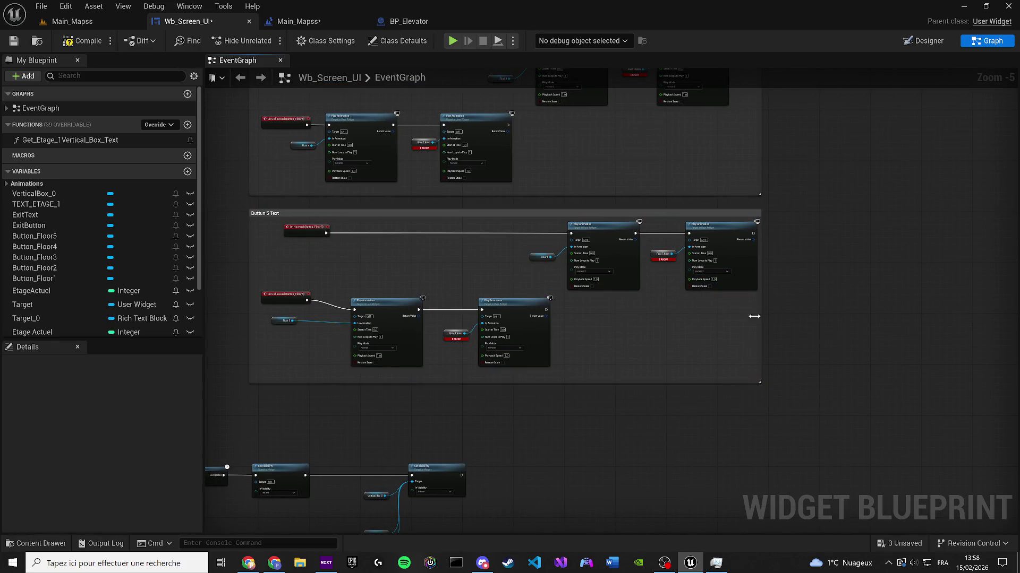
pyautogui.click(284, 212)
pyautogui.scroll(-3, 446, 337)
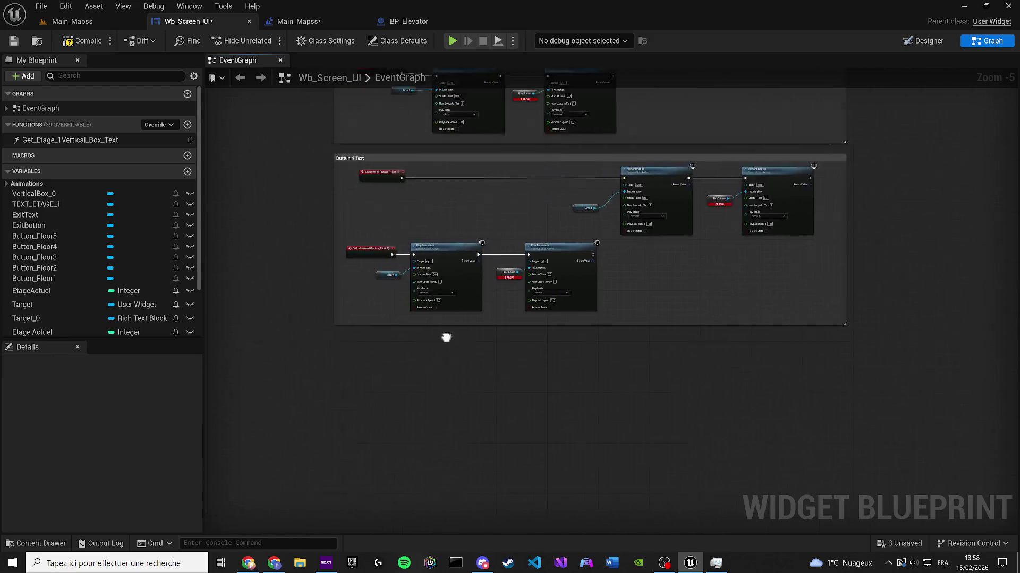
pyautogui.scroll(-4, 408, 428)
pyautogui.moveTo(407, 428)
pyautogui.mouseDown()
pyautogui.moveTo(373, 410)
pyautogui.moveTo(526, 348)
pyautogui.moveTo(514, 285)
pyautogui.moveTo(491, 315)
pyautogui.mouseUp()
pyautogui.scroll(6, 462, 248)
pyautogui.scroll(3, 462, 248)
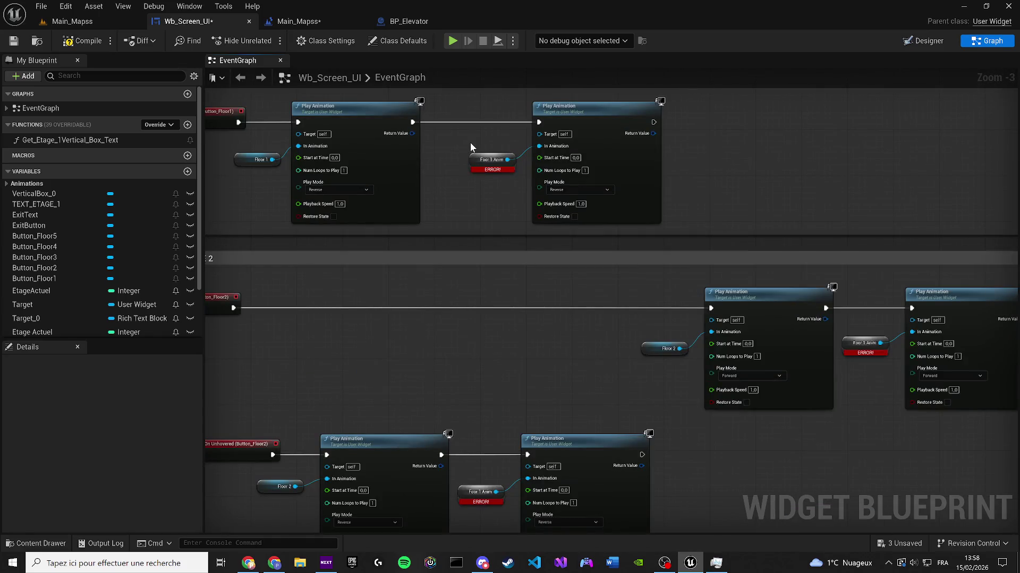
pyautogui.moveTo(448, 143); pyautogui.dragTo(517, 203)
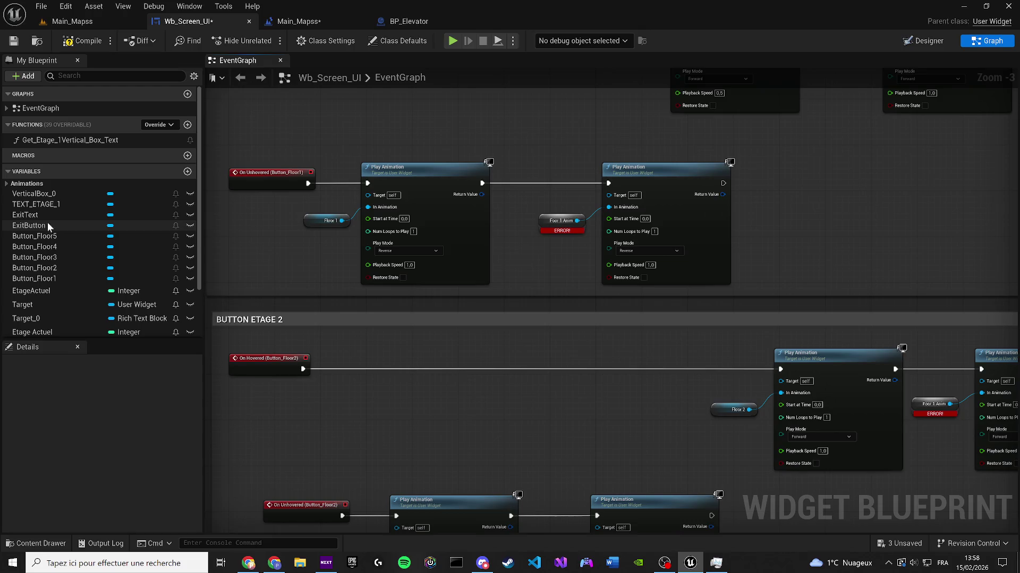
# Step: Repoint the broken floor 1 and floor 2 animation getters to Floor1 and Floor2
pyautogui.click(6, 184)
pyautogui.moveTo(36, 196)
pyautogui.mouseDown()
pyautogui.moveTo(595, 223)
pyautogui.moveTo(25, 191)
pyautogui.mouseUp()
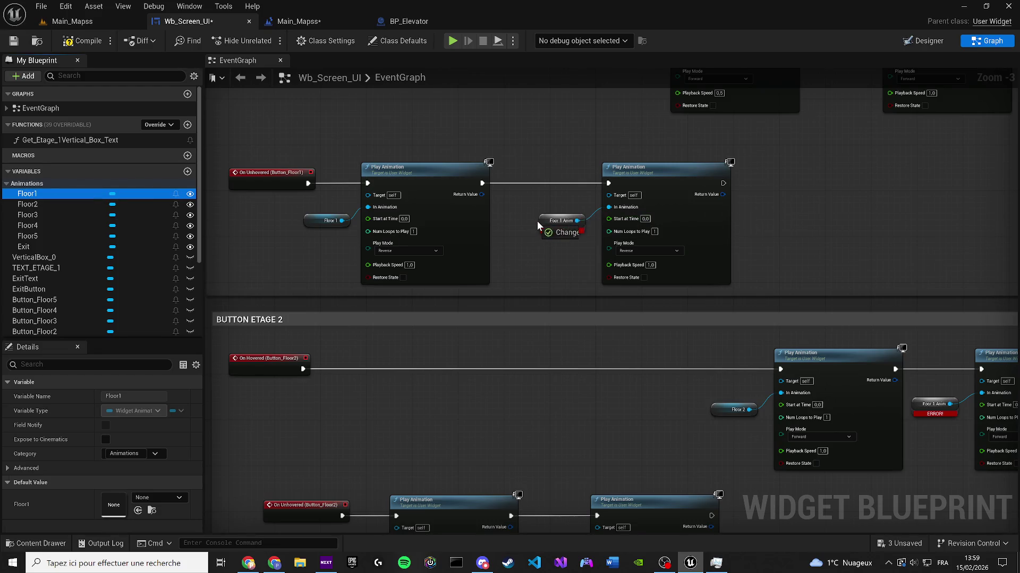
pyautogui.moveTo(537, 221); pyautogui.dragTo(543, 221)
pyautogui.moveTo(661, 171)
pyautogui.mouseDown()
pyautogui.moveTo(486, 318)
pyautogui.moveTo(293, 419)
pyautogui.mouseUp()
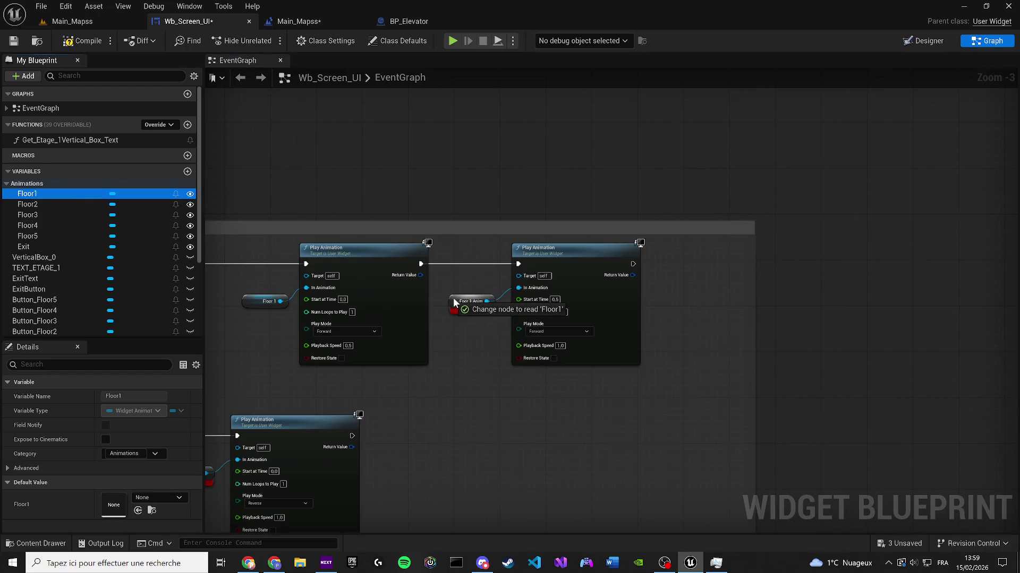
pyautogui.scroll(-2, 473, 435)
pyautogui.moveTo(474, 436); pyautogui.dragTo(506, 260)
pyautogui.scroll(4, 501, 318)
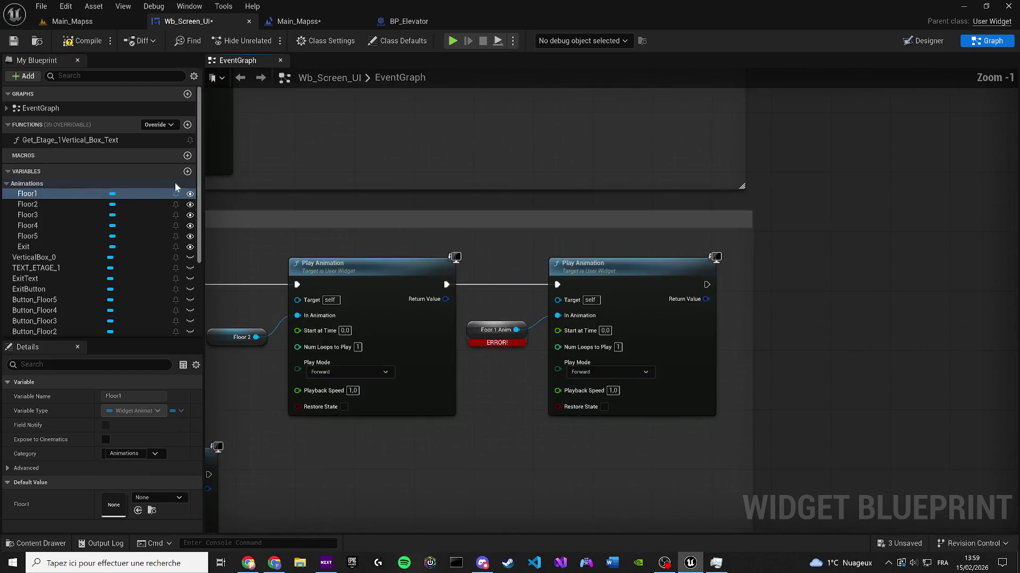
pyautogui.moveTo(74, 204)
pyautogui.mouseDown()
pyautogui.moveTo(243, 212)
pyautogui.moveTo(556, 374)
pyautogui.moveTo(796, 348)
pyautogui.moveTo(425, 288)
pyautogui.mouseUp()
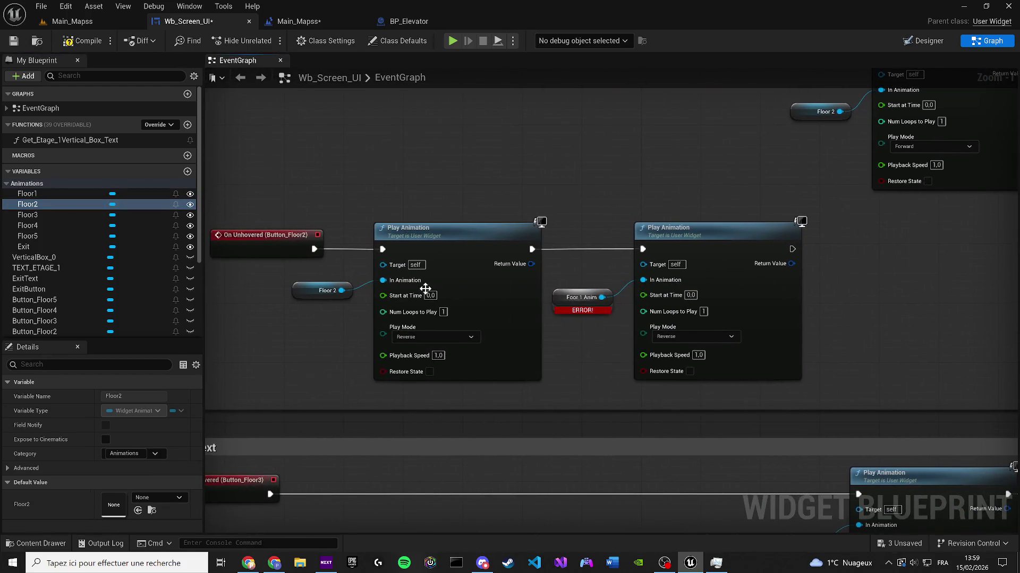
pyautogui.moveTo(29, 194)
pyautogui.mouseDown()
pyautogui.moveTo(505, 275)
pyautogui.moveTo(562, 296)
pyautogui.mouseUp()
pyautogui.scroll(-2, 567, 404)
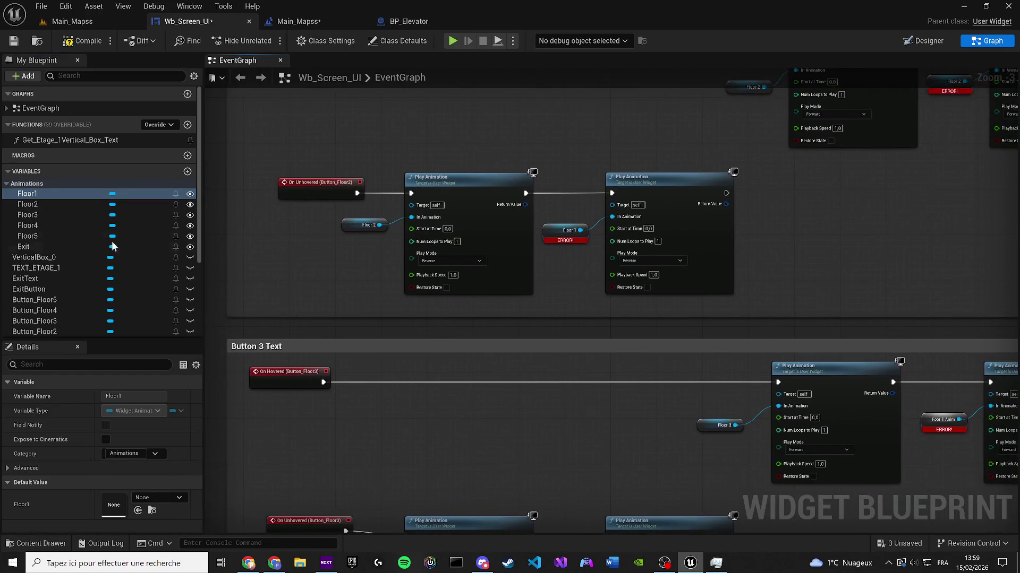
pyautogui.moveTo(29, 204); pyautogui.dragTo(122, 207)
pyautogui.moveTo(566, 227); pyautogui.dragTo(553, 229)
# Step: Repoint the floor 3 and floor 4 getters to Floor3 and Floor4, then compile
pyautogui.moveTo(808, 392); pyautogui.dragTo(442, 293)
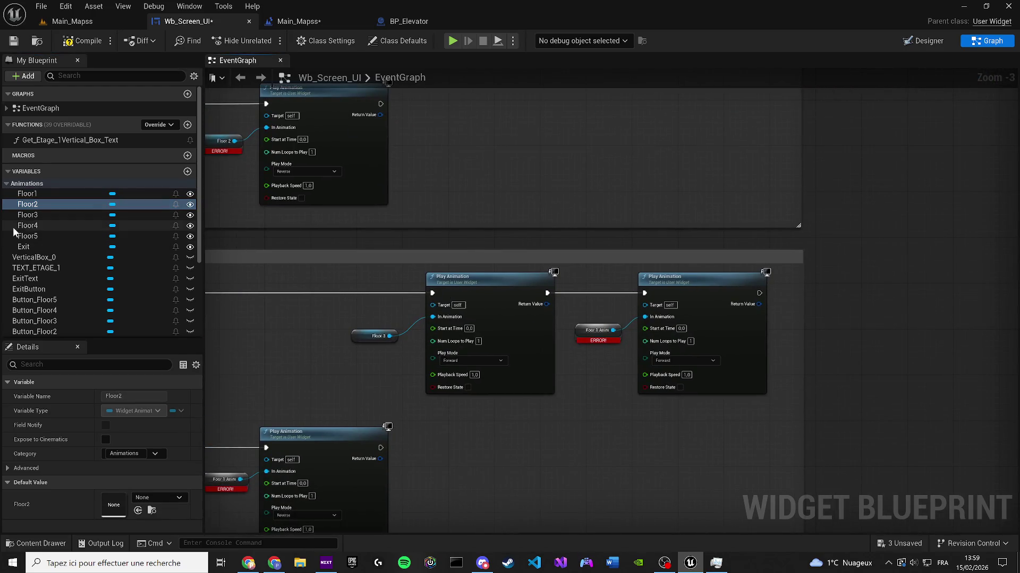
pyautogui.click(45, 213)
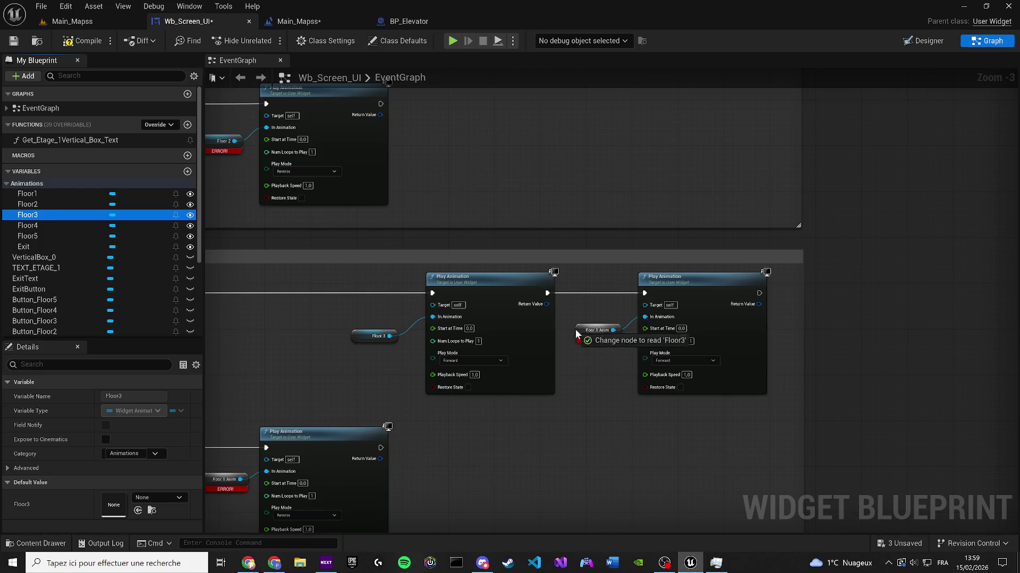
pyautogui.moveTo(574, 329); pyautogui.dragTo(576, 329)
pyautogui.moveTo(574, 383); pyautogui.dragTo(840, 210)
pyautogui.moveTo(60, 215); pyautogui.dragTo(511, 330)
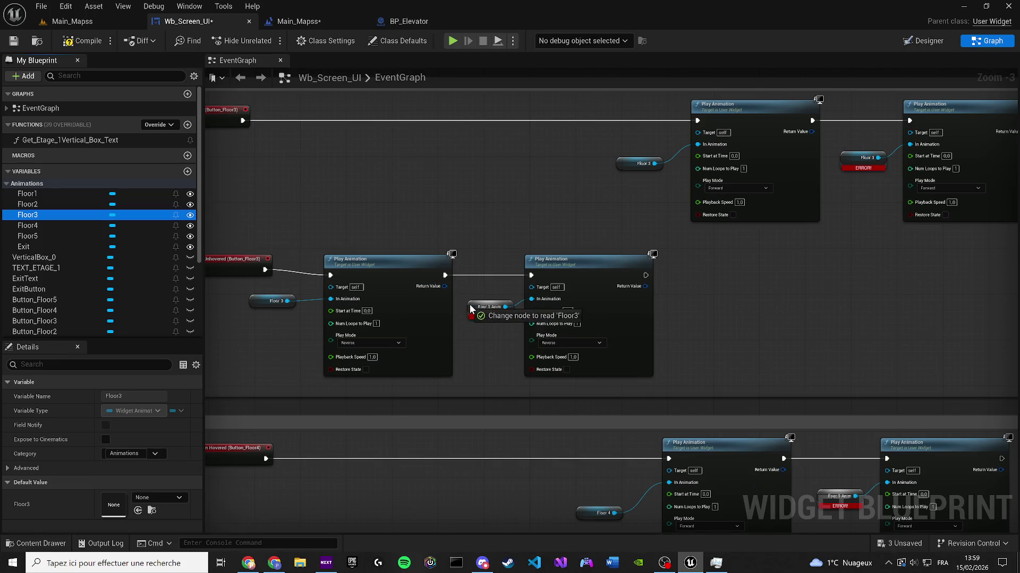
pyautogui.moveTo(476, 412)
pyautogui.mouseDown()
pyautogui.moveTo(476, 288)
pyautogui.moveTo(200, 159)
pyautogui.mouseUp()
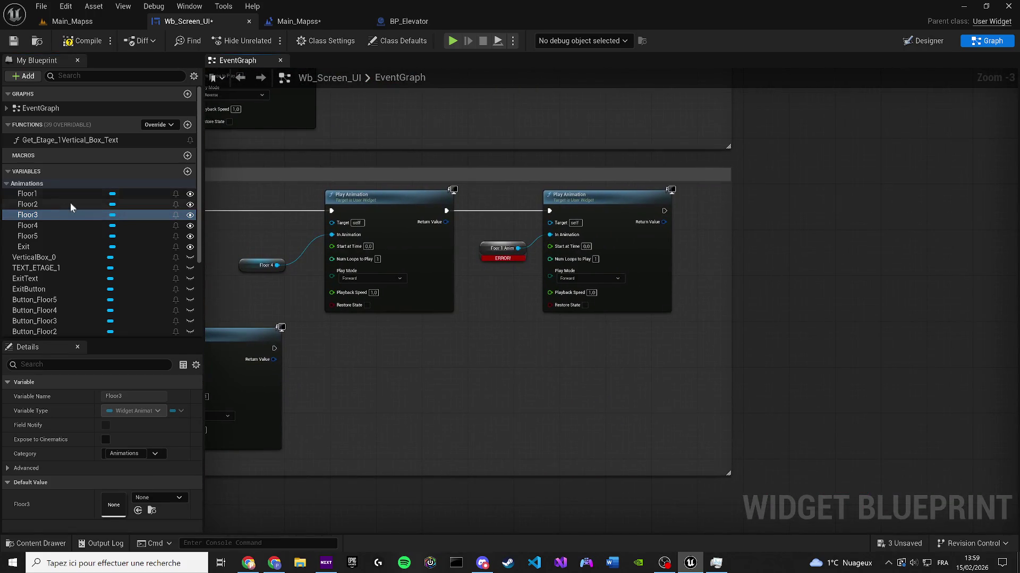
pyautogui.moveTo(30, 227)
pyautogui.mouseDown()
pyautogui.moveTo(497, 224)
pyautogui.moveTo(484, 246)
pyautogui.mouseUp()
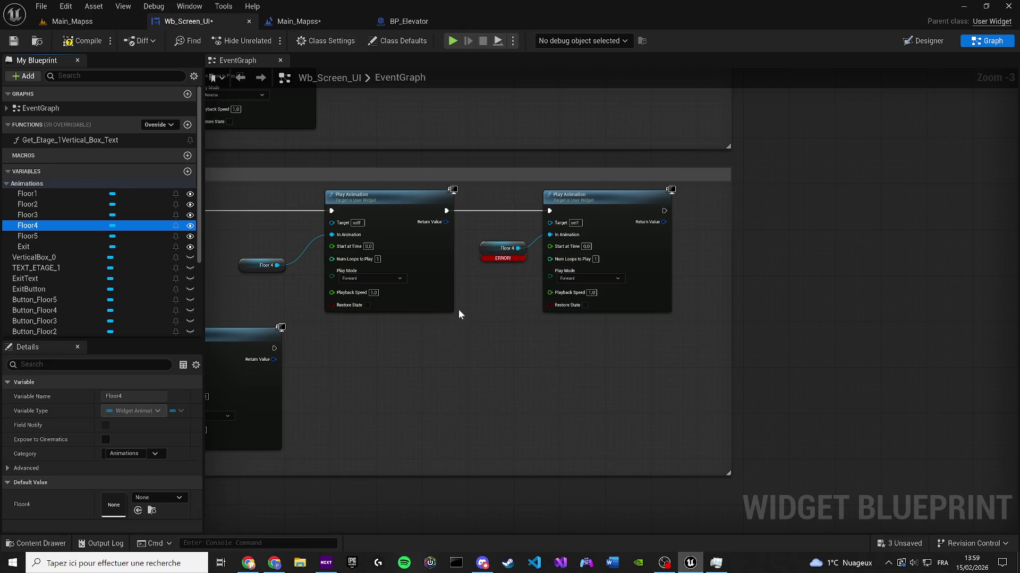
pyautogui.moveTo(457, 309); pyautogui.dragTo(794, 249)
pyautogui.moveTo(125, 219); pyautogui.dragTo(328, 247)
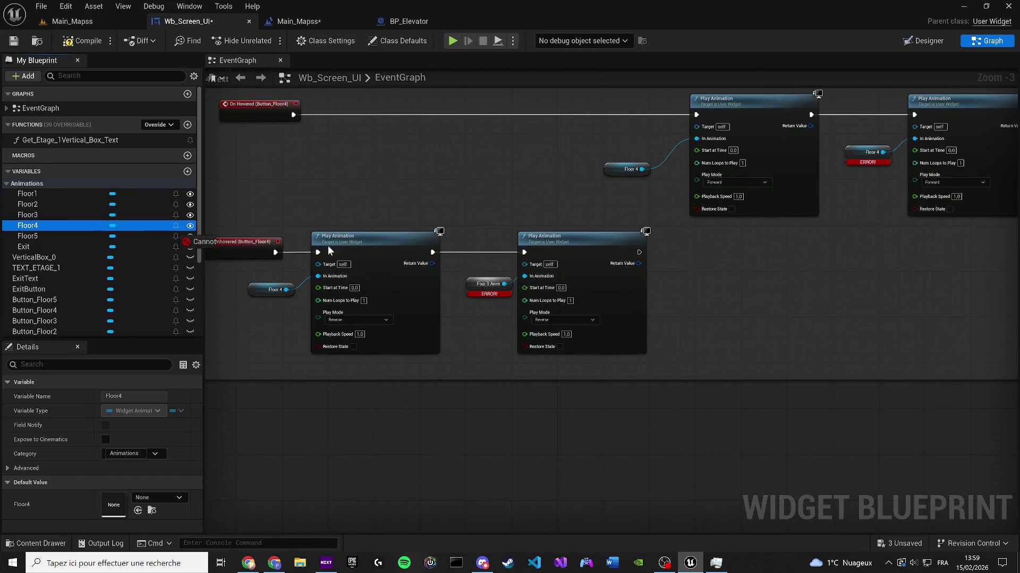
pyautogui.click(83, 41)
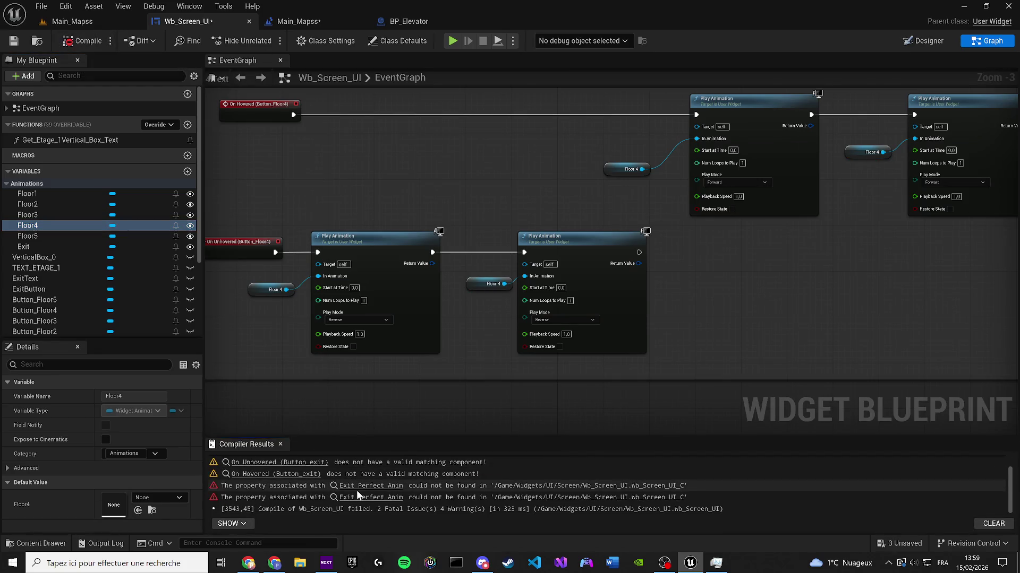
# Step: Recompile after checking the error, then paste a copy of the Buttun 4 Text group
pyautogui.click(356, 490)
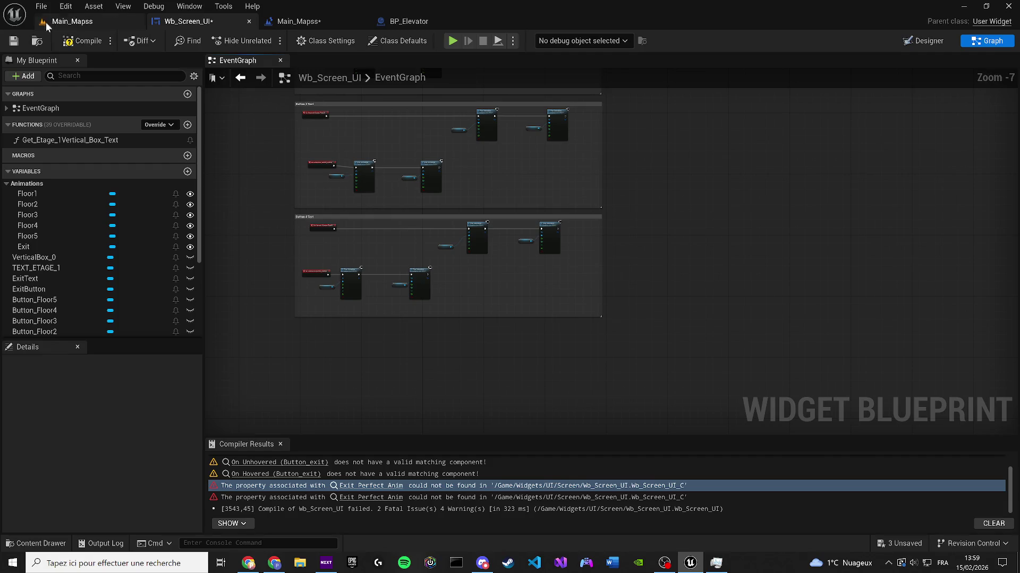
pyautogui.click(82, 40)
pyautogui.scroll(2, 361, 287)
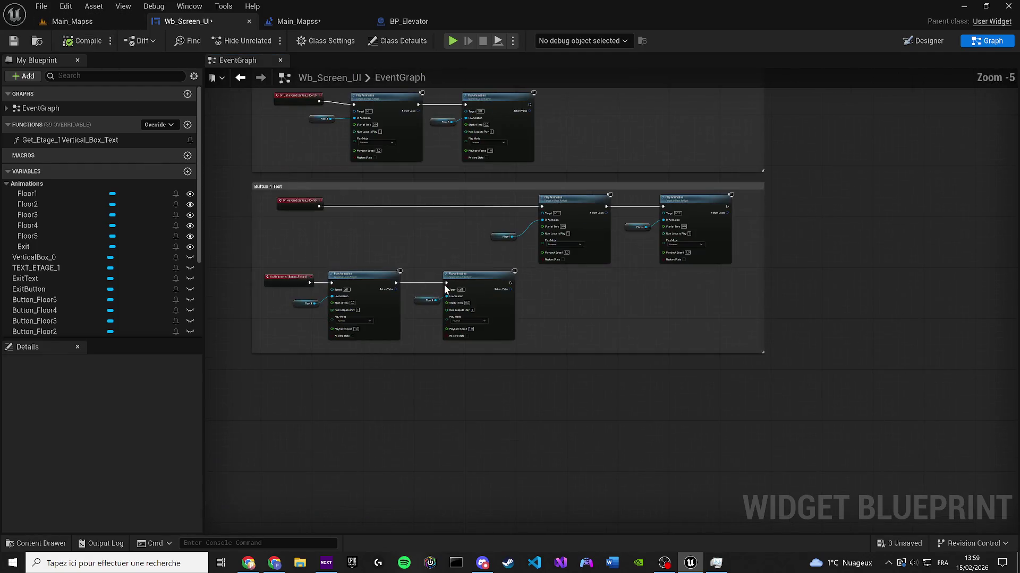
pyautogui.moveTo(776, 384); pyautogui.dragTo(234, 186)
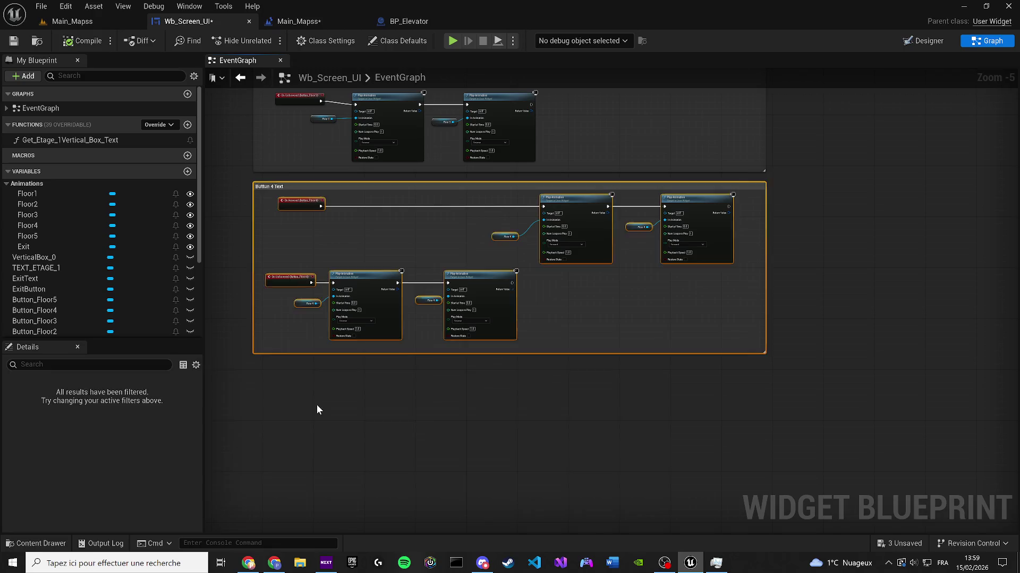
pyautogui.hotkey('ctrl', 'v')
pyautogui.scroll(2, 257, 326)
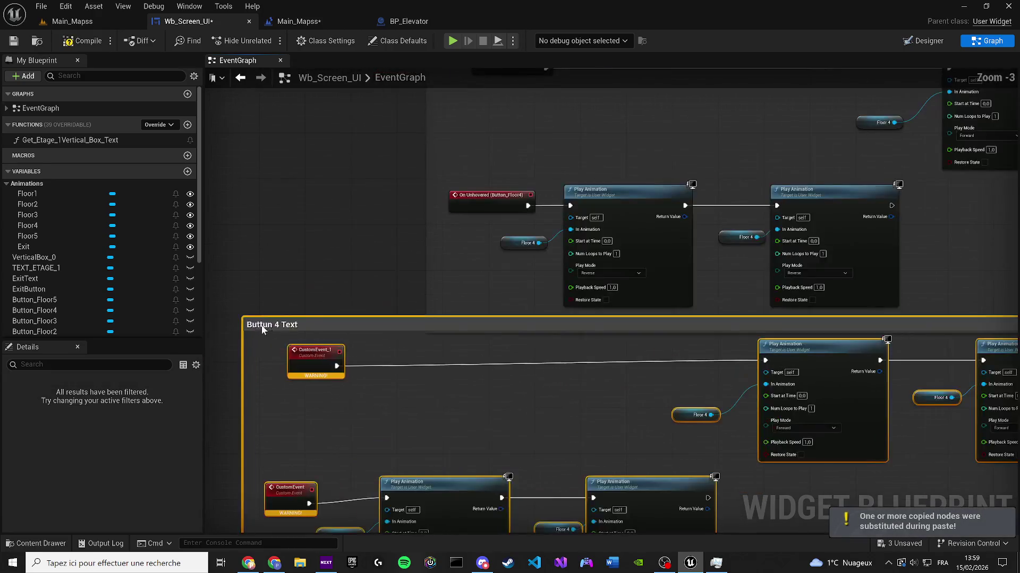
pyautogui.moveTo(257, 326); pyautogui.dragTo(446, 356)
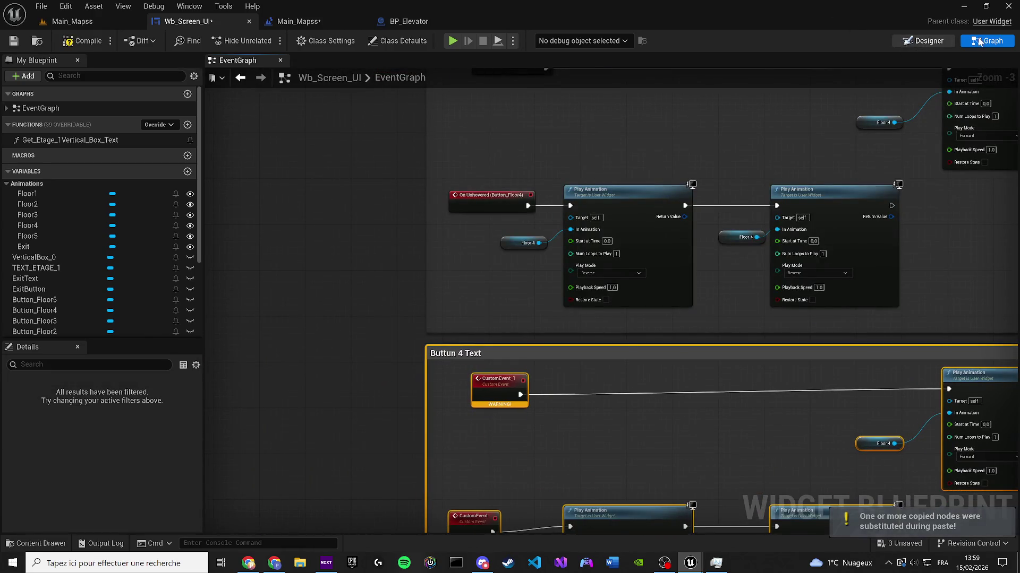
# Step: Switch to the Designer layout and select the ETAGE 5 label
pyautogui.click(980, 42)
pyautogui.click(979, 42)
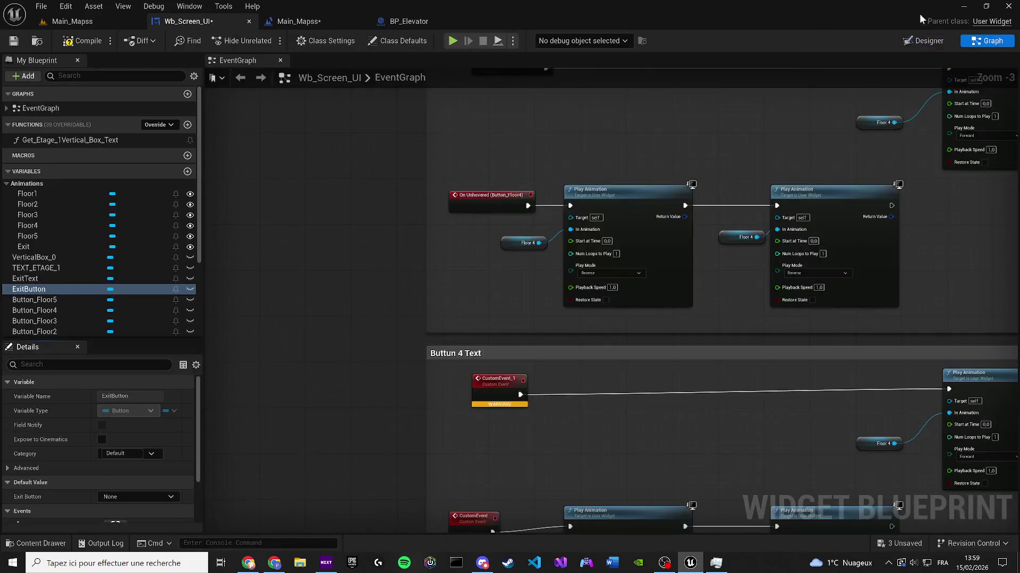
pyautogui.scroll(-2, 369, 208)
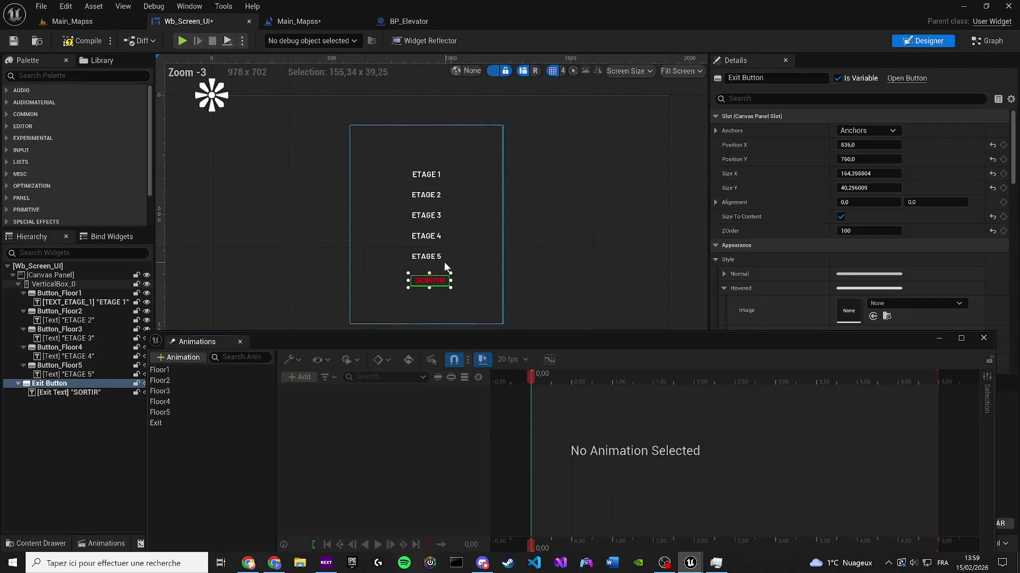
pyautogui.click(426, 256)
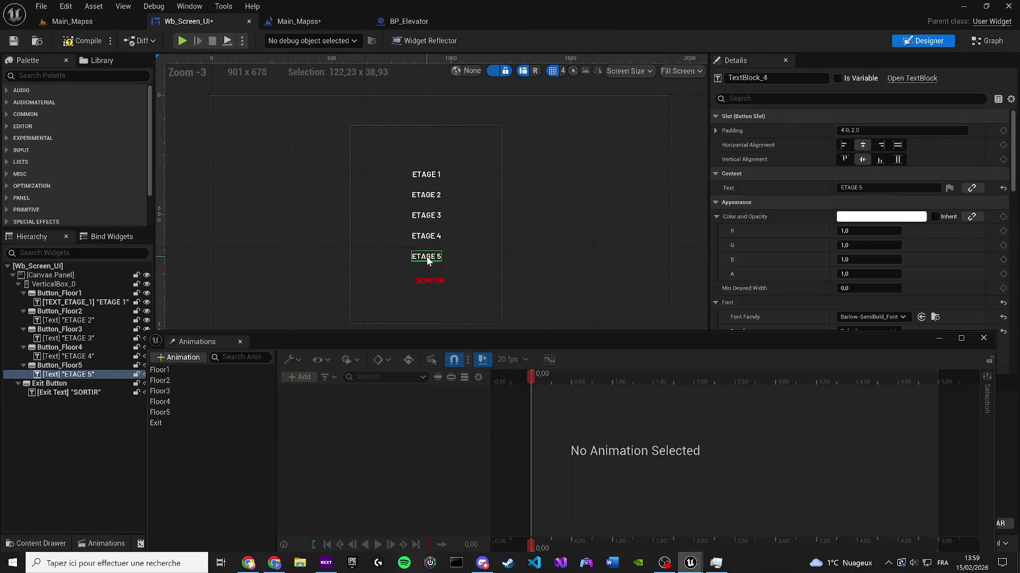
# Step: Delete the ETAGE 5 label from the widget layout
pyautogui.press('Delete')
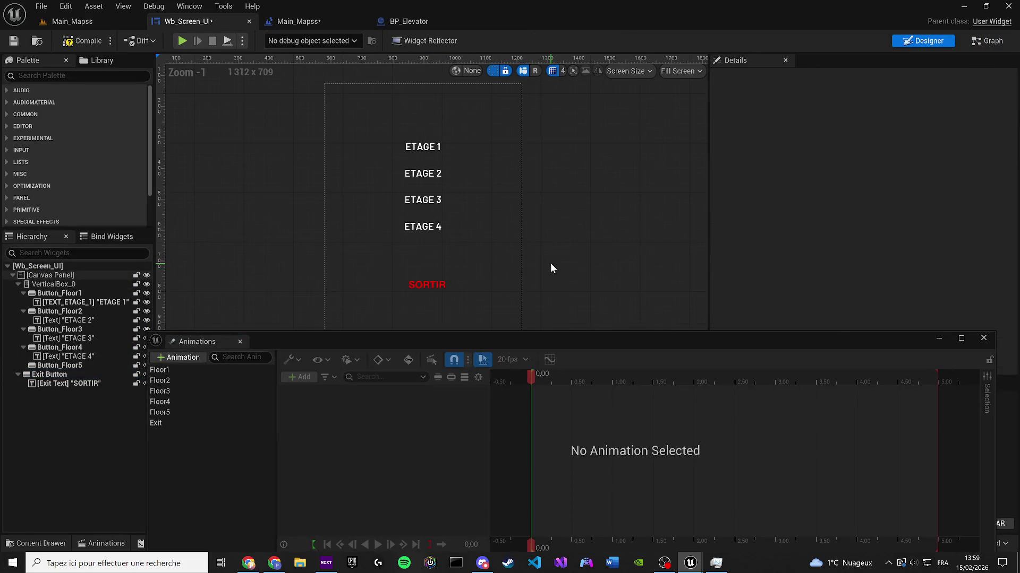
pyautogui.hotkey('ctrl', 'z')
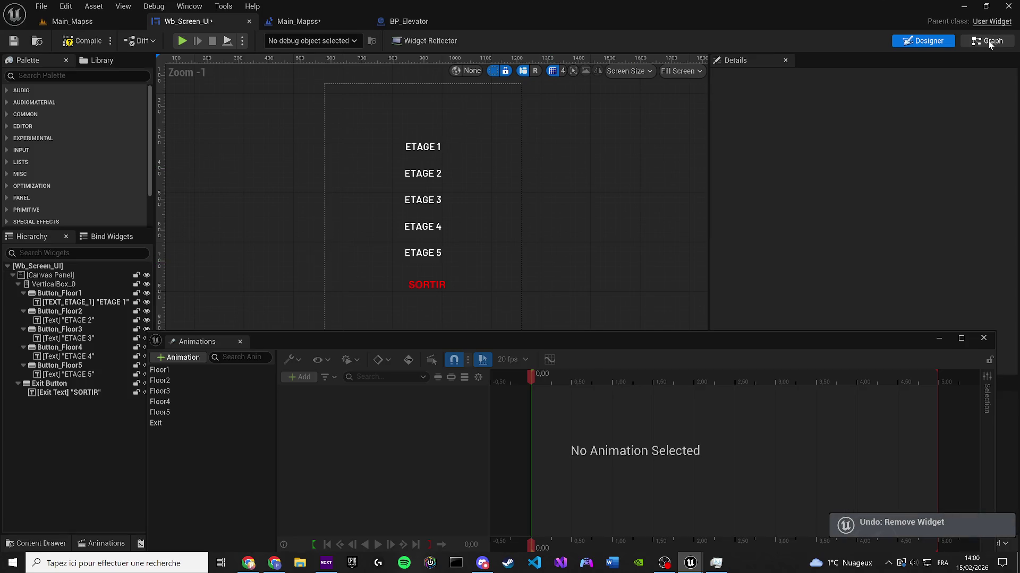
pyautogui.click(986, 40)
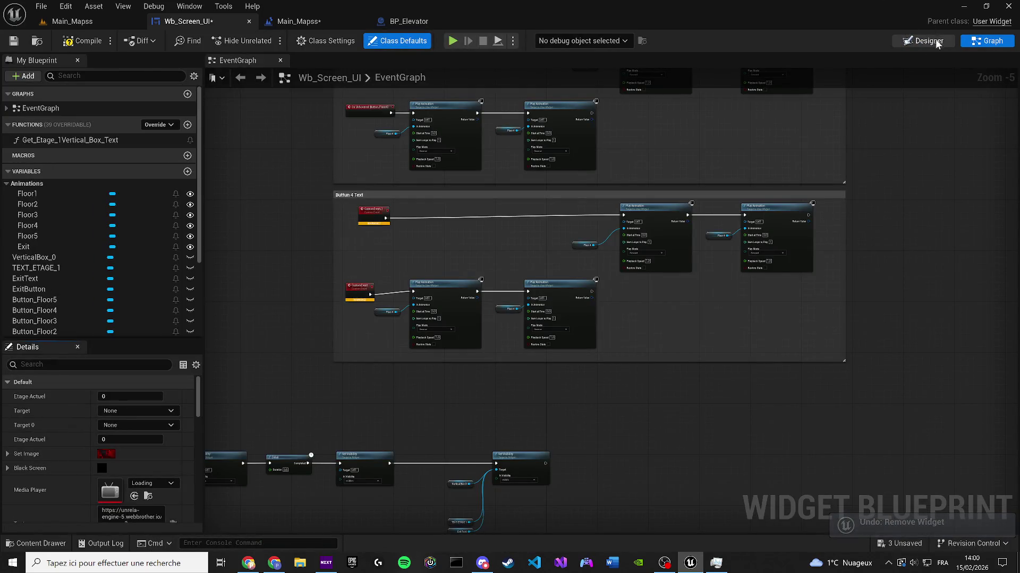
pyautogui.click(937, 42)
pyautogui.click(423, 256)
pyautogui.press('Delete')
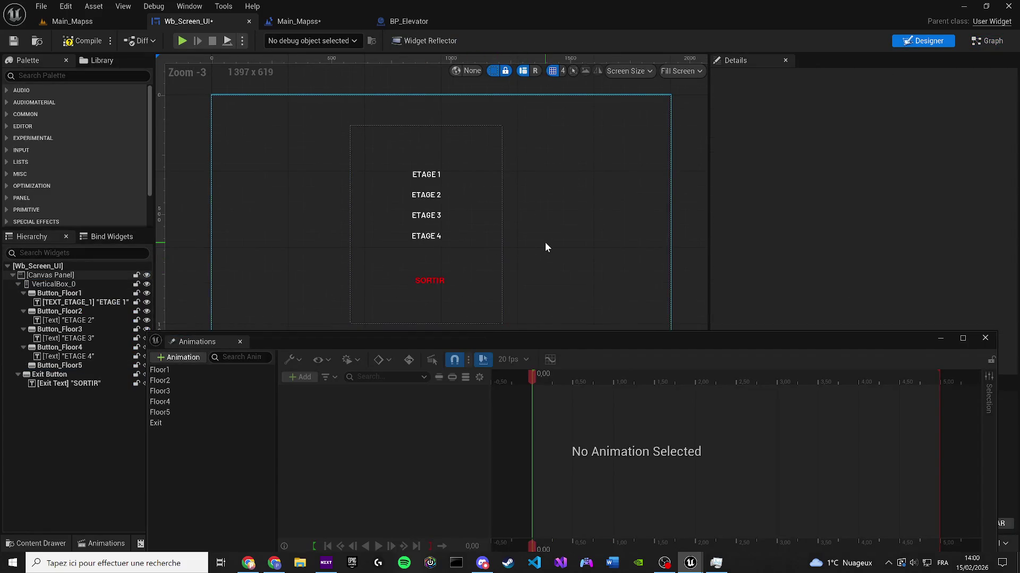
# Step: Check the SORTIR exit button's placement and close the Animations drawer
pyautogui.scroll(2, 545, 242)
pyautogui.click(395, 291)
pyautogui.click(68, 375)
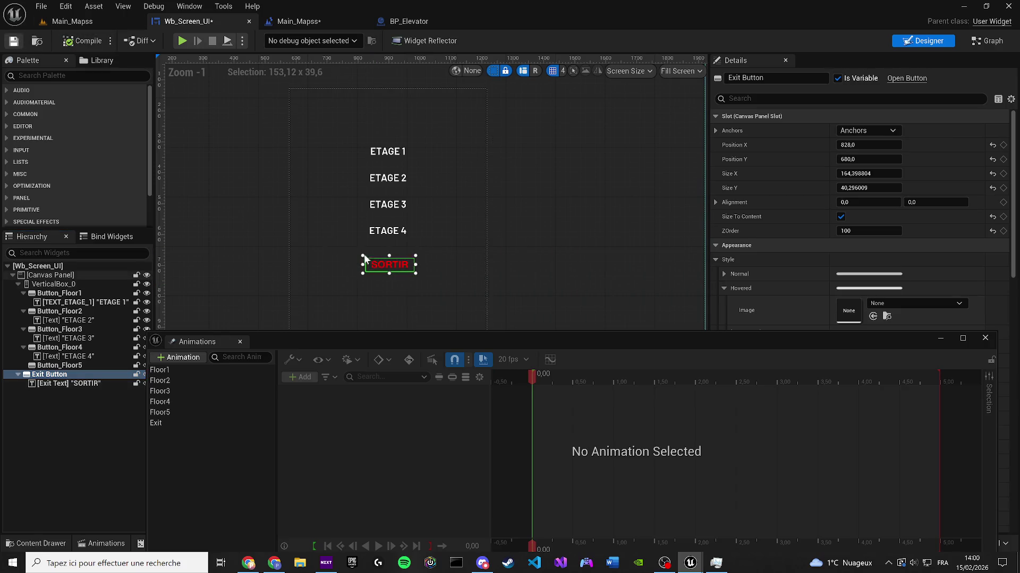
pyautogui.click(602, 193)
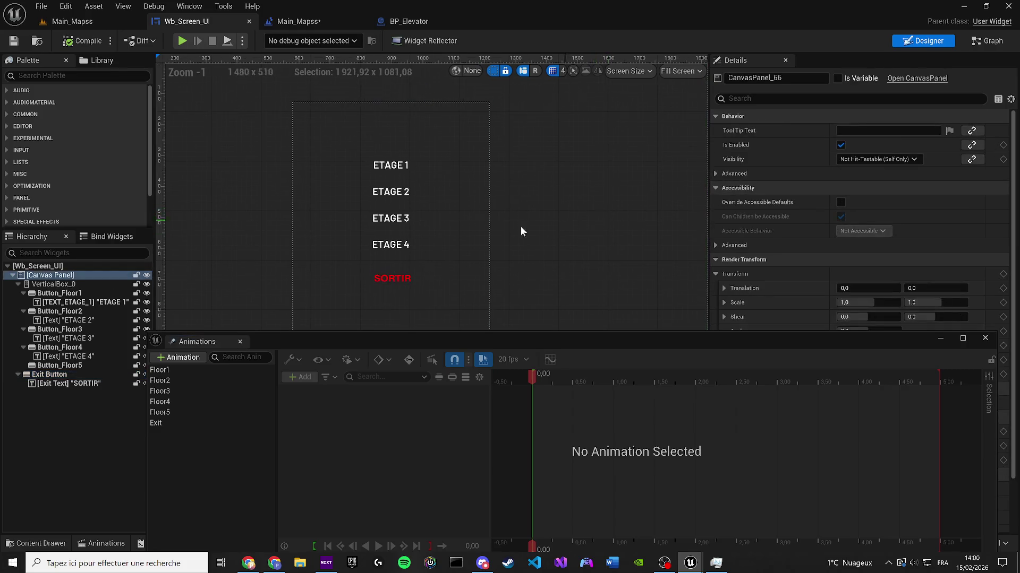
pyautogui.click(241, 342)
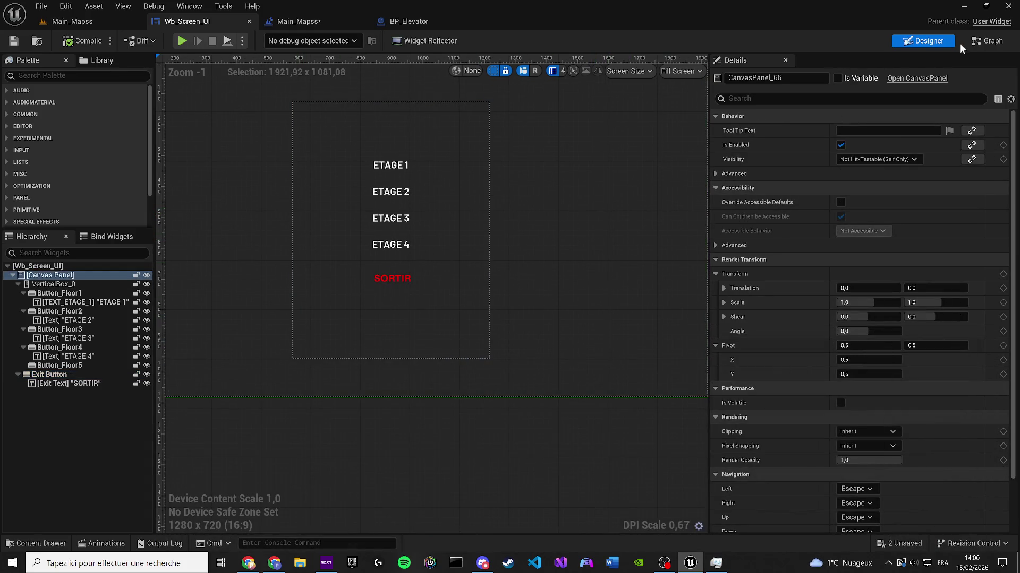
# Step: In the event graph, duplicate the Buttun 4 Text group, then delete the duplicate
pyautogui.hotkey('ctrl', 'shift', 'g')
pyautogui.moveTo(864, 362); pyautogui.dragTo(327, 186)
pyautogui.hotkey('ctrl', 'c')
pyautogui.hotkey('ctrl', 'v')
pyautogui.press('Delete')
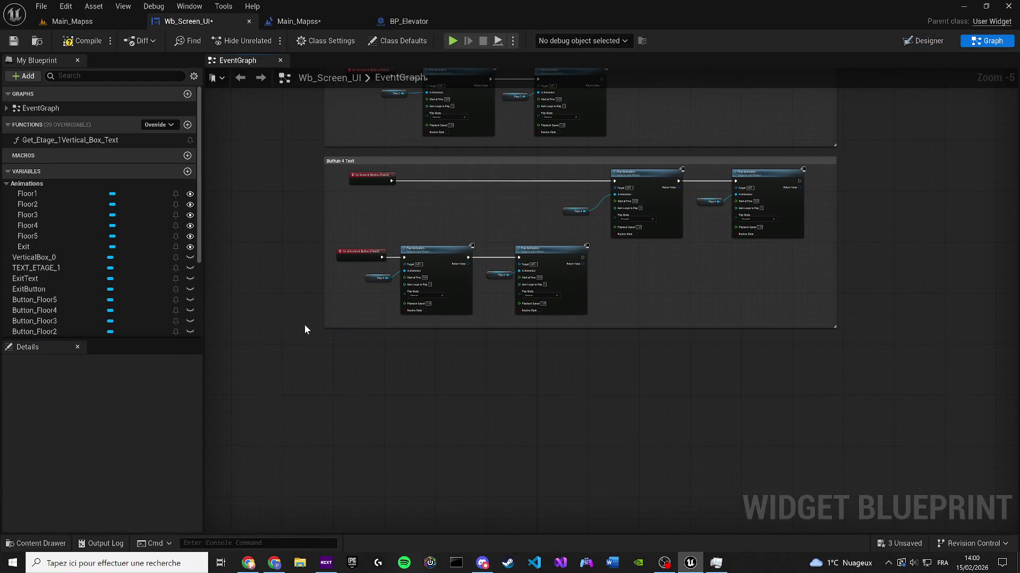
pyautogui.scroll(-2, 424, 162)
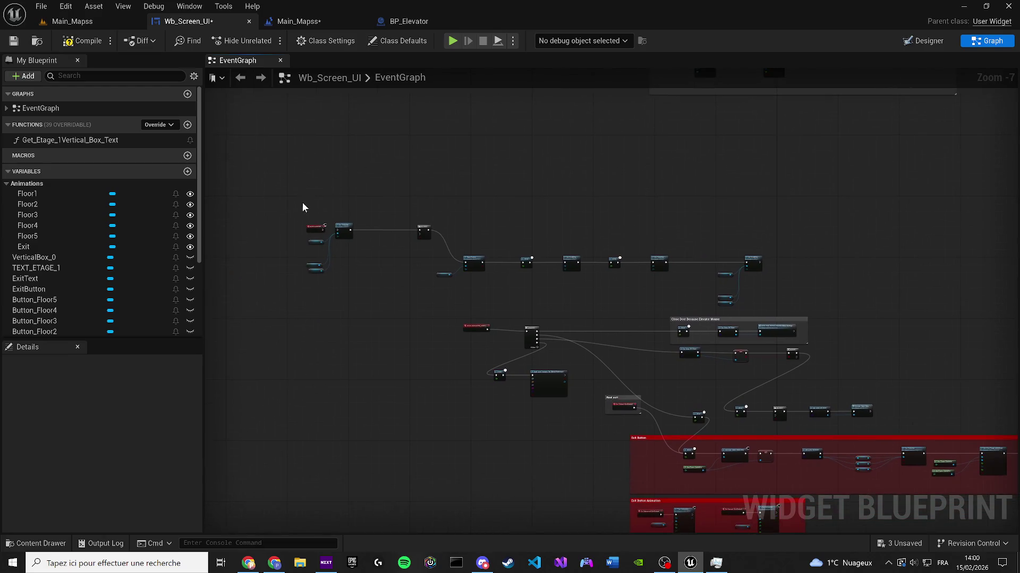
# Step: Delete the Event Construct, Set Visibility, Do Once and Delay node chain
pyautogui.scroll(3, 305, 191)
pyautogui.scroll(-1, 542, 177)
pyautogui.hotkey('ctrl', 'z')
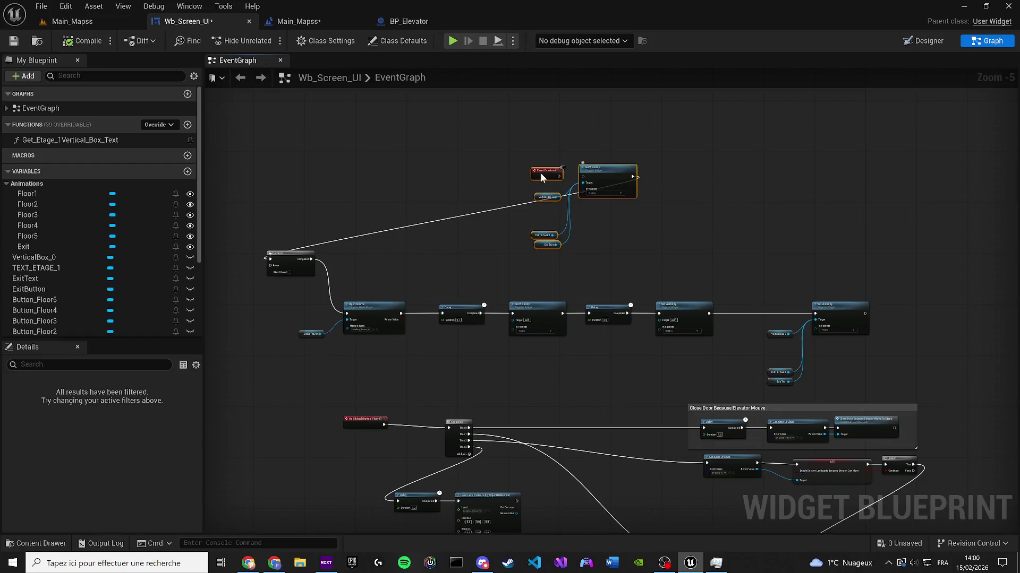
pyautogui.moveTo(505, 271)
pyautogui.mouseDown()
pyautogui.moveTo(904, 367)
pyautogui.moveTo(899, 384)
pyautogui.mouseUp()
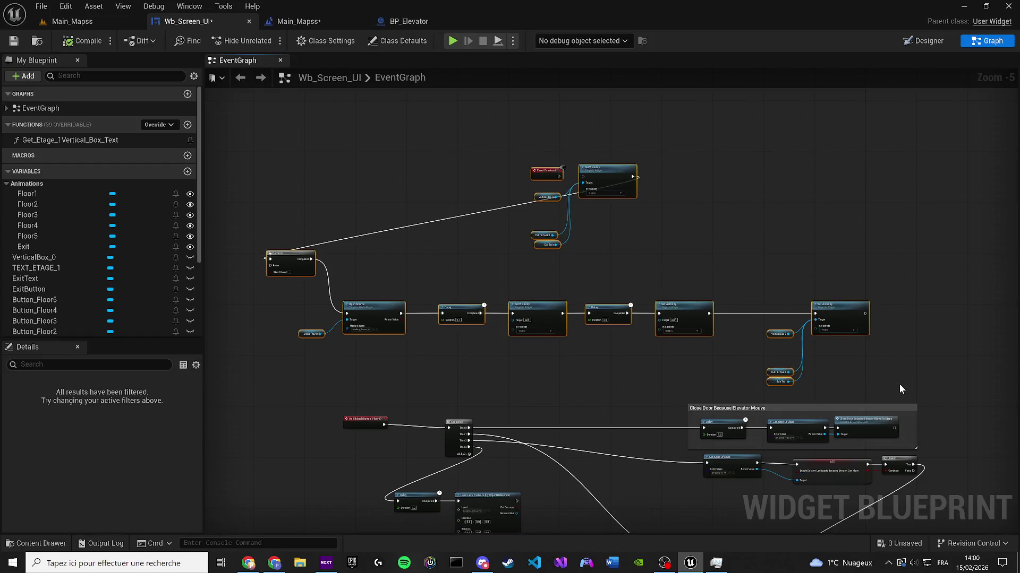
pyautogui.press('Delete')
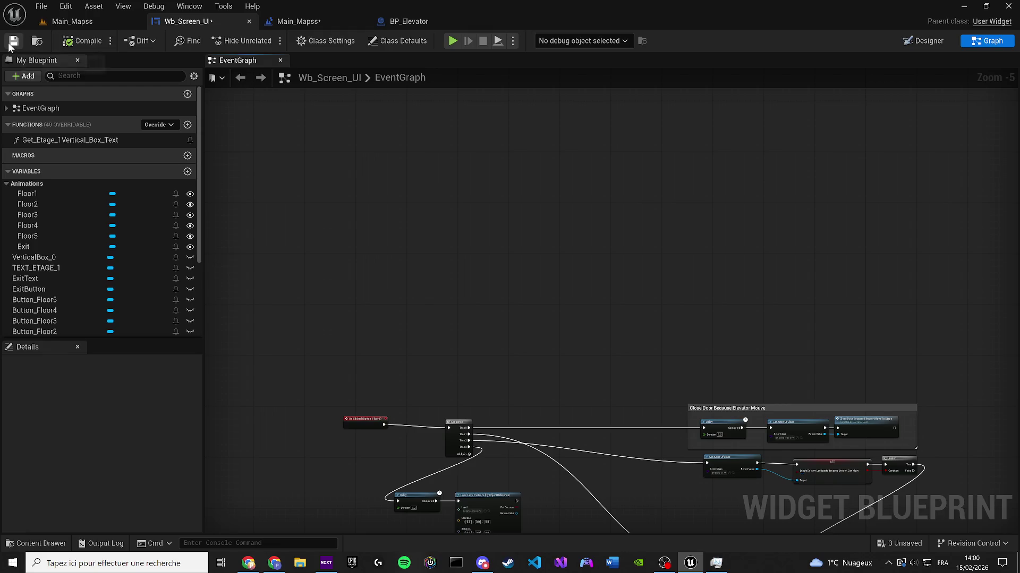
pyautogui.moveTo(538, 361); pyautogui.dragTo(496, 184)
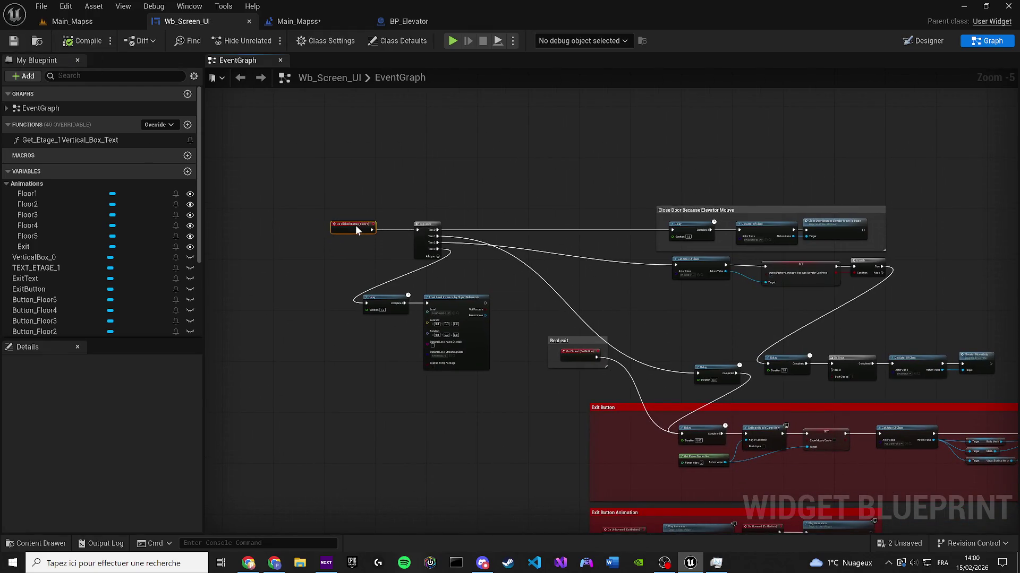
pyautogui.scroll(2, 355, 225)
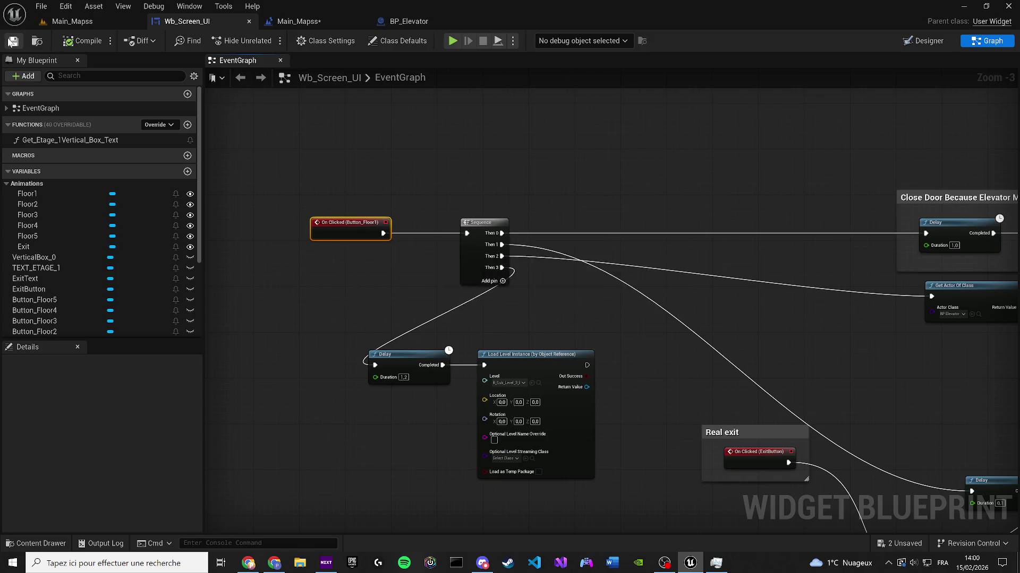
pyautogui.moveTo(580, 197)
pyautogui.mouseDown()
pyautogui.moveTo(530, 163)
pyautogui.moveTo(389, 124)
pyautogui.mouseUp()
pyautogui.scroll(-2, 530, 164)
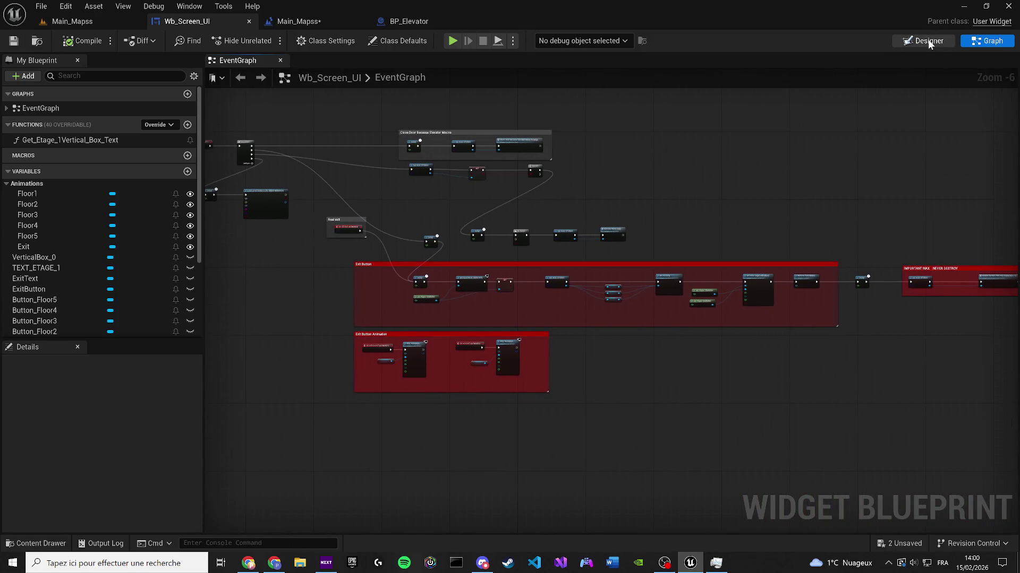
# Step: Move the exit button into the vertical box directly under ETAGE 4
pyautogui.click(924, 41)
pyautogui.scroll(3, 478, 329)
pyautogui.click(25, 374)
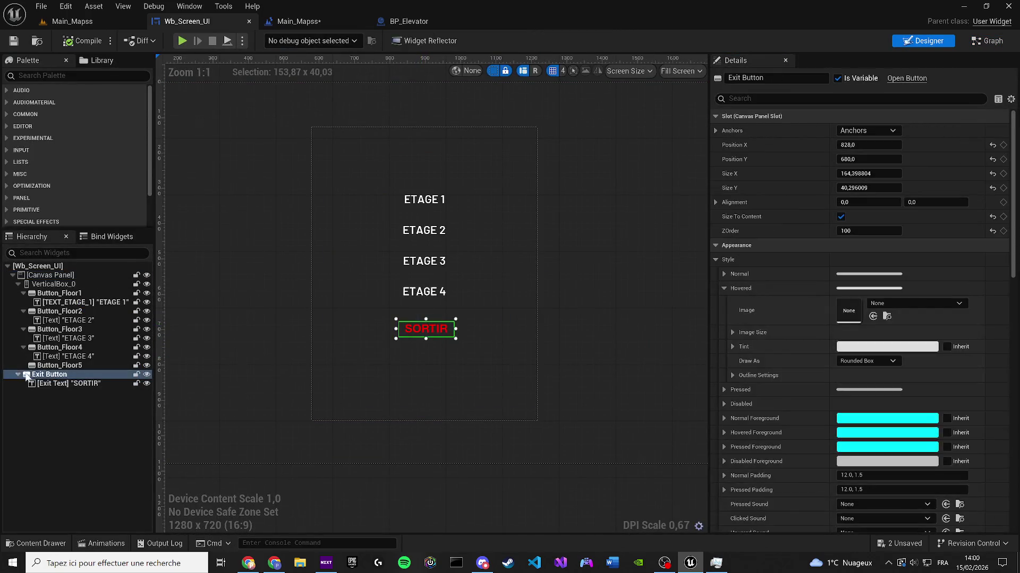
pyautogui.click(53, 284)
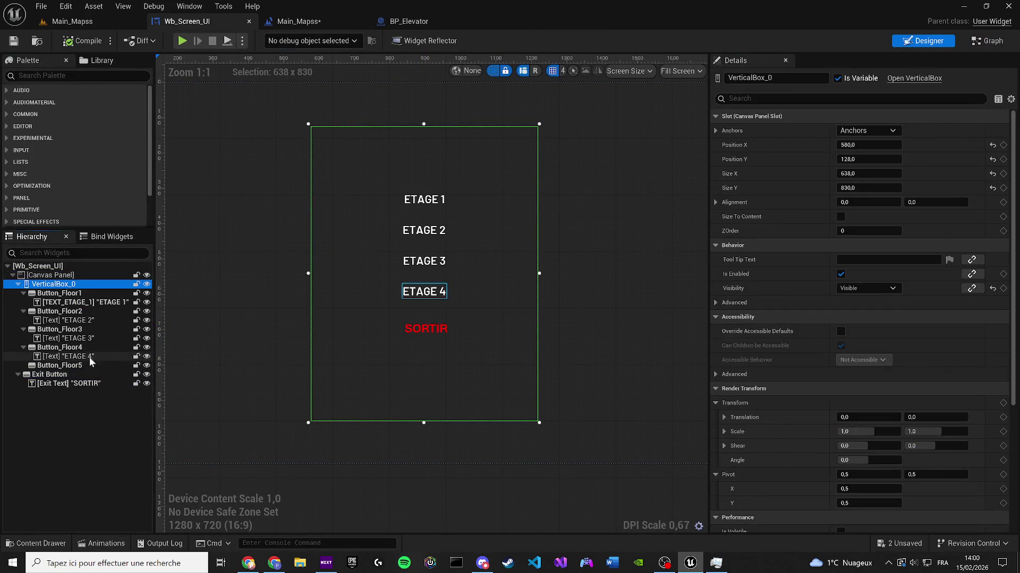
pyautogui.click(42, 374)
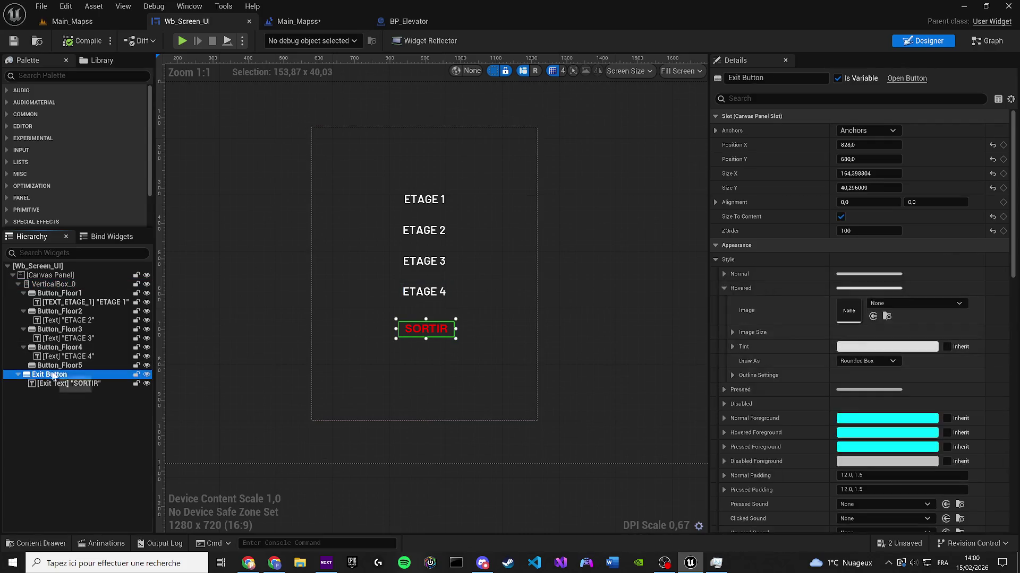
pyautogui.moveTo(55, 285); pyautogui.dragTo(54, 282)
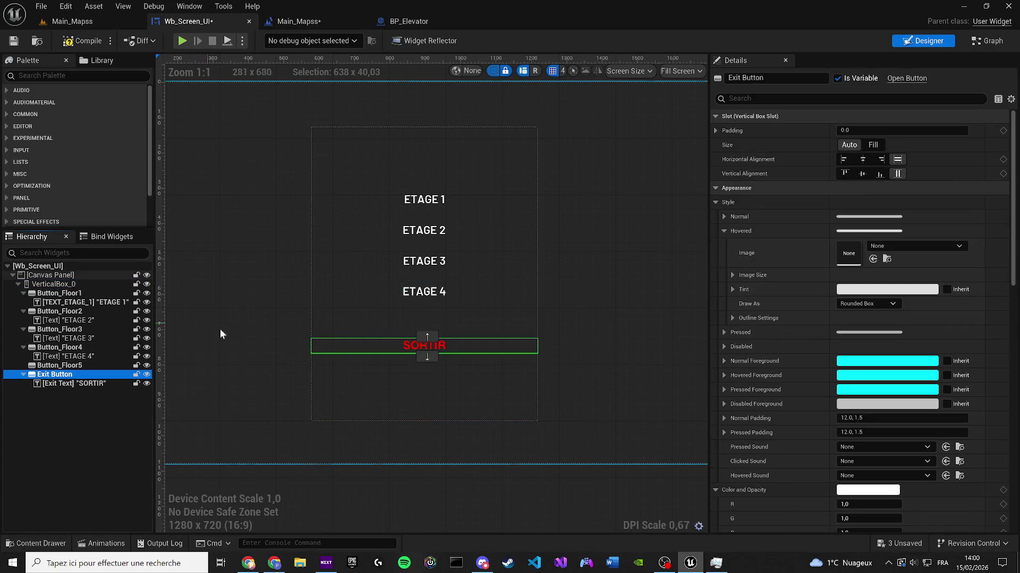
# Step: Delete the empty Button_Floor5 from the widget hierarchy
pyautogui.click(404, 265)
pyautogui.click(404, 290)
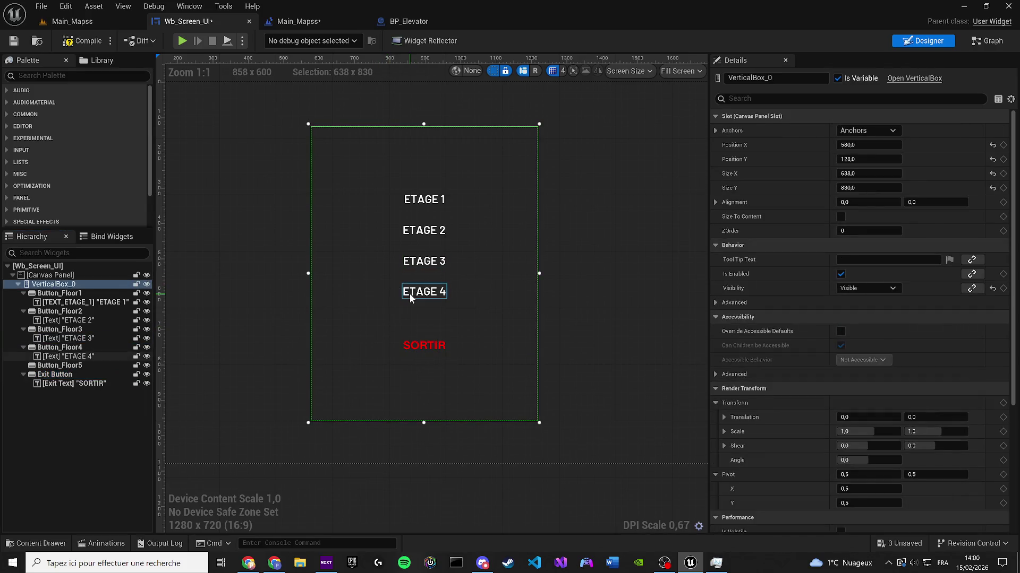
pyautogui.click(386, 344)
pyautogui.click(384, 346)
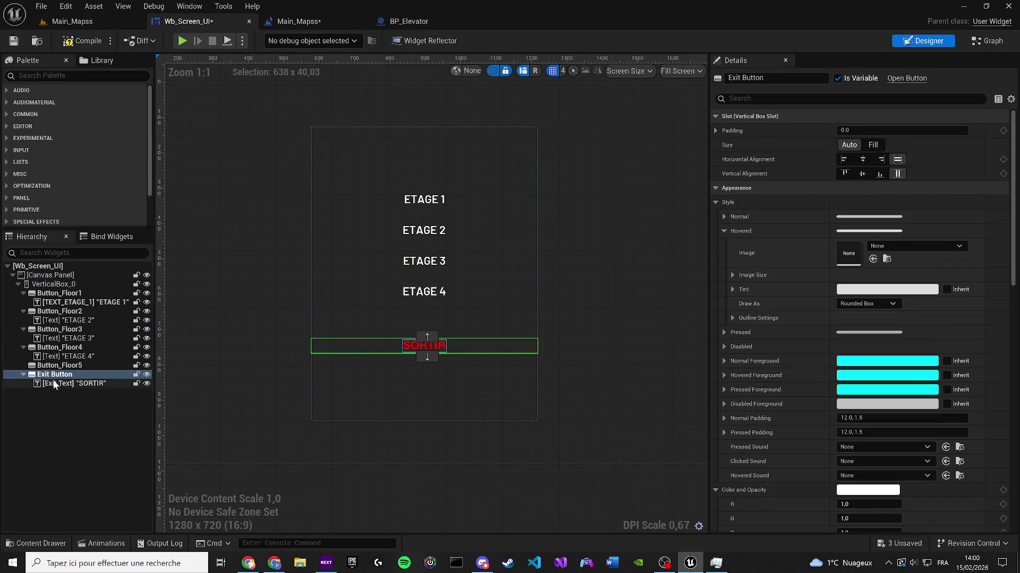
pyautogui.click(54, 366)
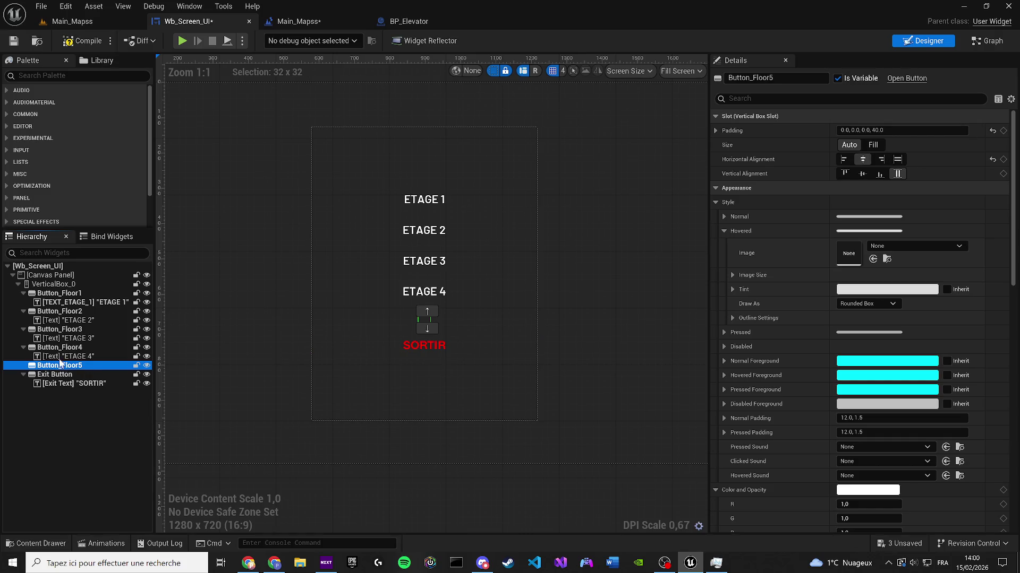
pyautogui.press('Delete')
pyautogui.click(46, 351)
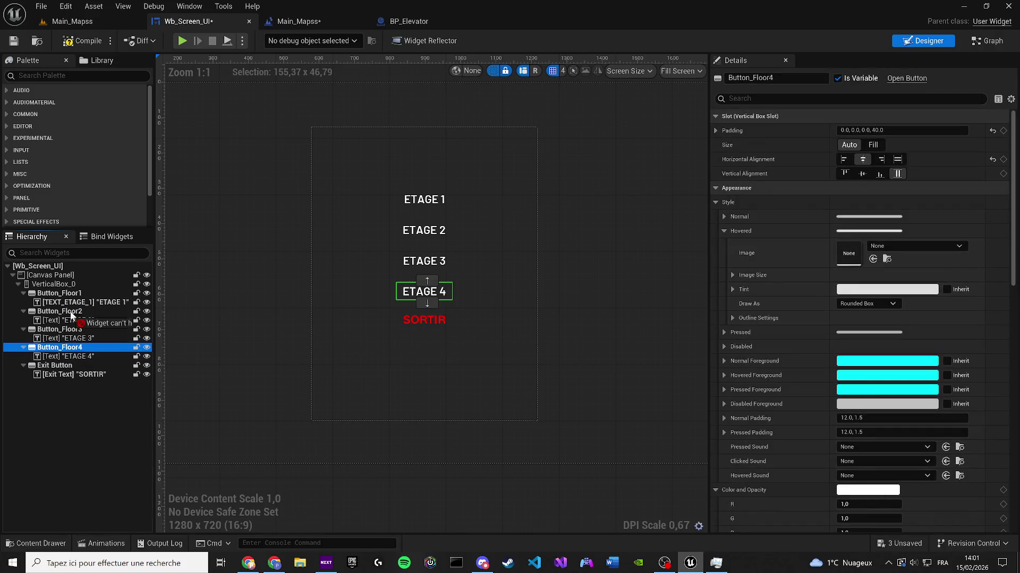
# Step: Undo the accidental move of the ETAGE 4 button in the hierarchy
pyautogui.moveTo(71, 315); pyautogui.dragTo(59, 289)
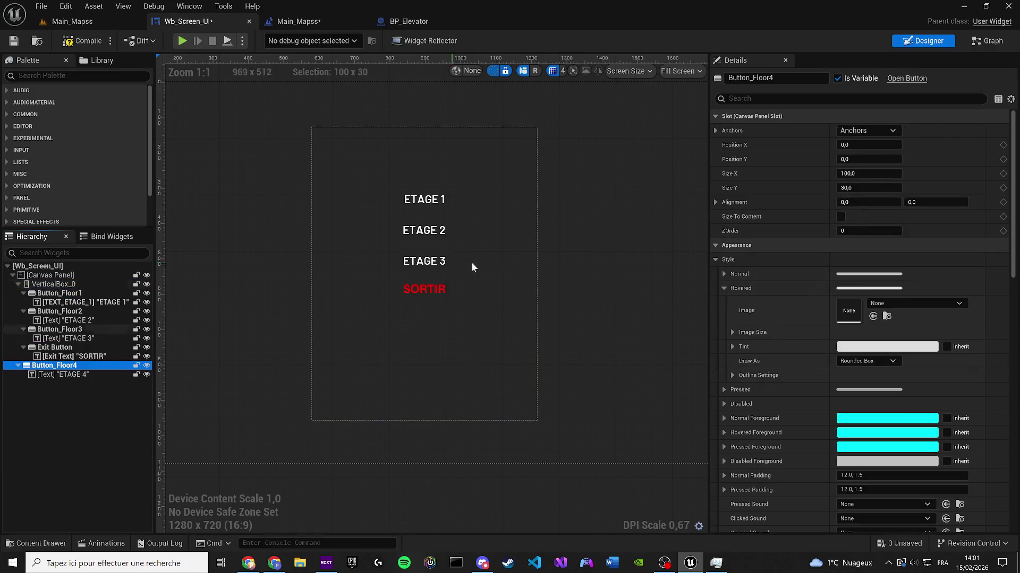
pyautogui.scroll(-5, 372, 292)
pyautogui.scroll(4, 340, 263)
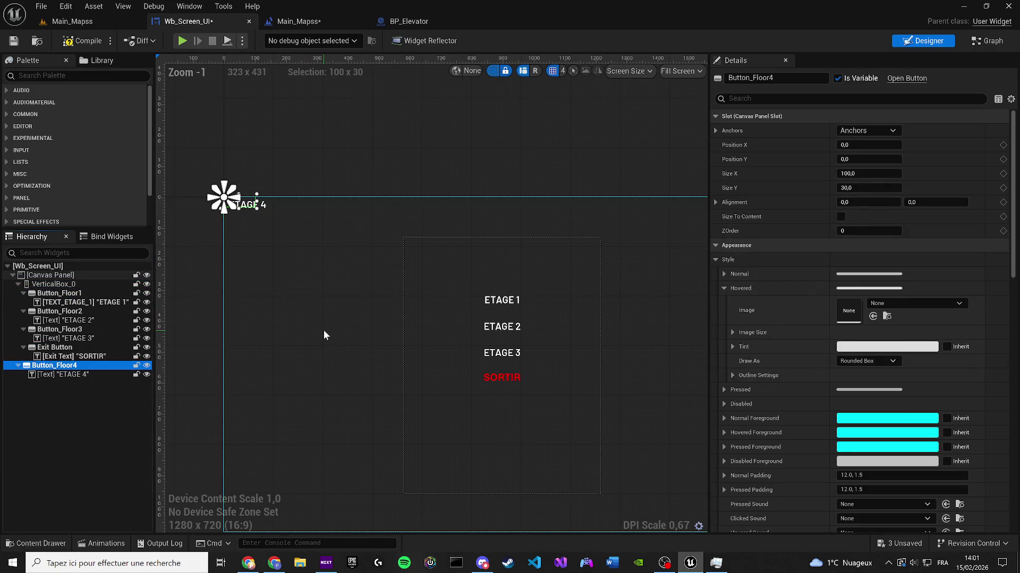
pyautogui.hotkey('ctrl', 'z')
pyautogui.scroll(2, 444, 357)
pyautogui.click(402, 416)
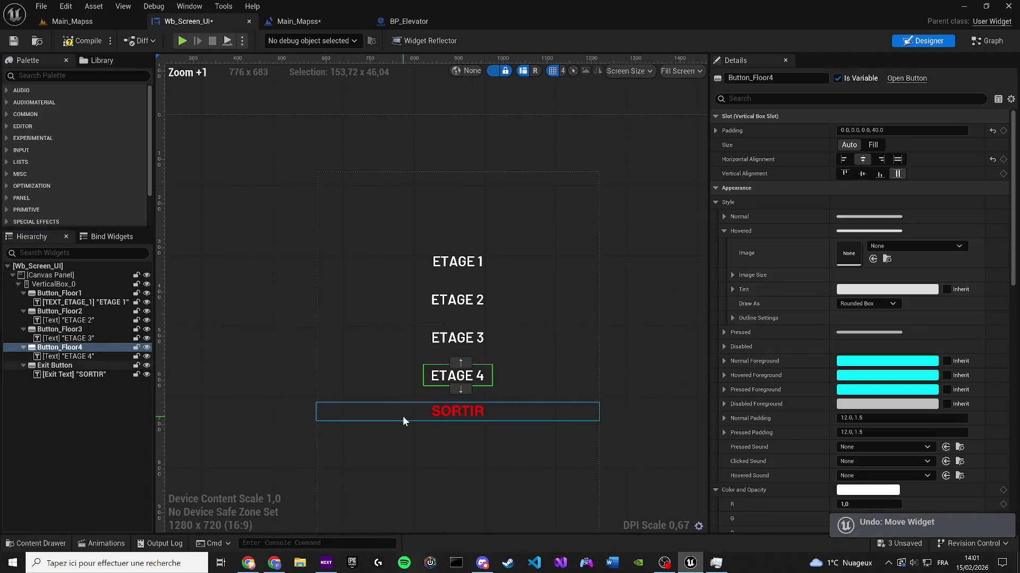
pyautogui.click(76, 348)
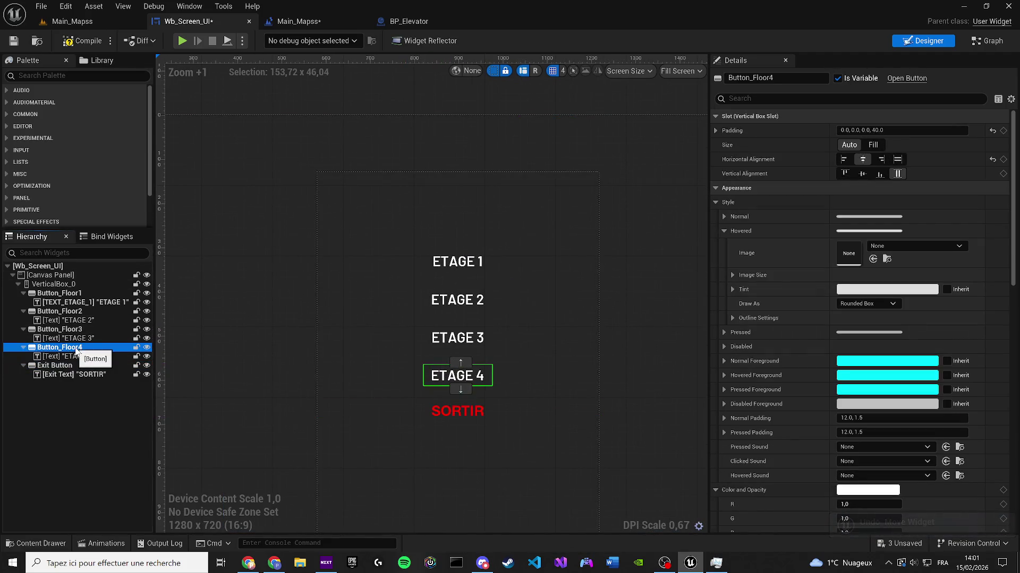
# Step: Collapse the four floor buttons and the exit button into single rows
pyautogui.click(24, 293)
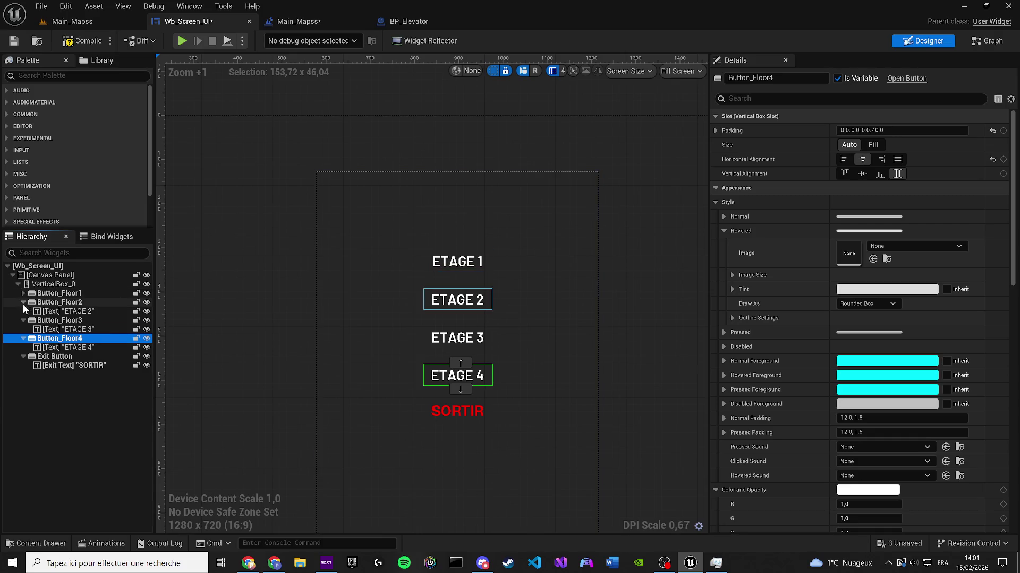
pyautogui.click(23, 303)
pyautogui.click(23, 311)
pyautogui.click(24, 320)
pyautogui.click(24, 329)
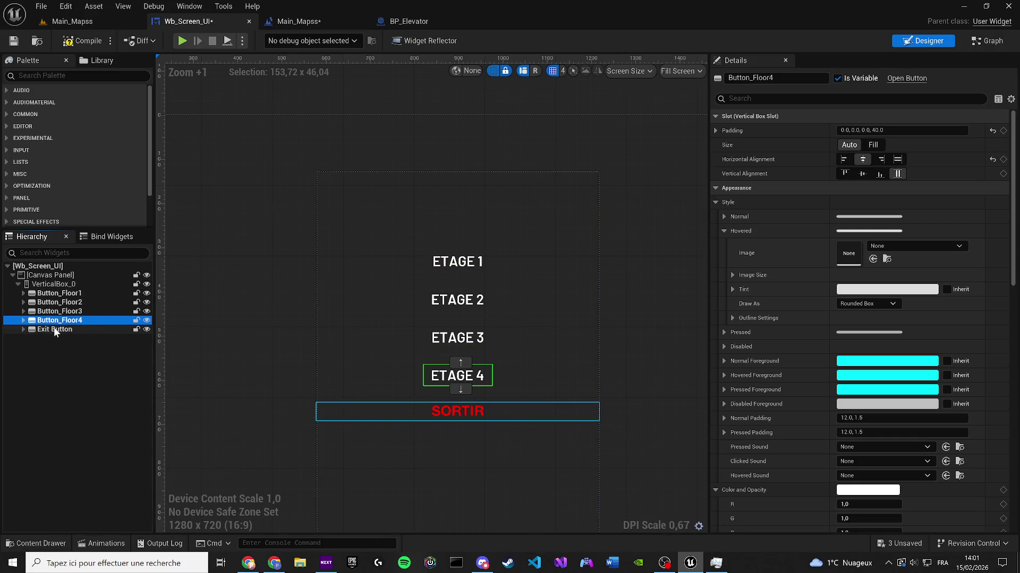
pyautogui.click(33, 284)
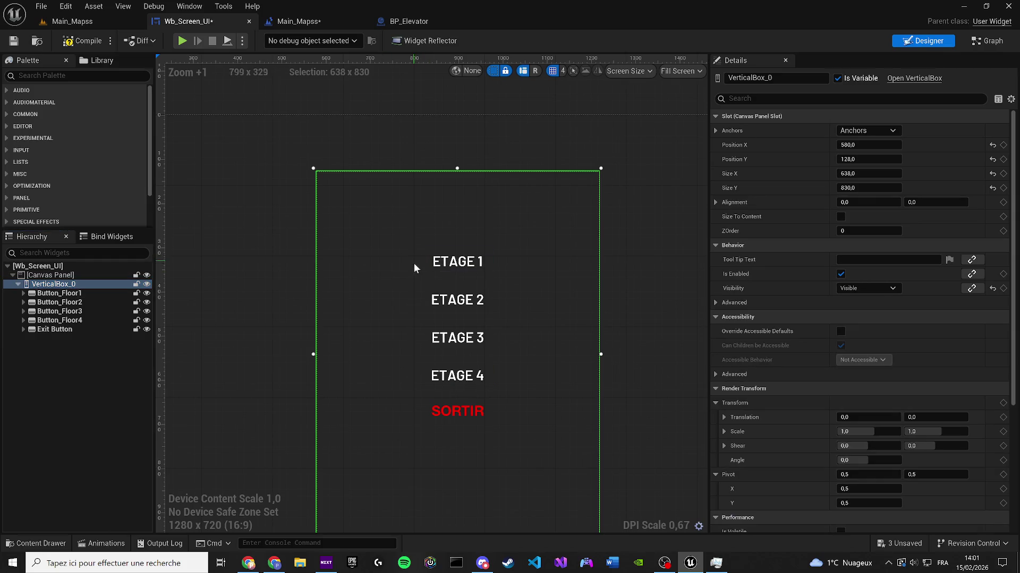
# Step: Inspect the ETAGE 4 and SORTIR buttons inside the vertical box
pyautogui.click(414, 410)
pyautogui.click(406, 376)
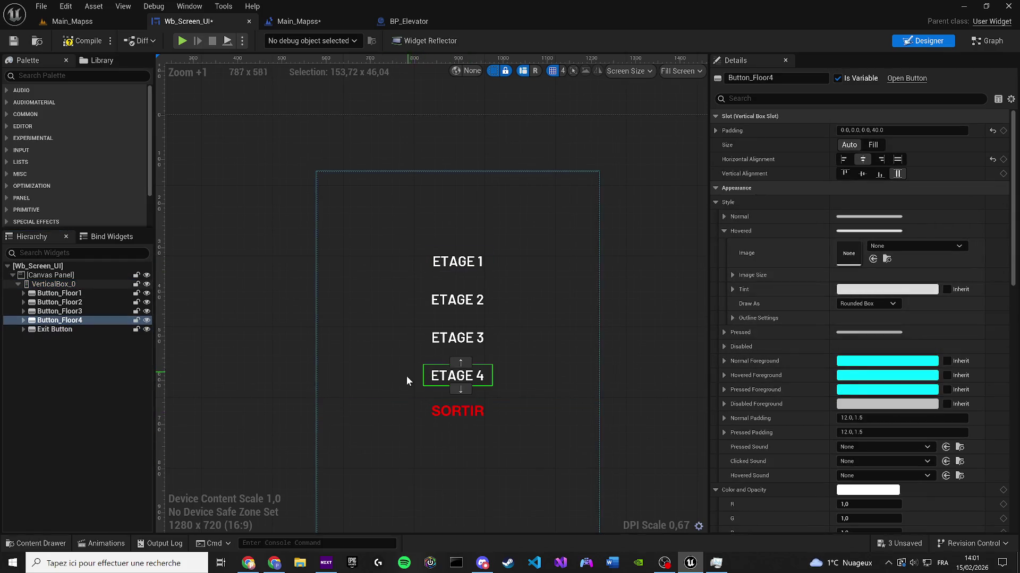
pyautogui.click(403, 404)
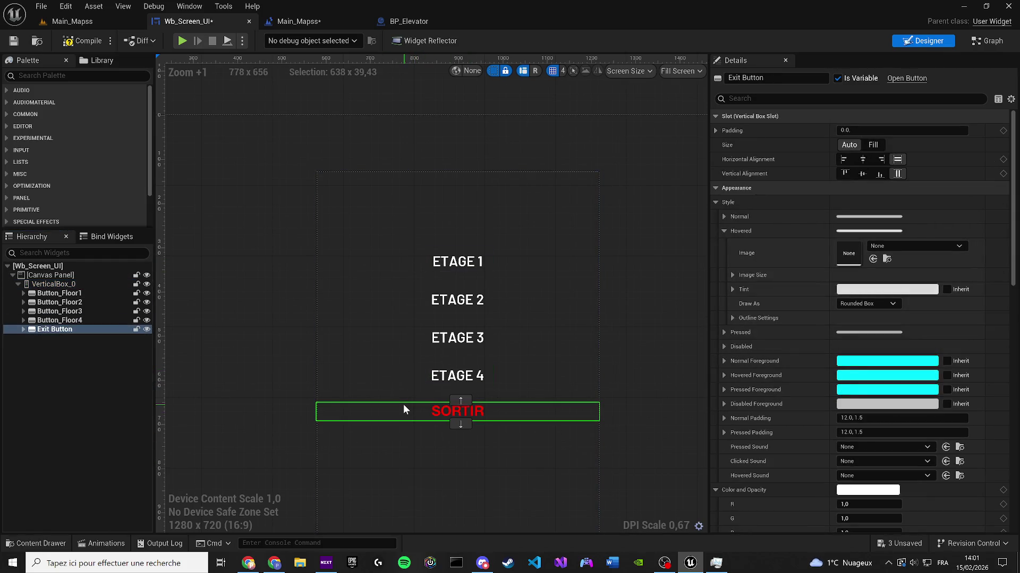
pyautogui.click(410, 372)
pyautogui.click(412, 371)
pyautogui.click(419, 371)
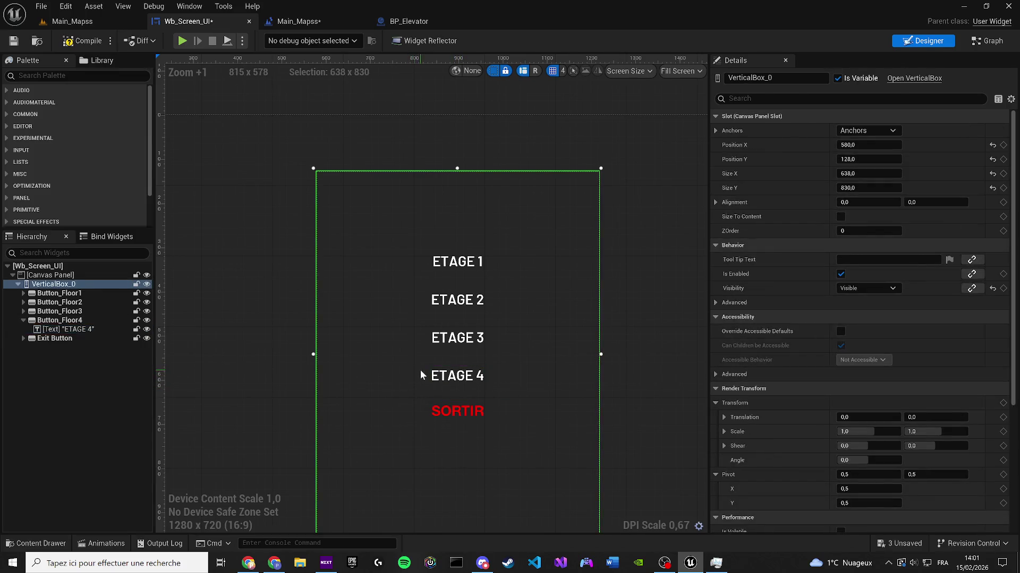
pyautogui.click(420, 375)
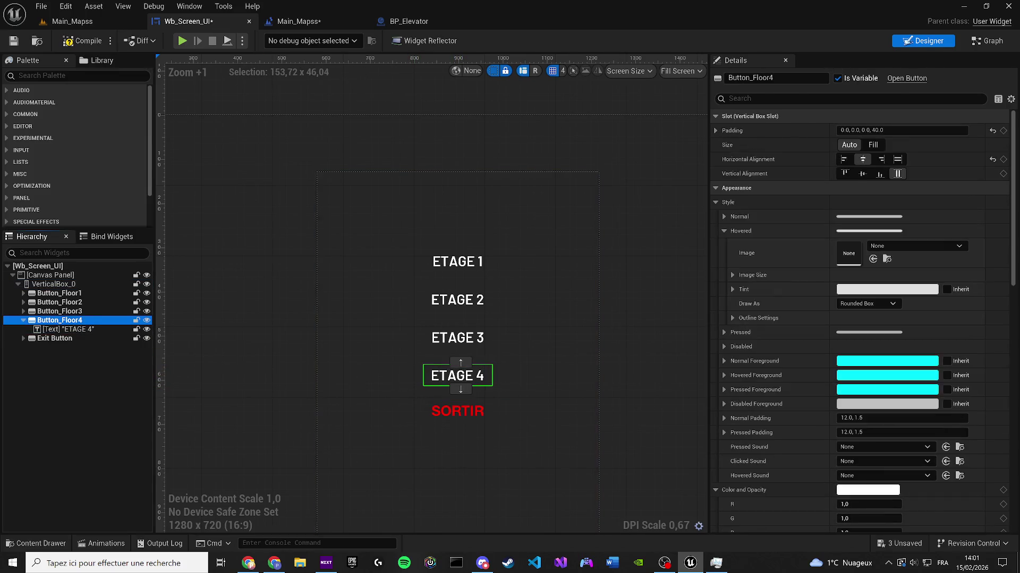
# Step: Center the ETAGE 4 button horizontally in its slot
pyautogui.click(896, 160)
pyautogui.click(479, 338)
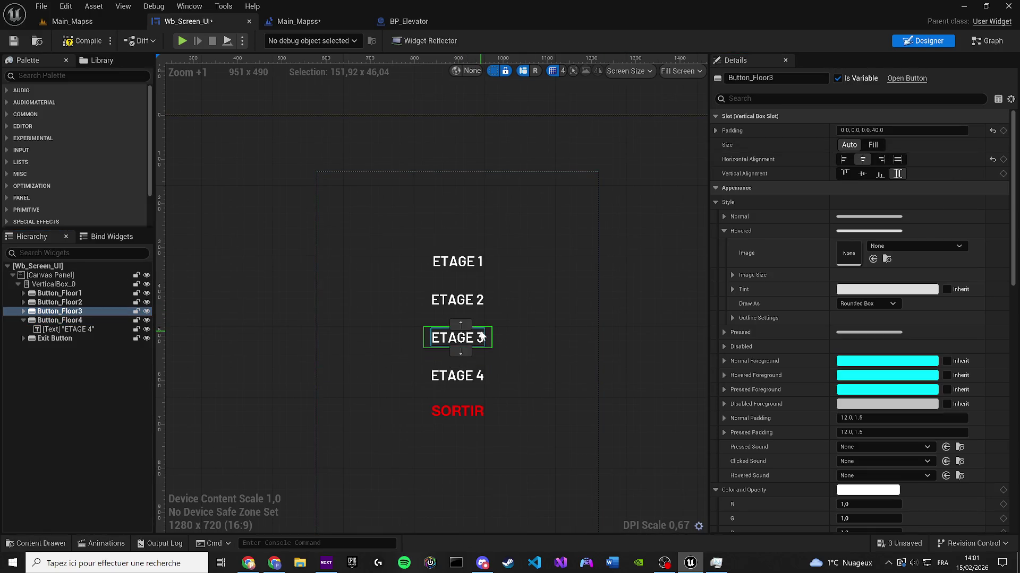
pyautogui.click(482, 375)
pyautogui.scroll(3, 482, 375)
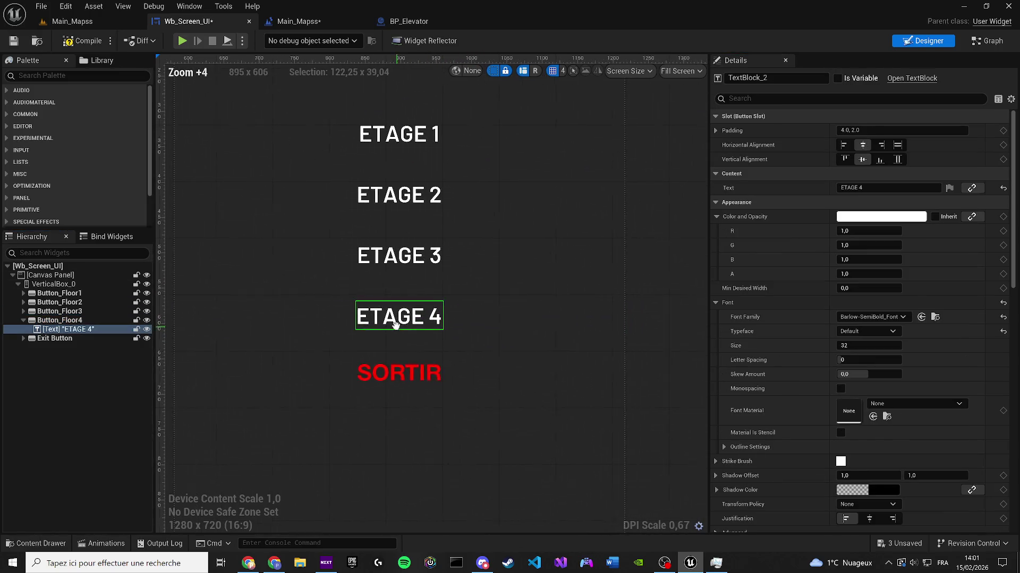
pyautogui.click(81, 321)
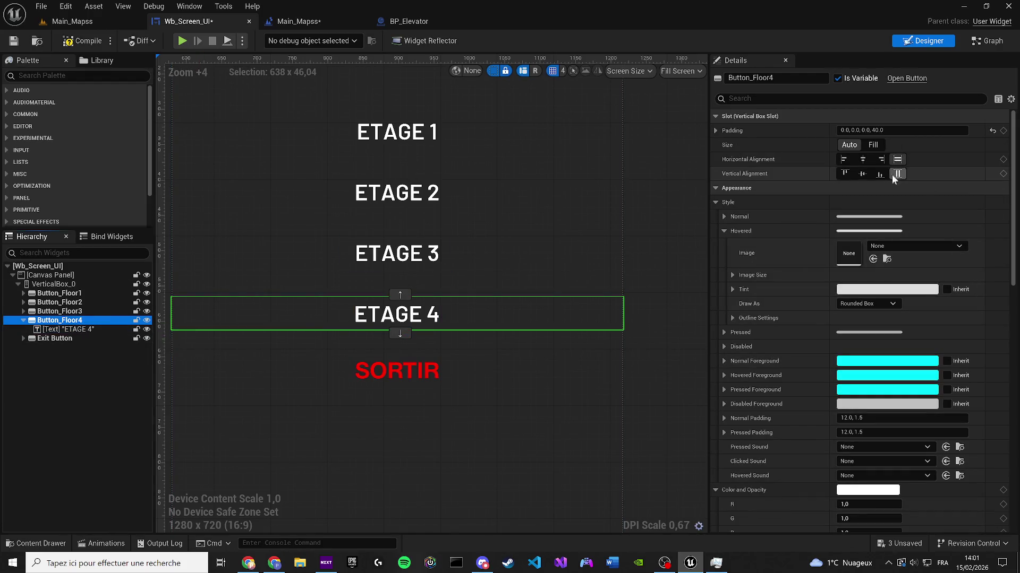
pyautogui.click(882, 160)
pyautogui.click(862, 160)
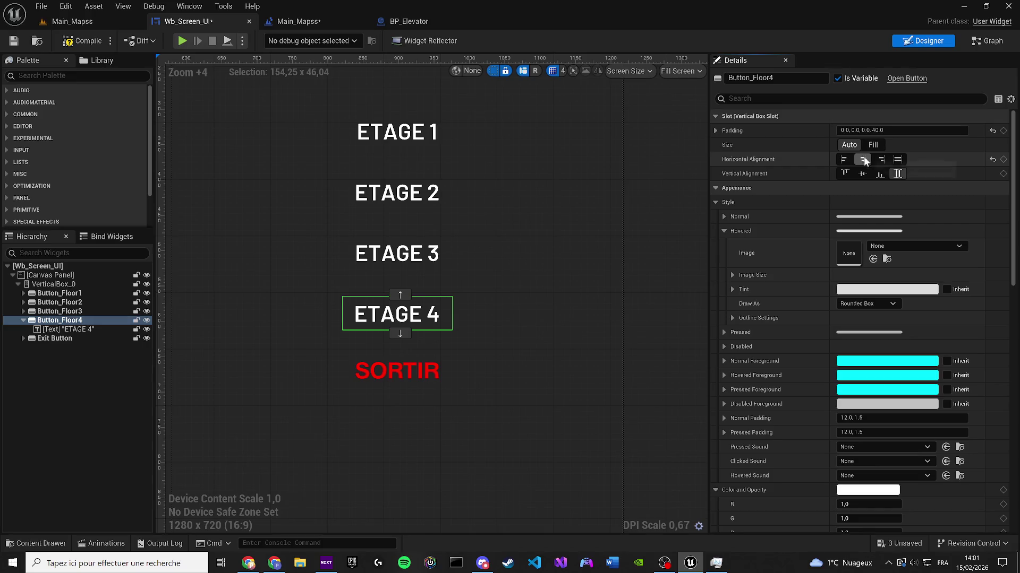
# Step: Center the SORTIR exit button horizontally and vertically
pyautogui.scroll(-3, 432, 333)
pyautogui.scroll(1, 298, 327)
pyautogui.click(55, 339)
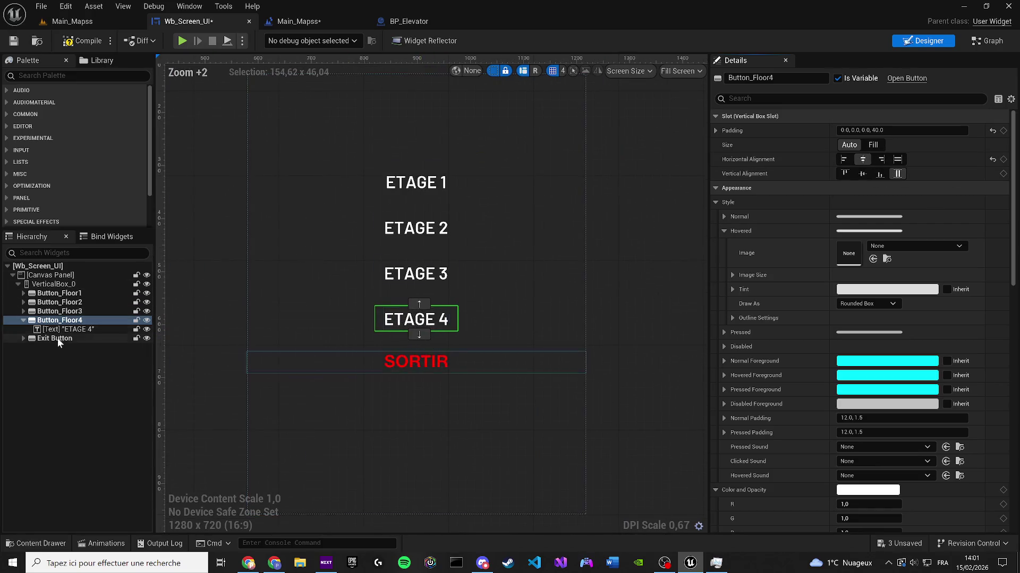
pyautogui.click(881, 159)
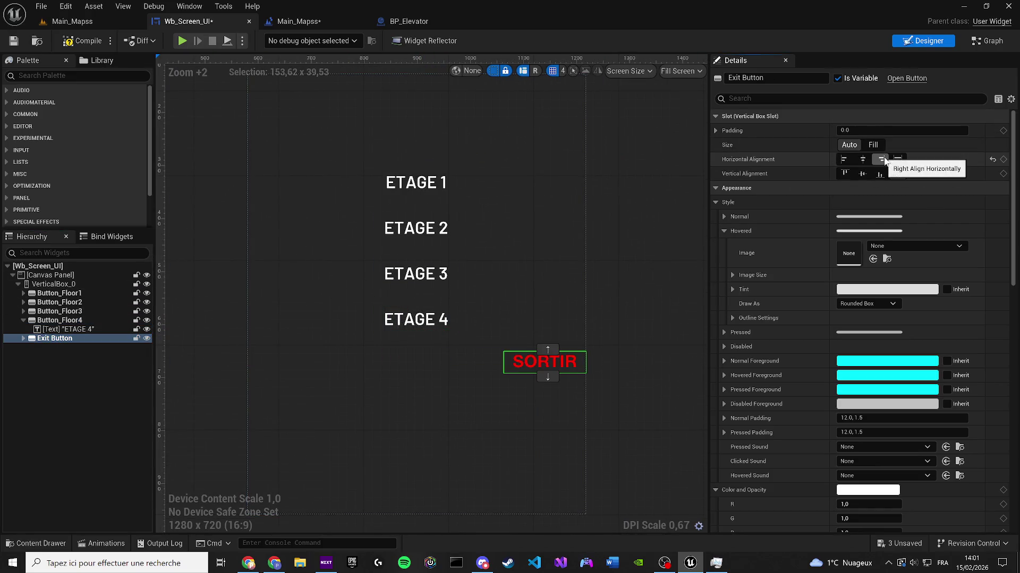
pyautogui.click(862, 160)
pyautogui.click(863, 174)
pyautogui.scroll(-3, 497, 307)
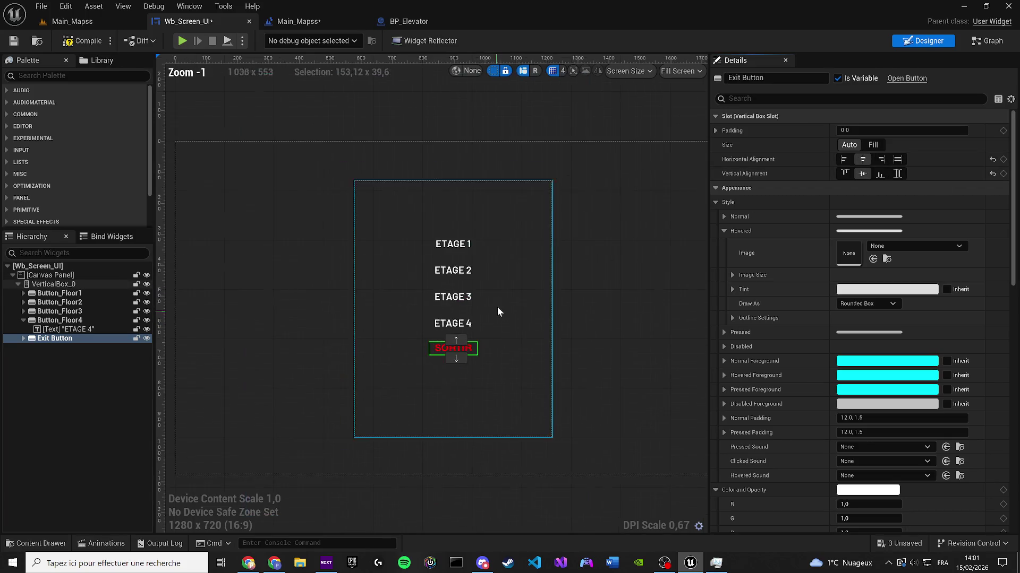
# Step: Collapse ETAGE 4 and step through the floor buttons to check them
pyautogui.click(23, 321)
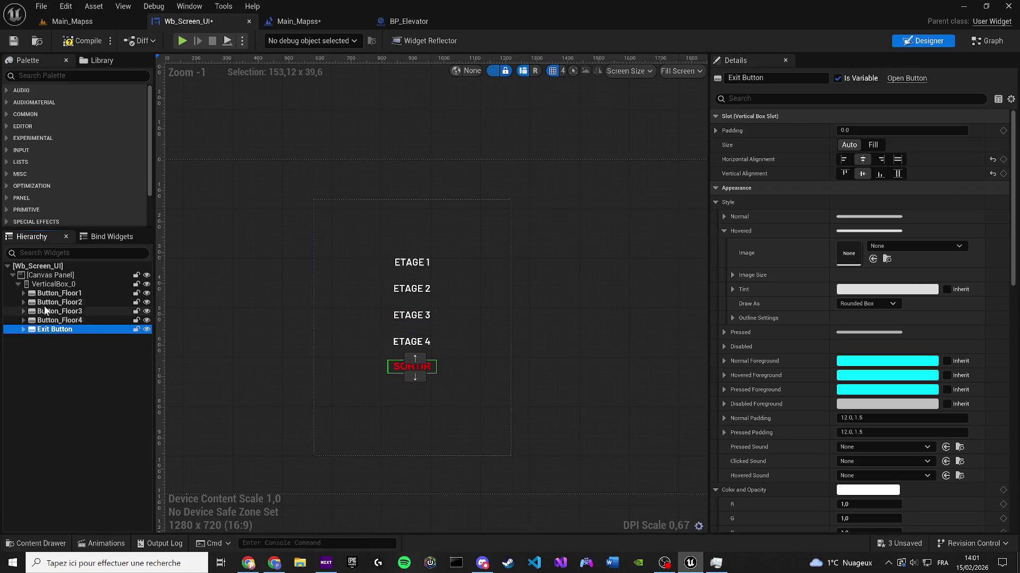
pyautogui.click(58, 293)
pyautogui.click(58, 302)
pyautogui.press('Down')
pyautogui.press('Down')
pyautogui.press('Down')
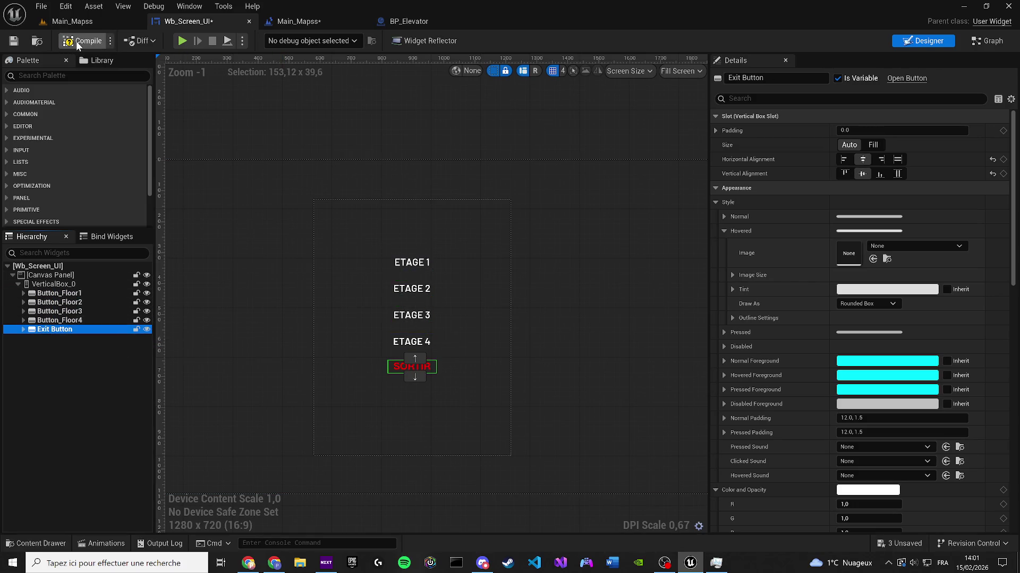
# Step: Compile Wb_Screen_UI and delete the orphaned Floor5 animation flagged in the warning
pyautogui.click(12, 42)
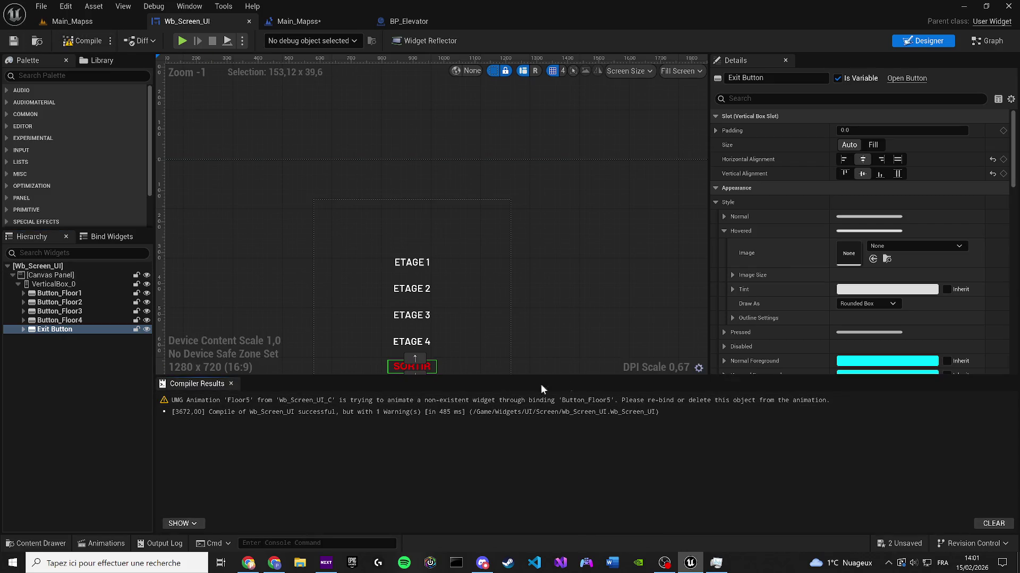
pyautogui.click(707, 402)
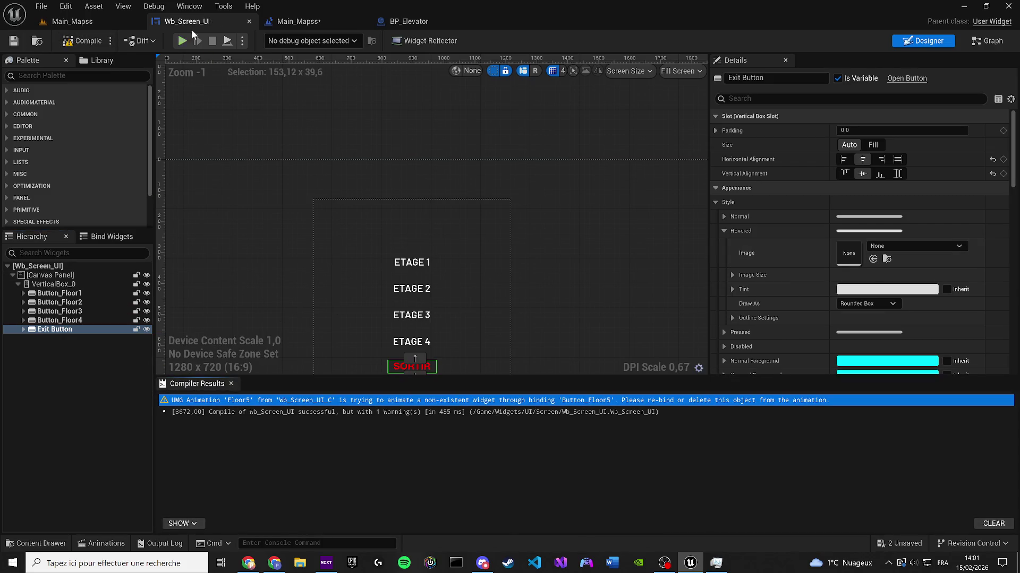
pyautogui.click(196, 4)
pyautogui.click(213, 82)
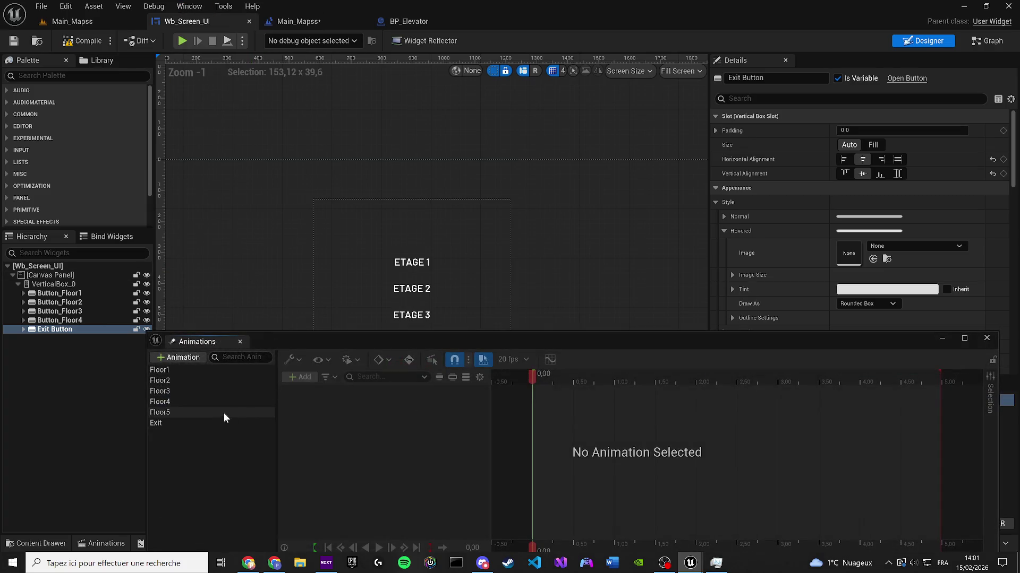
pyautogui.click(215, 413)
pyautogui.press('Delete')
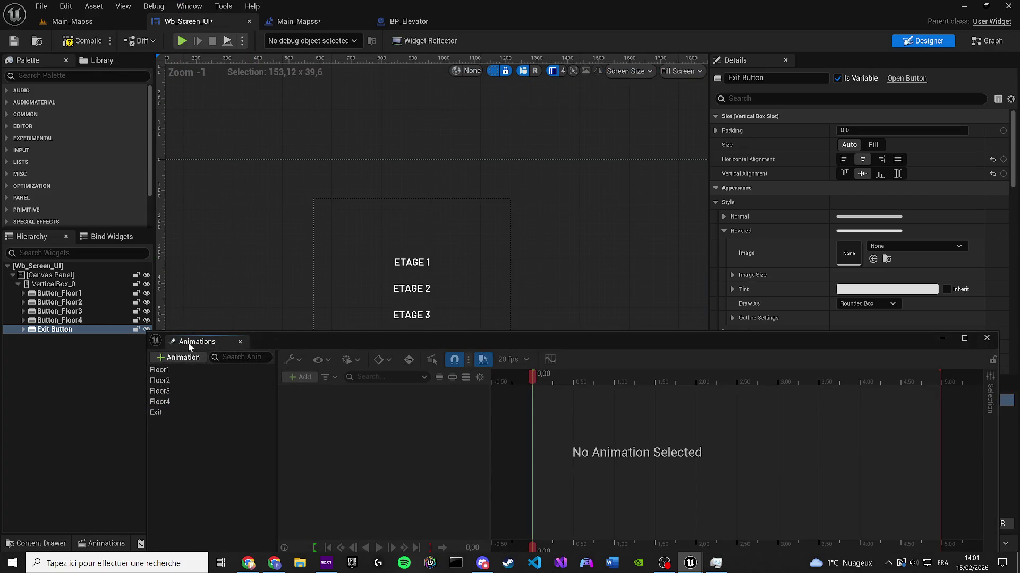
# Step: Recompile and save Wb_Screen_UI, then return to Main_Mapss and start a play session
pyautogui.click(239, 342)
pyautogui.click(70, 45)
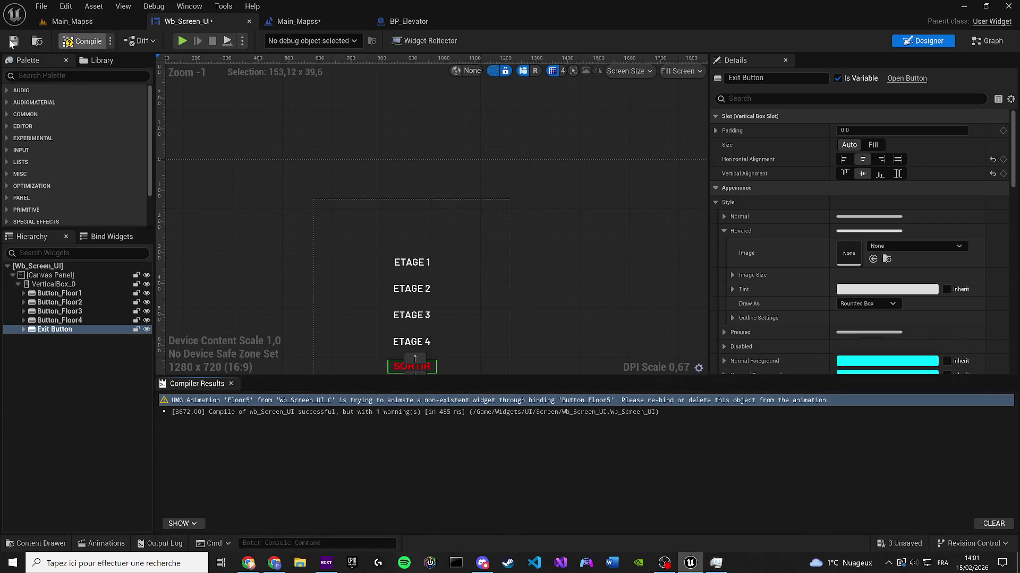
pyautogui.click(13, 42)
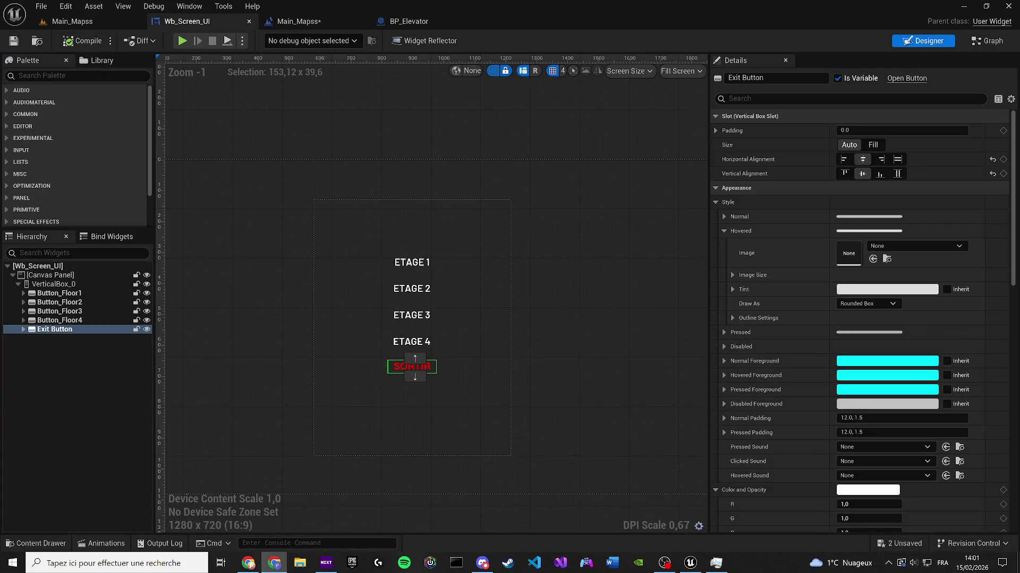
pyautogui.click(271, 22)
pyautogui.click(264, 42)
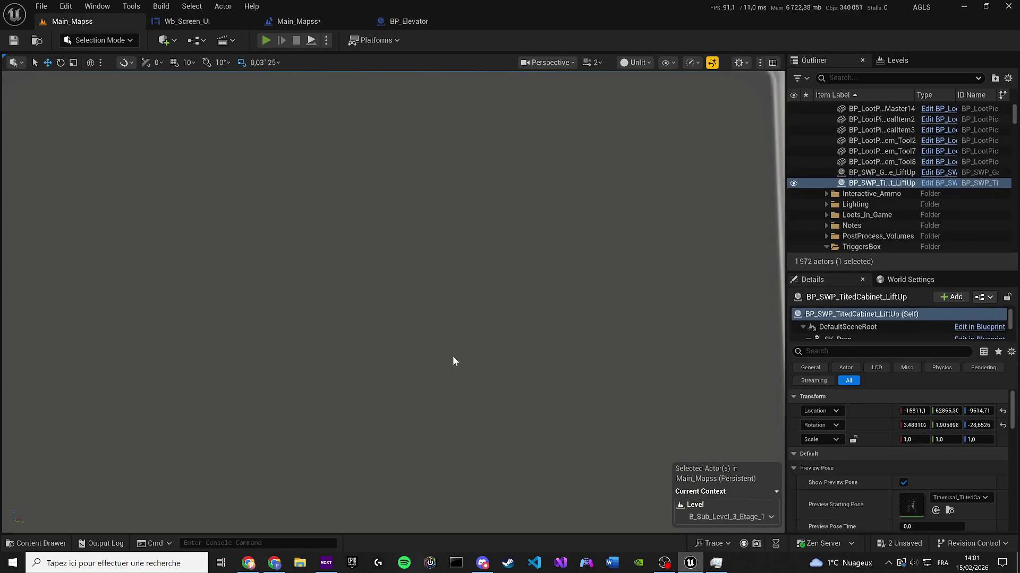
# Step: Walk to the wall terminal and open the ETAGE 1–4 elevator menu, dismissing the save prompt
pyautogui.press('w')
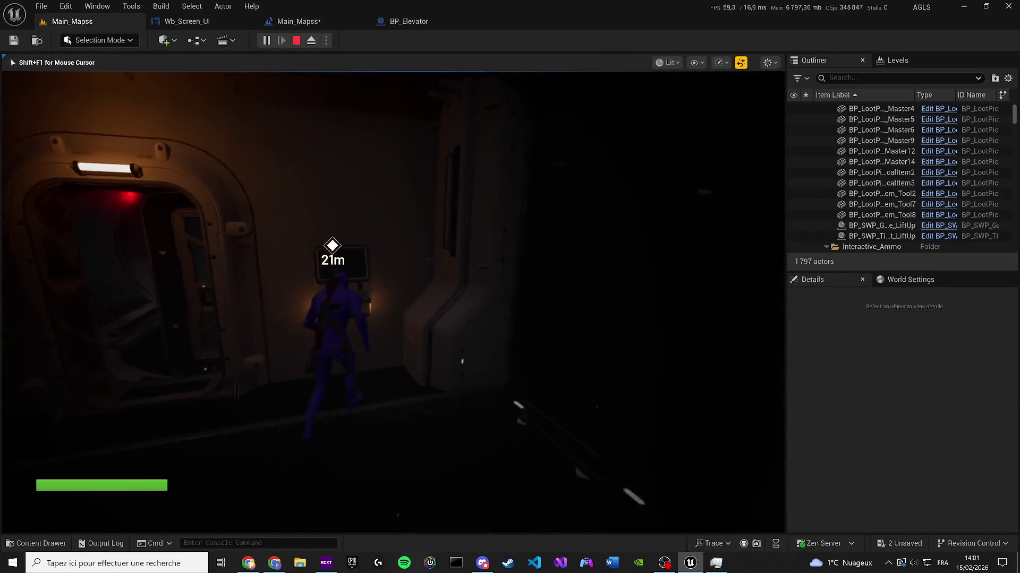
pyautogui.press('e')
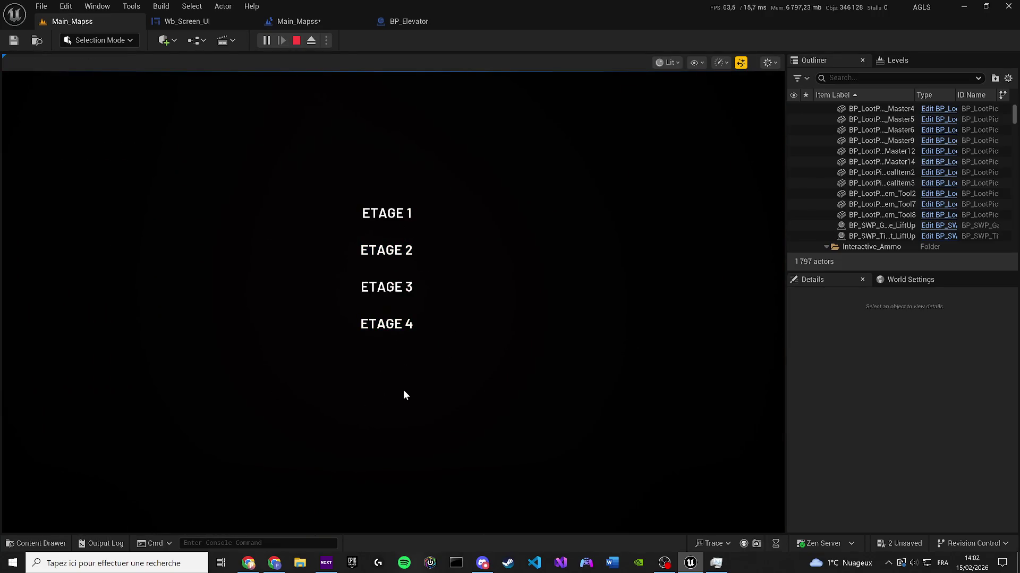
pyautogui.hotkey('ctrl', 'shift', 's')
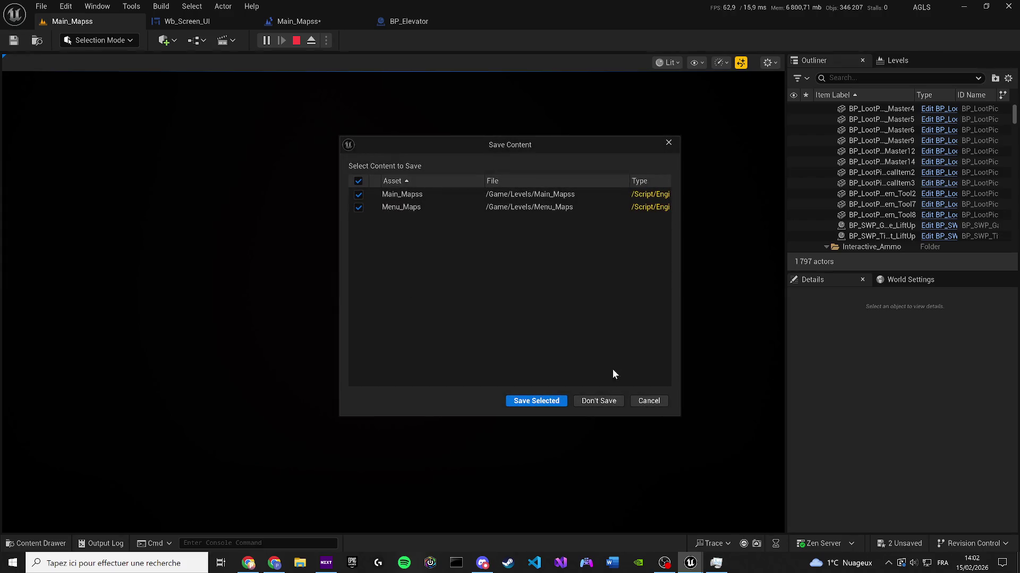
pyautogui.click(665, 143)
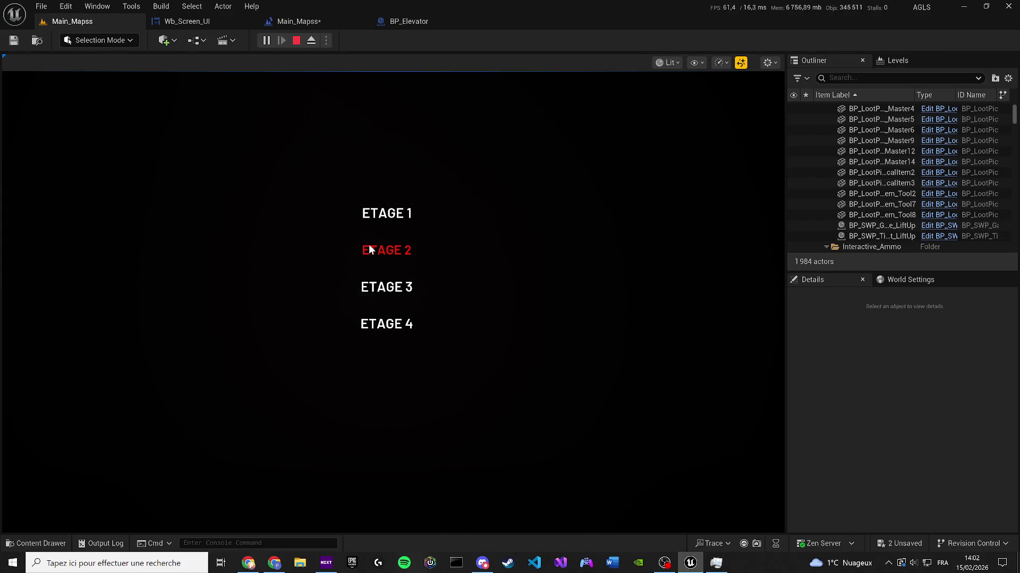
# Step: Close the elevator menu, stop the play session, and save Main_Mapss
pyautogui.press('e')
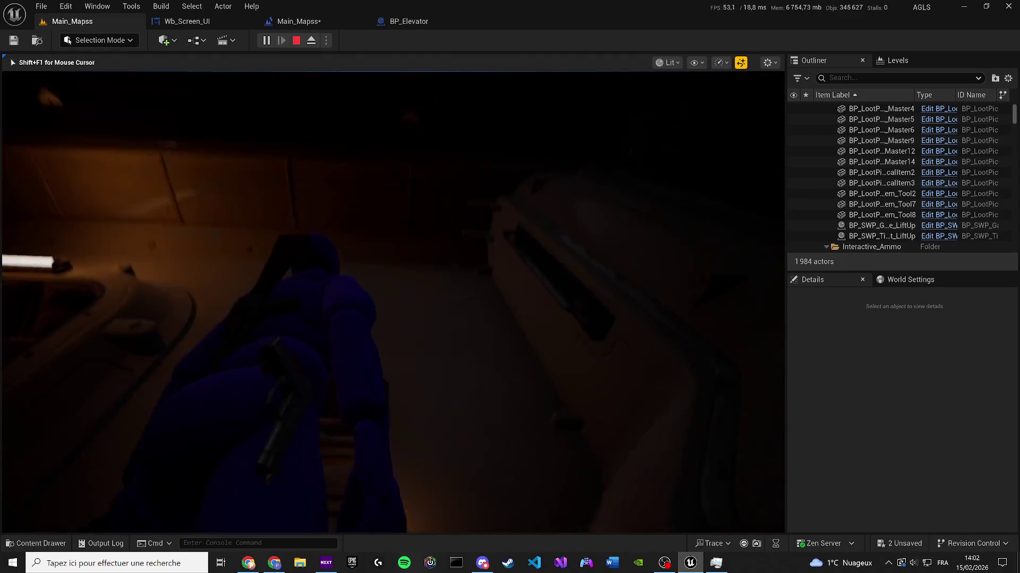
pyautogui.press('Escape')
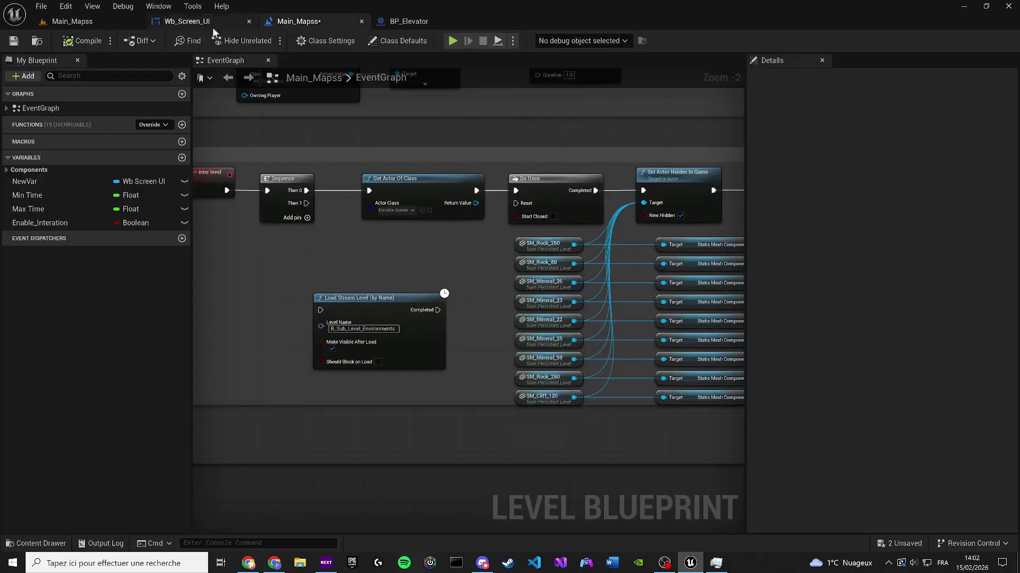
pyautogui.click(13, 43)
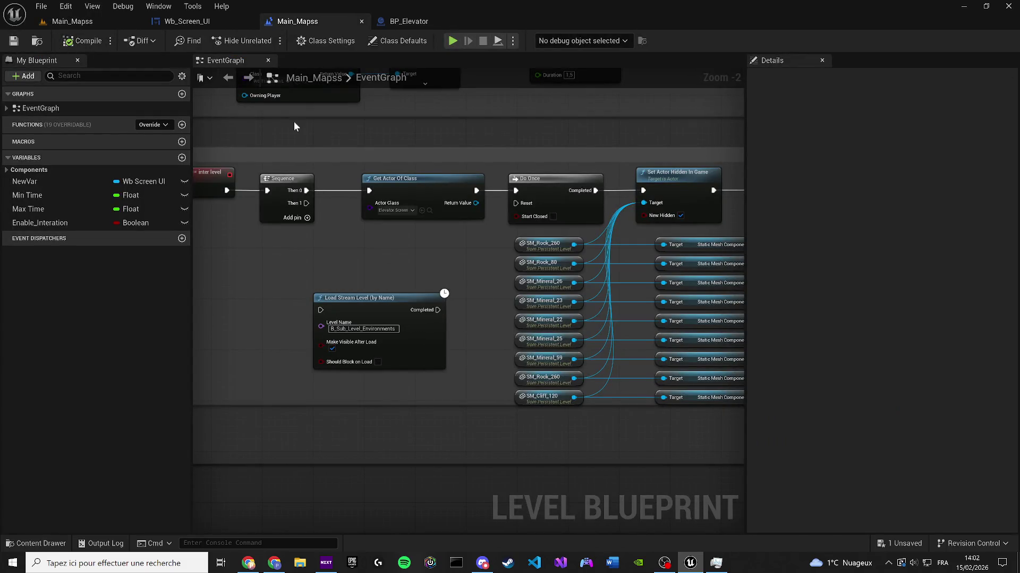
# Step: In Wb_Screen_UI's graph, move the Real exit comment beside the ExitButton logic and edit its title
pyautogui.click(182, 22)
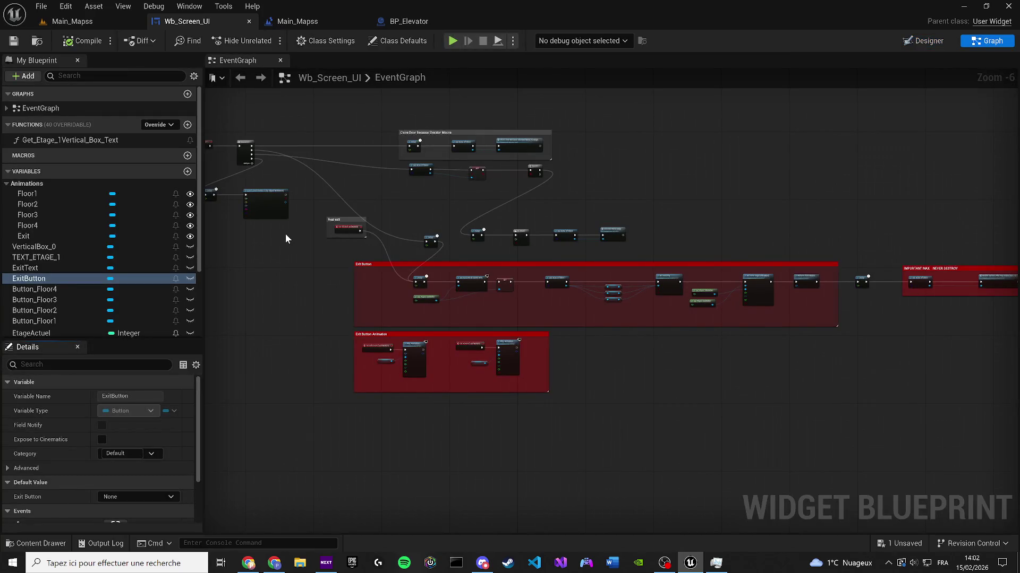
pyautogui.moveTo(285, 234); pyautogui.dragTo(453, 326)
pyautogui.scroll(4, 477, 323)
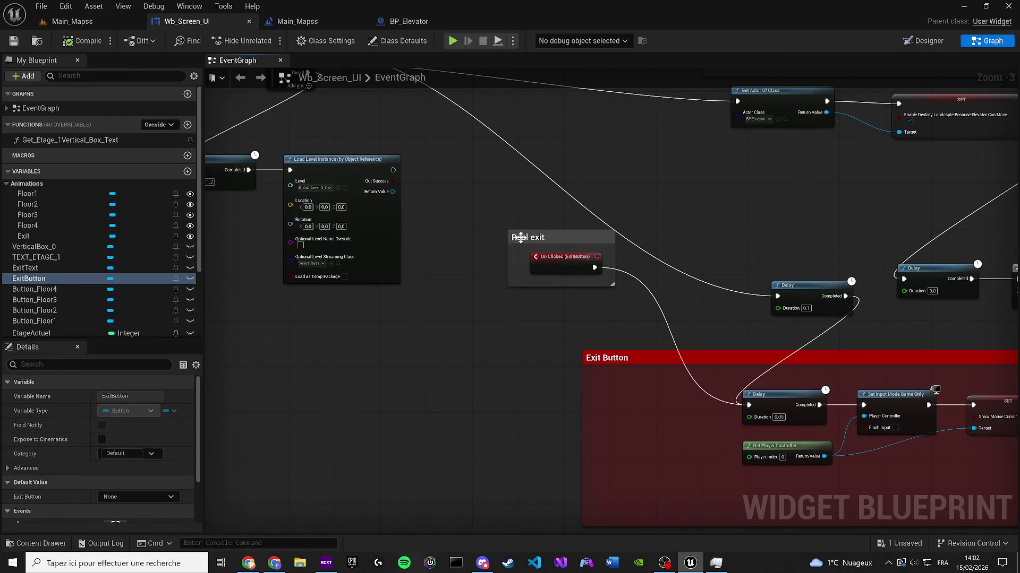
pyautogui.moveTo(519, 244); pyautogui.dragTo(345, 352)
pyautogui.scroll(1, 346, 351)
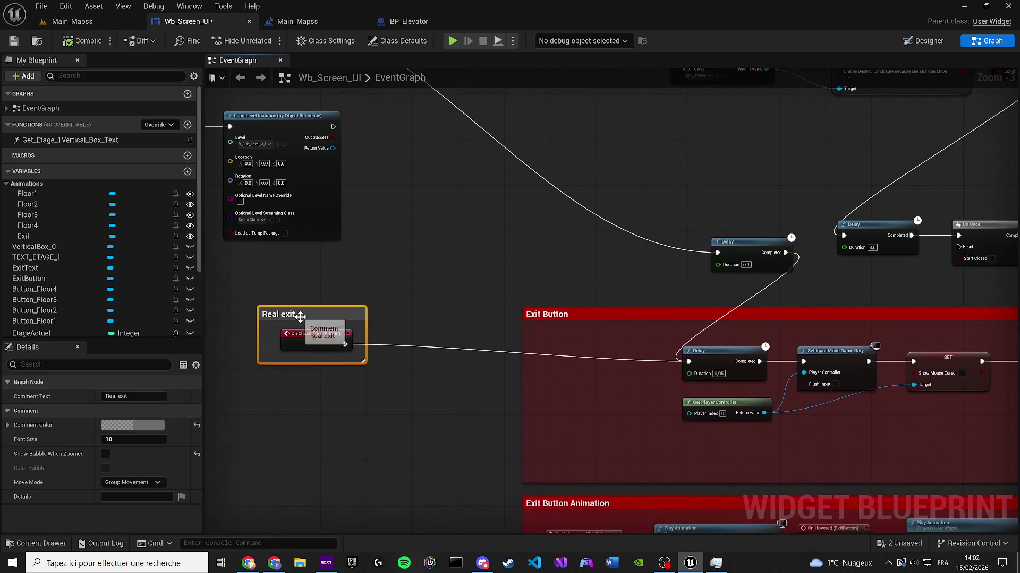
pyautogui.doubleClick(294, 321)
pyautogui.scroll(1, 333, 345)
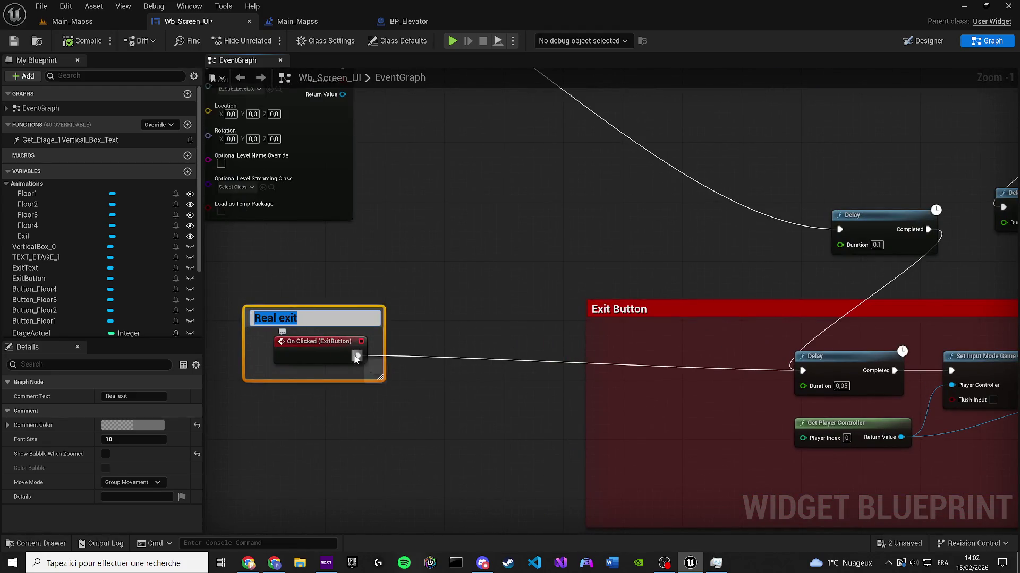
pyautogui.click(920, 40)
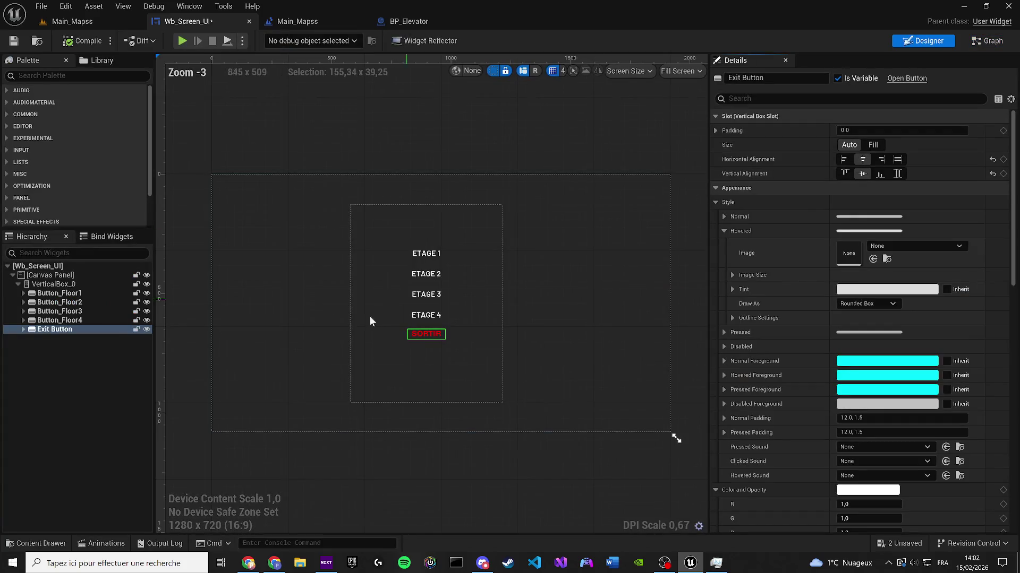
# Step: Set the SORTIR Exit Text's Visibility to Visible using the 'visi' property search
pyautogui.scroll(4, 411, 344)
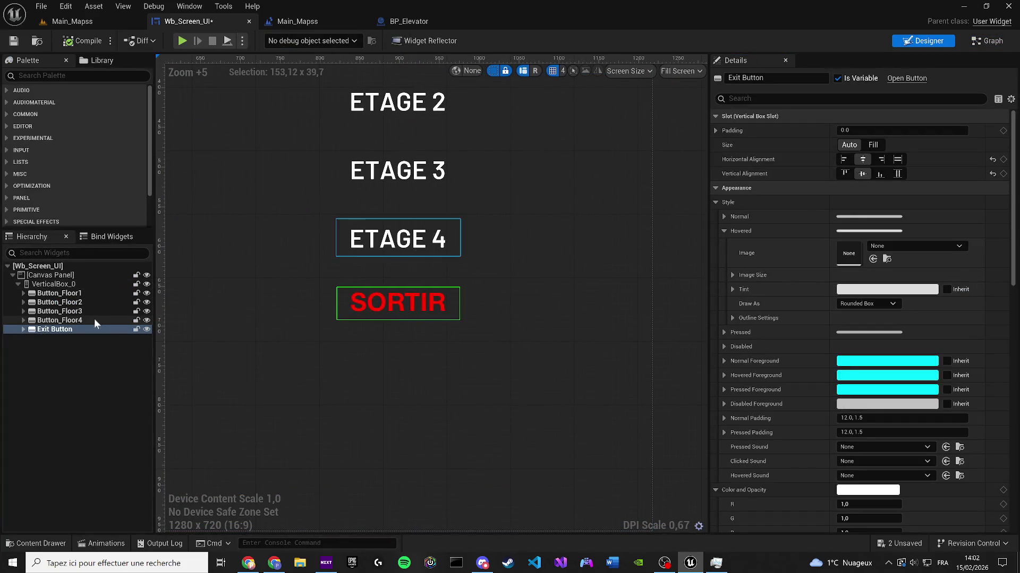
pyautogui.click(24, 329)
pyautogui.click(64, 338)
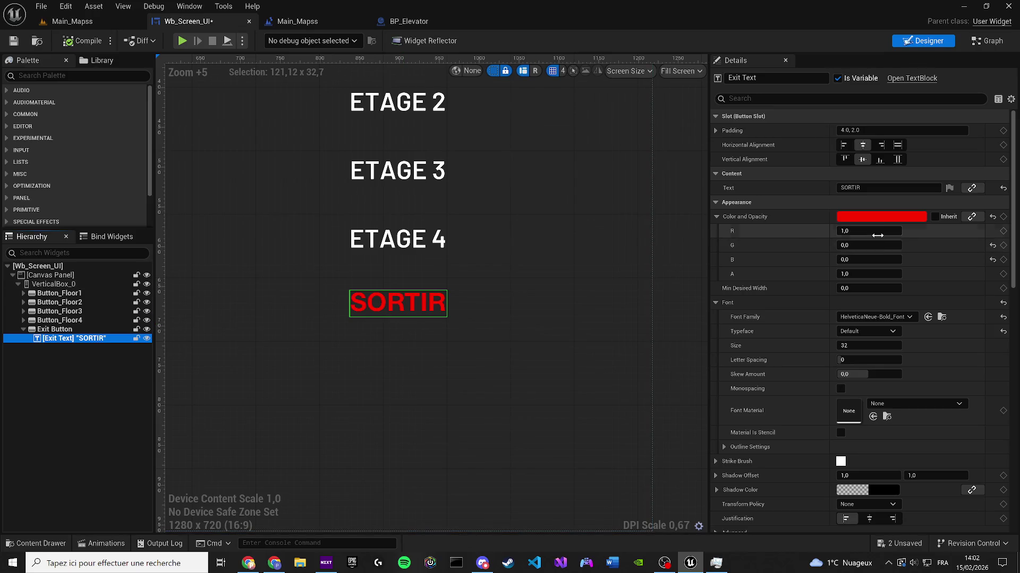
pyautogui.click(803, 103)
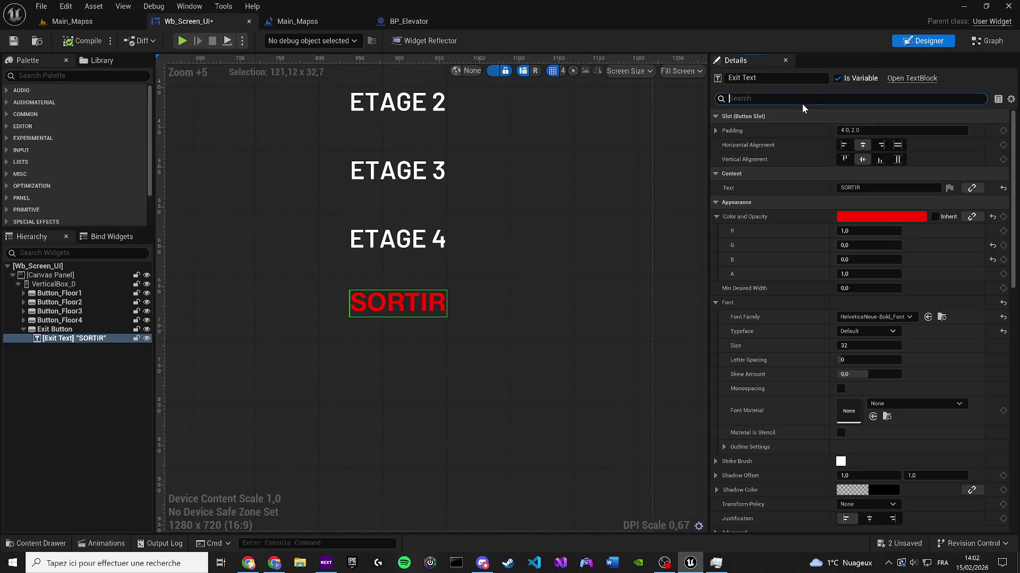
pyautogui.write('visi')
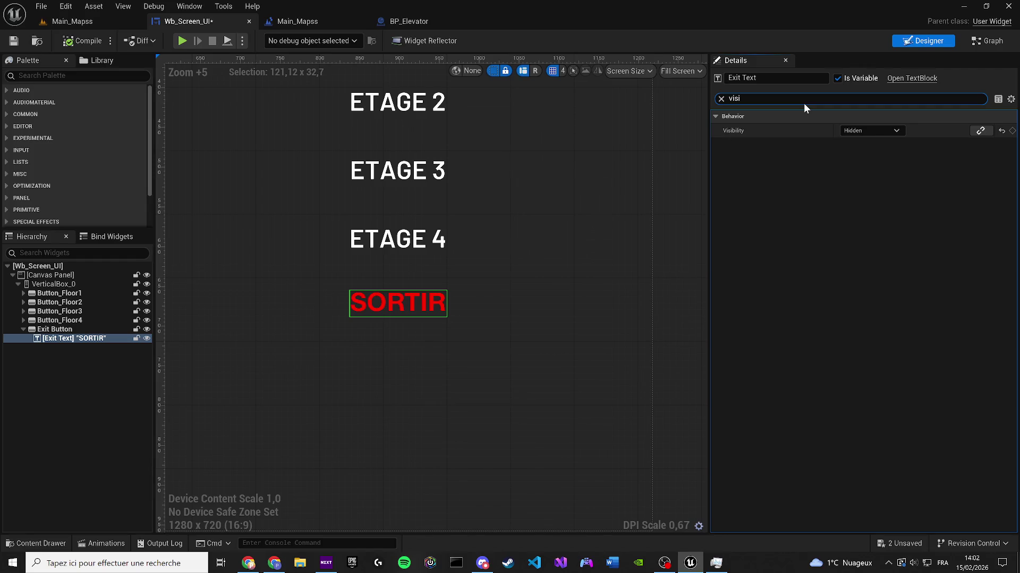
pyautogui.click(856, 129)
pyautogui.click(869, 139)
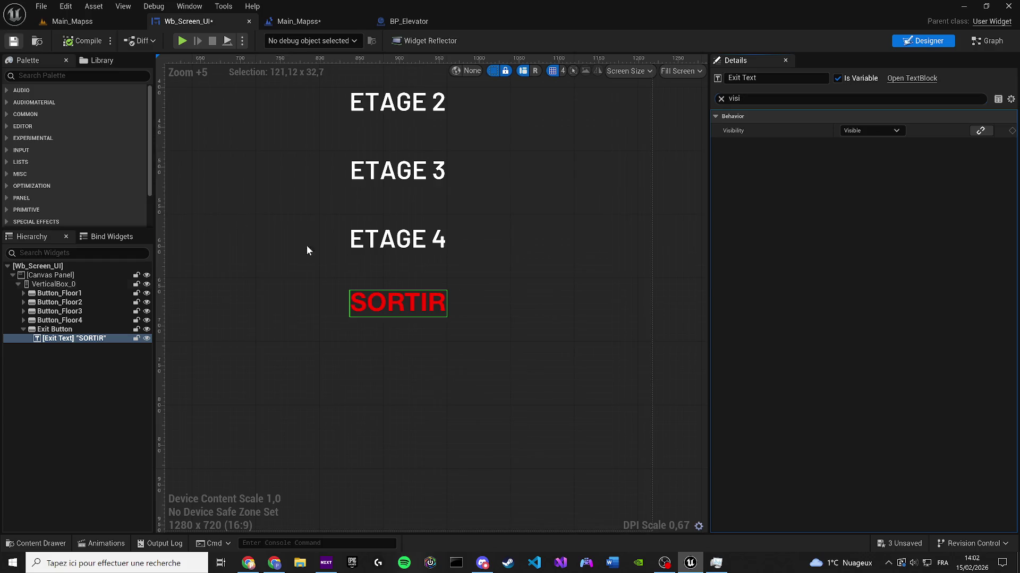
# Step: Save Wb_Screen_UI and launch a game preview with Alt+P
pyautogui.hotkey('ctrl', 's')
pyautogui.scroll(2, 374, 259)
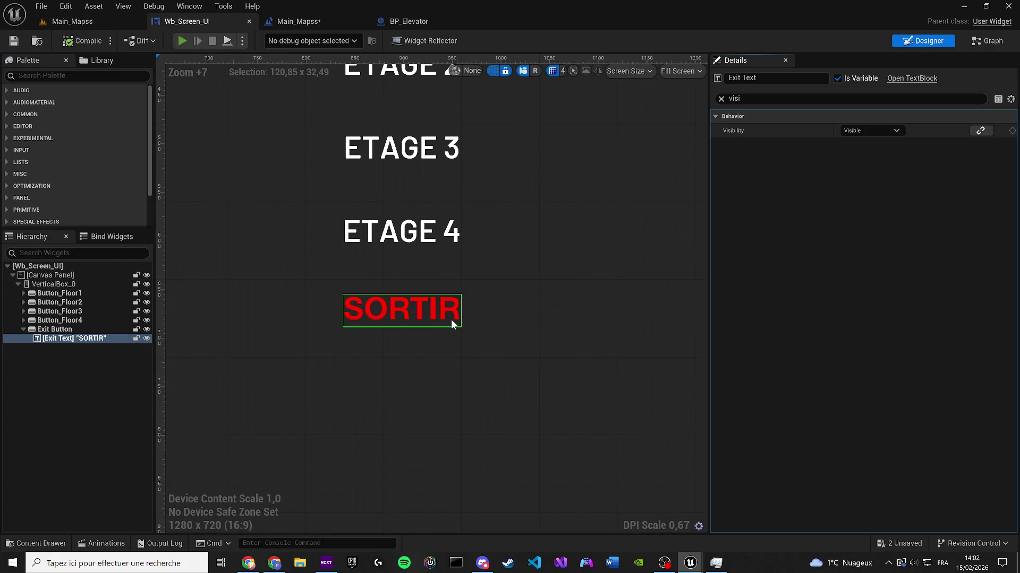
pyautogui.hotkey('alt', 'p')
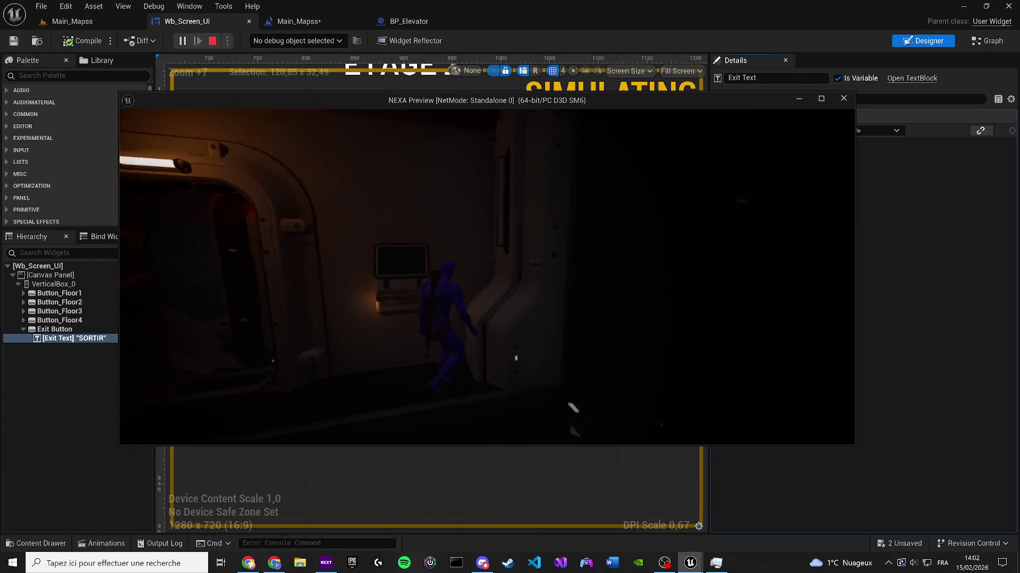
# Step: Walk to the terminal, open the ETAGE/SORTIR elevator menu, and close it via SORTIR
pyautogui.press('w')
pyautogui.press('e')
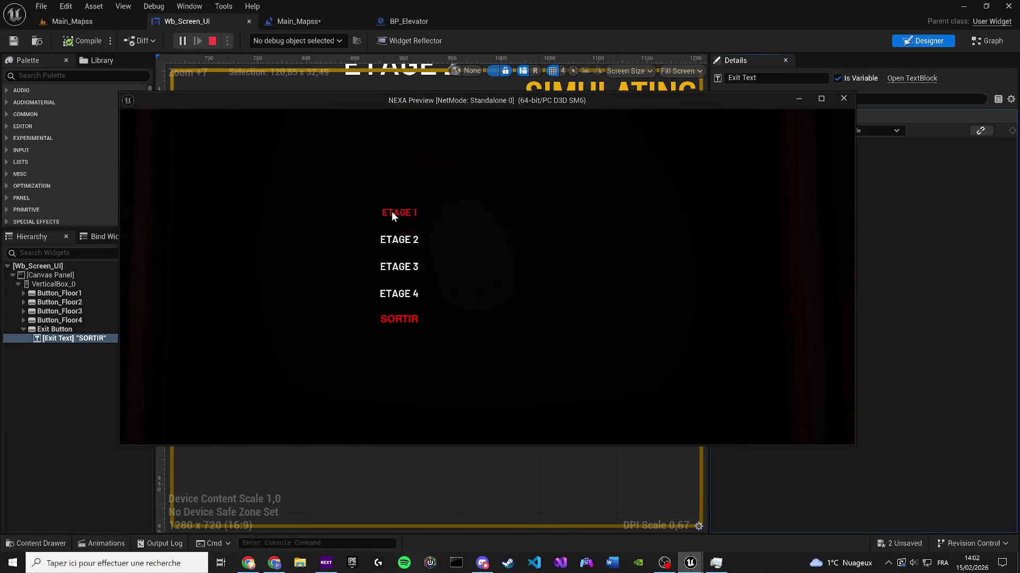
pyautogui.click(399, 321)
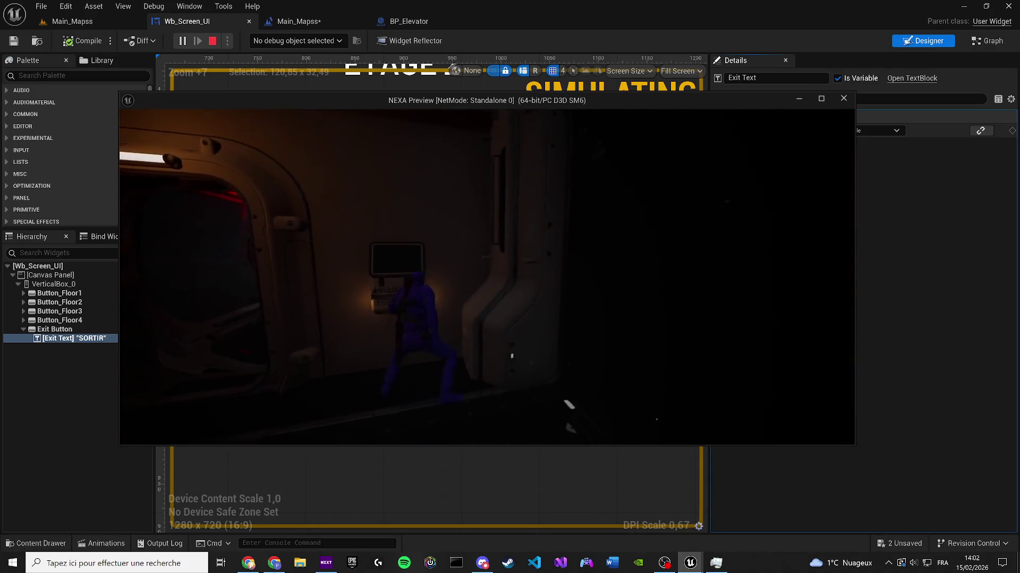
# Step: Walk from the elevator doorway along the red-lit corridor and tunnel to the lit doorway
pyautogui.press('w')
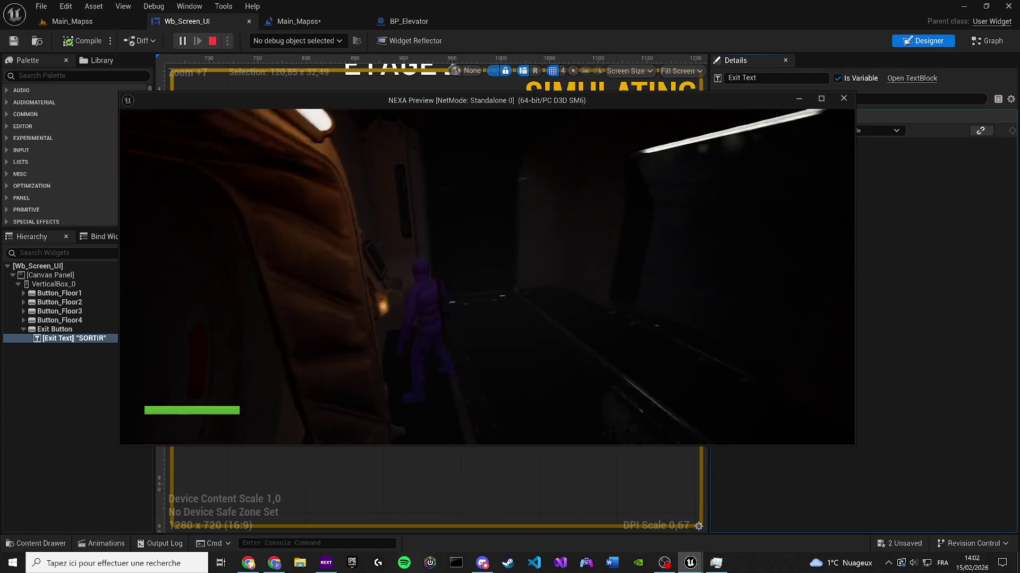
pyautogui.press('w')
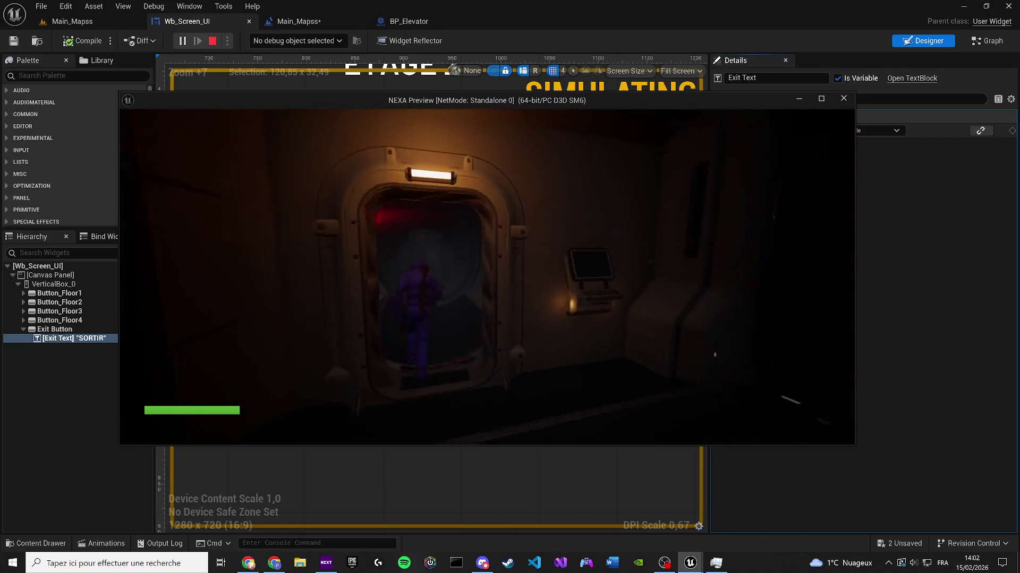
pyautogui.press('w')
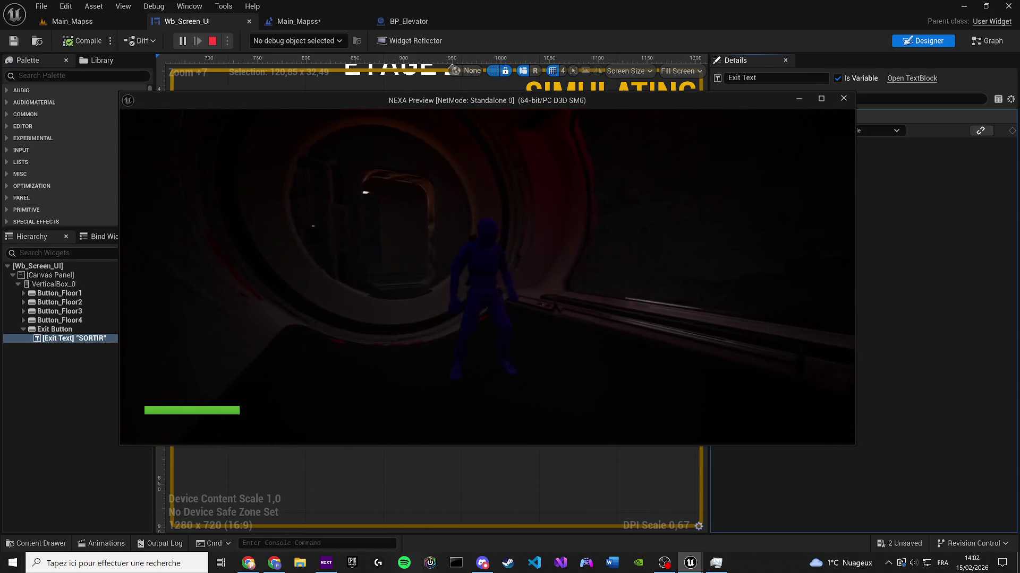
pyautogui.press('w')
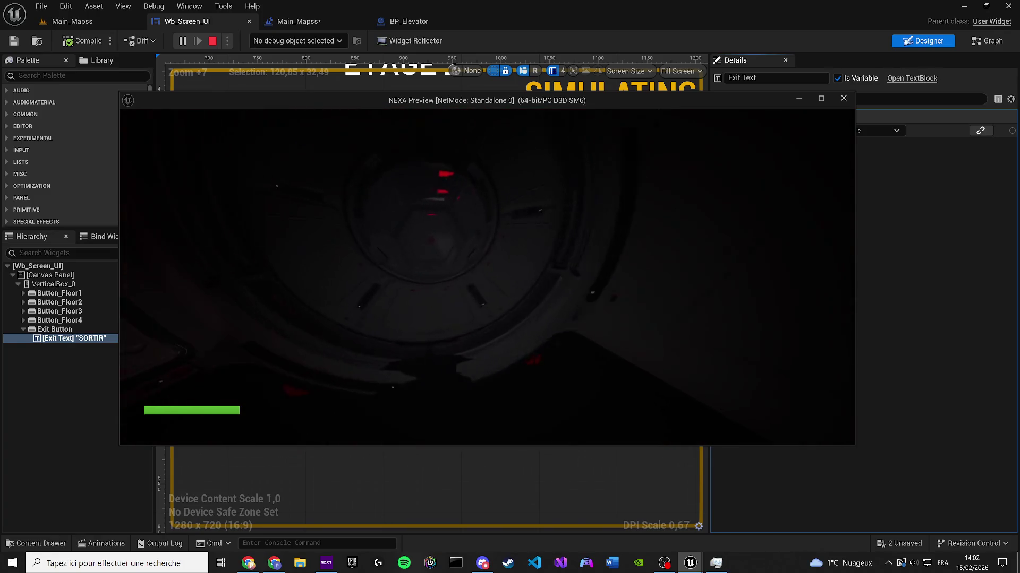
pyautogui.press('w')
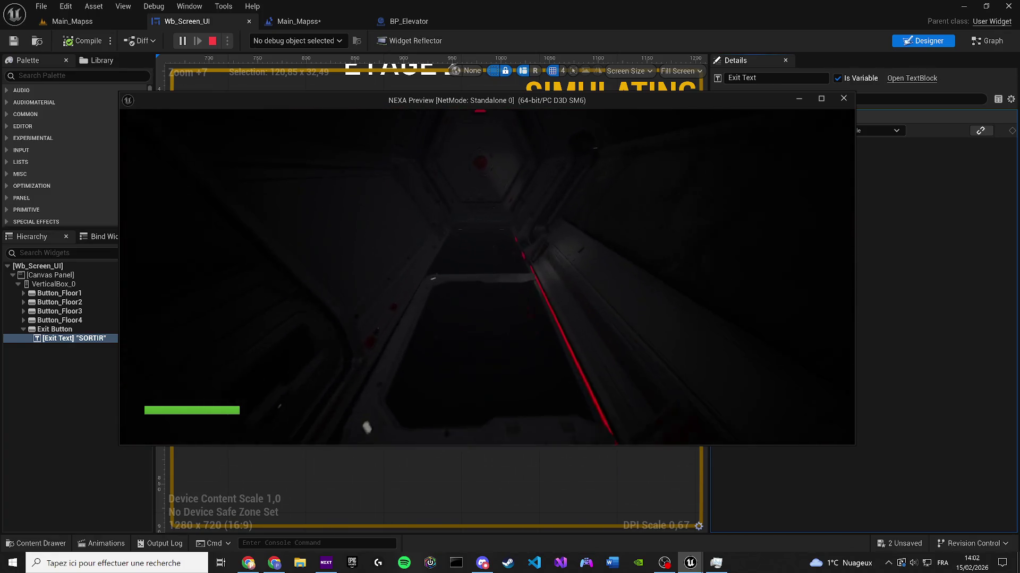
pyautogui.press('w')
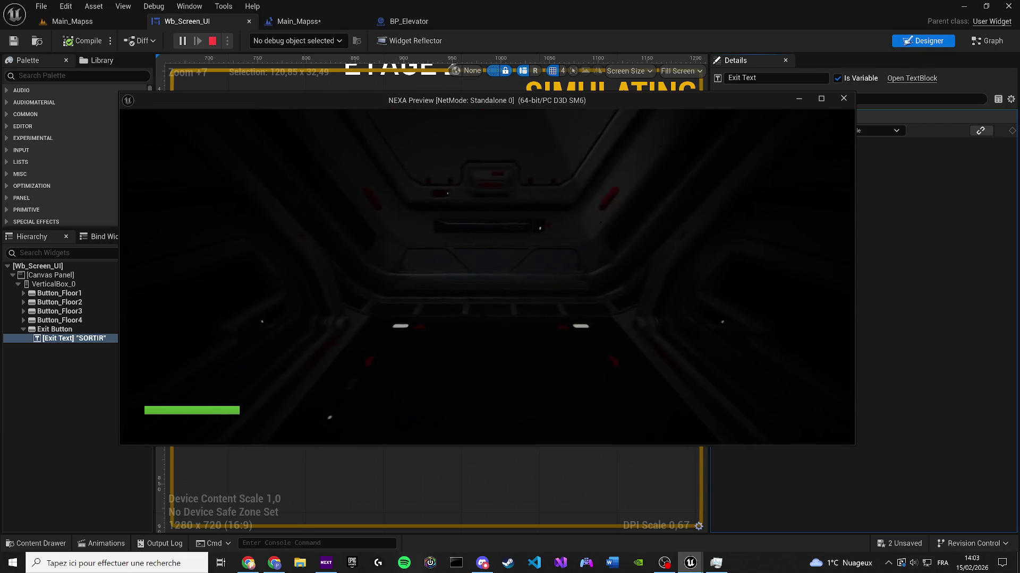
pyautogui.press('w')
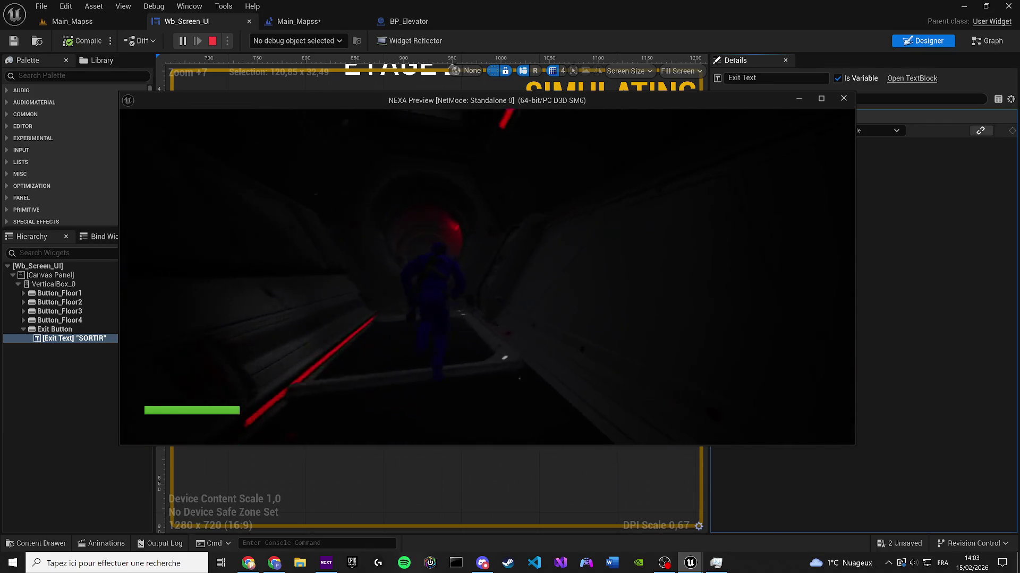
pyautogui.press('w')
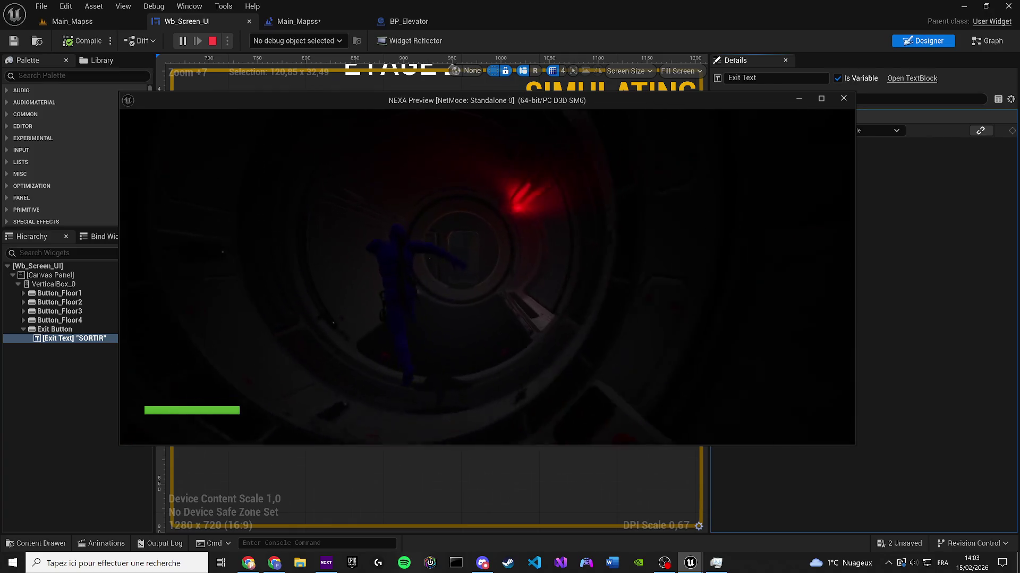
pyautogui.press('w')
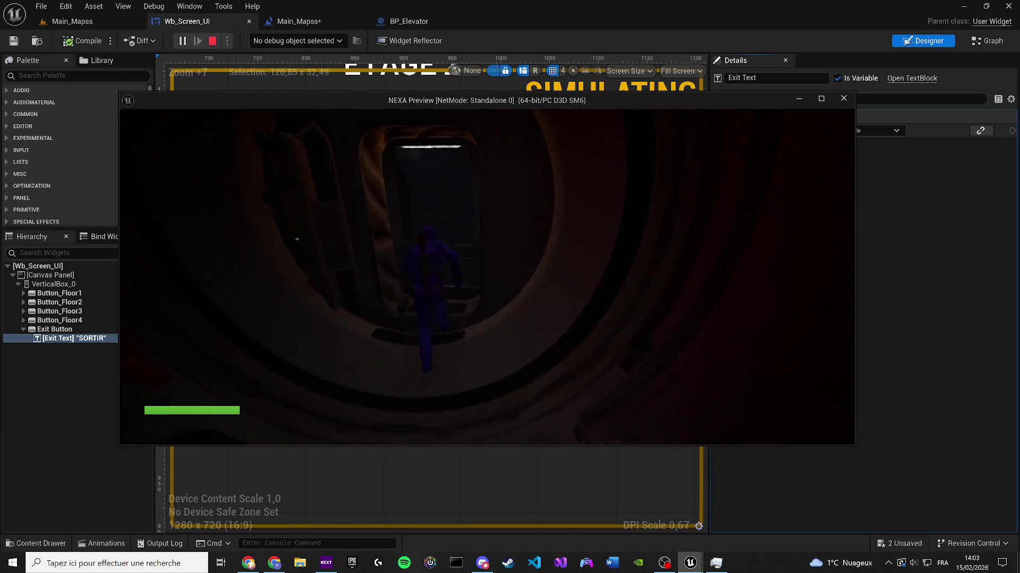
pyautogui.press('w')
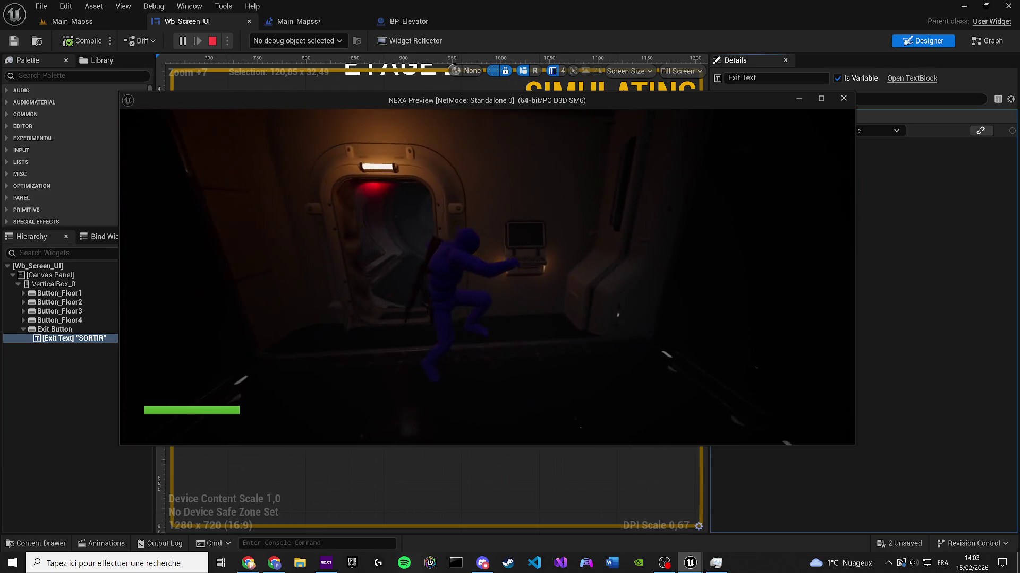
# Step: Reopen and dismiss the elevator menu at the terminal, then stop the preview and return to Main_Mapss
pyautogui.press('w')
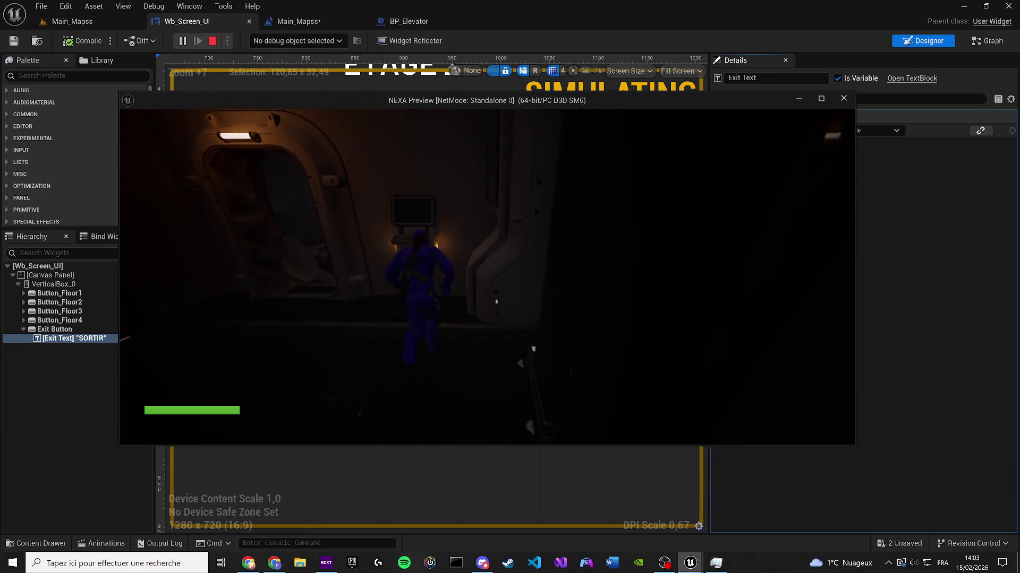
pyautogui.press('e')
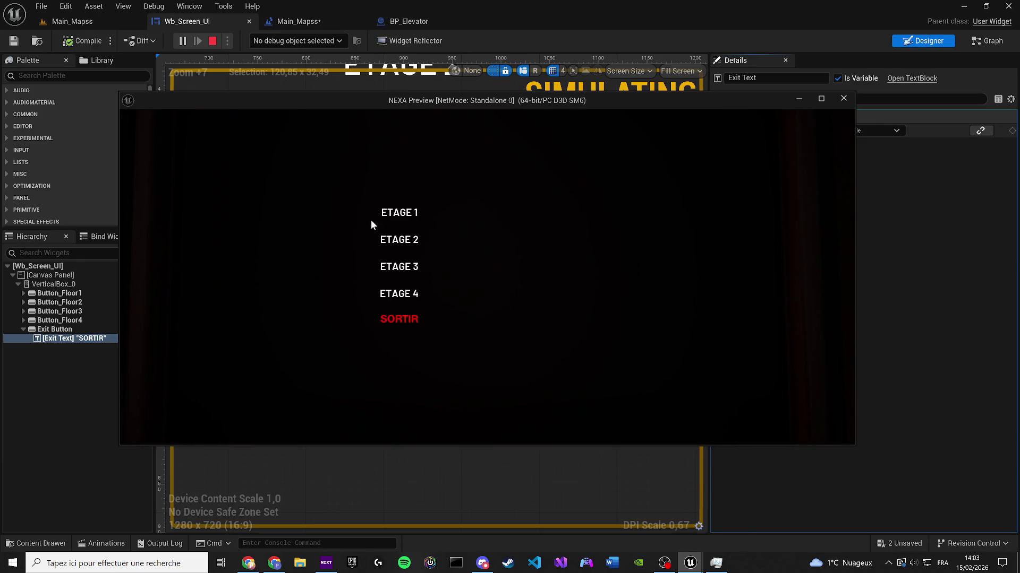
pyautogui.click(397, 215)
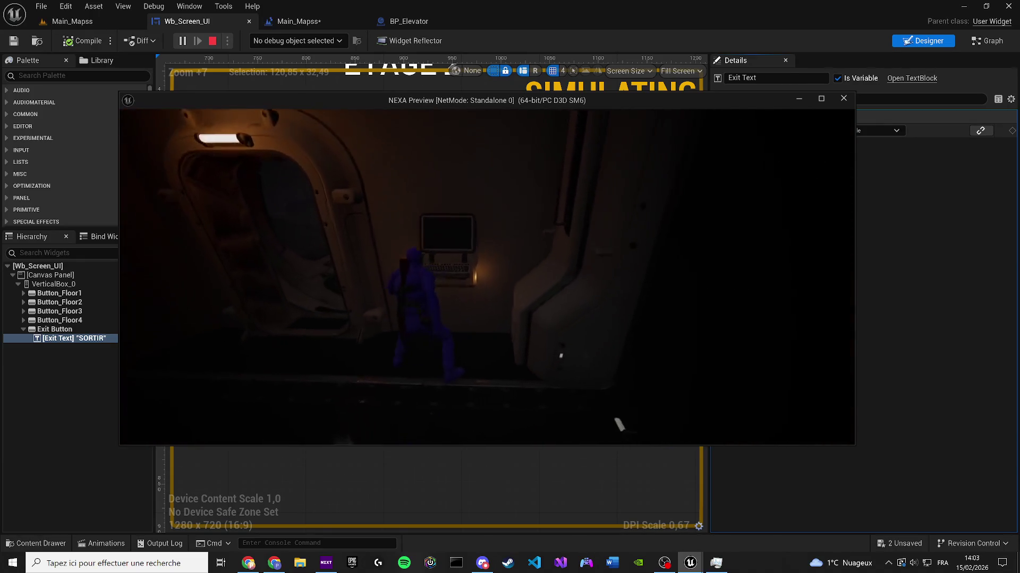
pyautogui.press('w')
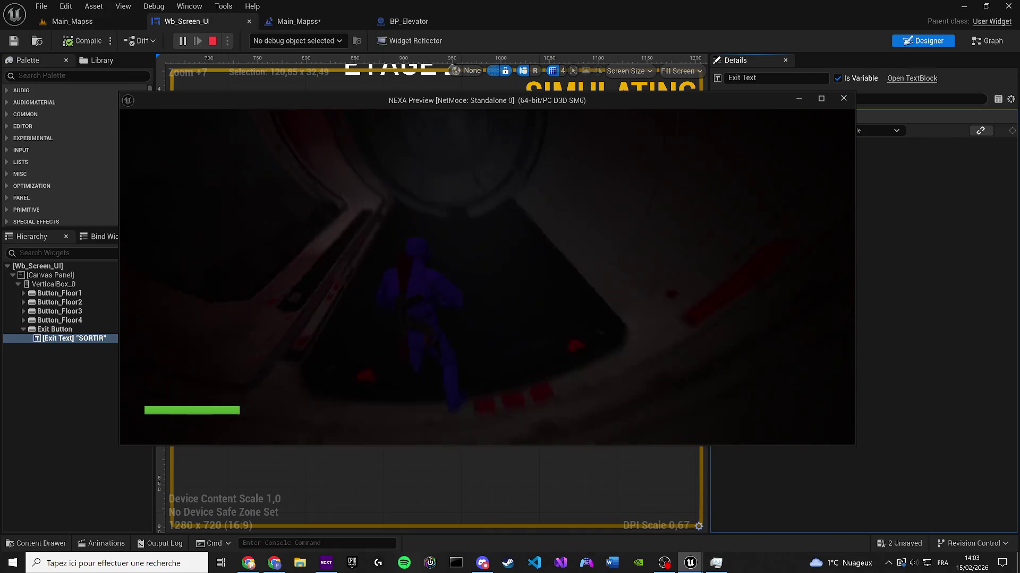
pyautogui.press('Escape')
pyautogui.click(75, 26)
pyautogui.scroll(-3, 393, 298)
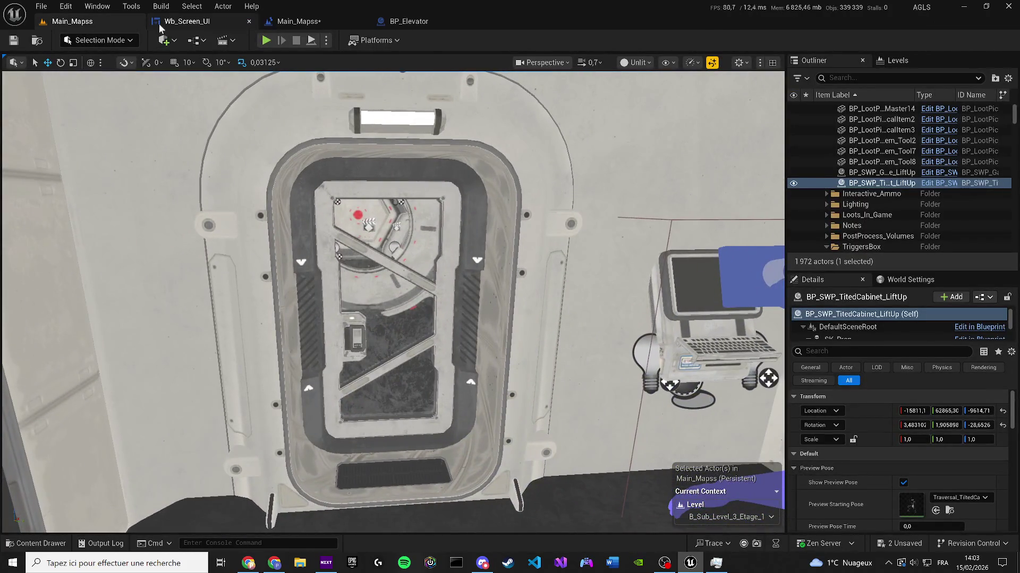
# Step: Place a Cube from Place Actors ('cub') into the elevator doorway and switch the viewport to Lit
pyautogui.click(165, 40)
pyautogui.moveTo(223, 224)
pyautogui.click(253, 238)
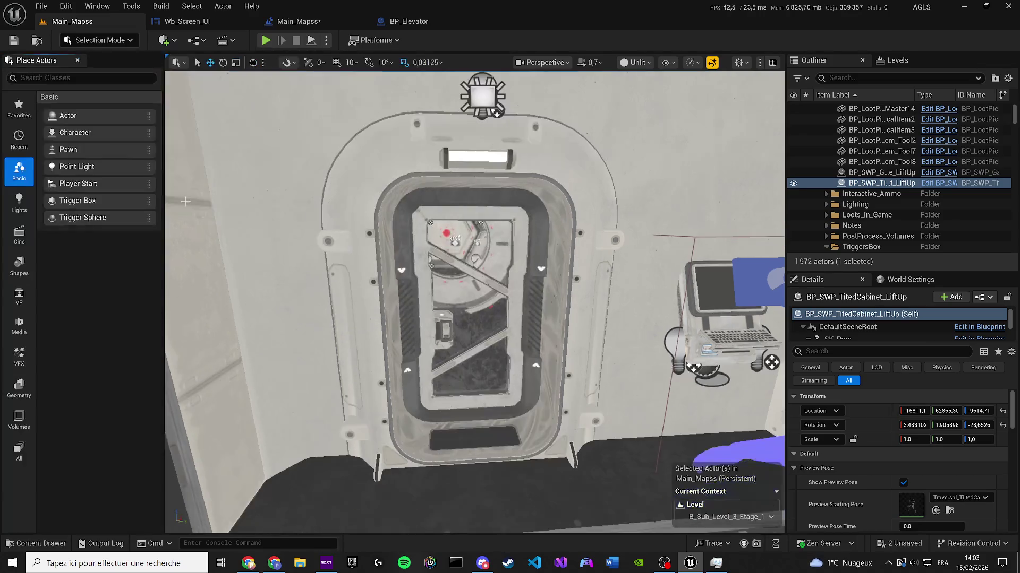
pyautogui.write('cub')
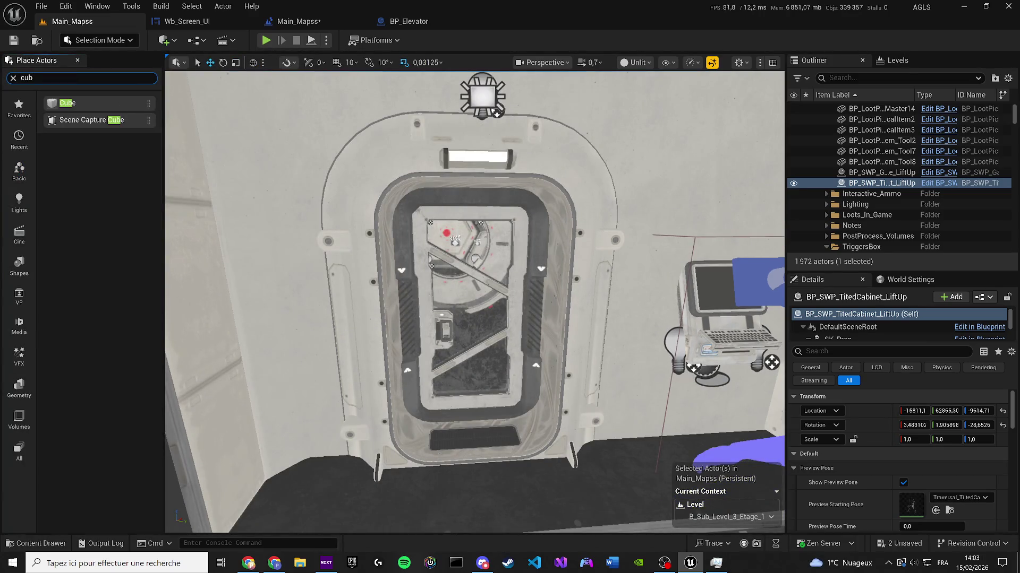
pyautogui.moveTo(83, 105); pyautogui.dragTo(477, 387)
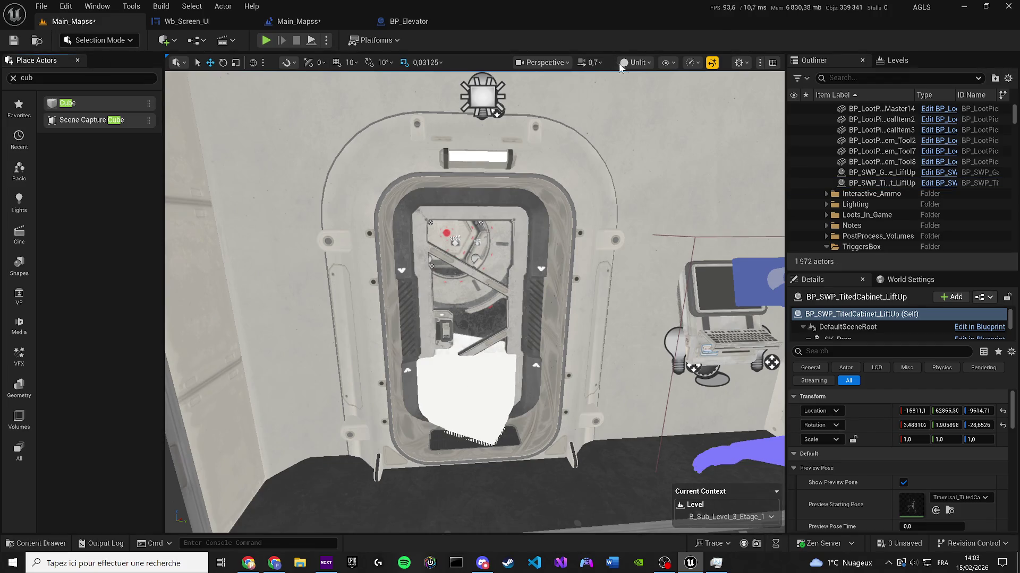
pyautogui.click(620, 67)
pyautogui.click(646, 104)
pyautogui.click(78, 60)
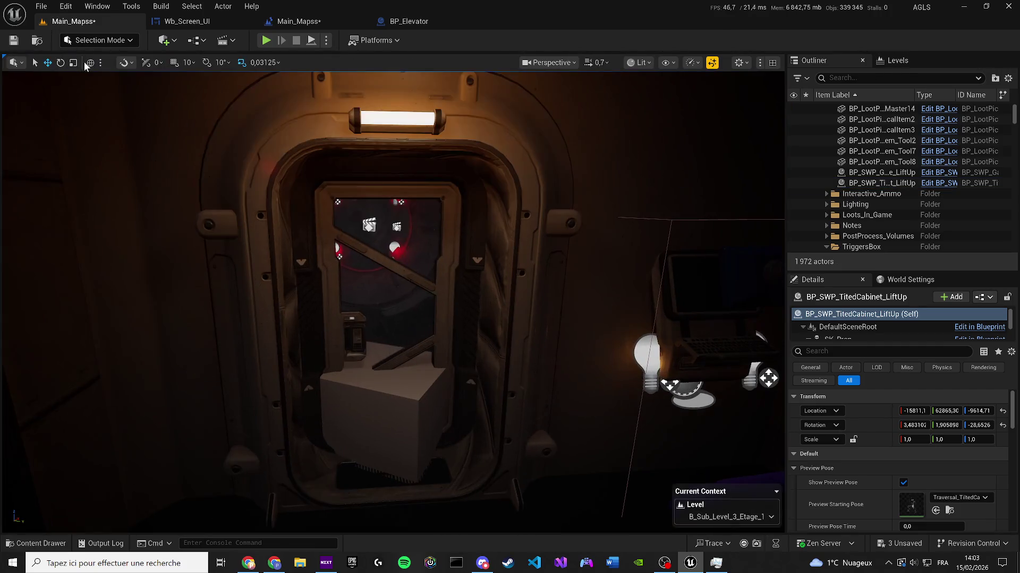
# Step: Rotate and stretch the cube to fill the door opening, reaching Z scale 3,8125
pyautogui.click(415, 436)
pyautogui.rightClick(398, 421)
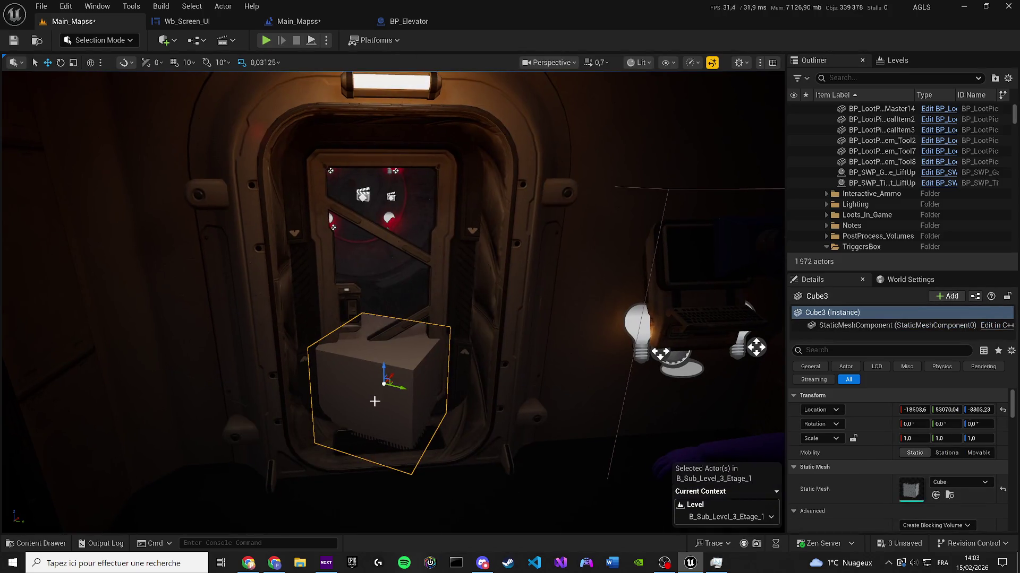
pyautogui.moveTo(392, 398)
pyautogui.mouseDown()
pyautogui.moveTo(372, 400)
pyautogui.moveTo(384, 368)
pyautogui.moveTo(416, 345)
pyautogui.moveTo(409, 277)
pyautogui.moveTo(425, 318)
pyautogui.mouseUp()
pyautogui.scroll(-3, 393, 366)
pyautogui.press('e')
pyautogui.press('r')
pyautogui.scroll(-5, 397, 313)
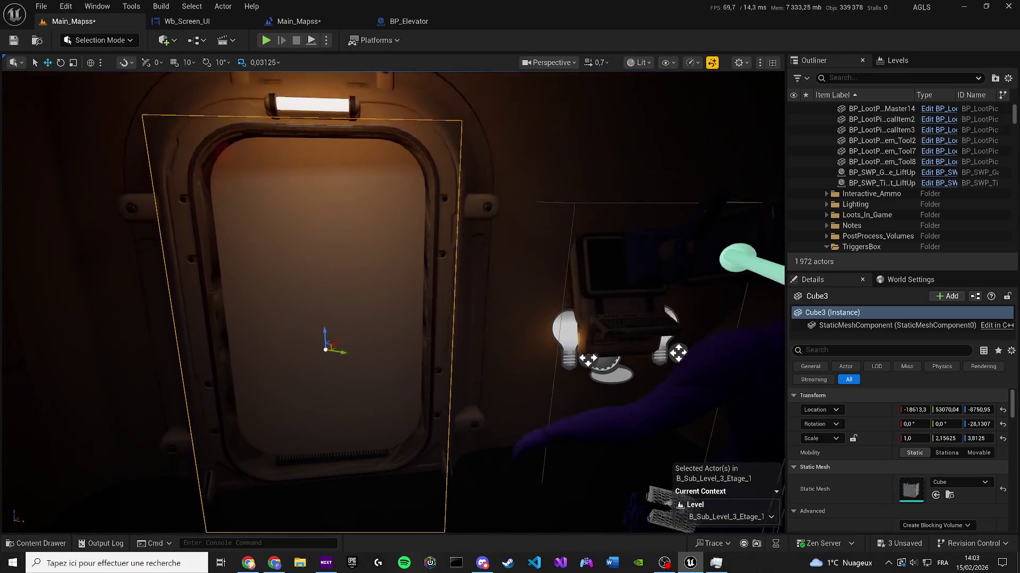
pyautogui.moveTo(449, 350); pyautogui.dragTo(442, 308)
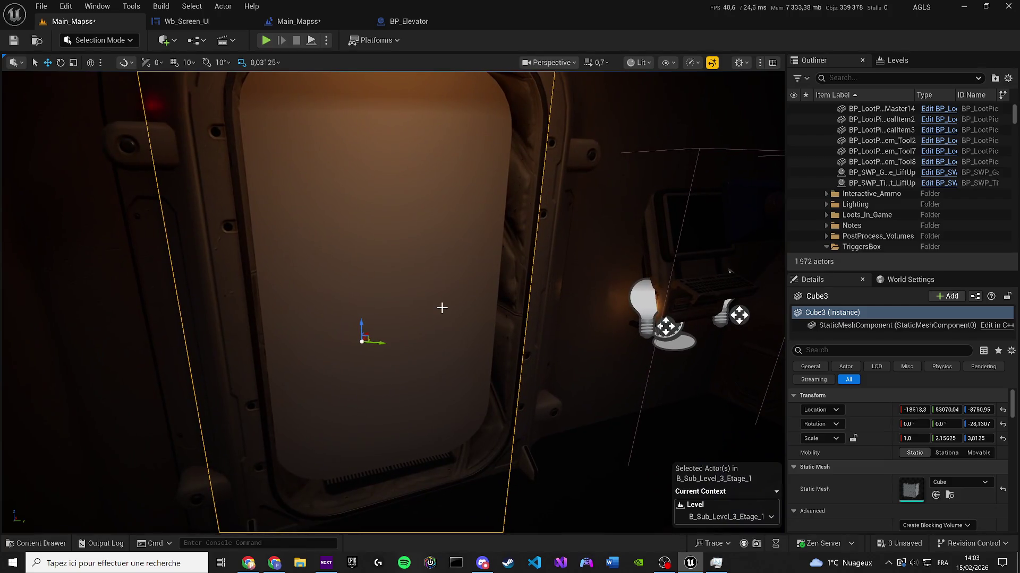
pyautogui.click(858, 346)
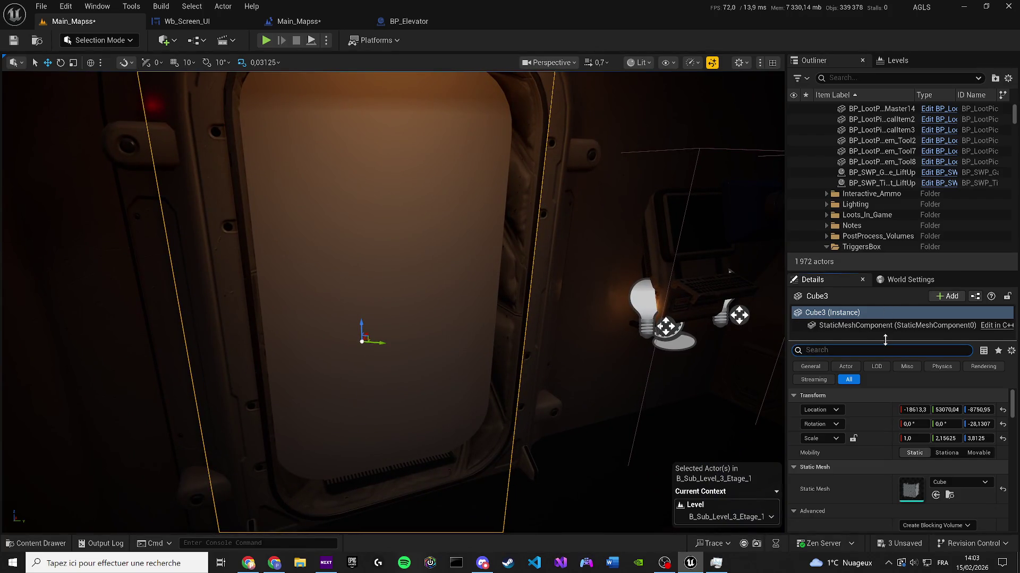
# Step: Set Cube3's Collision Presets to NoCollision and save the level
pyautogui.write('coll')
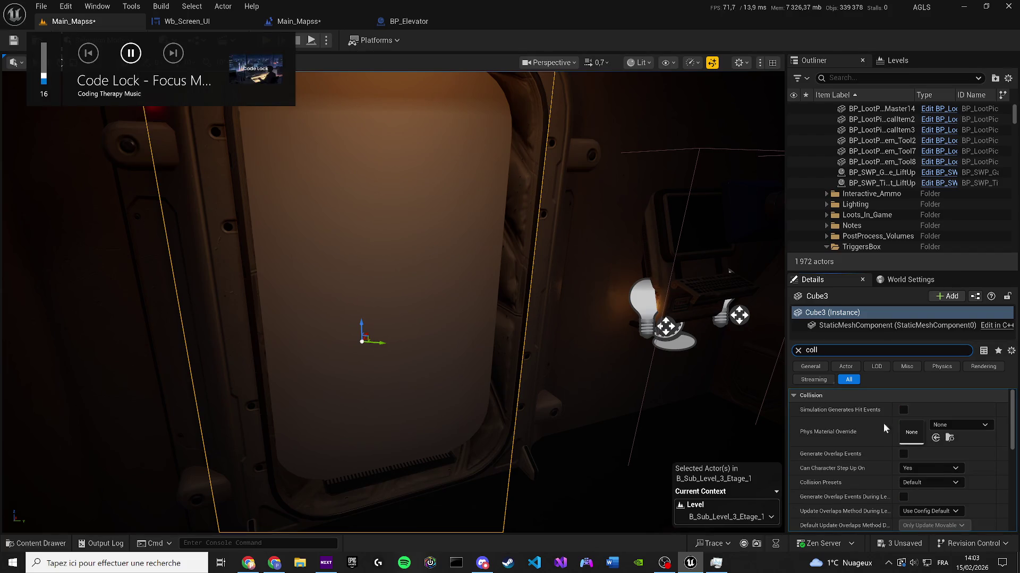
pyautogui.scroll(-2, 903, 441)
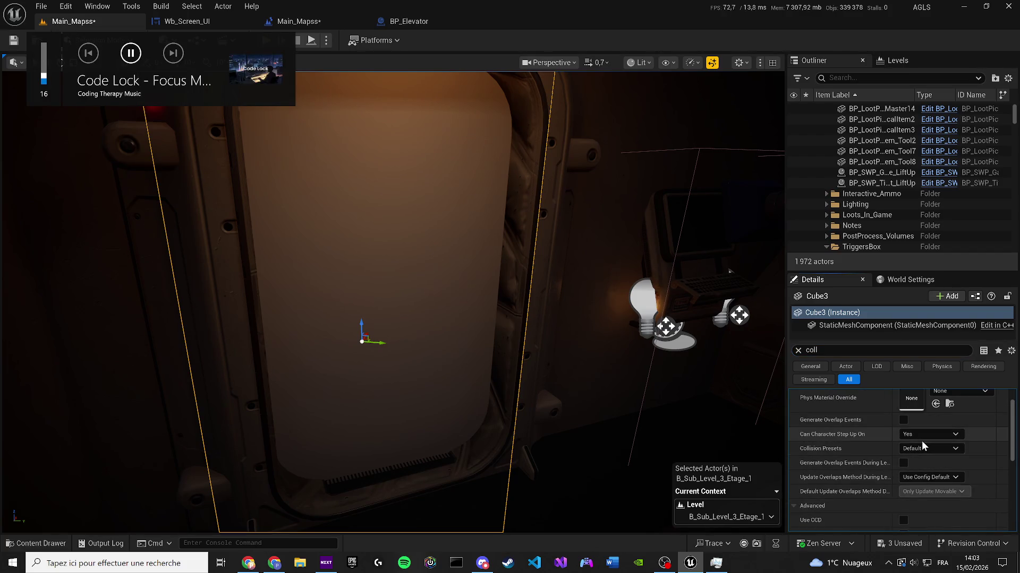
pyautogui.click(921, 448)
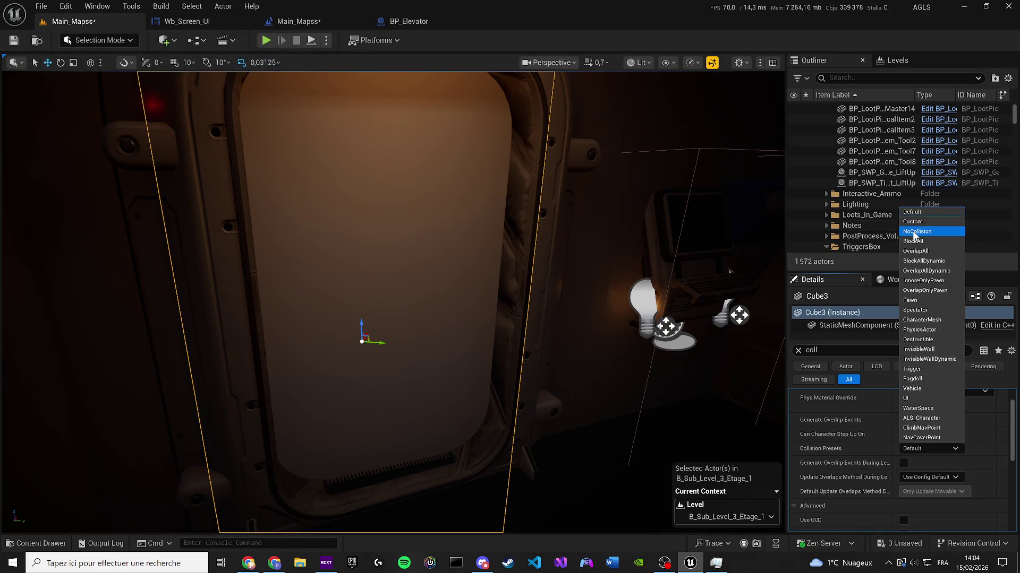
pyautogui.click(913, 232)
pyautogui.click(14, 40)
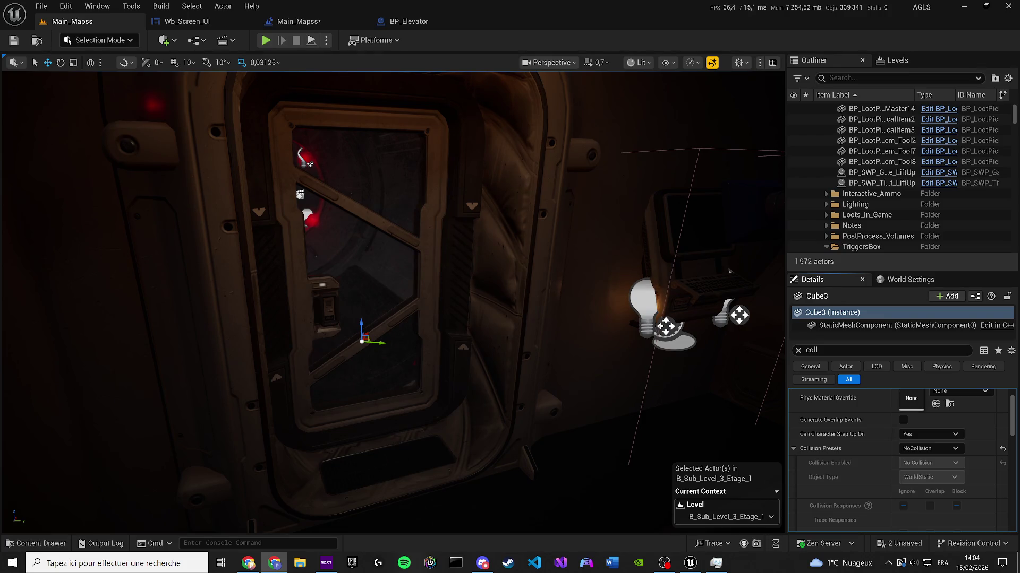
pyautogui.press('XF86AudioLowerVolume')
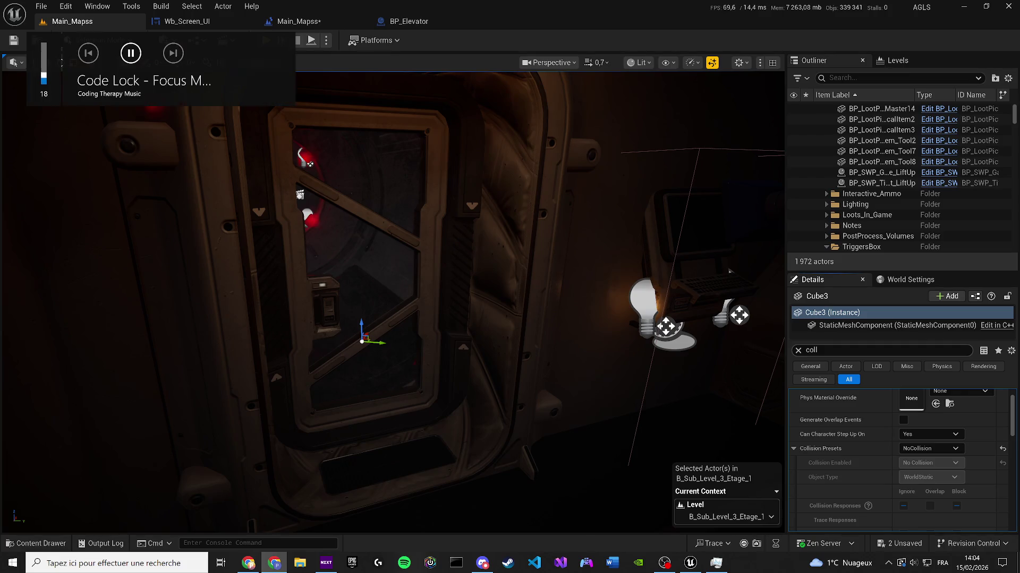
pyautogui.scroll(1, 851, 398)
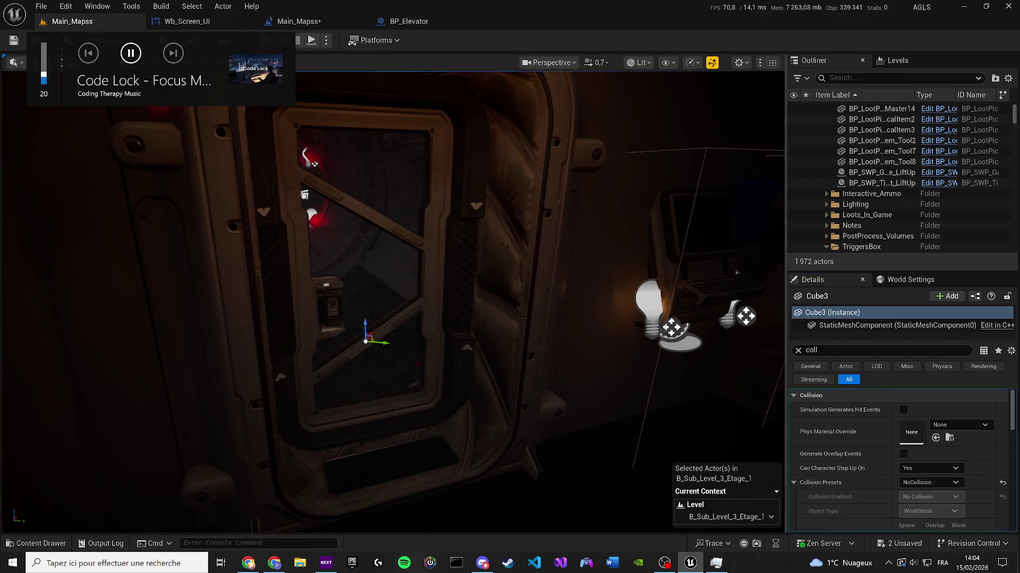
pyautogui.click(833, 351)
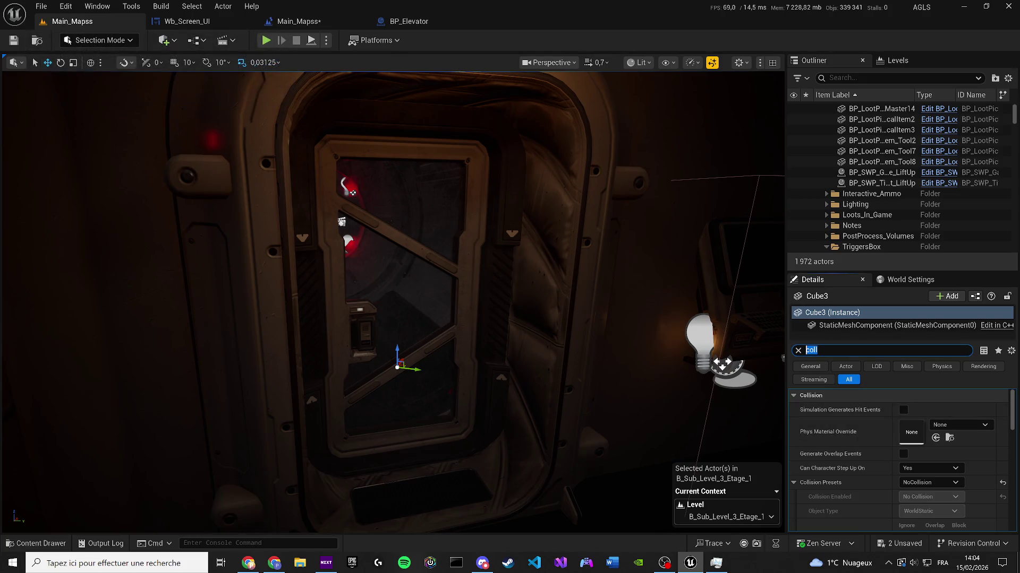
# Step: Check the doorway cube's Visibility and NoCollision settings, then save Main_Mapss again
pyautogui.write('visi')
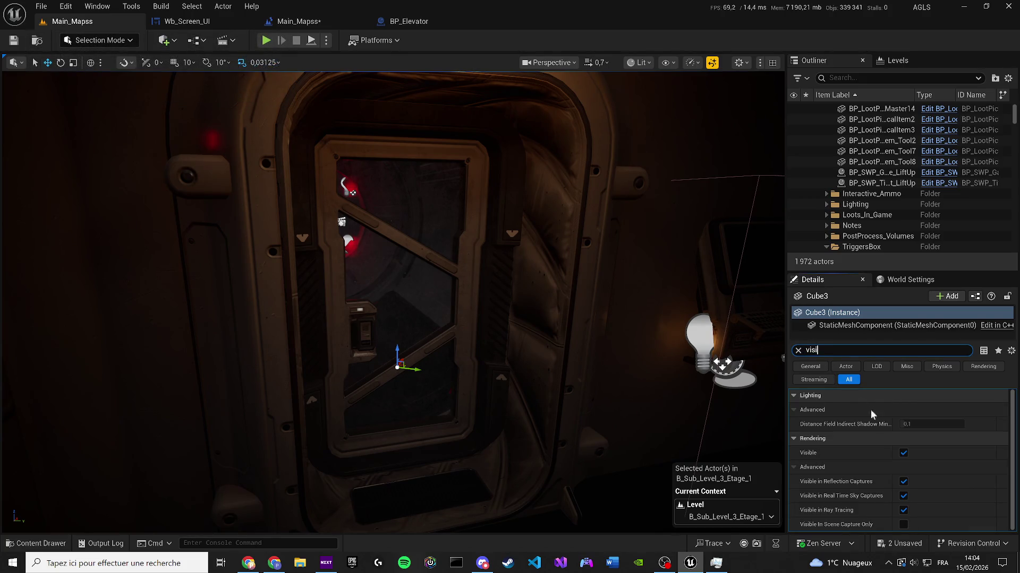
pyautogui.click(903, 453)
pyautogui.click(903, 453)
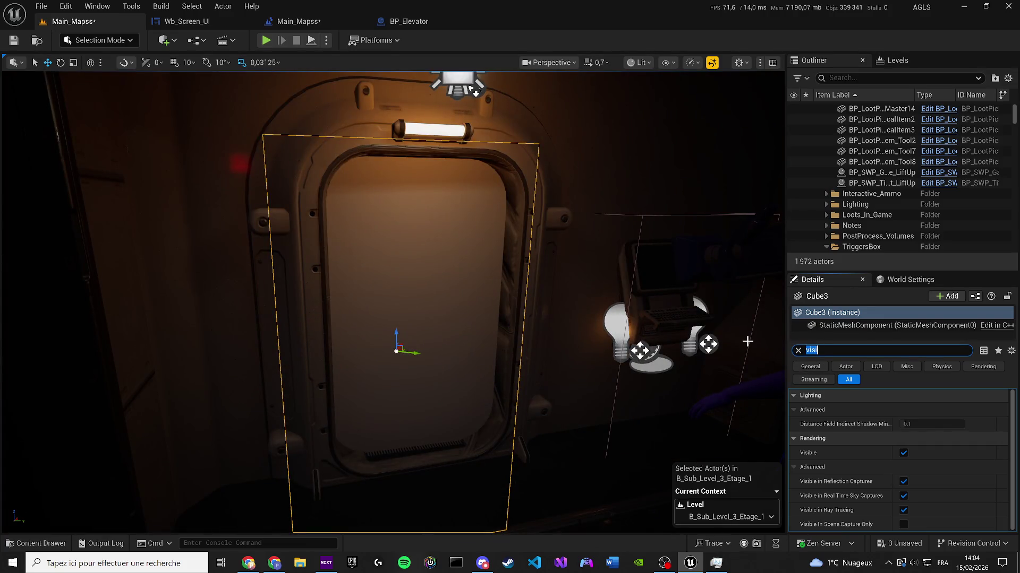
pyautogui.write('colli')
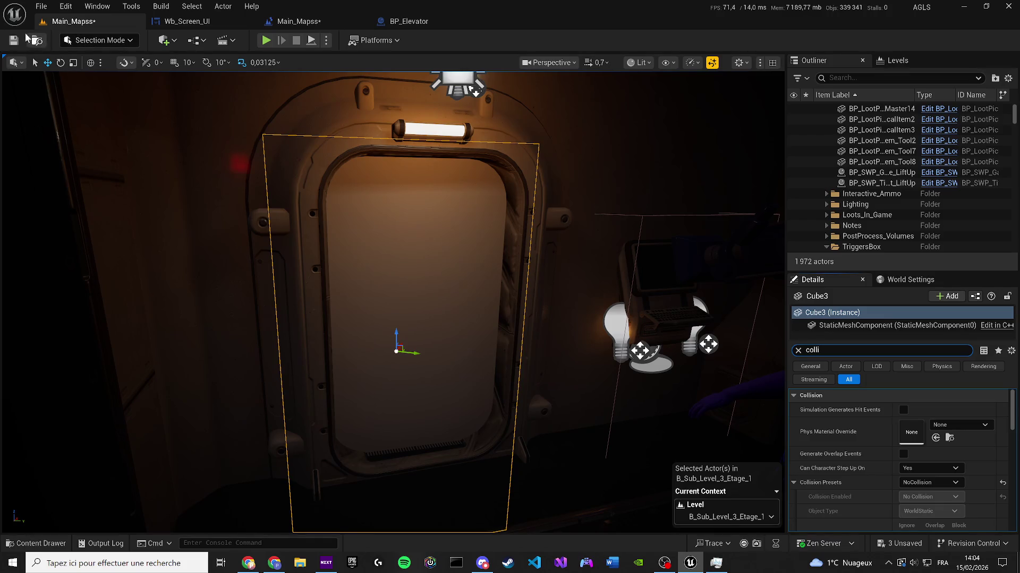
pyautogui.click(13, 40)
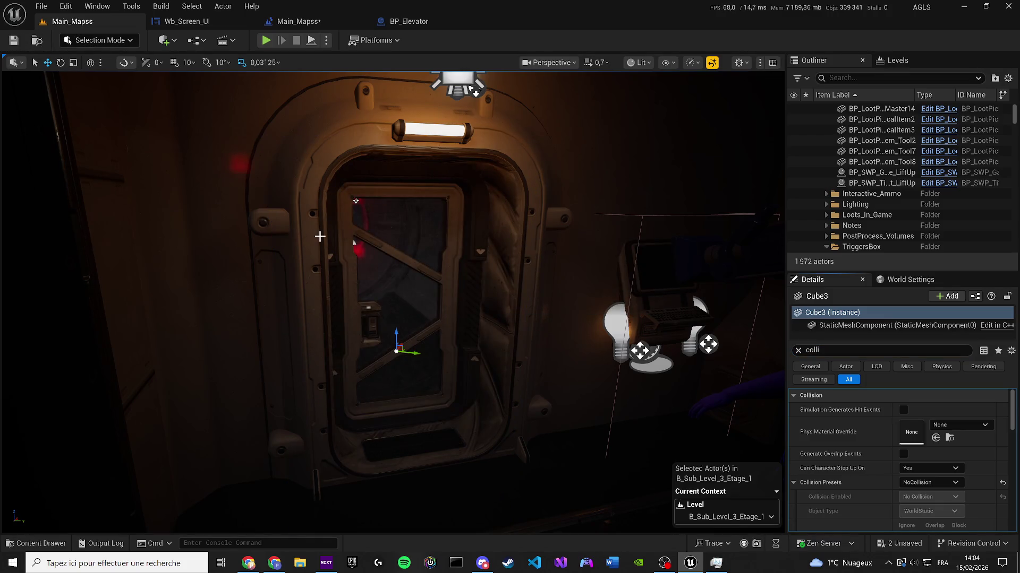
pyautogui.scroll(-3, 320, 236)
# Step: Play-test walking the character around the circular corridor into the elevator doorway, then stop
pyautogui.hotkey('alt', 'p')
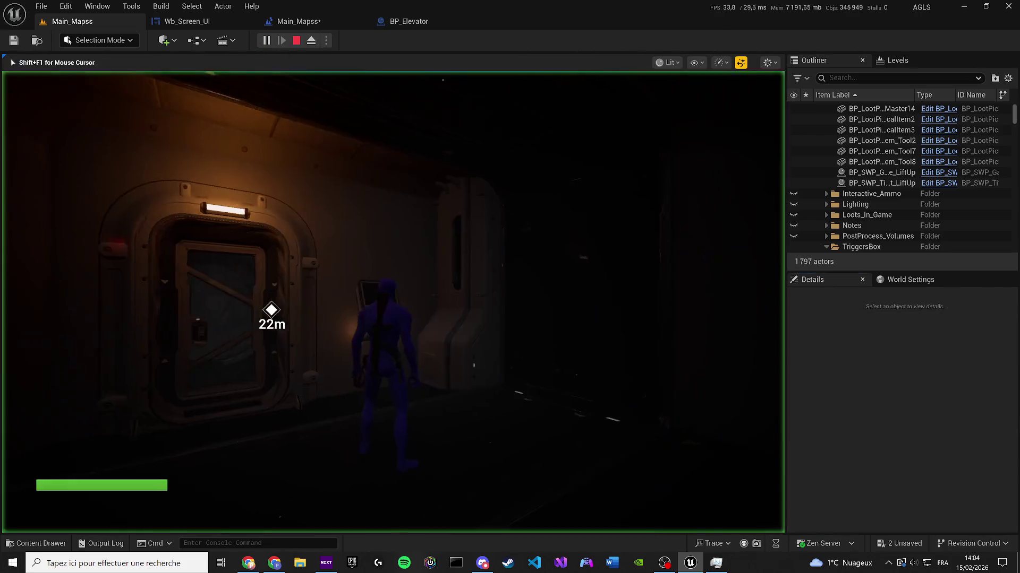
pyautogui.press('w')
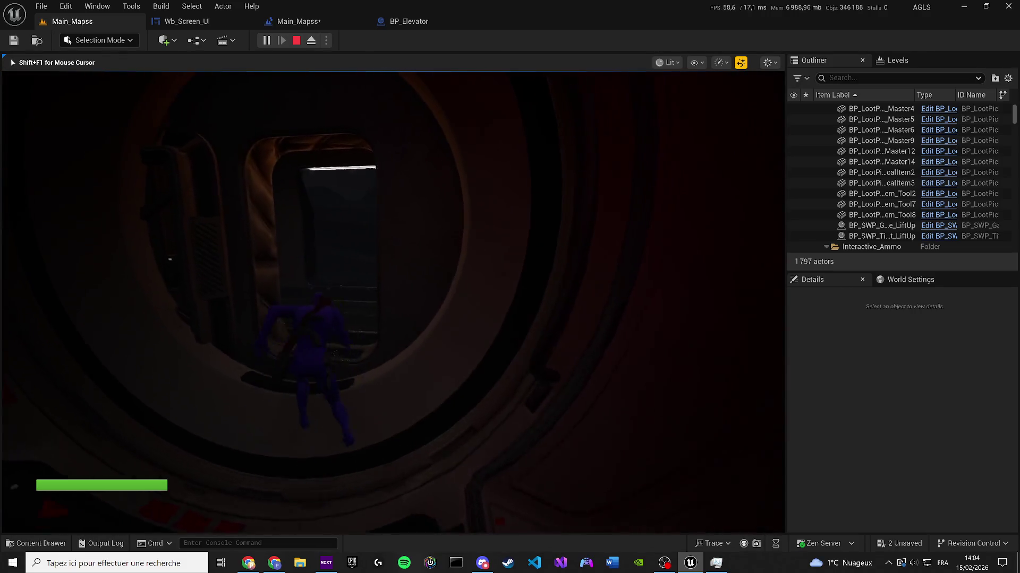
pyautogui.moveTo(393, 302)
pyautogui.press('w')
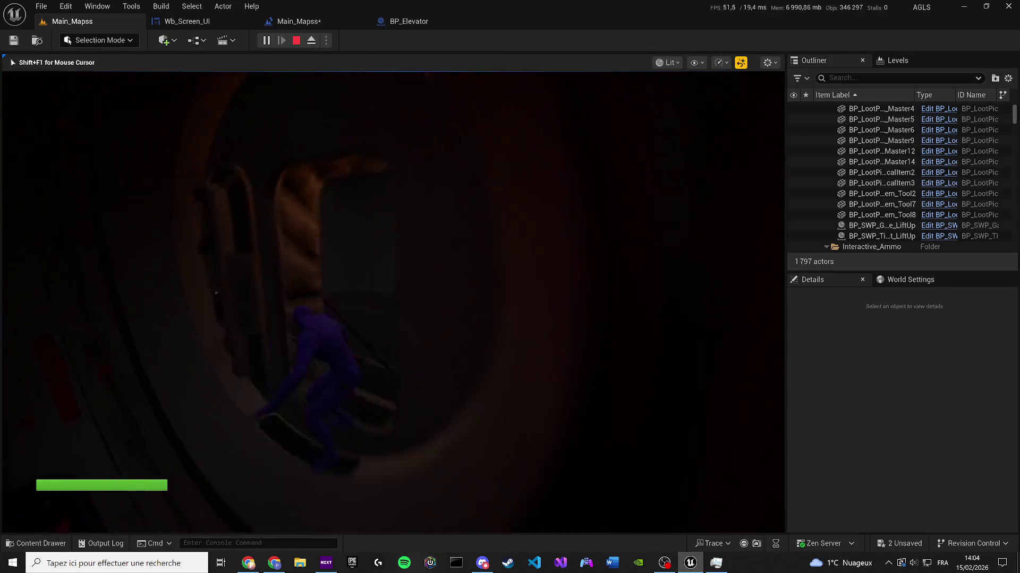
pyautogui.press('w')
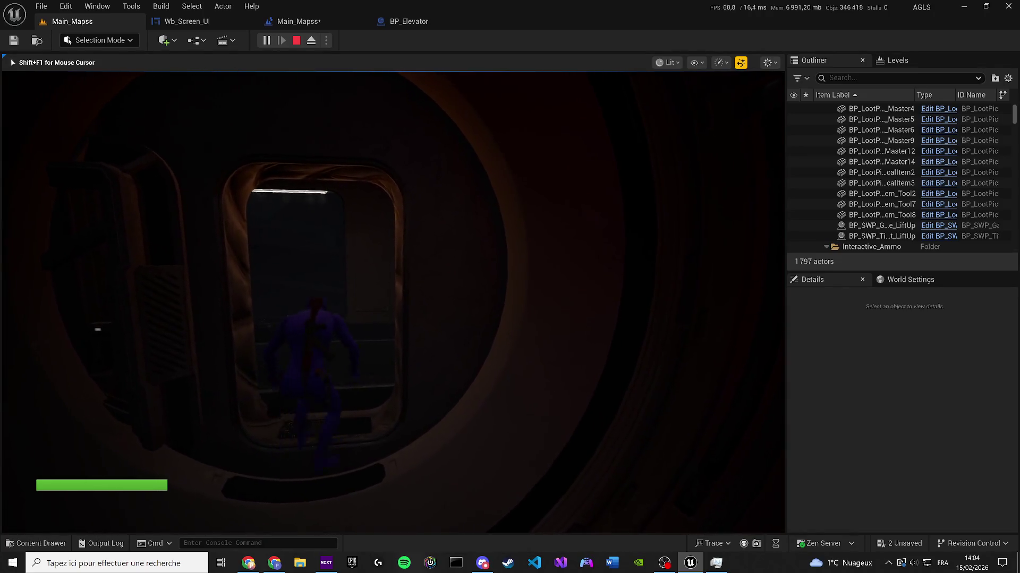
pyautogui.press('w')
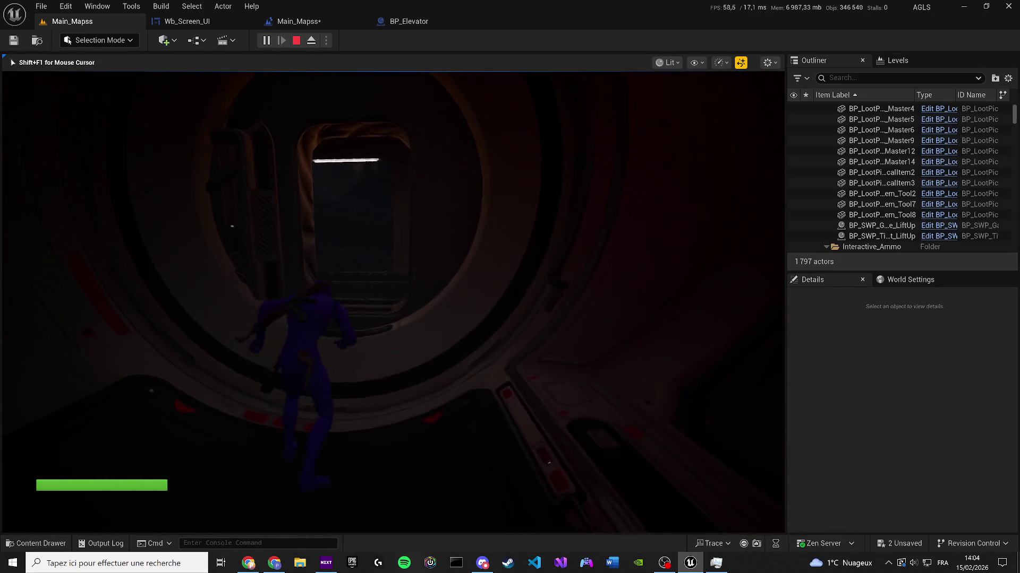
pyautogui.press('w')
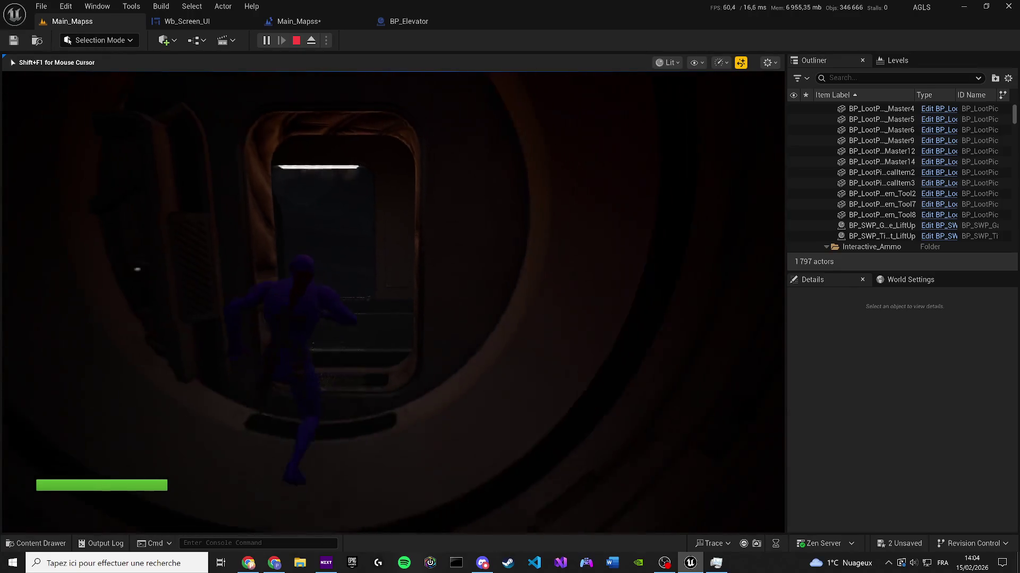
pyautogui.press('w')
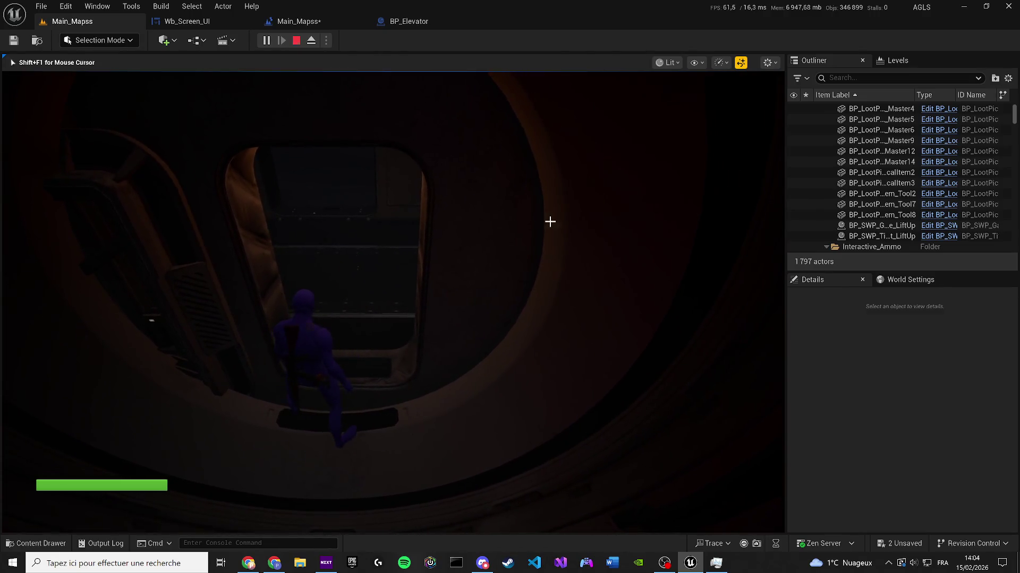
pyautogui.press('Escape')
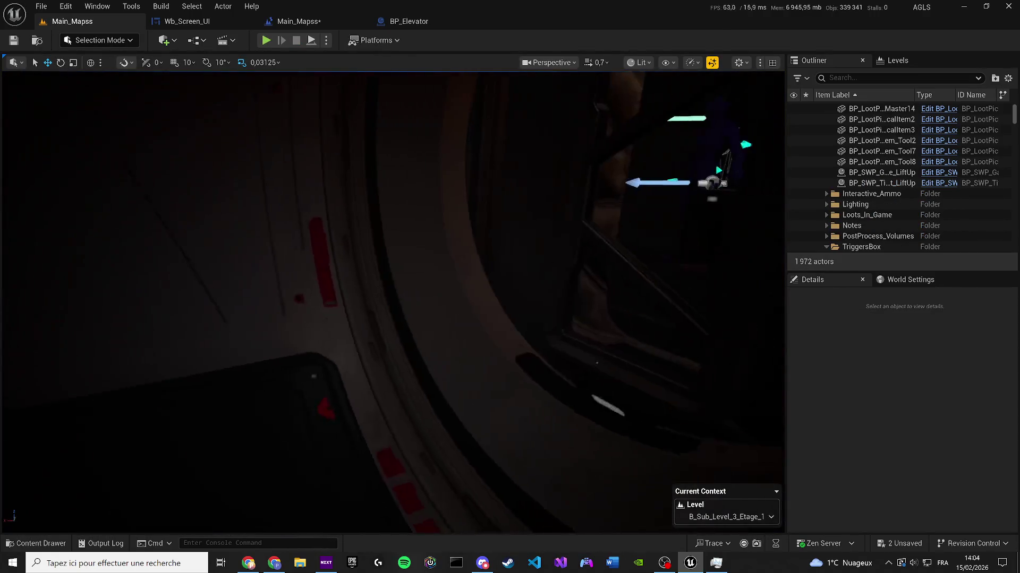
# Step: Fly the editor view to the elevator doorway and frame the MI_Puddle_1_Wet decal on the door
pyautogui.press('w')
pyautogui.scroll(1, 393, 303)
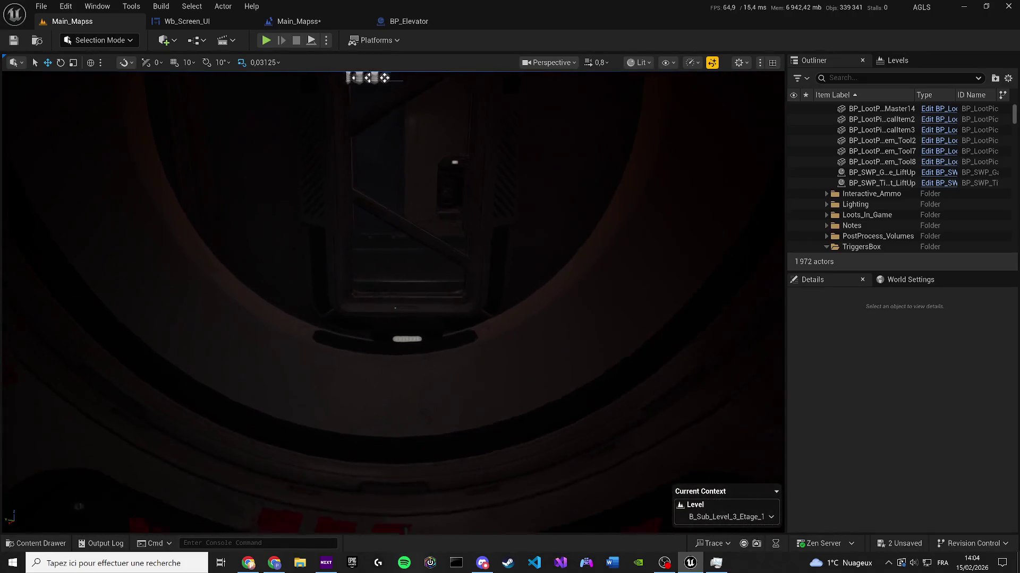
pyautogui.click(553, 398)
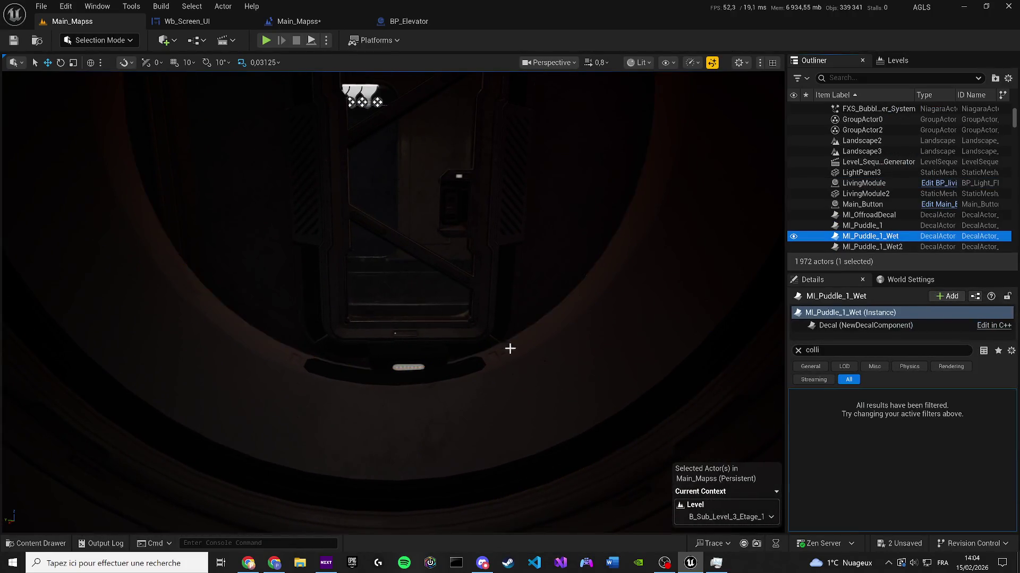
pyautogui.press('f')
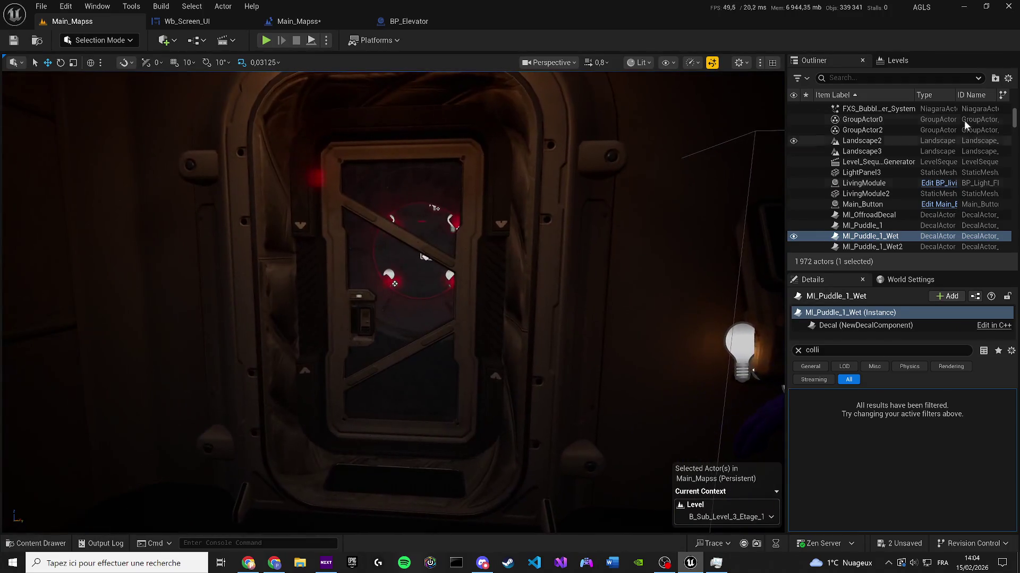
# Step: Filter the Outliner for 'cu' and step through Cube actors checking collision, then clear and undo
pyautogui.write('cube')
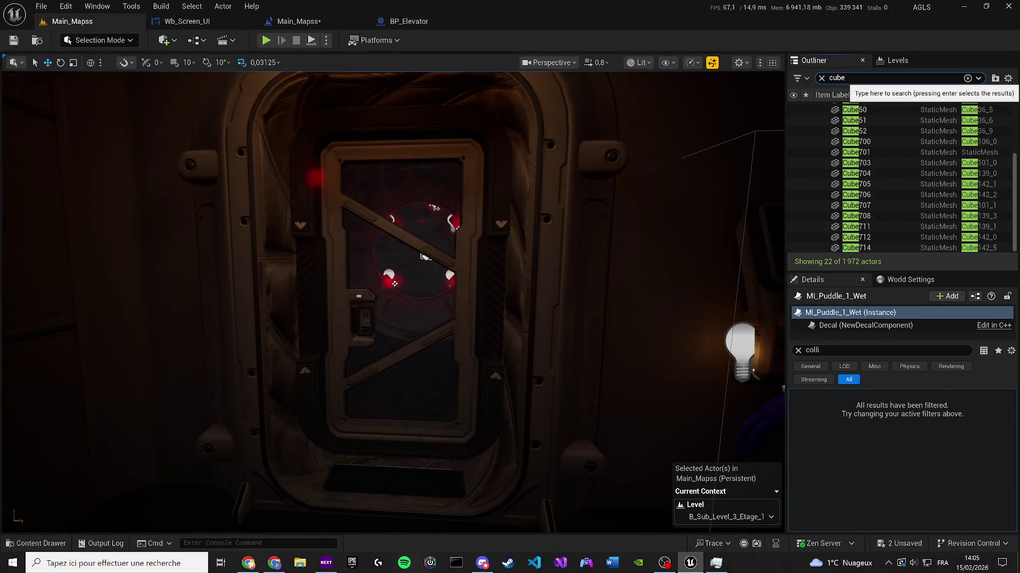
pyautogui.click(876, 247)
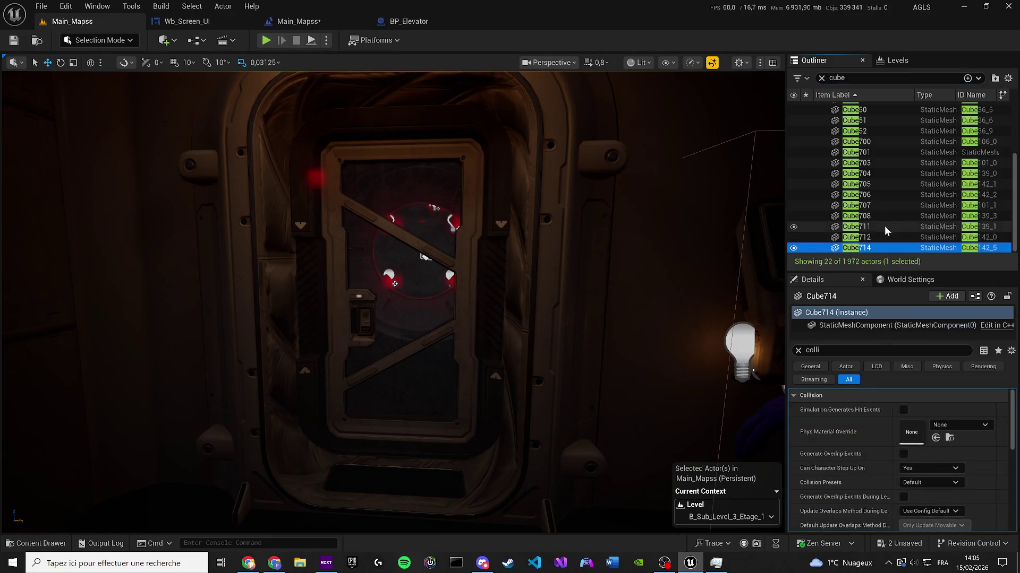
pyautogui.scroll(3, 886, 222)
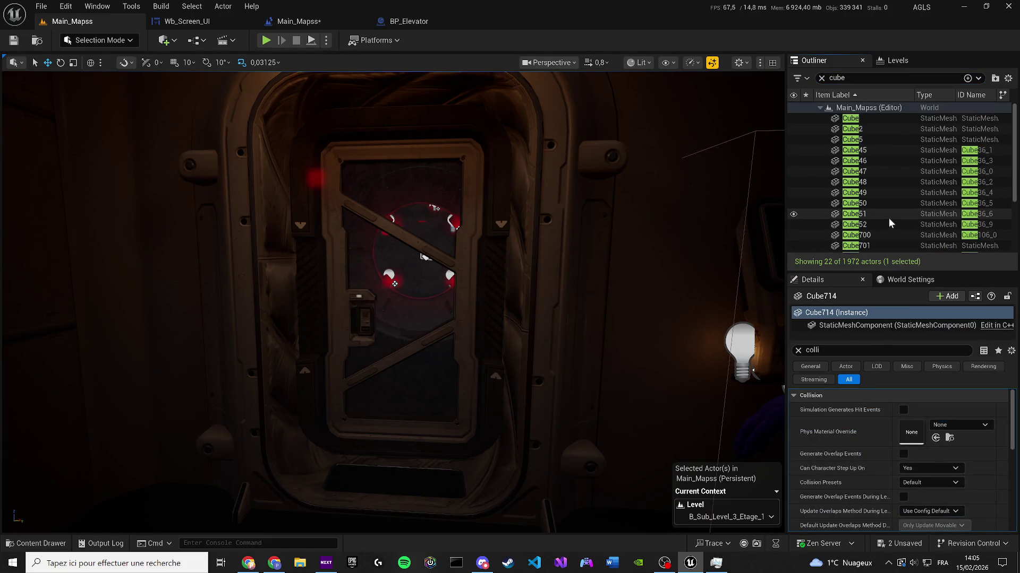
pyautogui.click(923, 160)
pyautogui.press('Down')
pyautogui.press('Down')
pyautogui.press('Down')
pyautogui.press('Down')
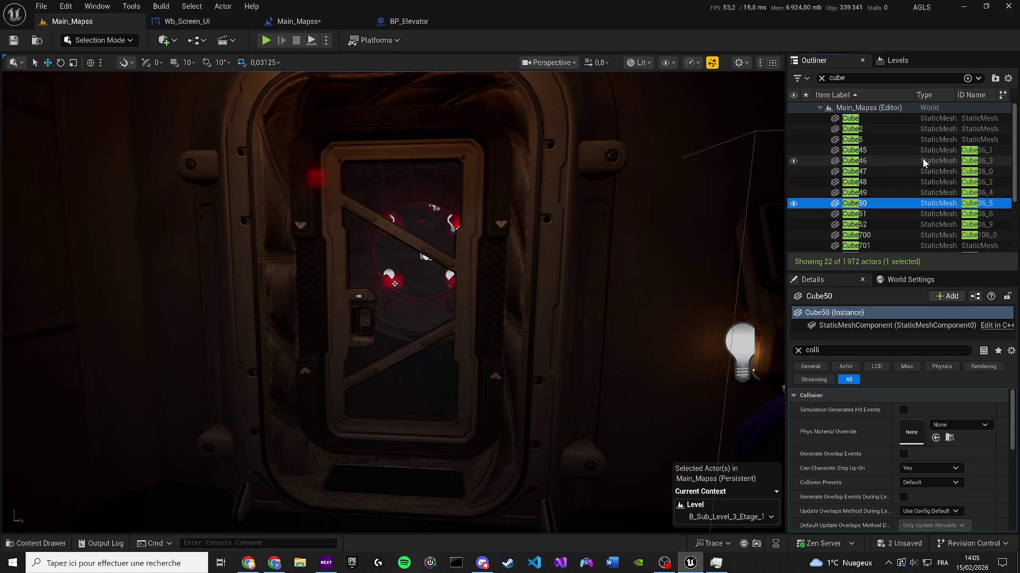
pyautogui.press('Down')
pyautogui.press('Down')
pyautogui.press('Down')
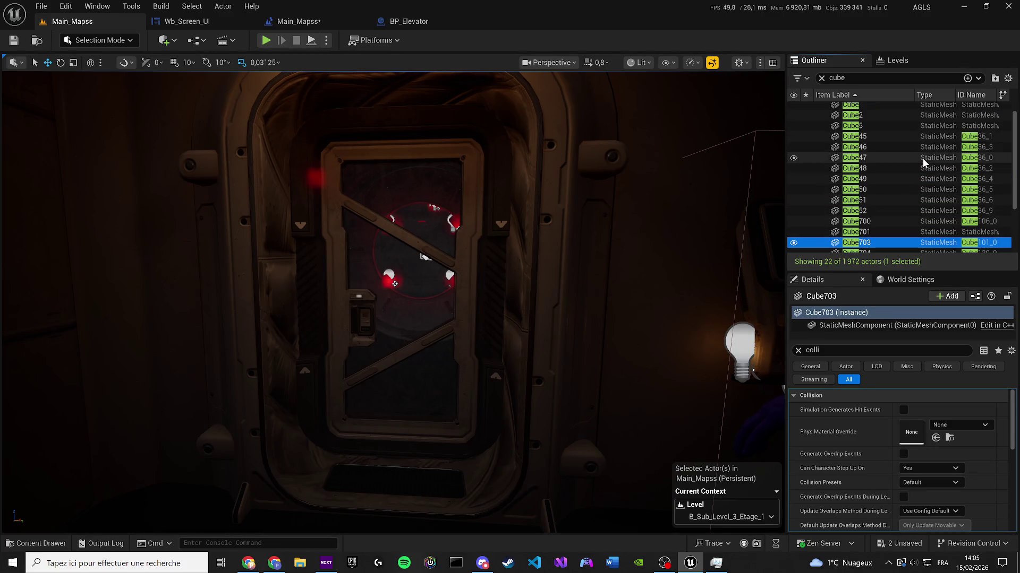
pyautogui.press('Down')
pyautogui.press('Down')
pyautogui.press('Down')
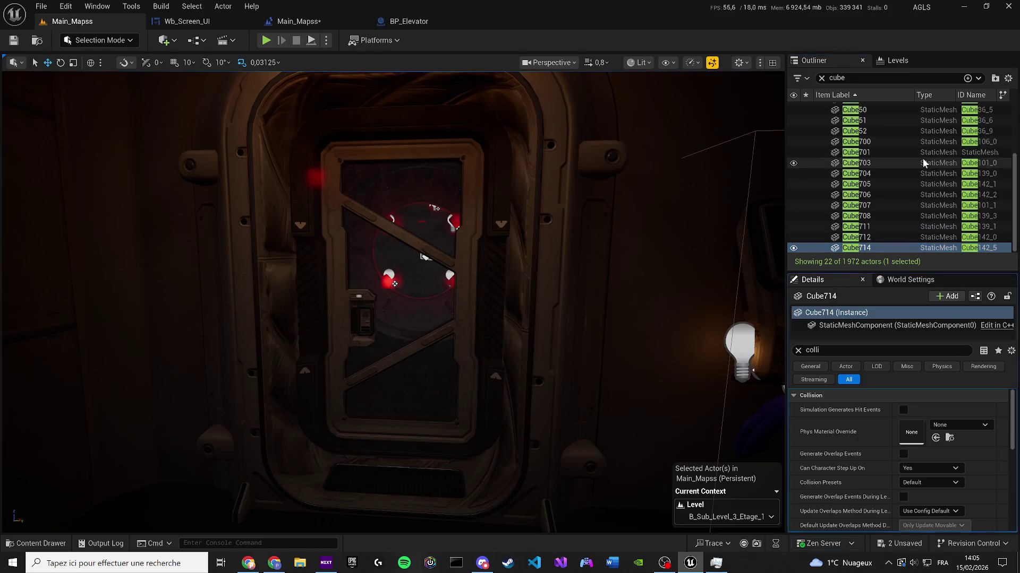
pyautogui.click(263, 132)
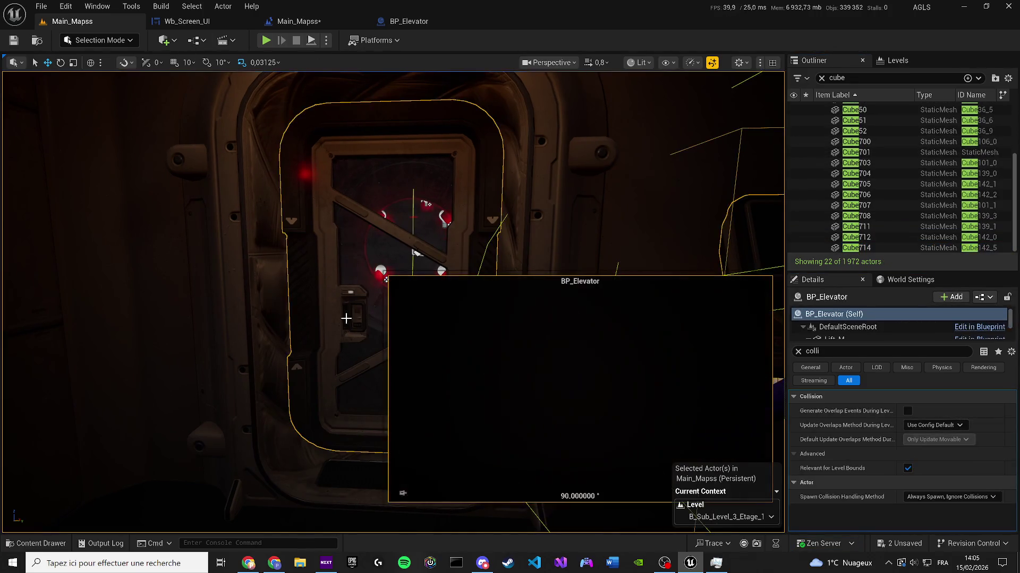
pyautogui.click(822, 79)
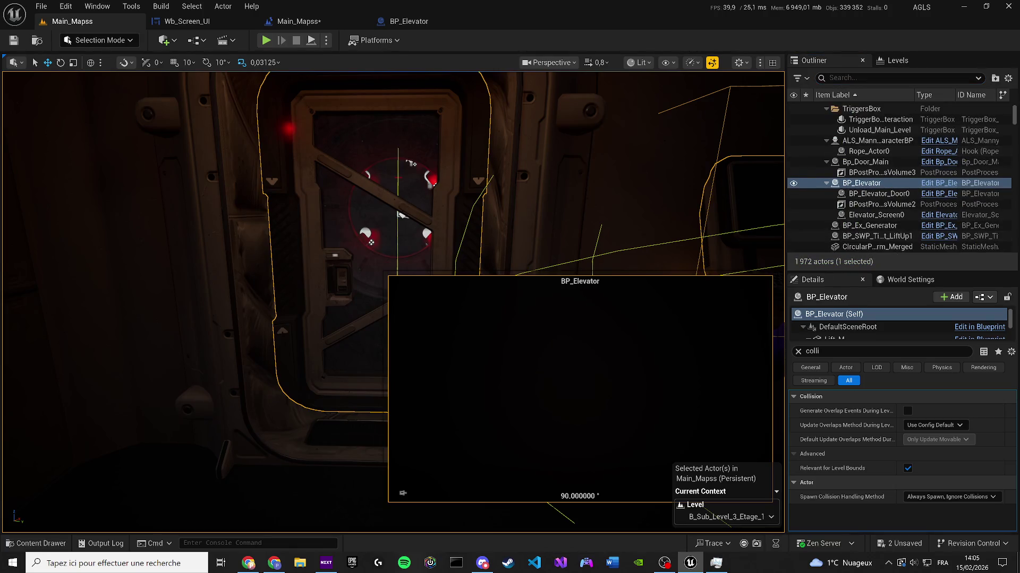
pyautogui.hotkey('ctrl', 'z')
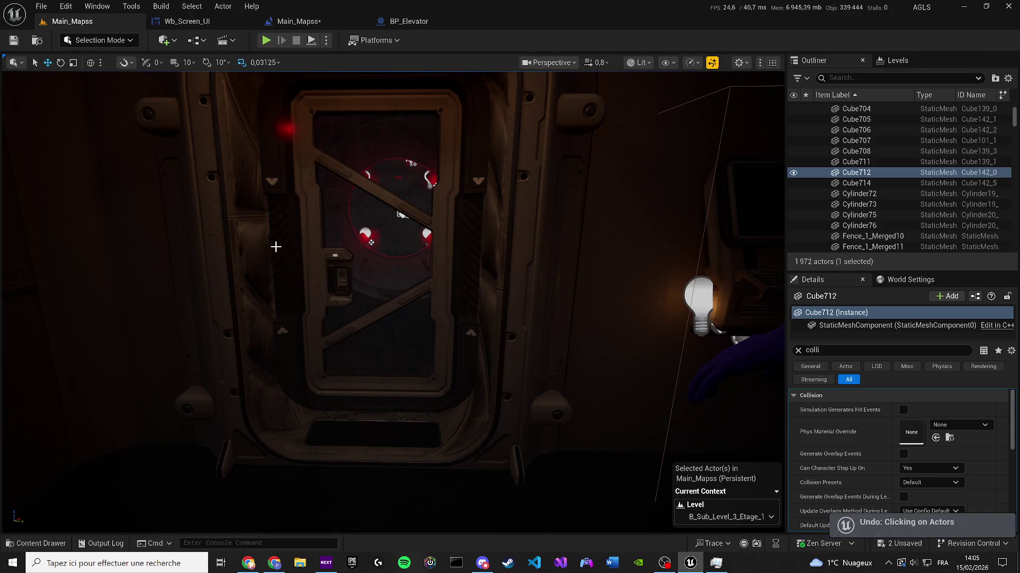
# Step: Frame Cube712, Cube707 and Cube700 by stepping back through earlier selections
pyautogui.press('f')
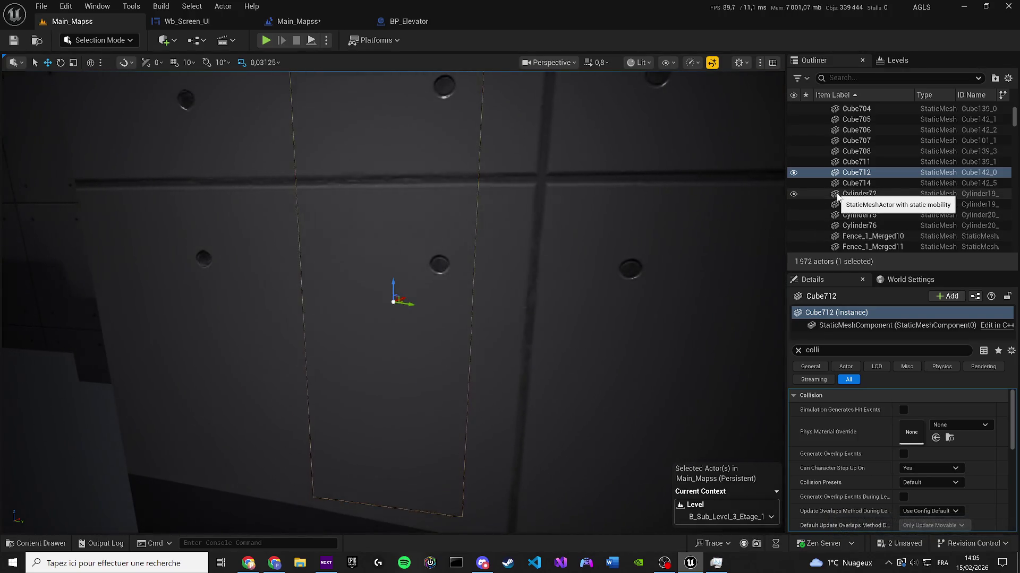
pyautogui.hotkey('ctrl', 'z')
pyautogui.hotkey('ctrl', 'z')
pyautogui.hotkey('ctrl', 'z')
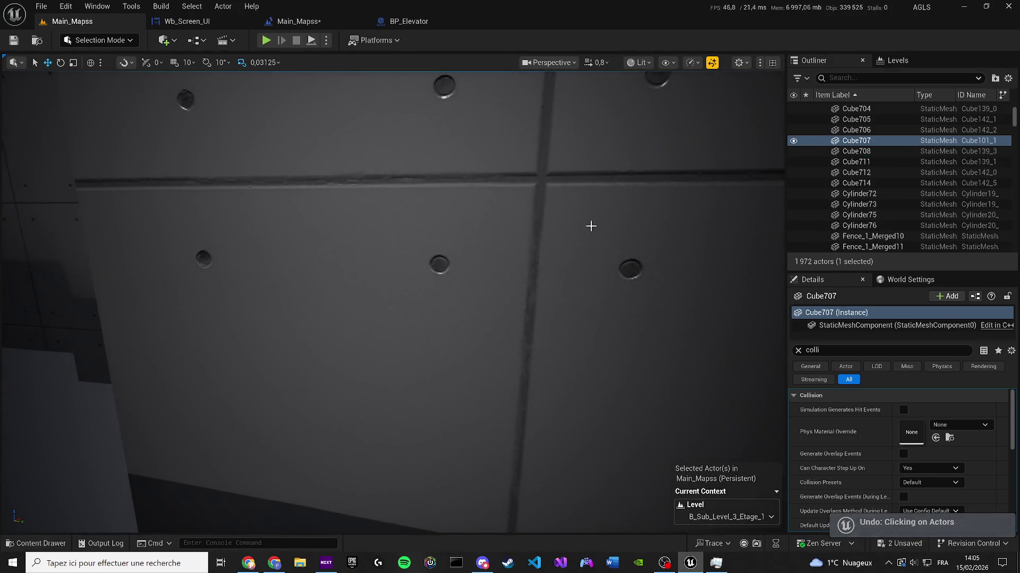
pyautogui.press('f')
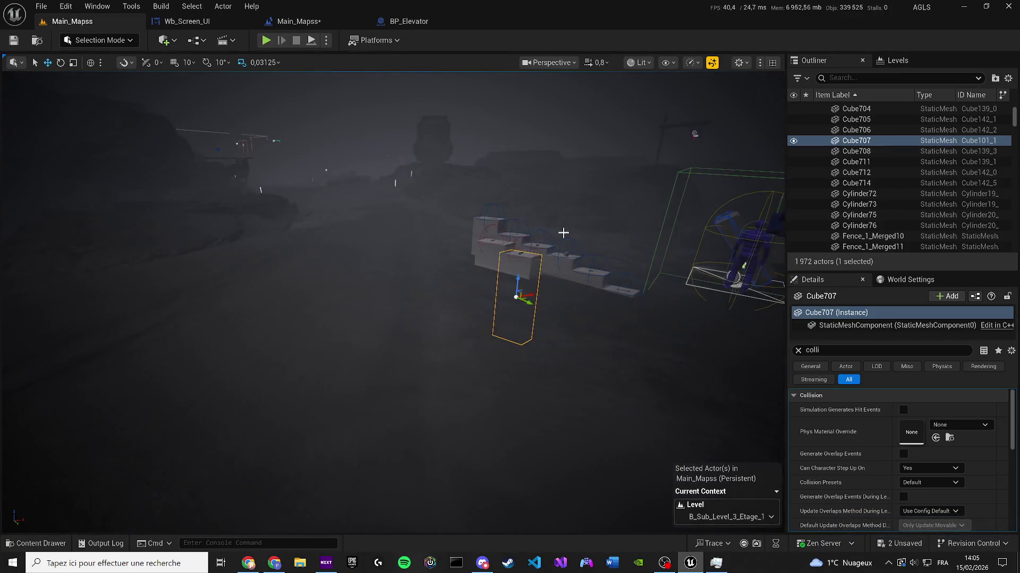
pyautogui.hotkey('ctrl', 'z')
pyautogui.hotkey('ctrl', 'z')
pyautogui.hotkey('ctrl', 'z')
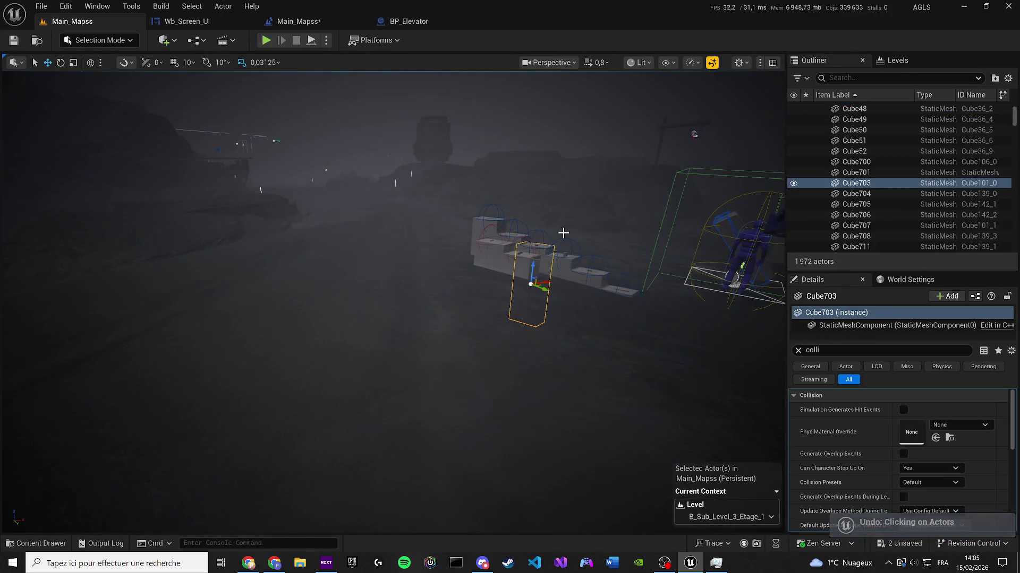
pyautogui.hotkey('ctrl', 'z')
pyautogui.hotkey('ctrl', 'z')
pyautogui.press('f')
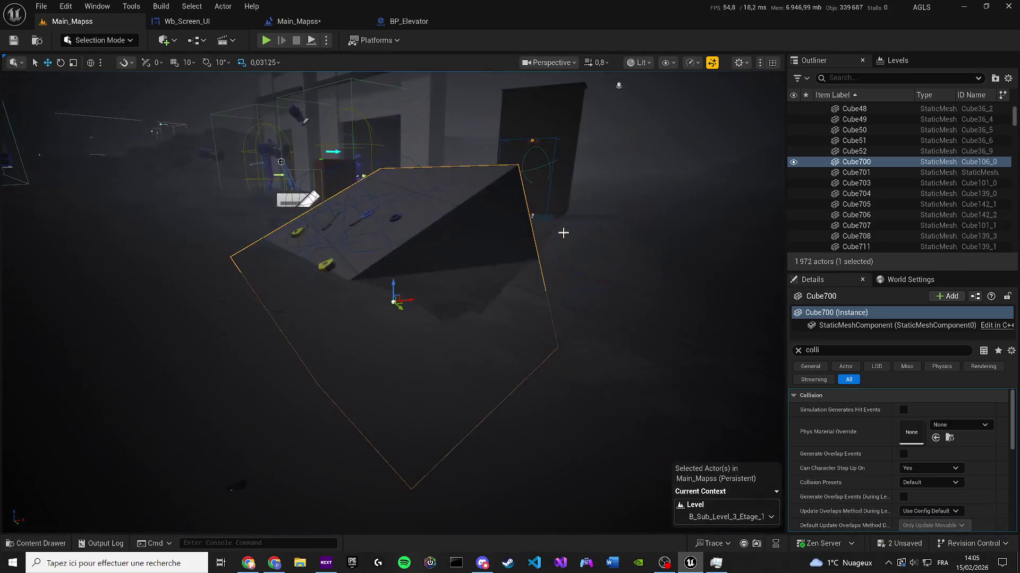
# Step: Frame Cube705, the platform actor, Cube, Cube2 and Cube5 one at a time
pyautogui.click(882, 204)
pyautogui.scroll(5, 894, 182)
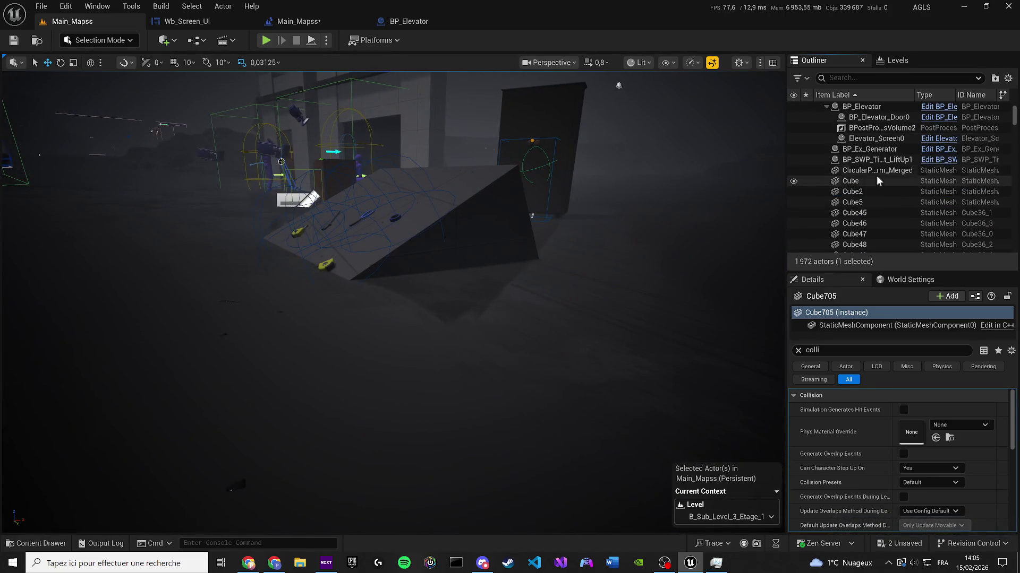
pyautogui.click(874, 174)
pyautogui.click(865, 183)
pyautogui.press('f')
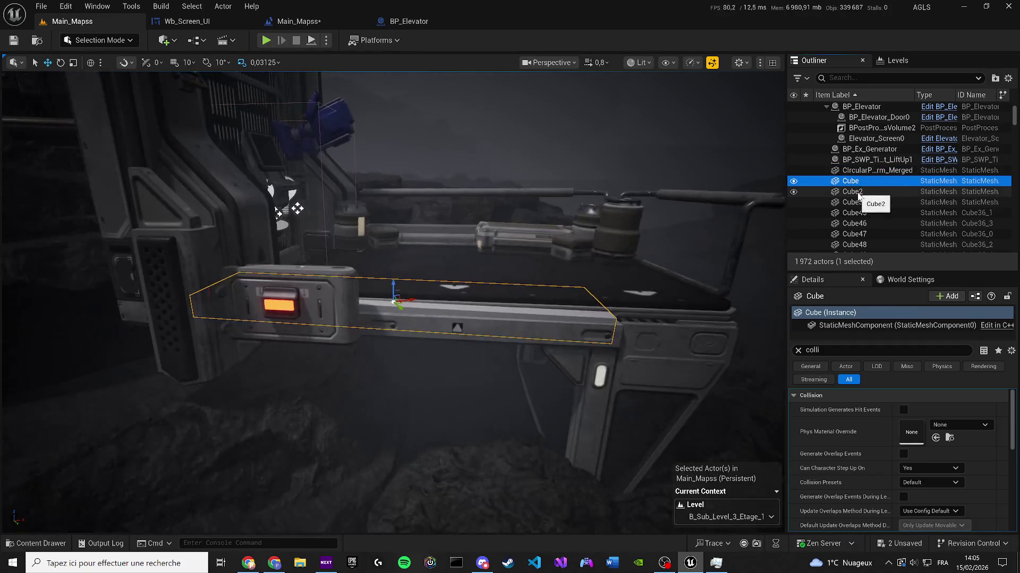
pyautogui.click(858, 193)
pyautogui.press('f')
pyautogui.click(861, 205)
pyautogui.press('f')
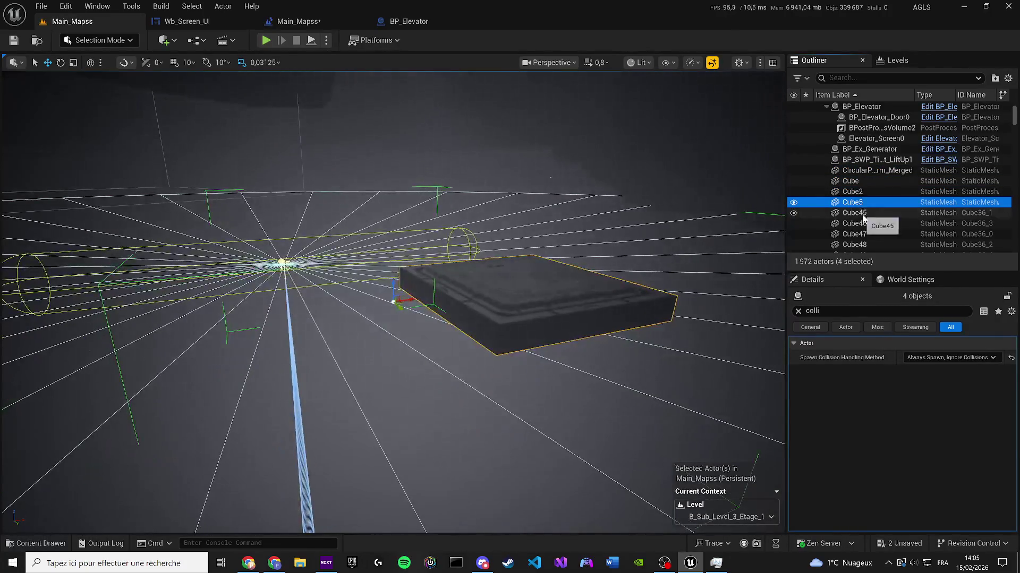
# Step: Frame Cube45 through Cube51 one after another in the viewport
pyautogui.click(856, 213)
pyautogui.press('f')
pyautogui.click(856, 223)
pyautogui.press('f')
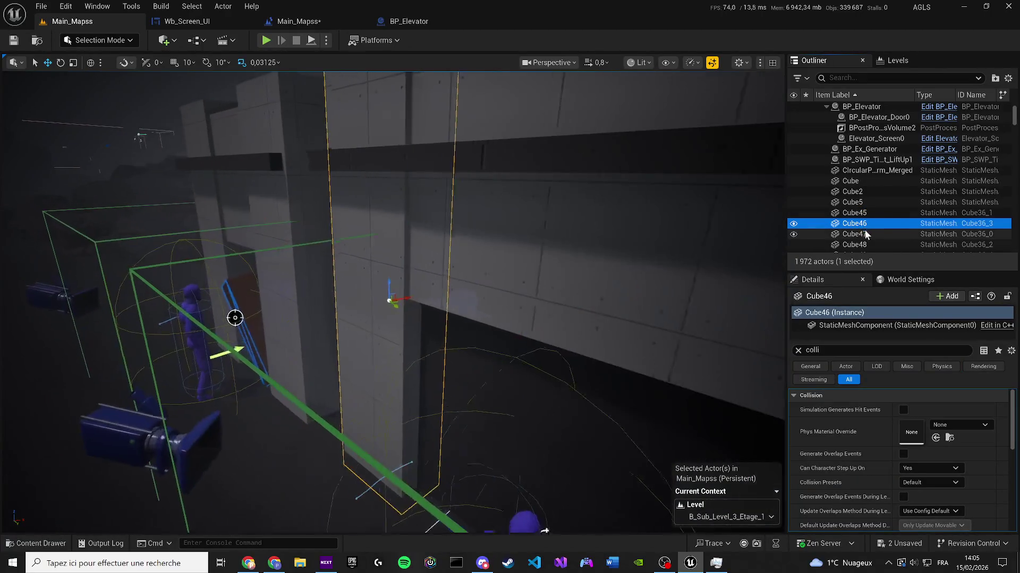
pyautogui.click(864, 234)
pyautogui.press('f')
pyautogui.scroll(-1, 867, 235)
pyautogui.click(865, 212)
pyautogui.press('f')
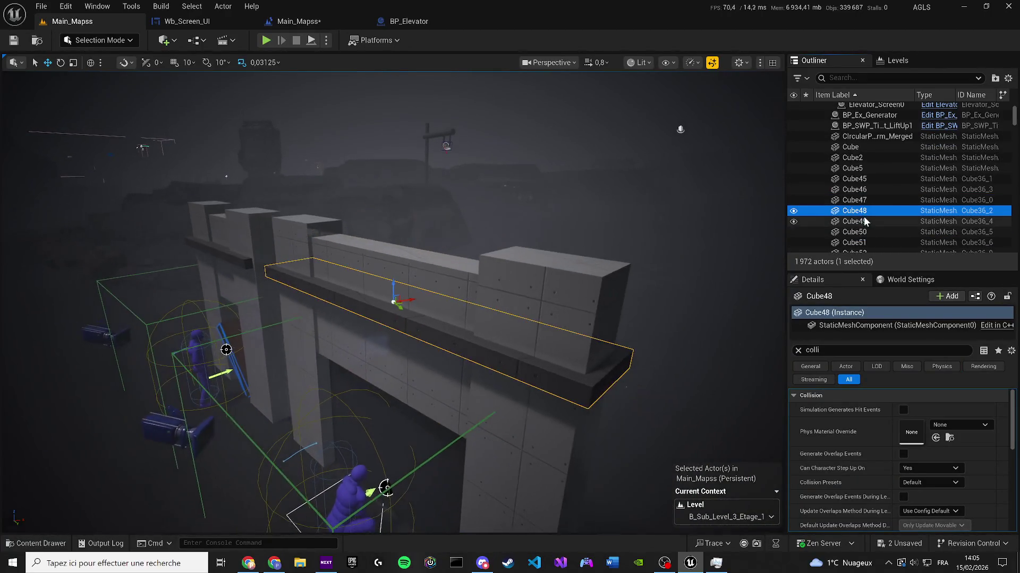
pyautogui.click(865, 222)
pyautogui.press('f')
pyautogui.click(865, 232)
pyautogui.press('f')
pyautogui.click(866, 243)
pyautogui.press('f')
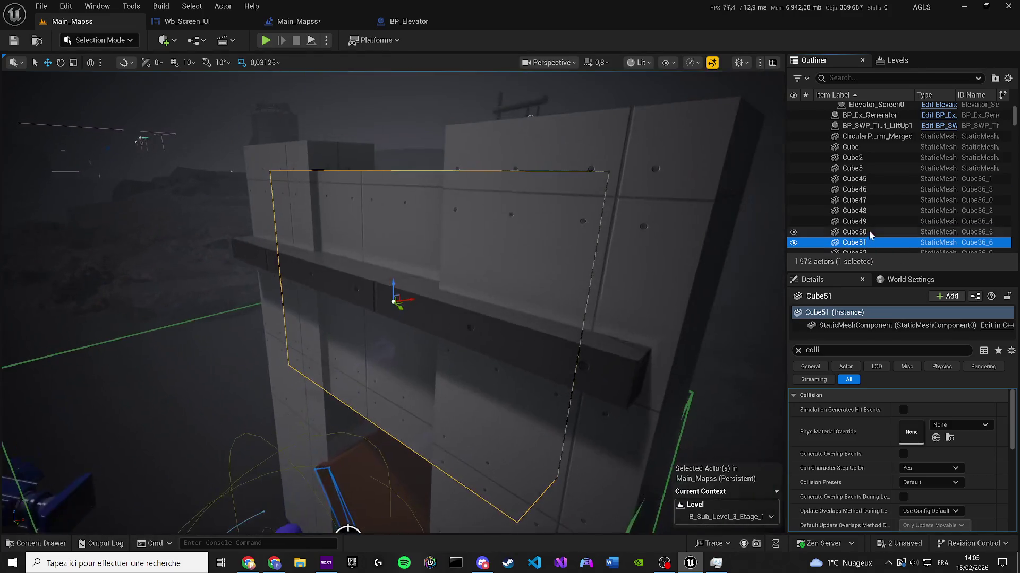
# Step: Frame Cube52, Cube700, Cube705, Cube712 and Cylinder72 further down the list
pyautogui.scroll(-5, 889, 165)
pyautogui.click(854, 117)
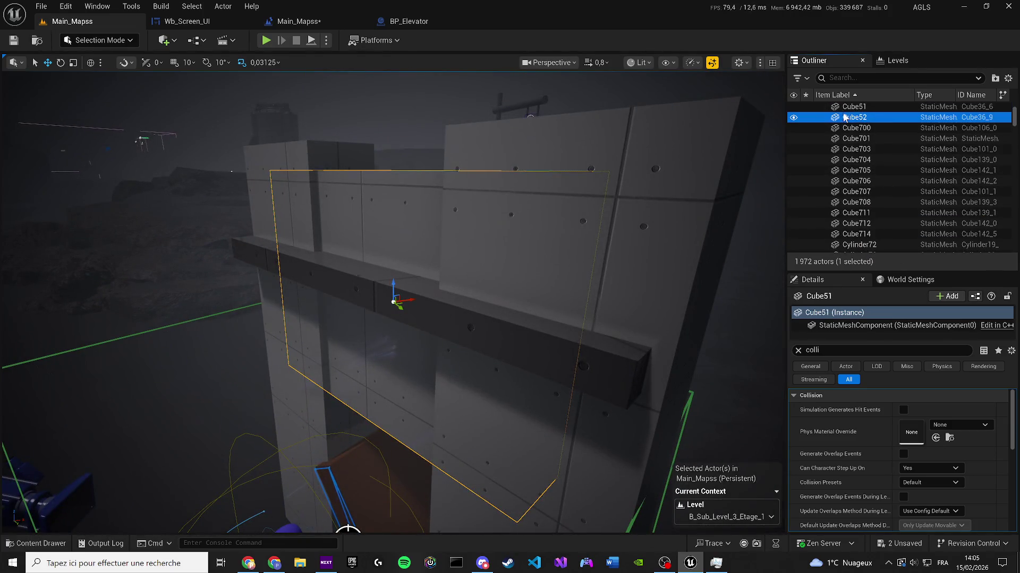
pyautogui.press('f')
pyautogui.click(850, 127)
pyautogui.press('f')
pyautogui.click(848, 170)
pyautogui.press('f')
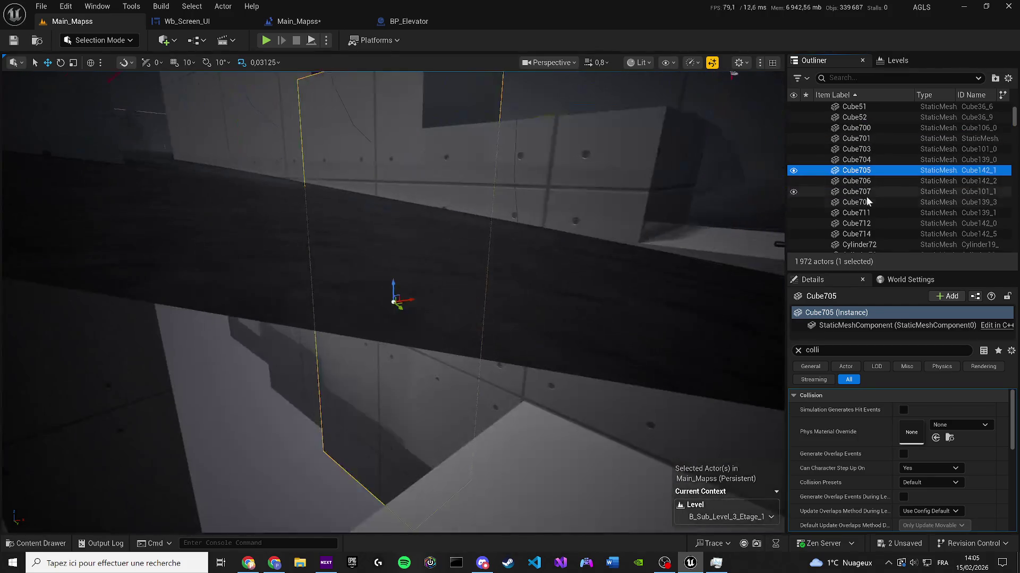
pyautogui.click(865, 202)
pyautogui.press('f')
pyautogui.click(874, 223)
pyautogui.press('f')
pyautogui.click(859, 244)
pyautogui.scroll(-3, 882, 228)
pyautogui.press('f')
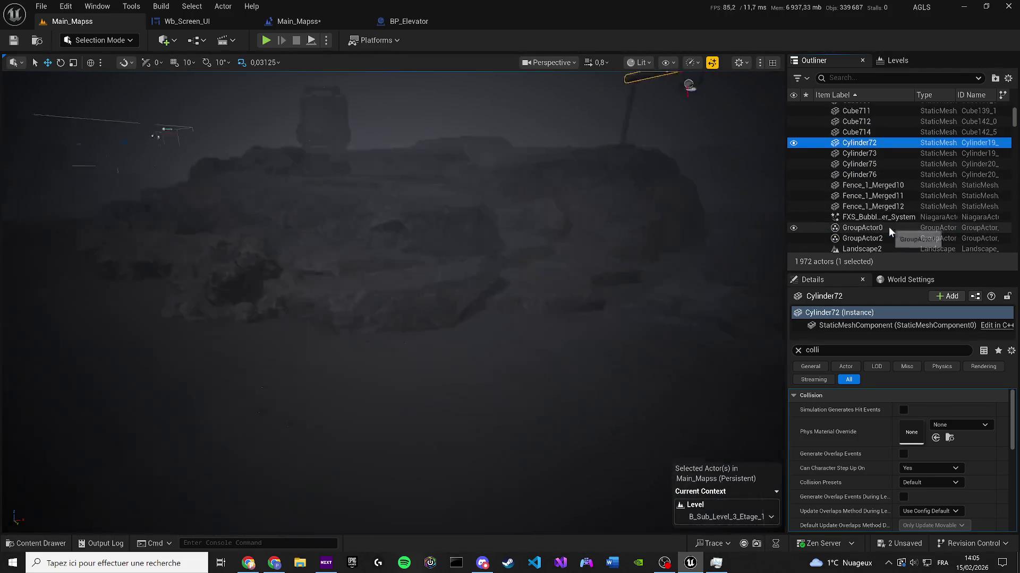
pyautogui.scroll(-1, 863, 198)
pyautogui.scroll(-3, 863, 198)
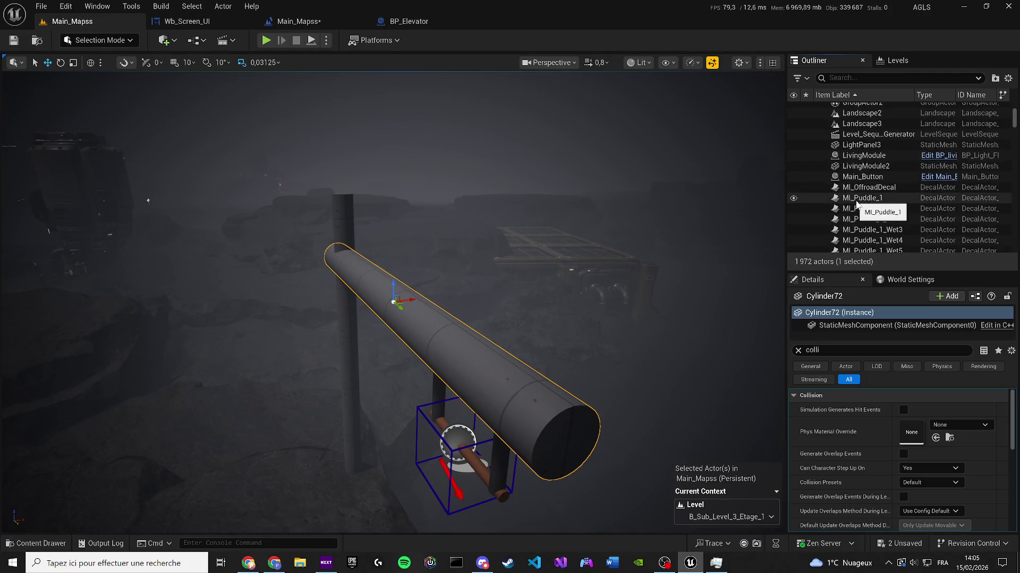
# Step: Filter the Outliner by 'cu' and fly to Cube714, Cube708, Cube706, Cube52 and Cube51
pyautogui.write('cube')
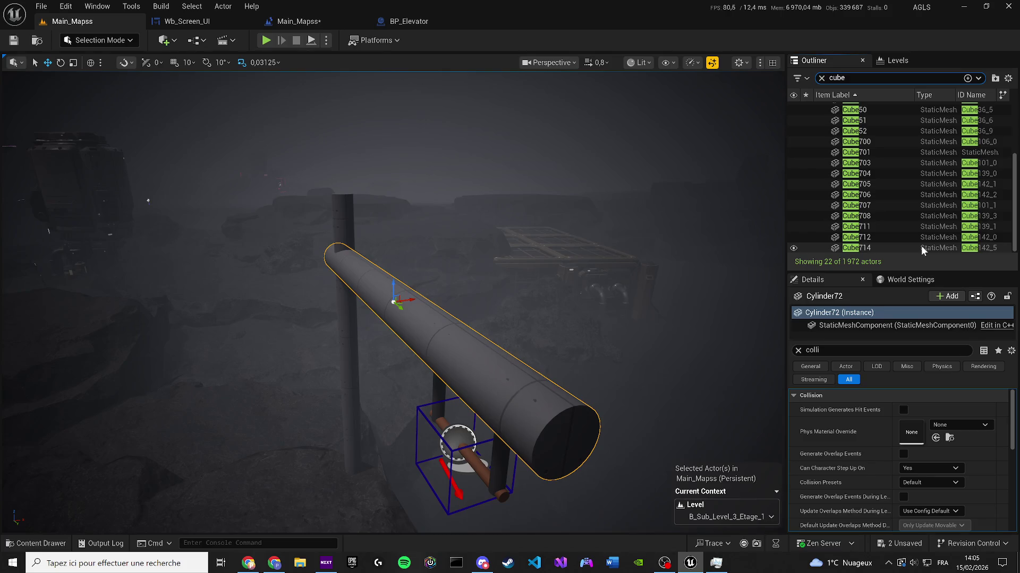
pyautogui.doubleClick(876, 248)
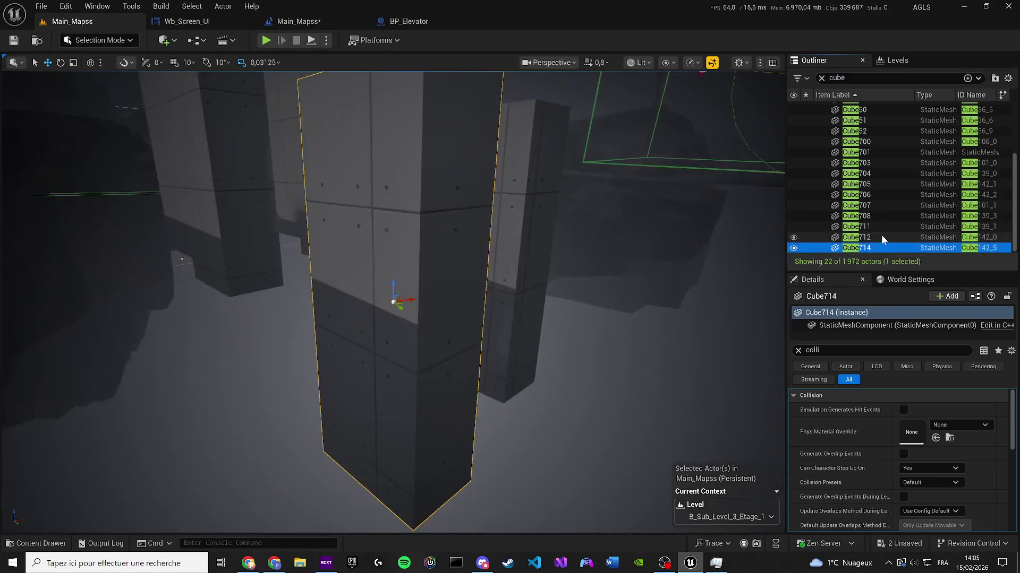
pyautogui.click(881, 238)
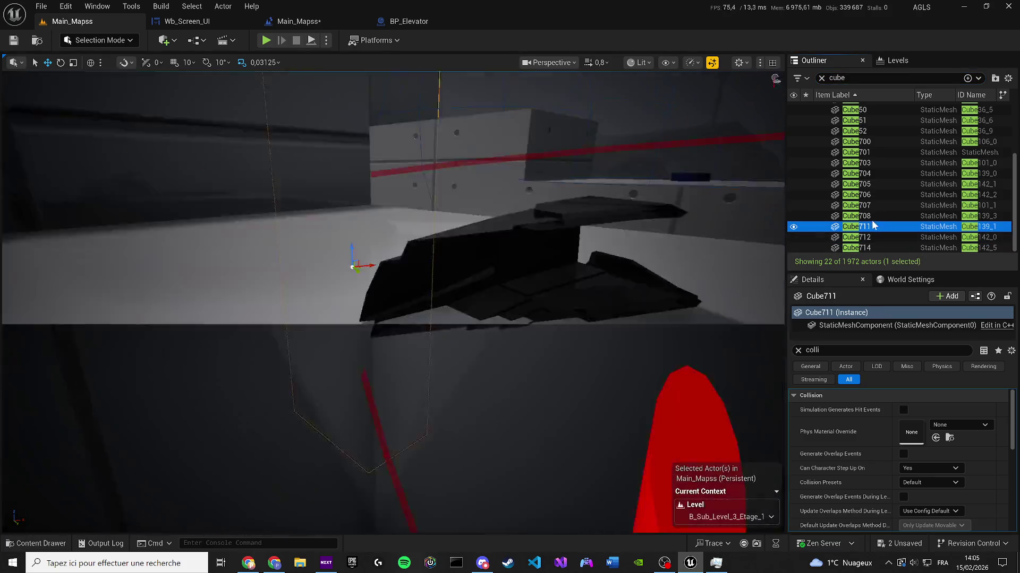
pyautogui.doubleClick(860, 214)
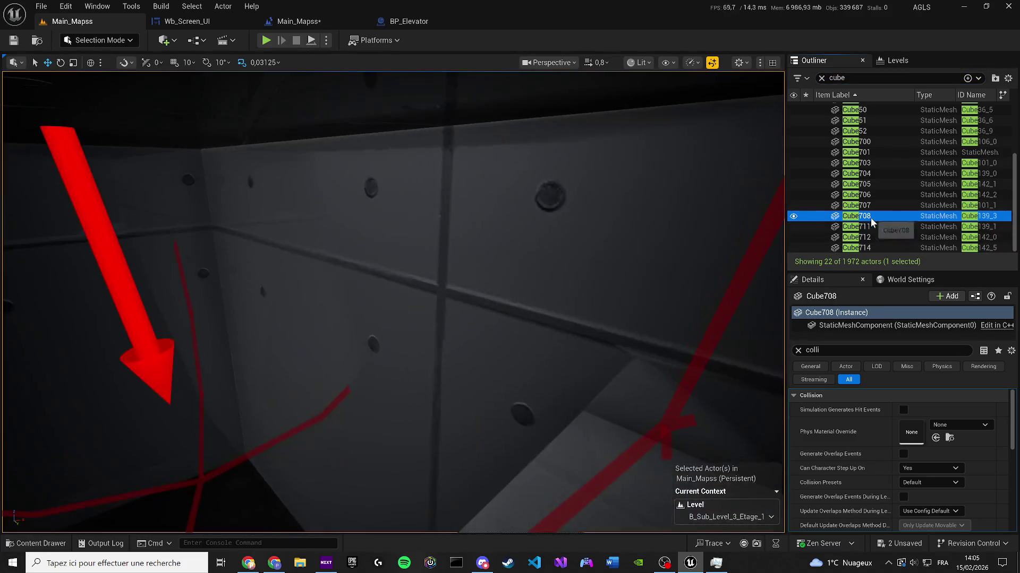
pyautogui.click(882, 204)
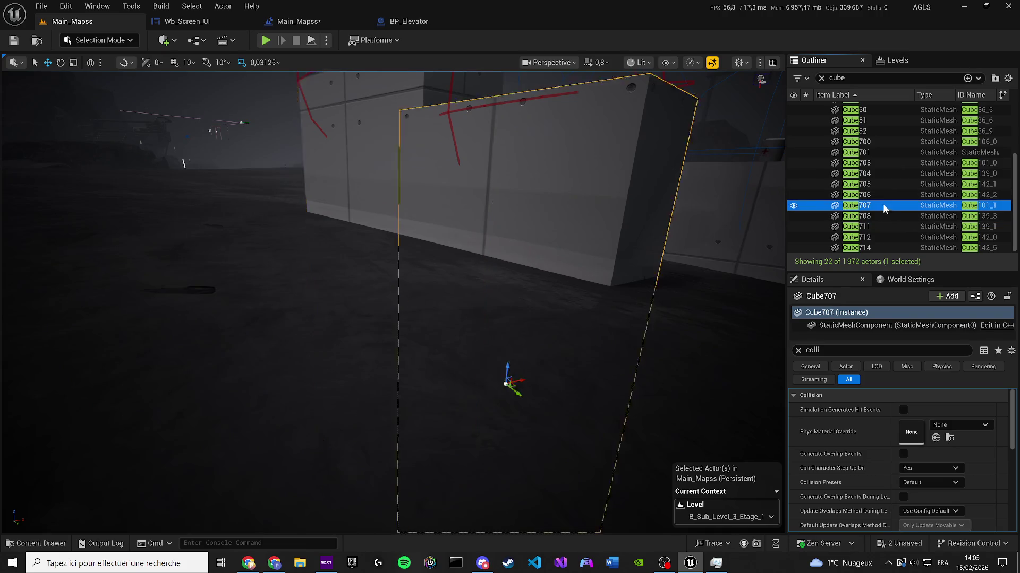
pyautogui.doubleClick(877, 193)
pyautogui.doubleClick(871, 133)
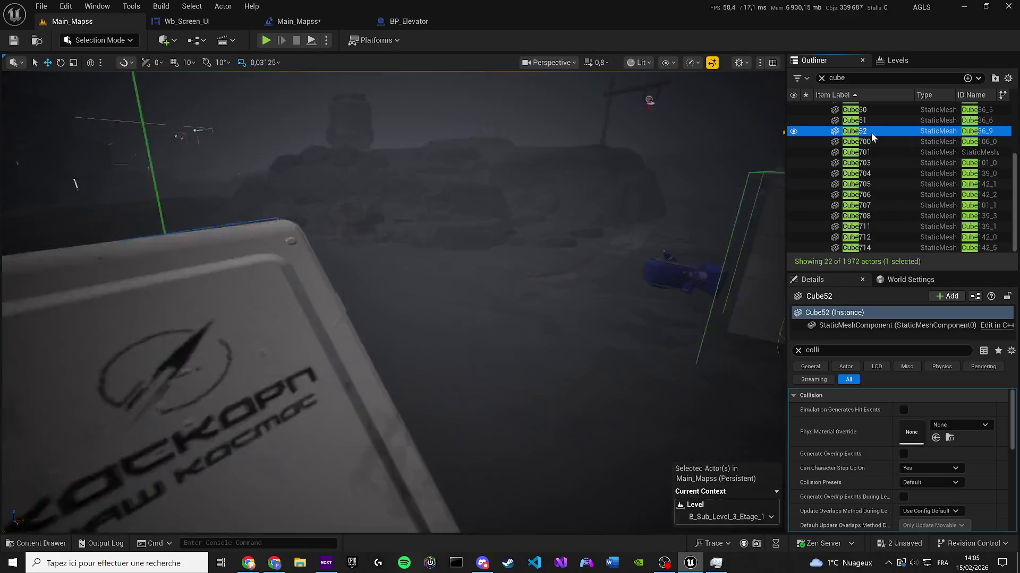
pyautogui.doubleClick(871, 121)
# Step: Fly to Cube50, the plain Cube actor and Cube2 to inspect them
pyautogui.scroll(3, 875, 148)
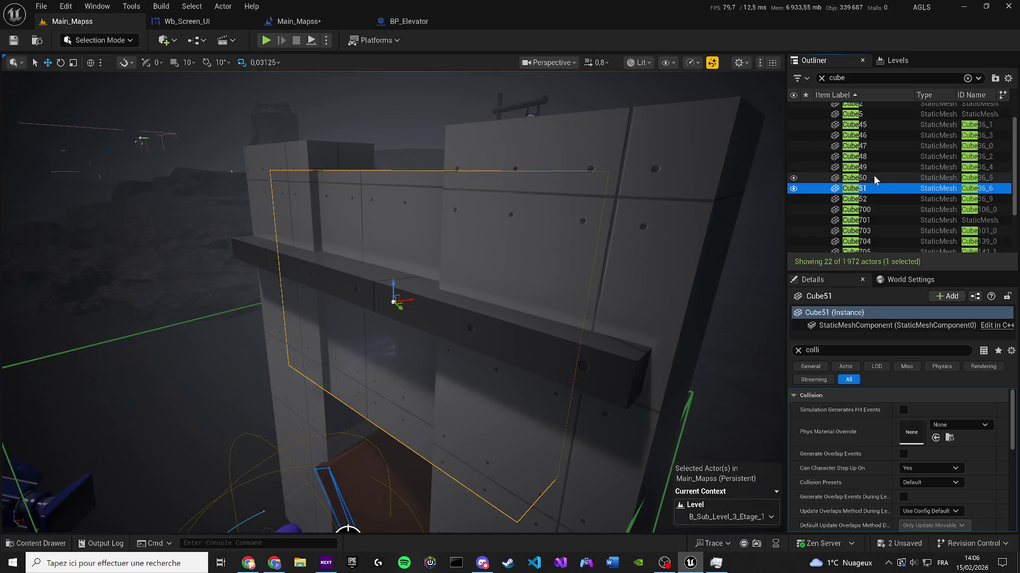
pyautogui.doubleClick(874, 178)
pyautogui.scroll(2, 876, 178)
pyautogui.click(857, 118)
pyautogui.doubleClick(859, 119)
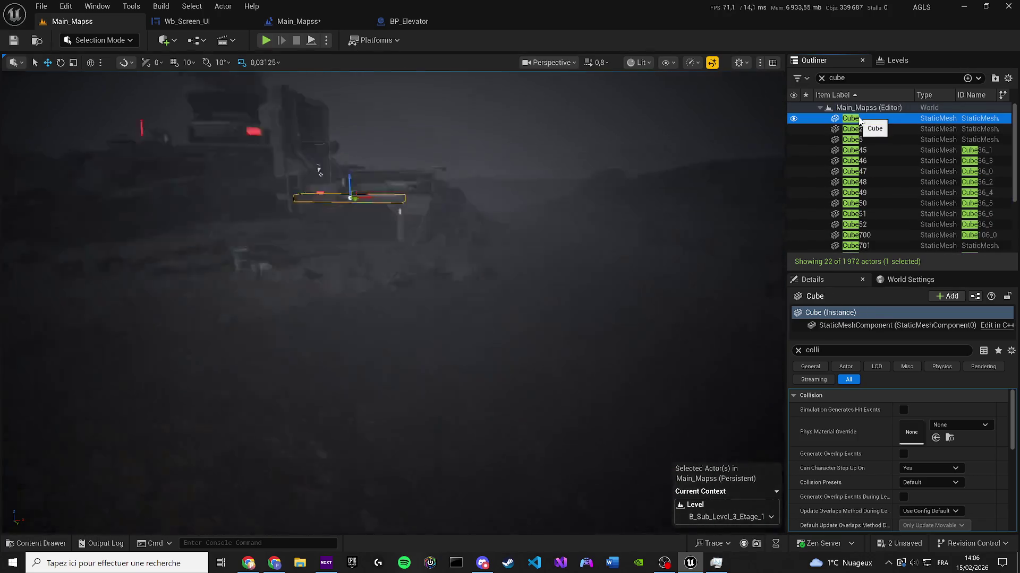
pyautogui.click(871, 138)
pyautogui.doubleClick(870, 139)
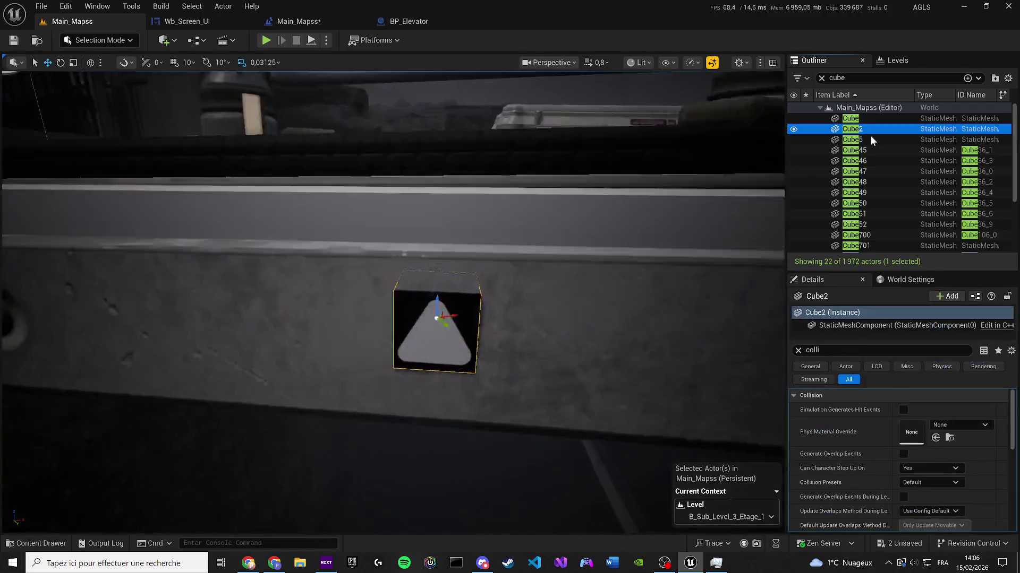
# Step: Rename Cube5, then fly to Cube46 through Cube50 to inspect them
pyautogui.press('Delete')
pyautogui.click(869, 160)
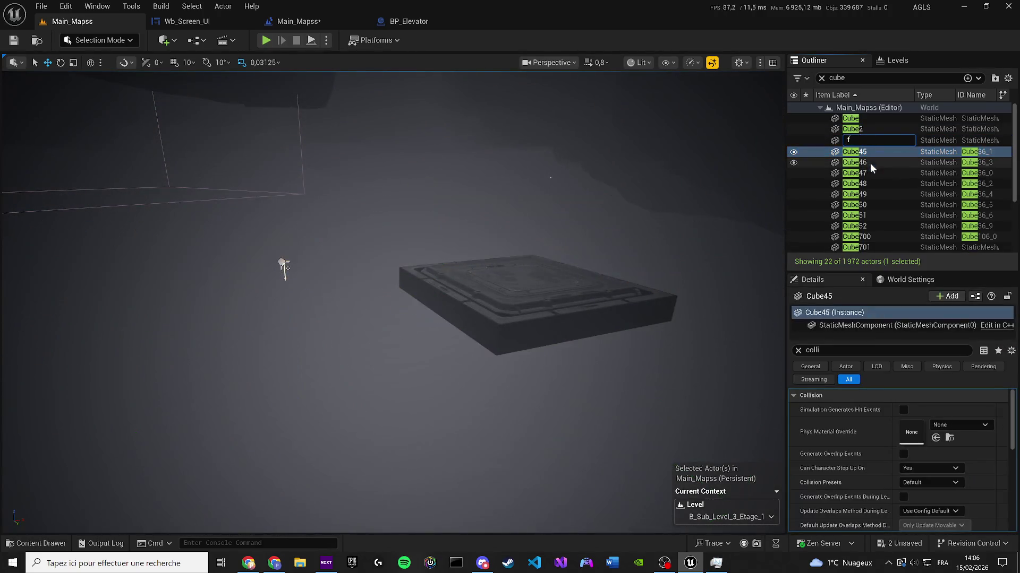
pyautogui.doubleClick(863, 148)
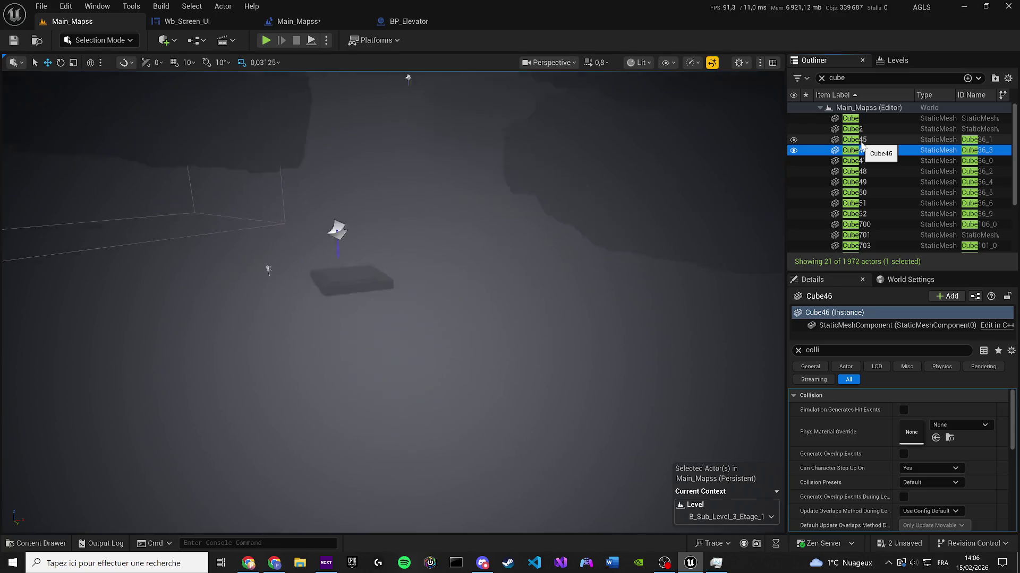
pyautogui.click(863, 161)
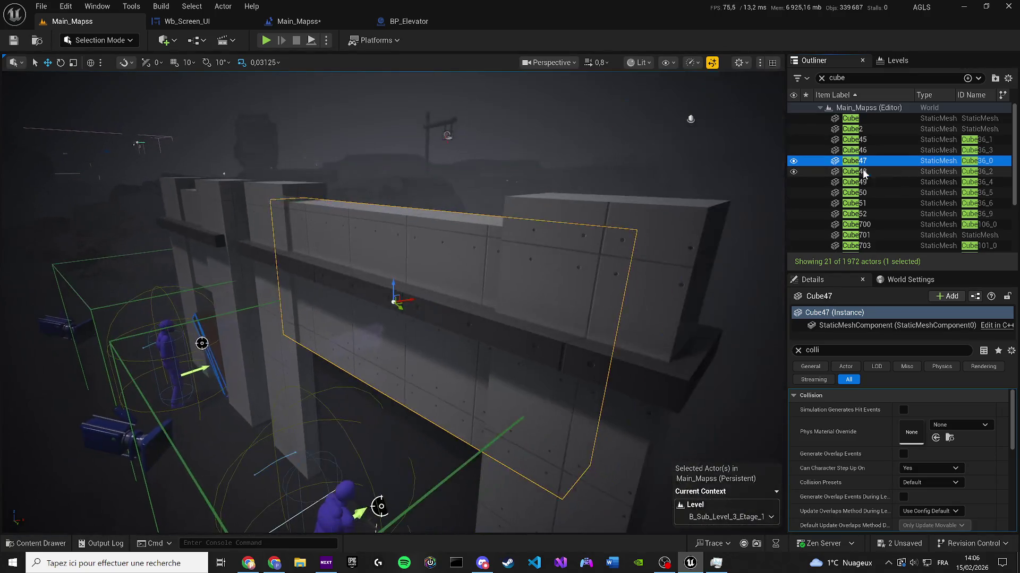
pyautogui.doubleClick(863, 171)
pyautogui.doubleClick(864, 181)
pyautogui.doubleClick(866, 193)
# Step: Fly to Cube51, Cube52, Cube700, Cube701 and Cube2, then pull back to a wide view
pyautogui.doubleClick(866, 202)
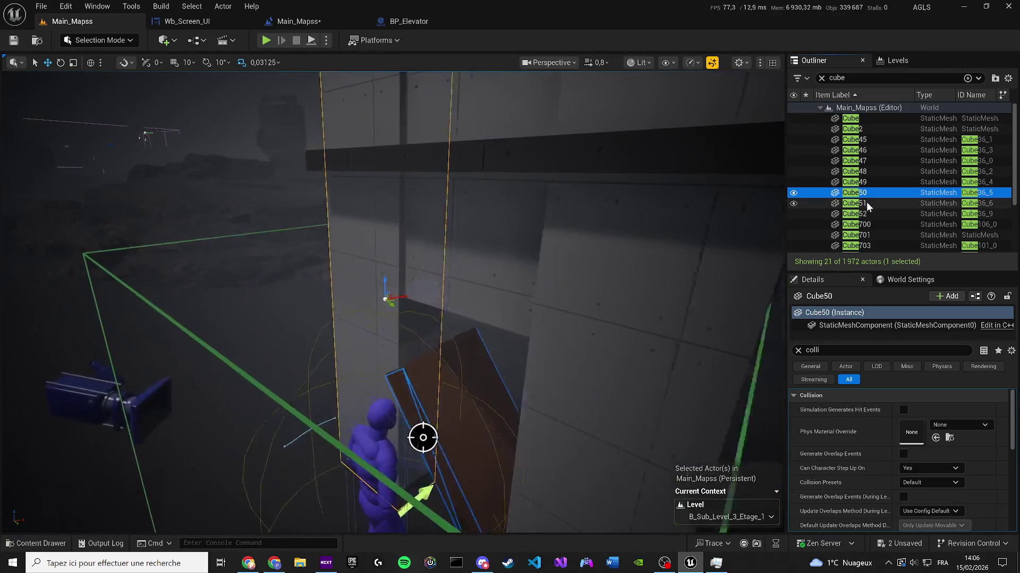
pyautogui.doubleClick(872, 214)
pyautogui.doubleClick(868, 224)
pyautogui.doubleClick(865, 236)
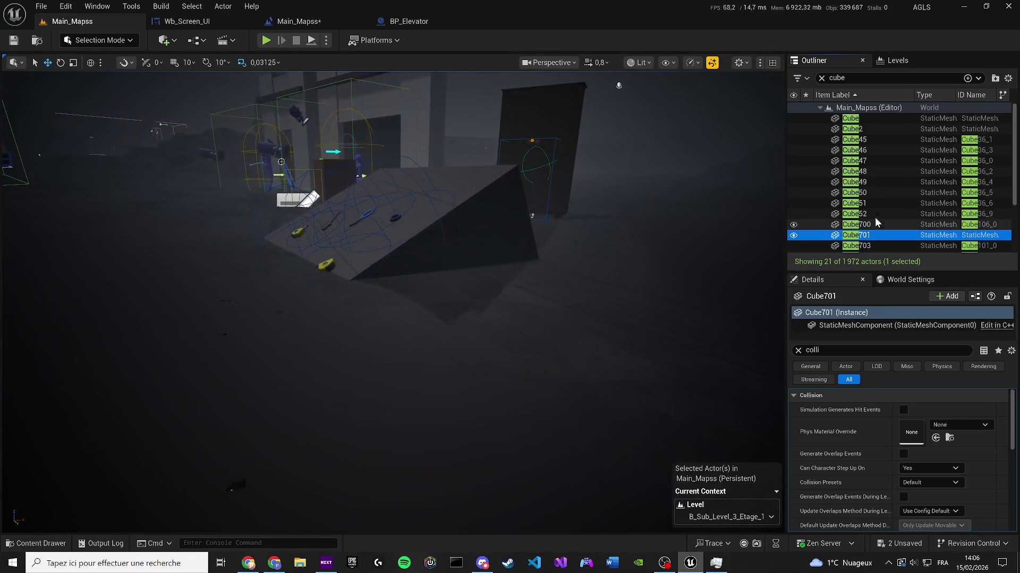
pyautogui.doubleClick(876, 128)
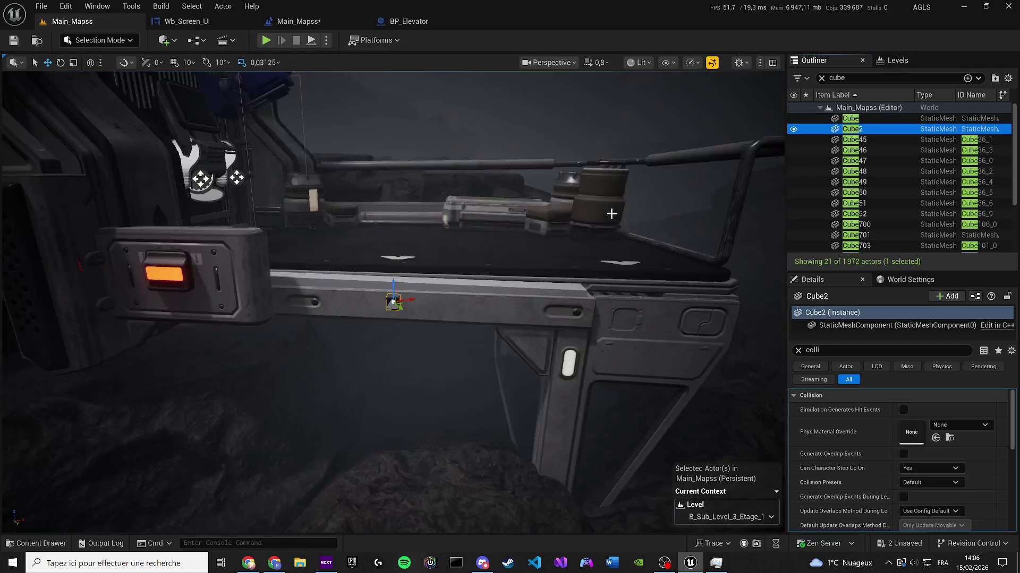
pyautogui.moveTo(611, 213)
pyautogui.mouseDown()
pyautogui.moveTo(268, 237)
pyautogui.moveTo(244, 142)
pyautogui.moveTo(216, 341)
pyautogui.moveTo(458, 274)
pyautogui.moveTo(414, 281)
pyautogui.moveTo(393, 255)
pyautogui.moveTo(528, 310)
pyautogui.mouseUp()
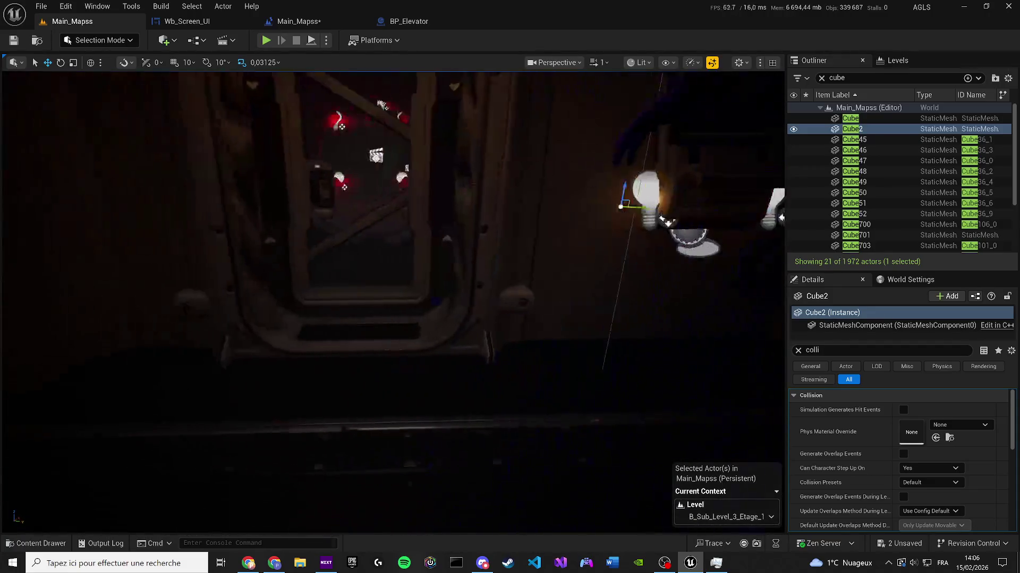
# Step: Clear the 'cube' filter, frame the elevator door from BP_Elevator, and open the add-actor menu
pyautogui.click(528, 310)
pyautogui.click(821, 78)
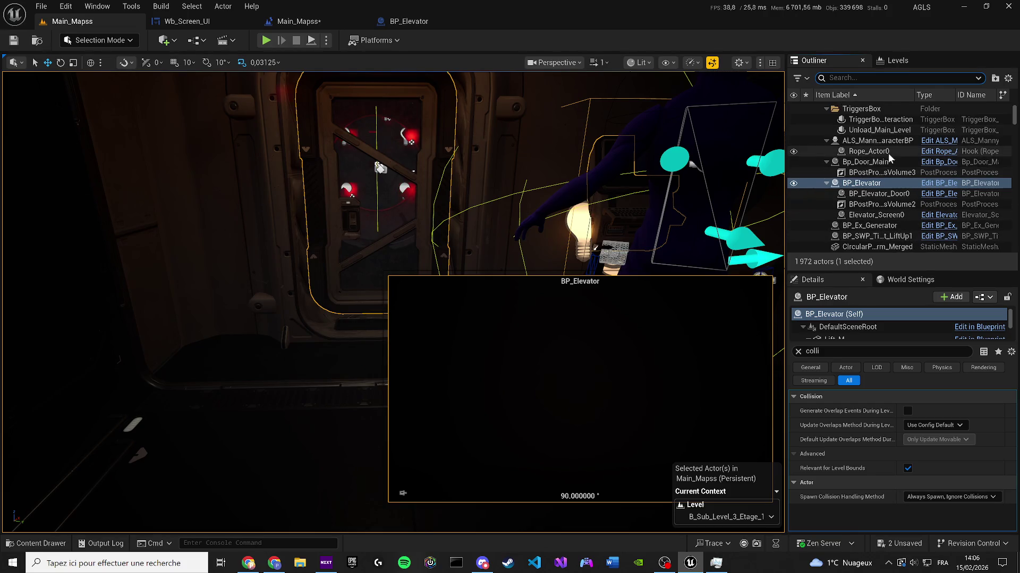
pyautogui.press('f')
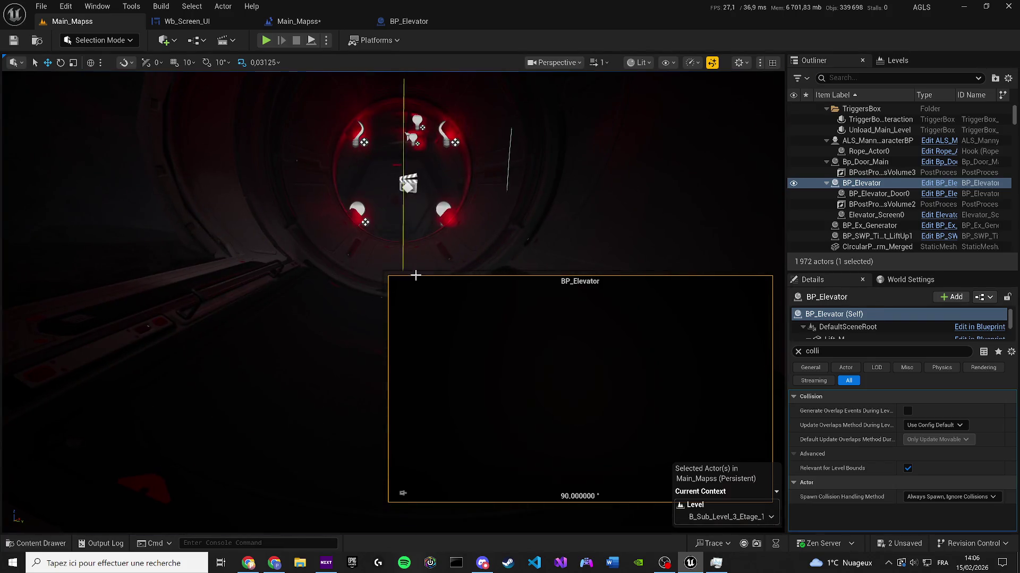
pyautogui.click(416, 275)
pyautogui.press('f')
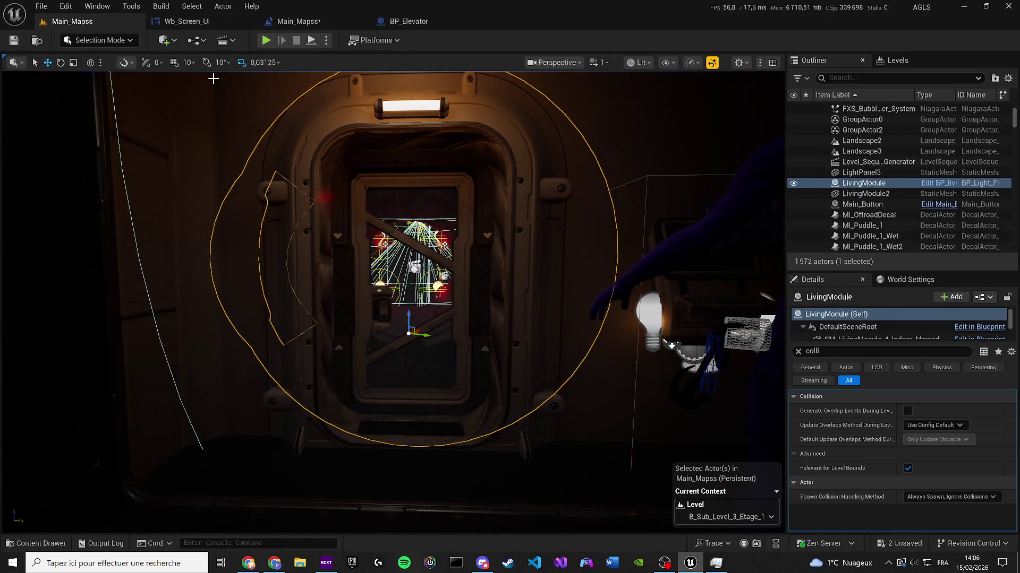
pyautogui.press('Right')
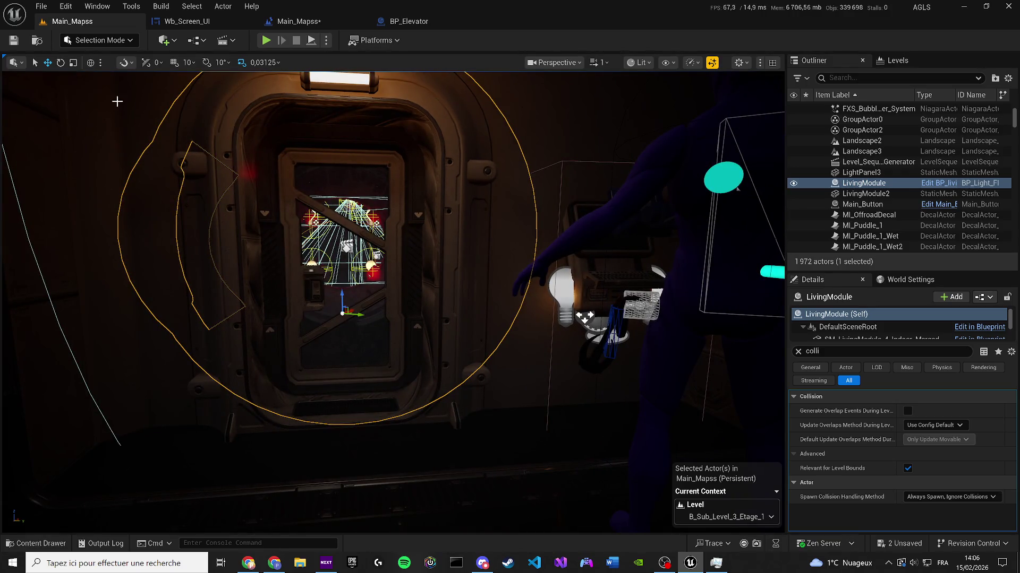
pyautogui.click(164, 41)
pyautogui.moveTo(254, 224)
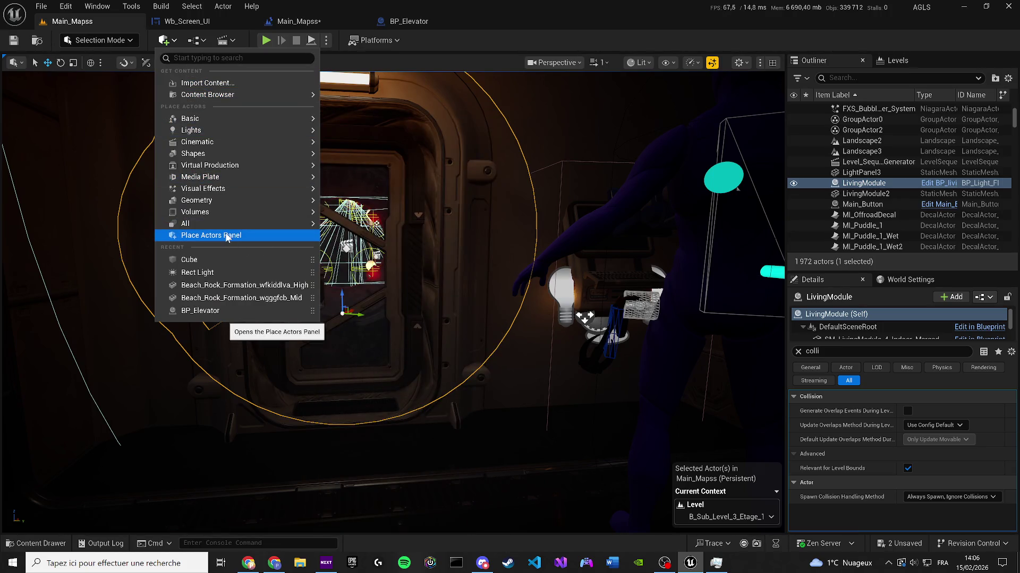
# Step: Place a new cube, Cube3, in the level, frame it and save
pyautogui.click(227, 258)
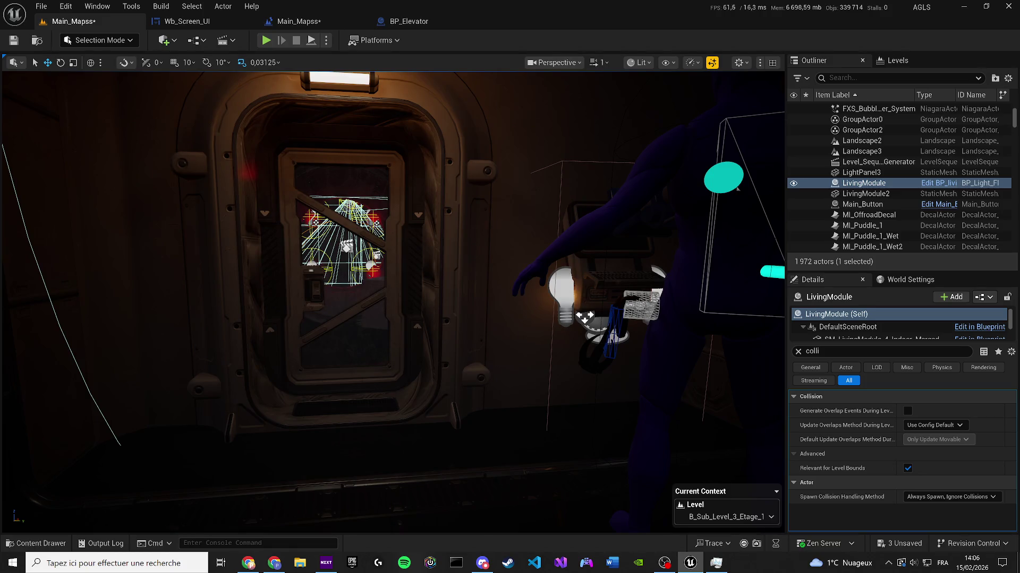
pyautogui.scroll(10, 409, 298)
pyautogui.click(409, 298)
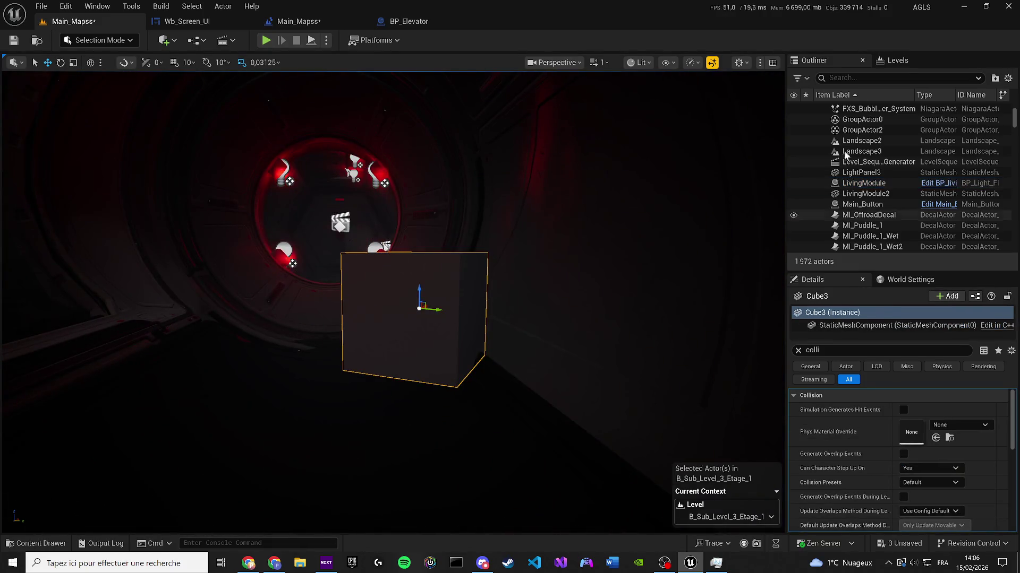
pyautogui.scroll(-5, 849, 175)
pyautogui.press('f')
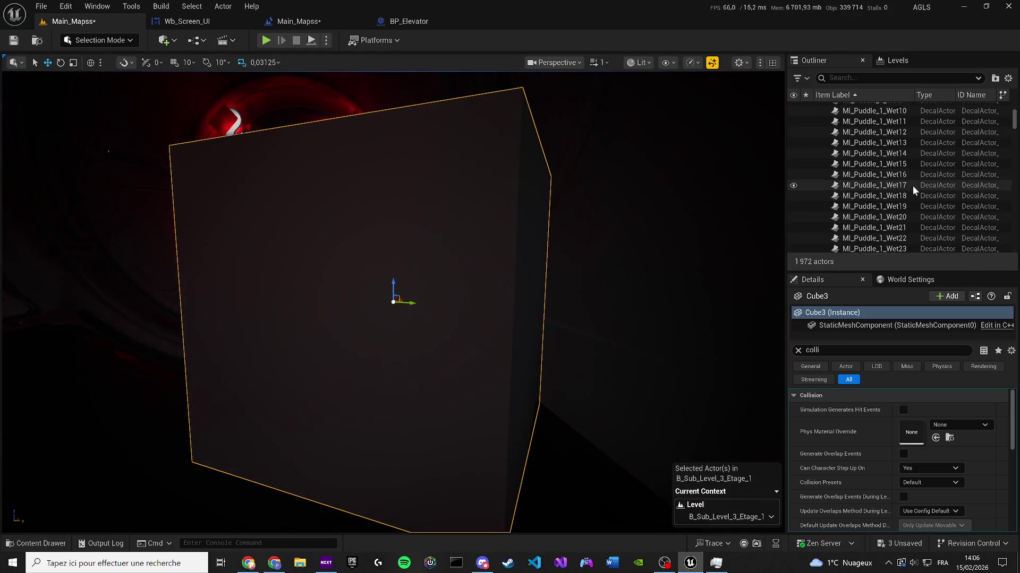
pyautogui.scroll(-3, 912, 186)
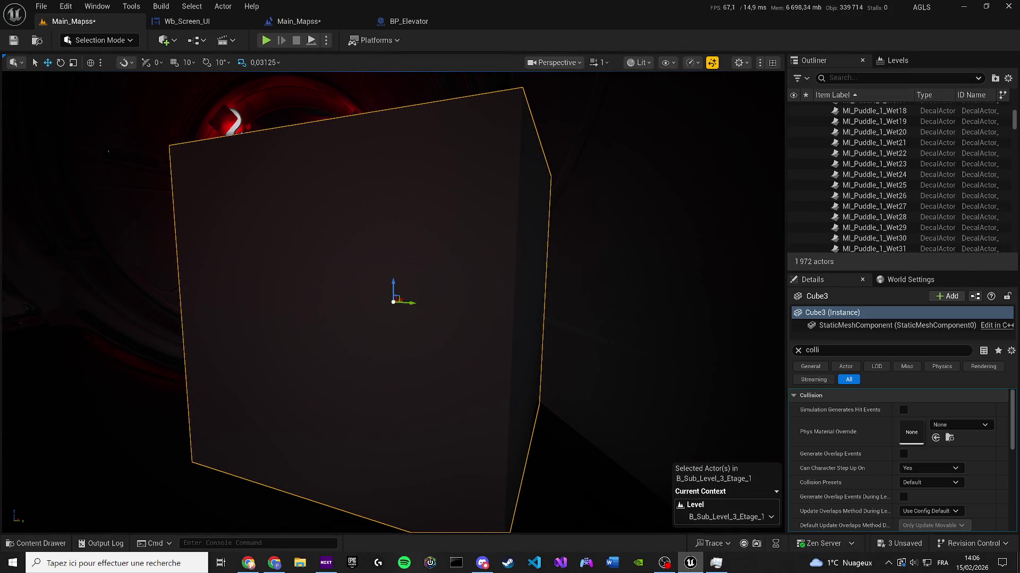
pyautogui.hotkey('ctrl', 's')
# Step: Save all unsaved map content and show the Levels list
pyautogui.scroll(2, 456, 291)
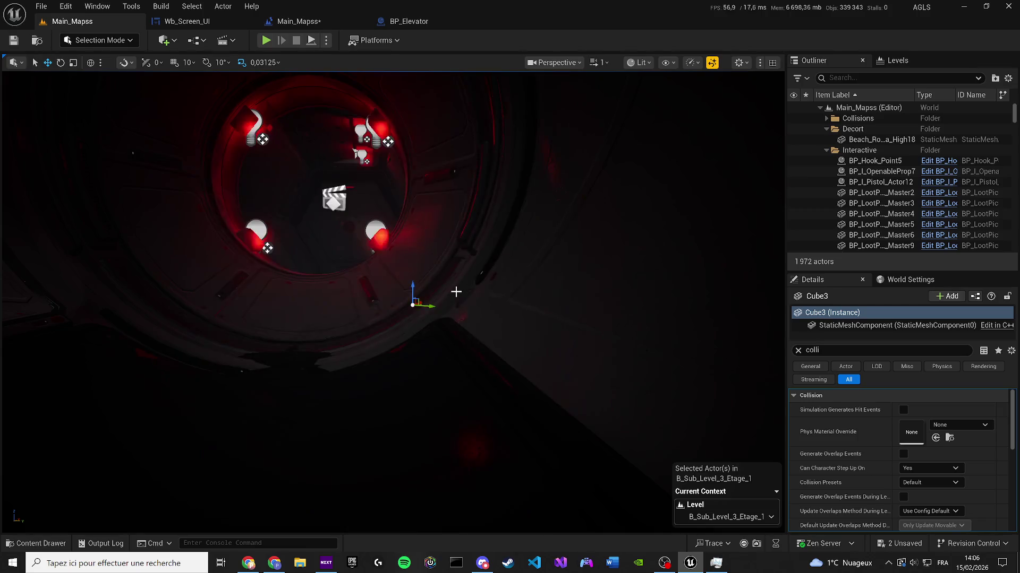
pyautogui.click(372, 289)
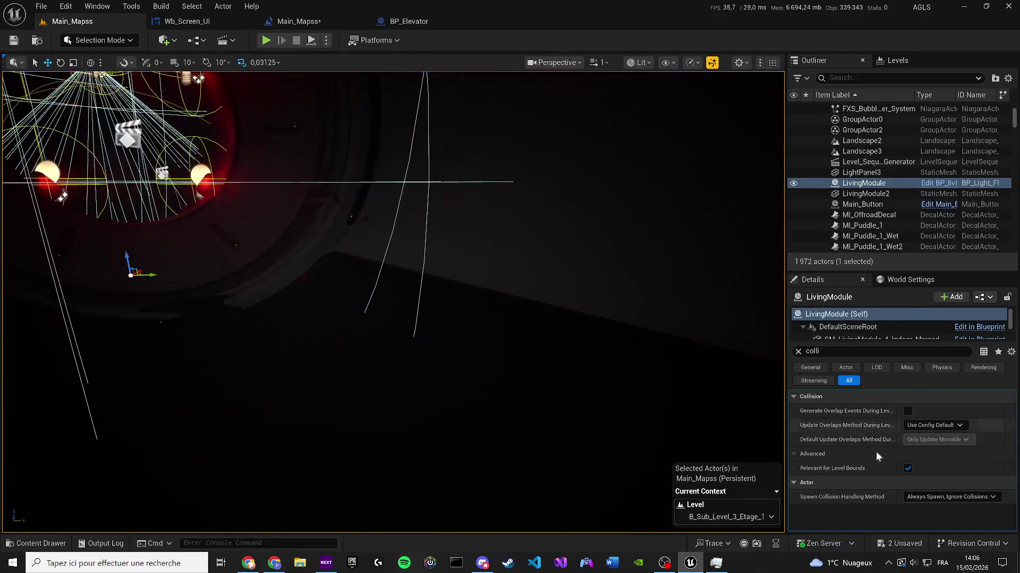
pyautogui.click(890, 539)
pyautogui.click(598, 403)
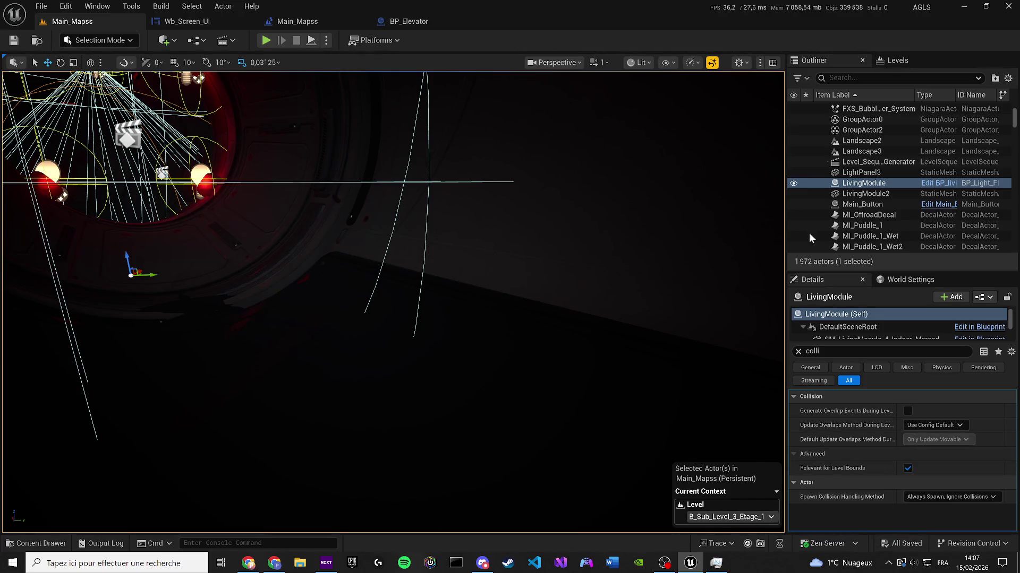
pyautogui.click(897, 60)
pyautogui.click(798, 144)
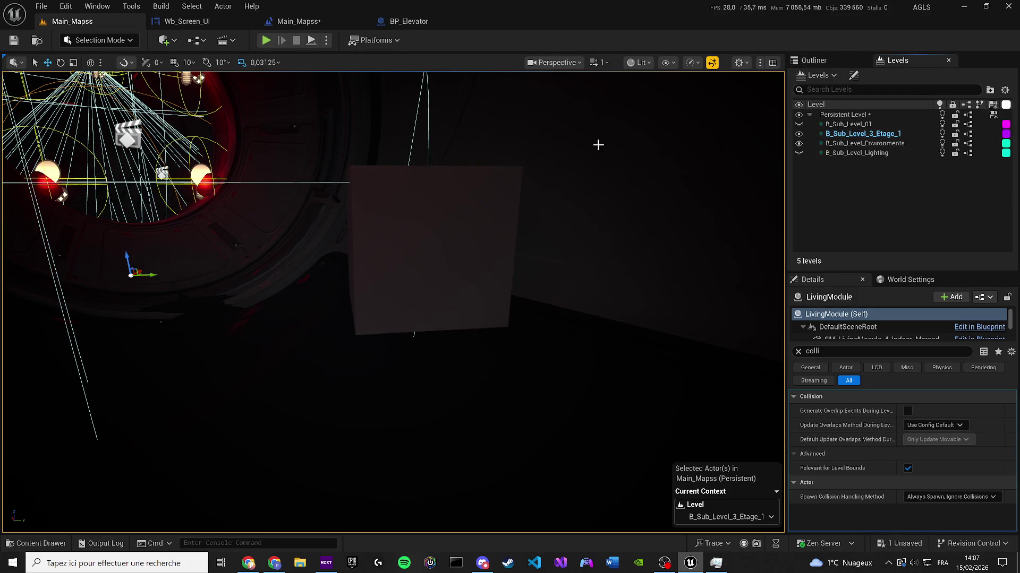
# Step: Delete the doorway cube, undo it, and move it into the Persistent Level
pyautogui.scroll(-5, 598, 145)
pyautogui.click(441, 251)
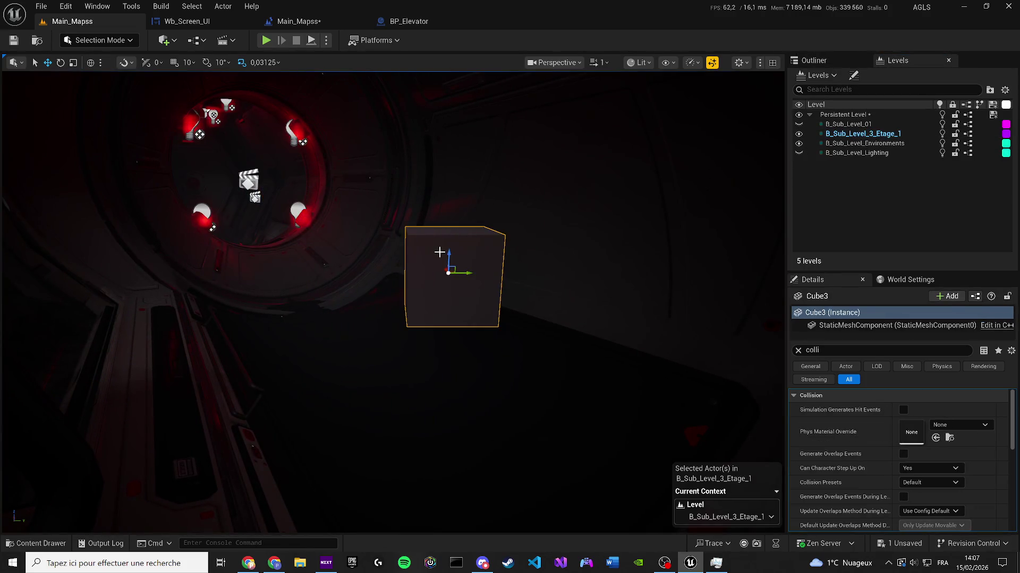
pyautogui.press('Delete')
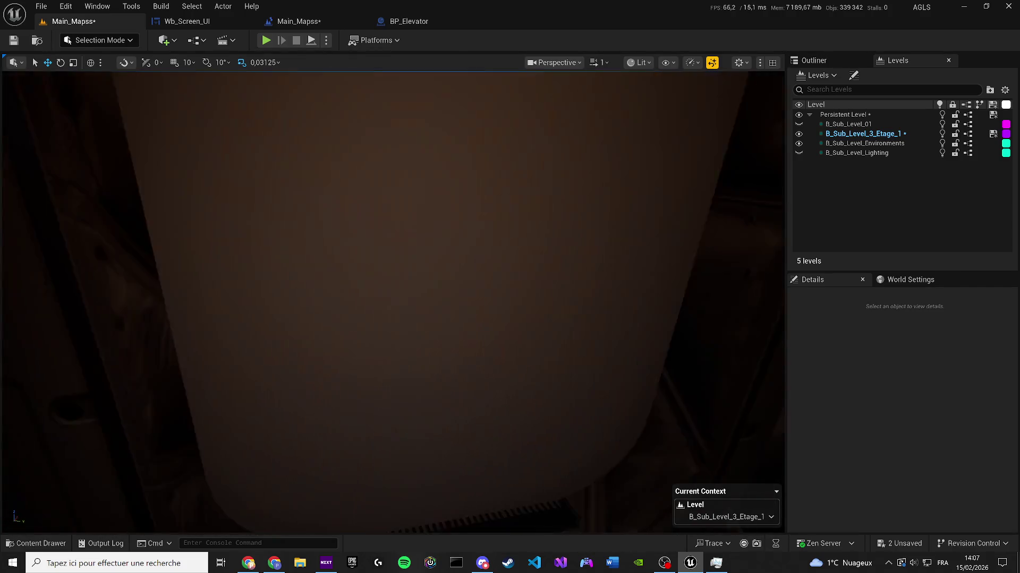
pyautogui.hotkey('ctrl', 'z')
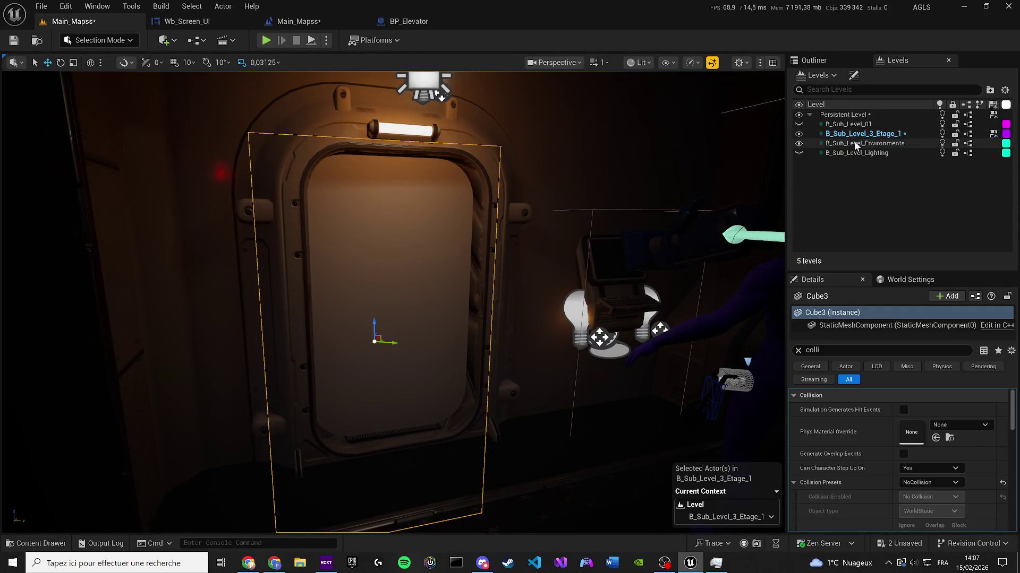
pyautogui.rightClick(855, 114)
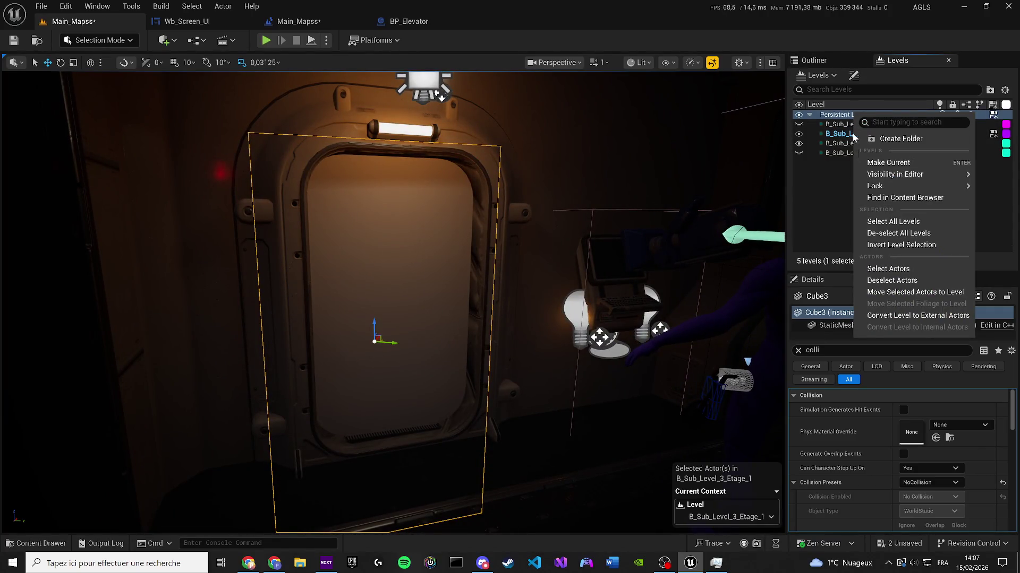
pyautogui.click(880, 294)
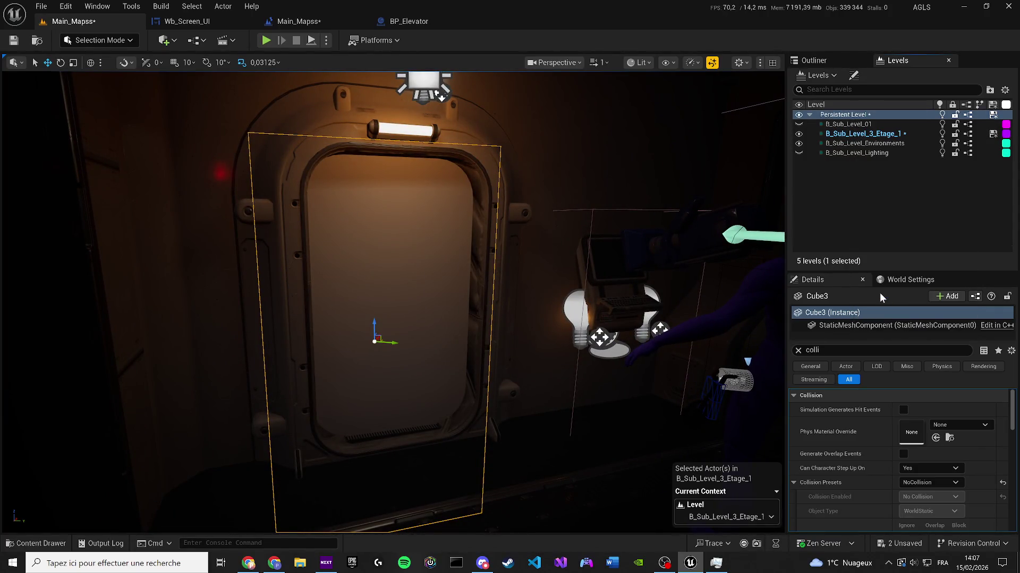
# Step: Set B_Sub_Level_3_Etage_1 as the current level and delete Cube3 from the doorway
pyautogui.click(823, 64)
pyautogui.click(744, 518)
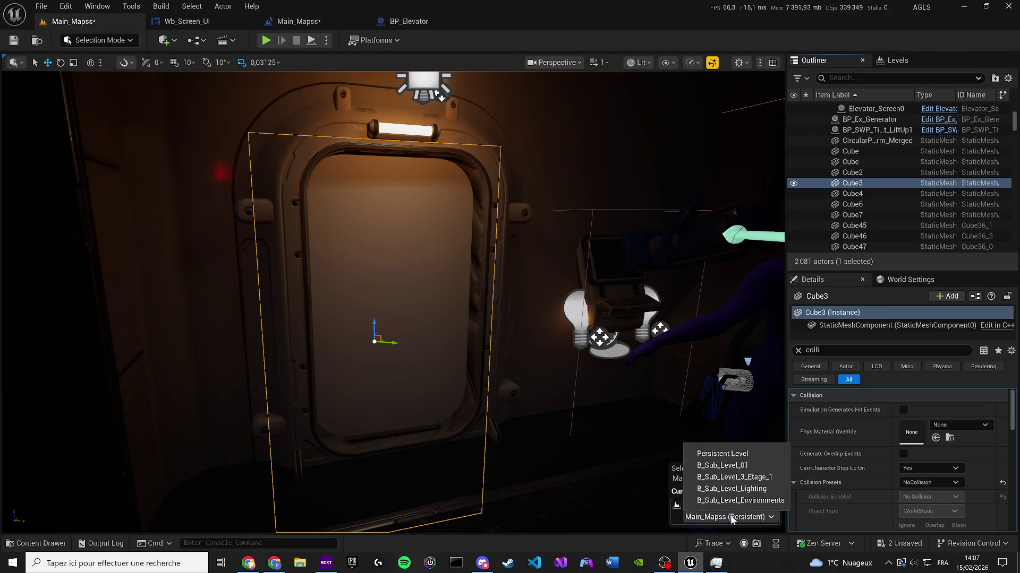
pyautogui.click(716, 489)
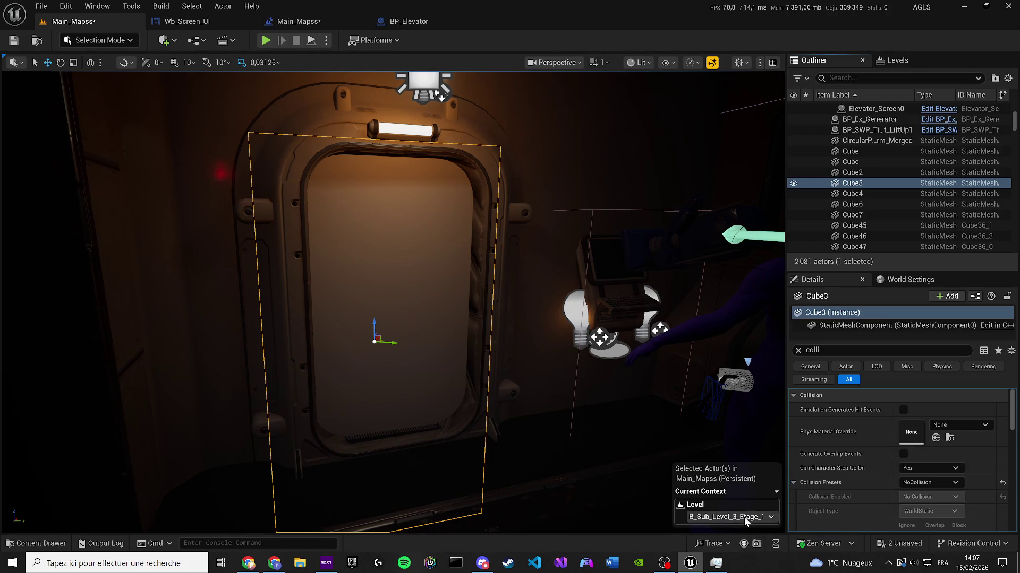
pyautogui.click(745, 518)
pyautogui.click(744, 477)
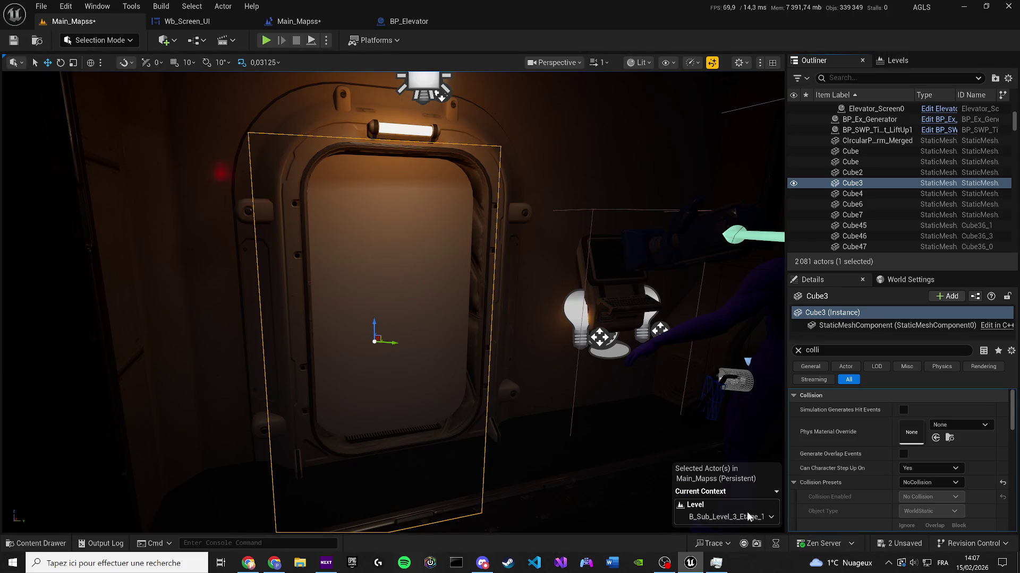
pyautogui.click(748, 516)
pyautogui.click(748, 458)
pyautogui.scroll(-3, 542, 375)
pyautogui.scroll(6, 541, 375)
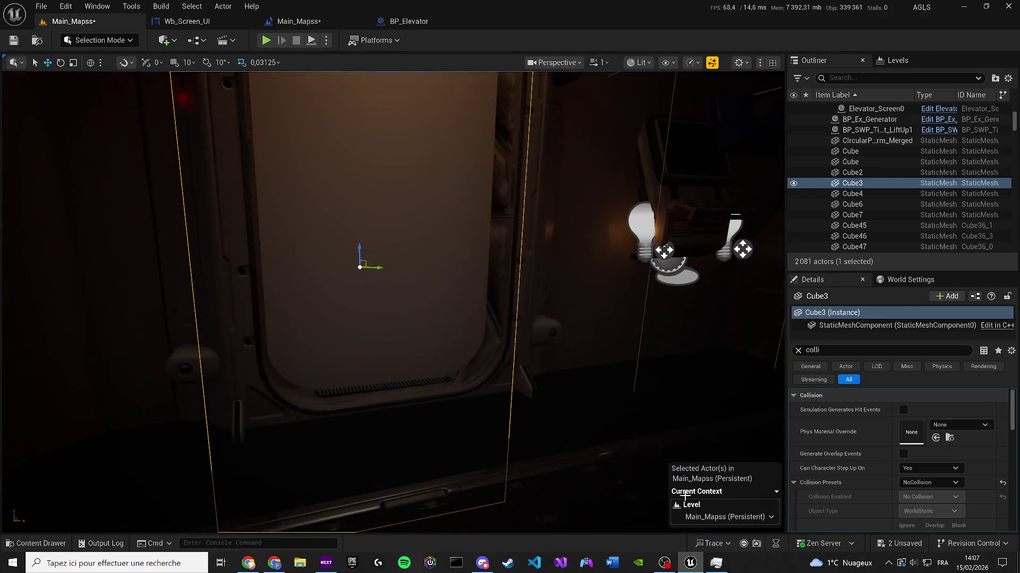
pyautogui.click(723, 512)
pyautogui.click(730, 473)
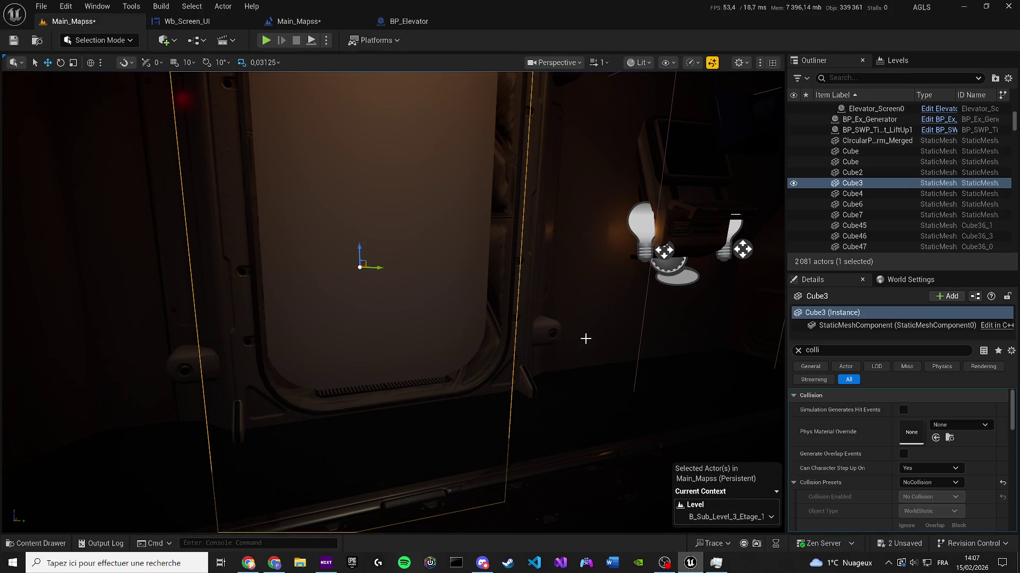
pyautogui.scroll(-2, 459, 321)
pyautogui.scroll(-3, 460, 320)
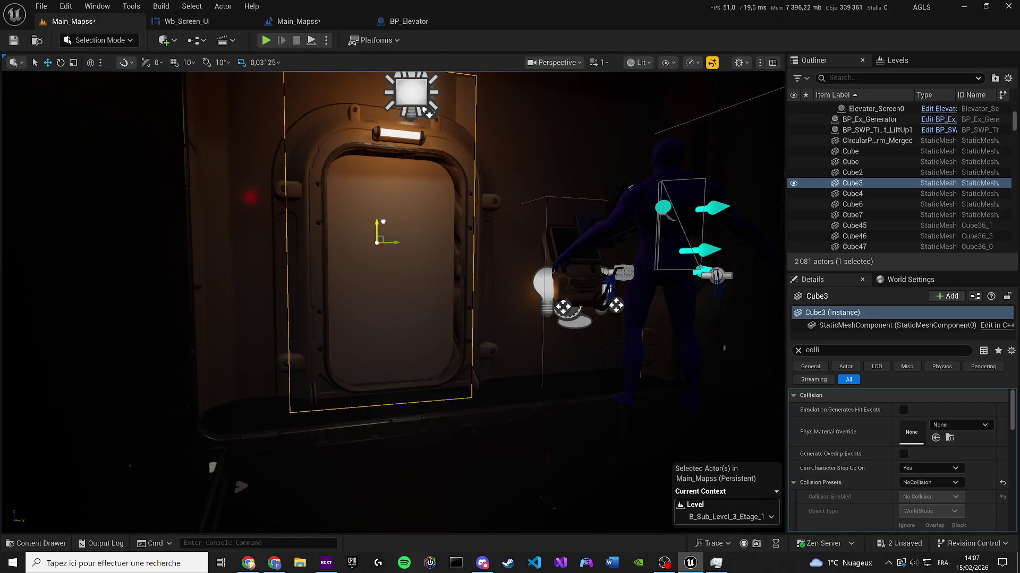
pyautogui.press('Delete')
pyautogui.click(727, 517)
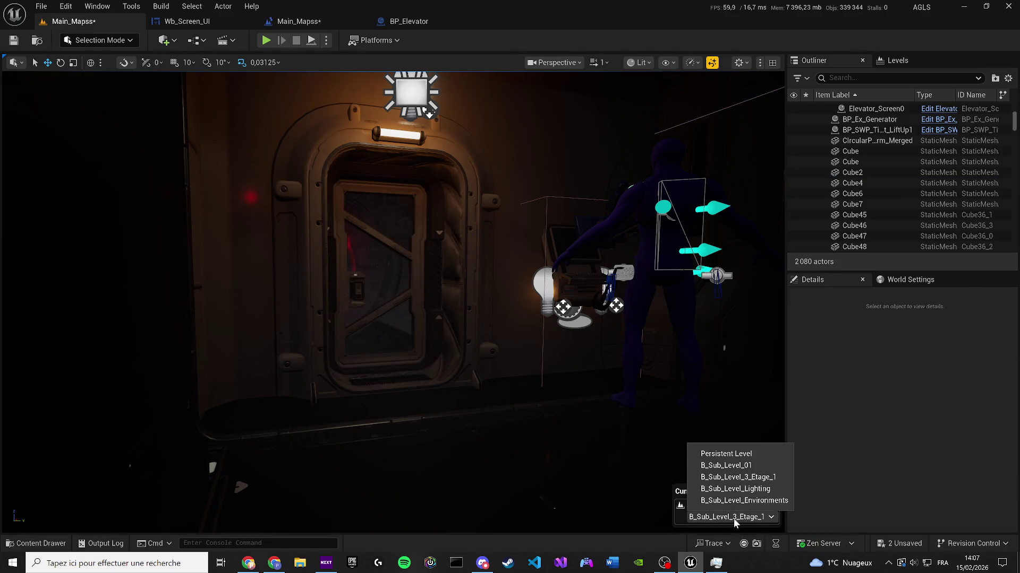
# Step: Switch the current level back to Main_Mapss (Persistent) and save the map
pyautogui.click(730, 453)
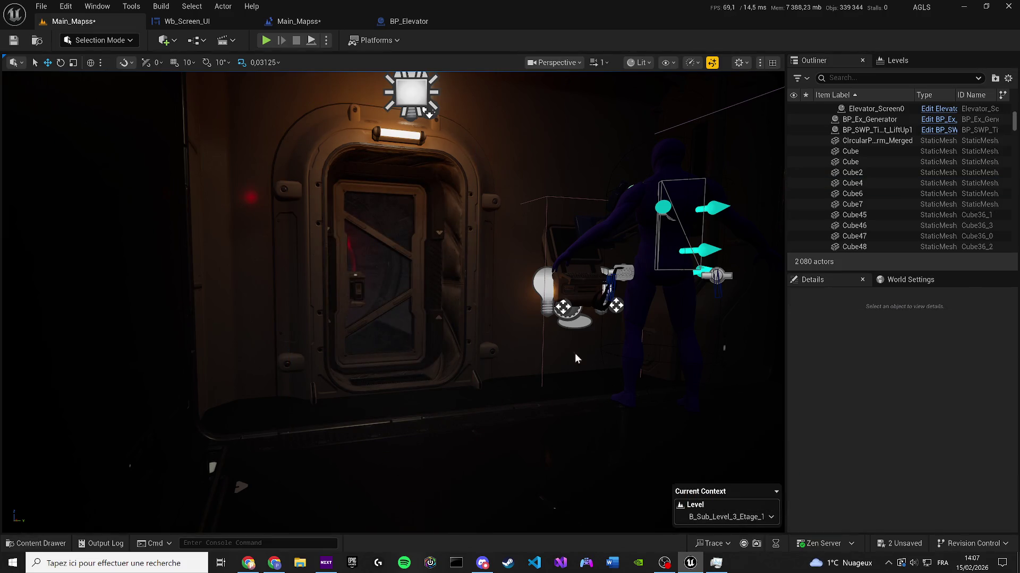
pyautogui.scroll(2, 528, 340)
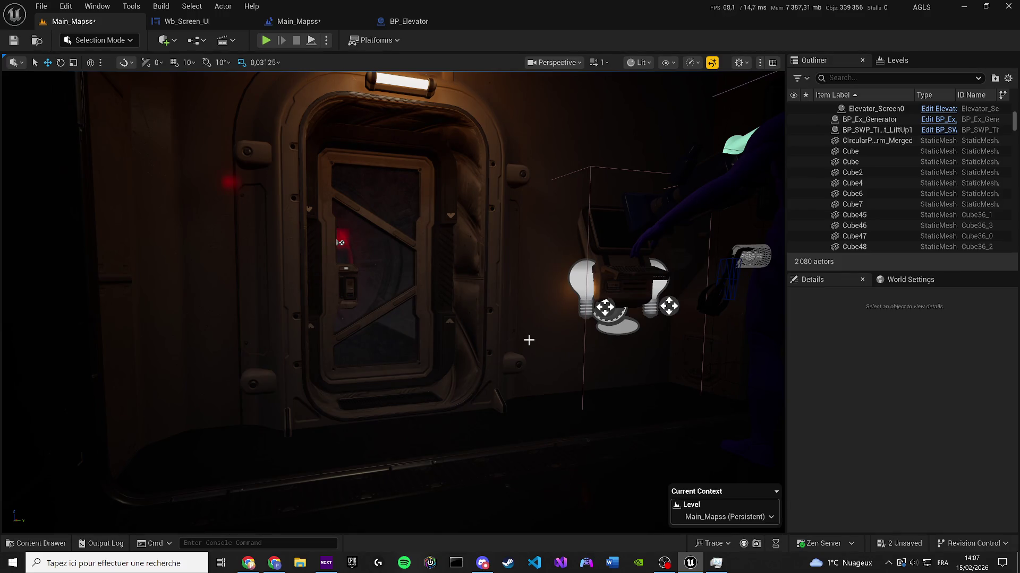
pyautogui.hotkey('ctrl', 's')
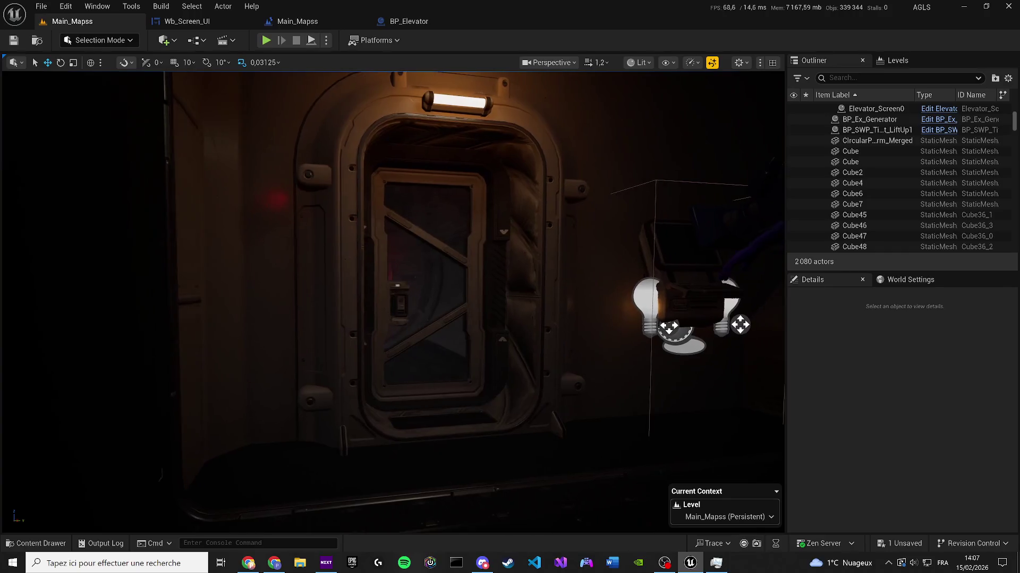
pyautogui.click(178, 42)
pyautogui.write('cube')
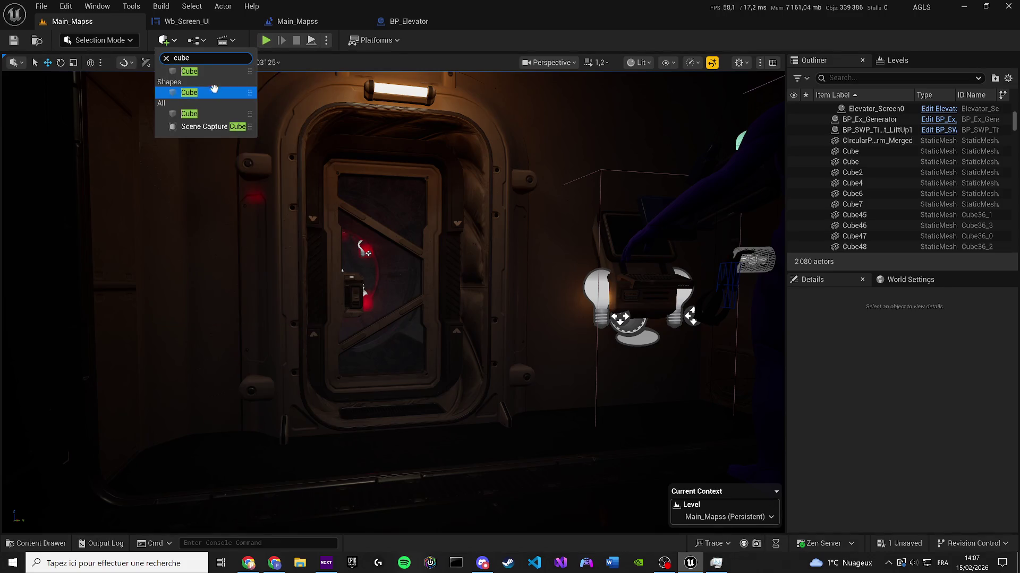
# Step: Place a new cube from Quick Add beside the door and save the map
pyautogui.click(214, 92)
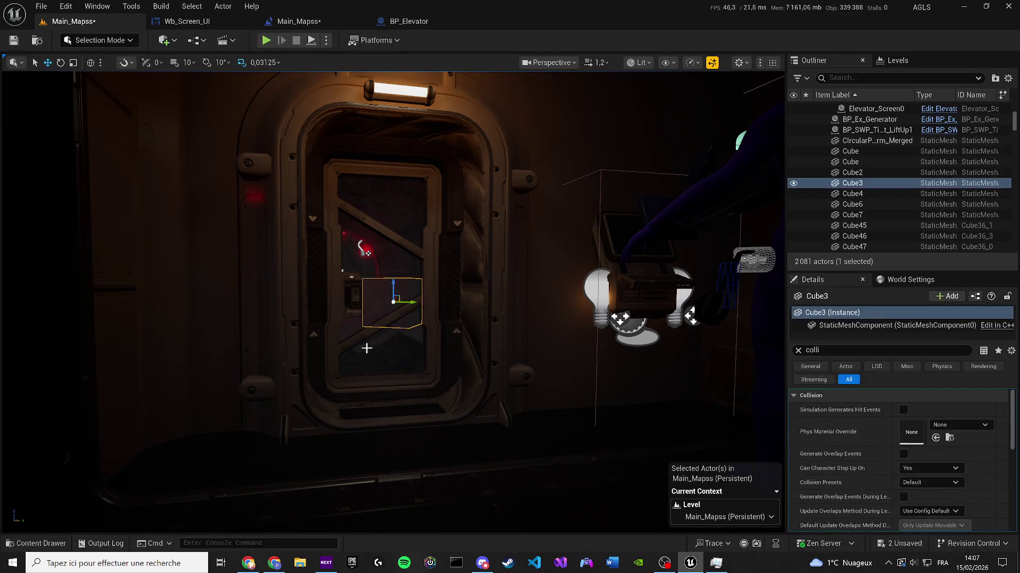
pyautogui.moveTo(399, 301)
pyautogui.mouseDown()
pyautogui.moveTo(240, 335)
pyautogui.moveTo(364, 346)
pyautogui.mouseUp()
pyautogui.hotkey('ctrl', 's')
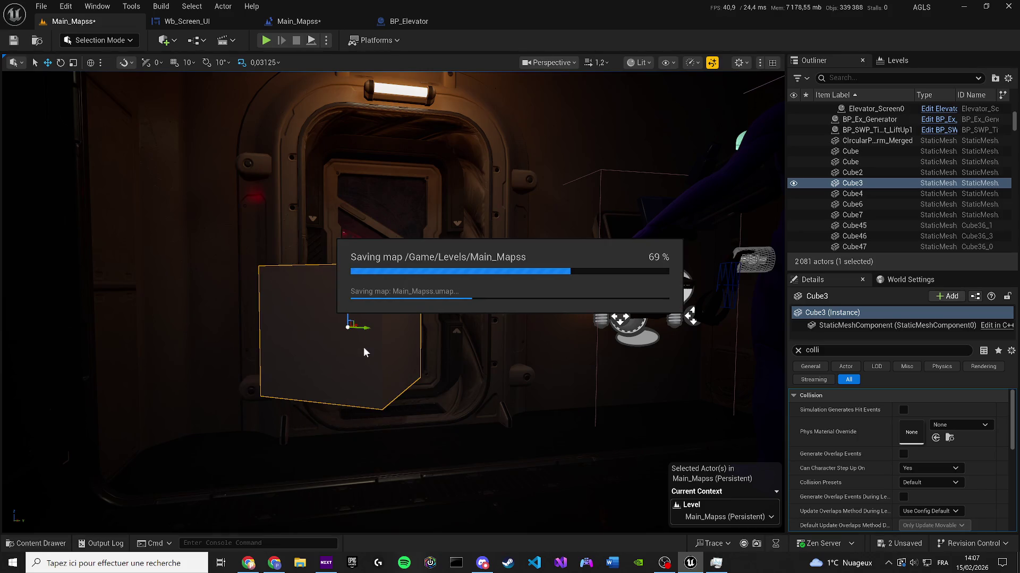
pyautogui.moveTo(363, 346)
pyautogui.mouseDown()
pyautogui.moveTo(372, 318)
pyautogui.moveTo(363, 346)
pyautogui.moveTo(475, 332)
pyautogui.mouseUp()
pyautogui.scroll(3, 409, 303)
pyautogui.scroll(-3, 410, 303)
# Step: Stretch the cube into a flat panel covering the elevator doorway and select it for renaming
pyautogui.press('e')
pyautogui.press('r')
pyautogui.press('w')
pyautogui.press('f')
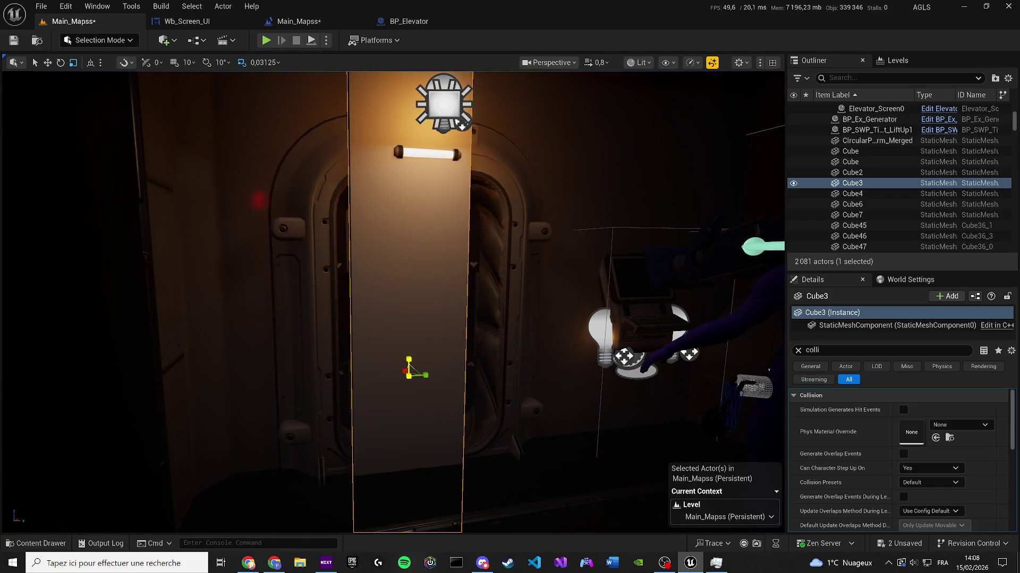
pyautogui.moveTo(422, 369)
pyautogui.mouseDown()
pyautogui.moveTo(435, 369)
pyautogui.moveTo(421, 369)
pyautogui.moveTo(422, 289)
pyautogui.moveTo(302, 274)
pyautogui.moveTo(252, 284)
pyautogui.moveTo(288, 282)
pyautogui.mouseUp()
pyautogui.press('w')
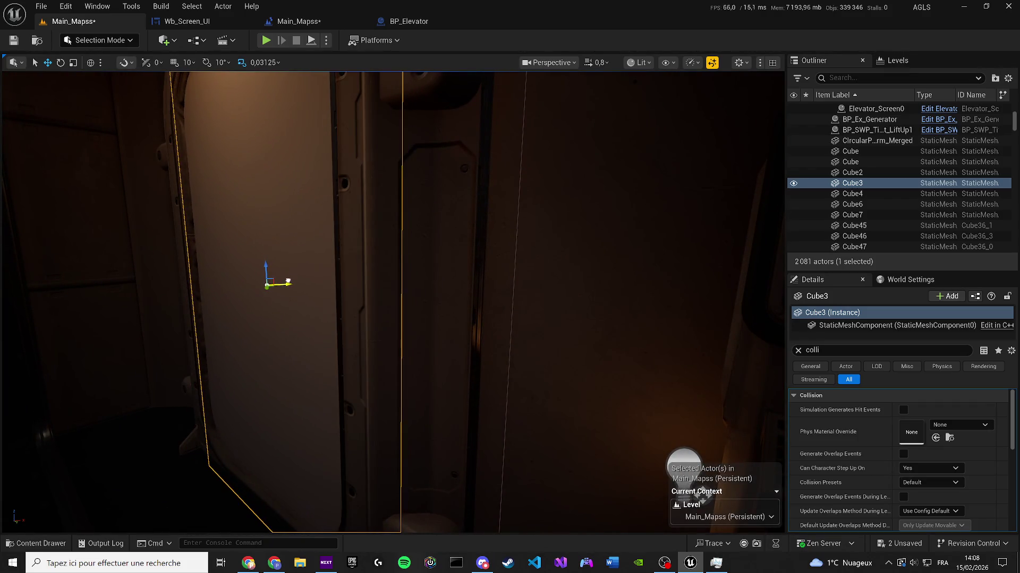
pyautogui.press('f')
pyautogui.click(869, 183)
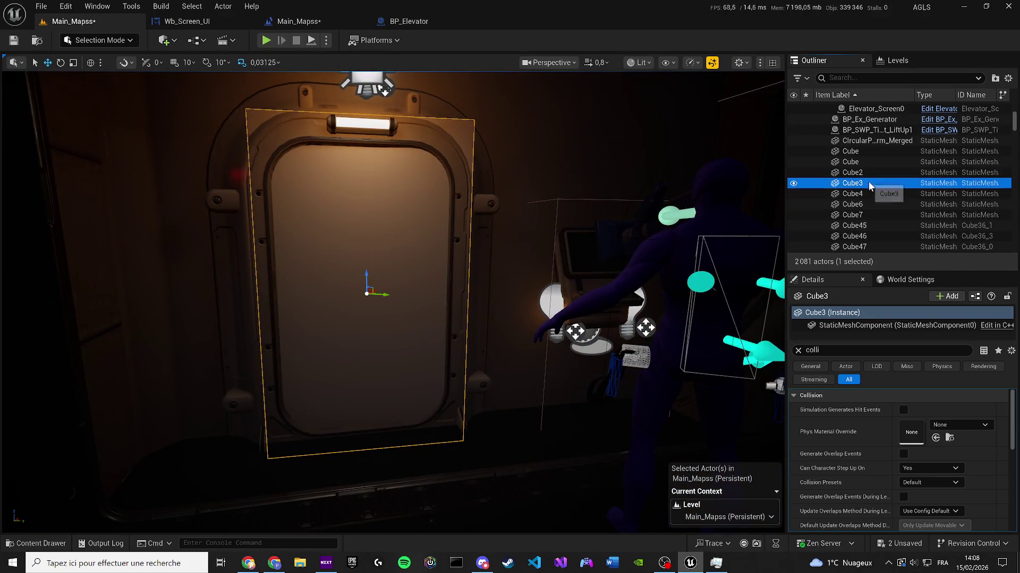
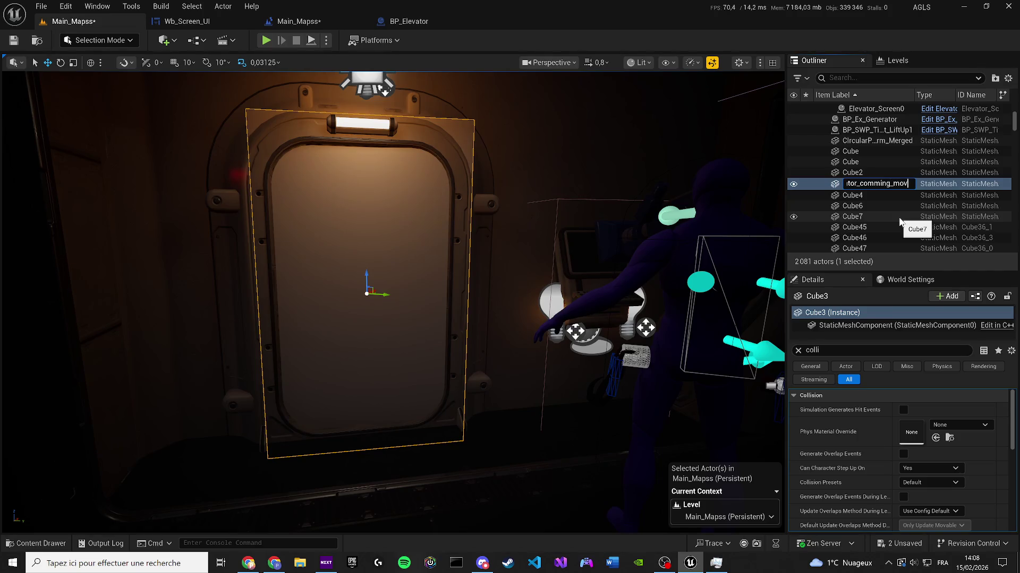
# Step: Commit the cube's new name Cube_Disable_Access_beacause_elevator_comming_move and save the level
pyautogui.write('e')
pyautogui.press('Return')
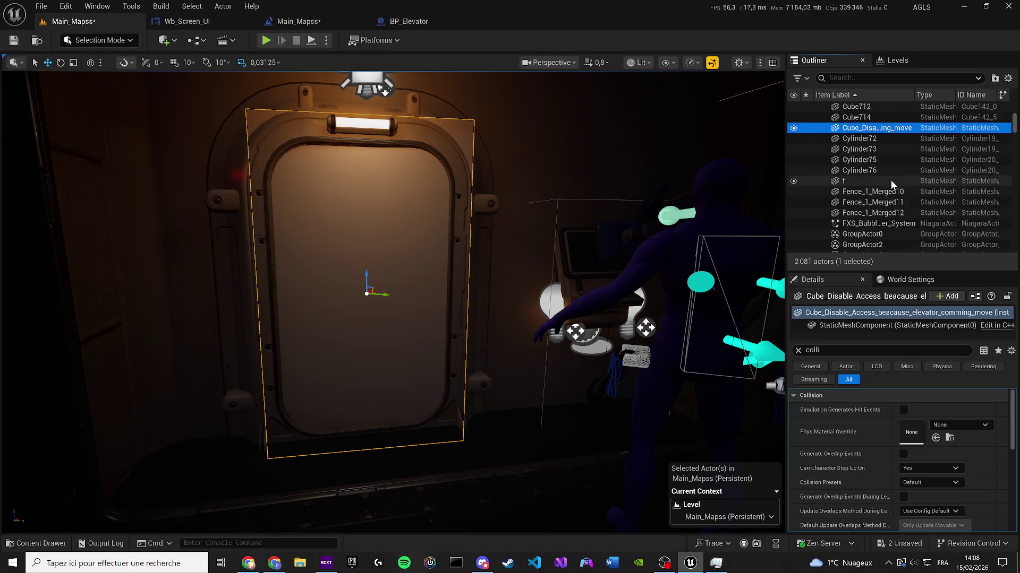
pyautogui.hotkey('ctrl', 's')
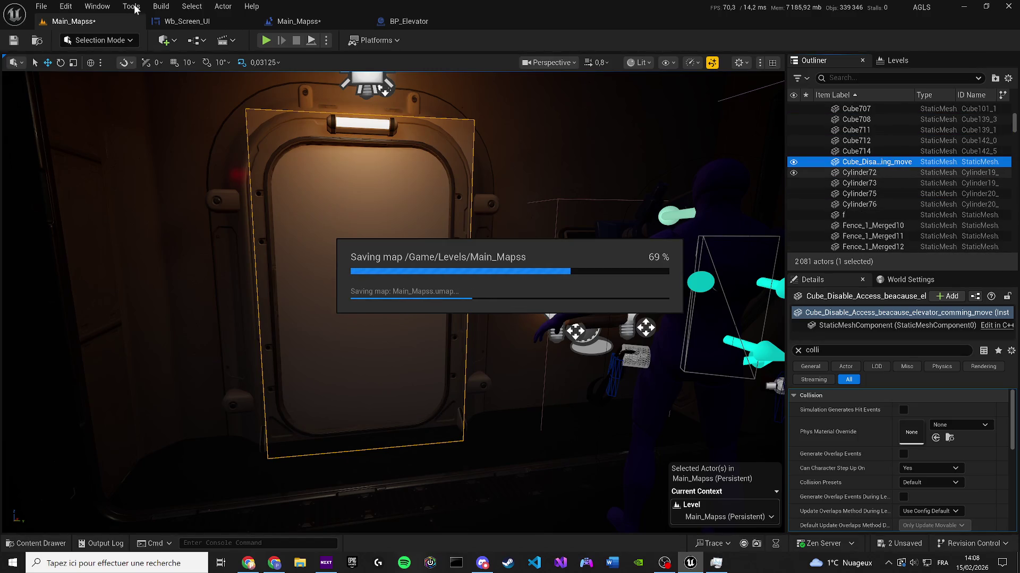
# Step: Open the Level Blueprint for Main_Mapss
pyautogui.click(171, 45)
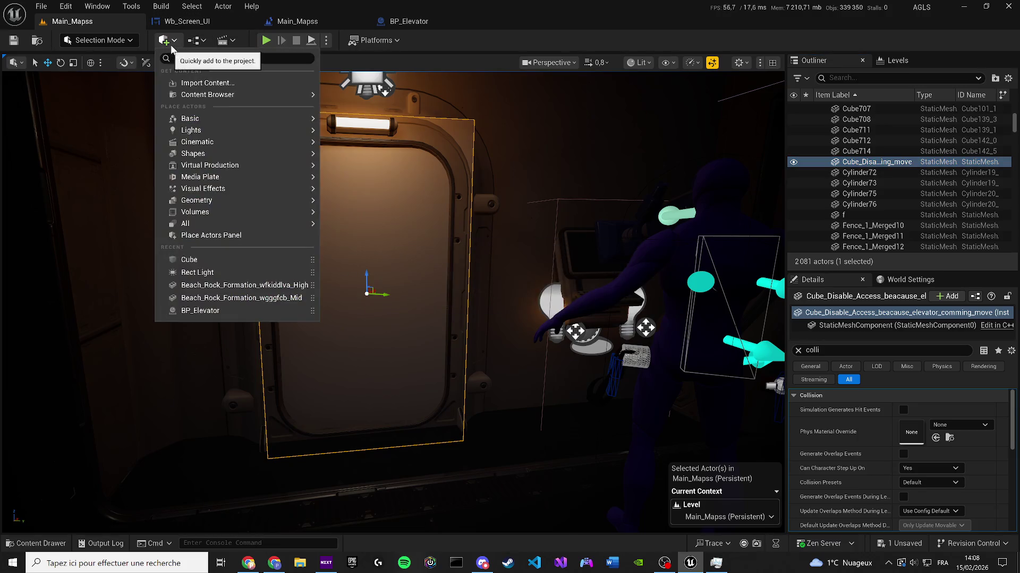
pyautogui.click(304, 22)
pyautogui.scroll(-5, 386, 391)
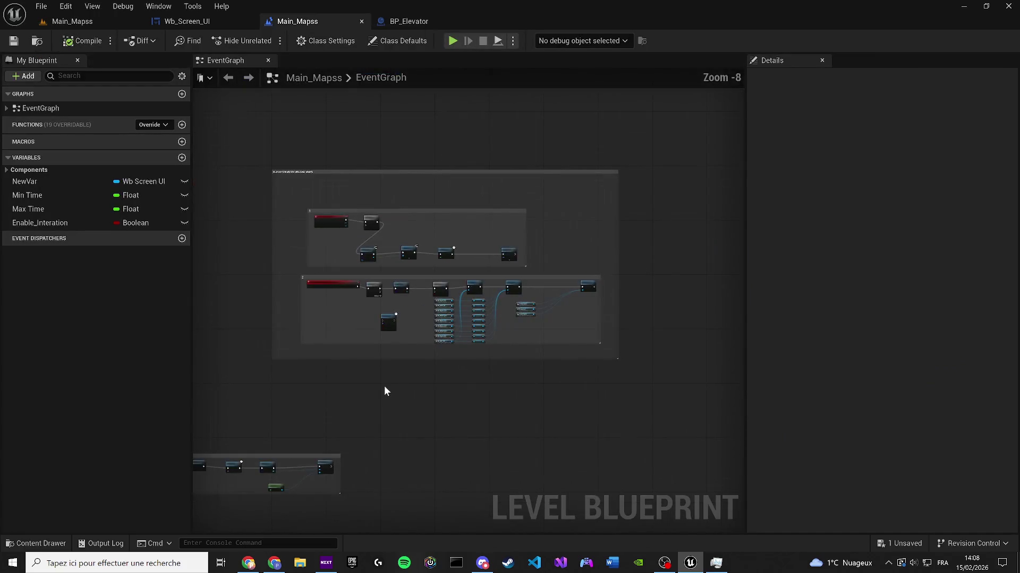
# Step: Add a Set Collision Enabled node wired from the cube's static mesh reference
pyautogui.moveTo(385, 391); pyautogui.dragTo(348, 495)
pyautogui.rightClick(282, 248)
pyautogui.press('Escape')
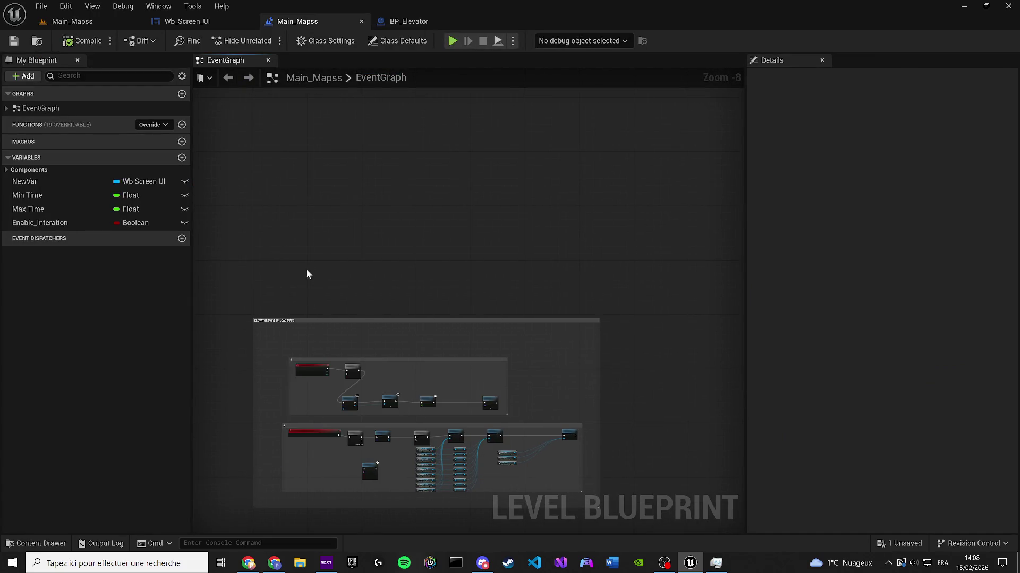
pyautogui.scroll(8, 308, 254)
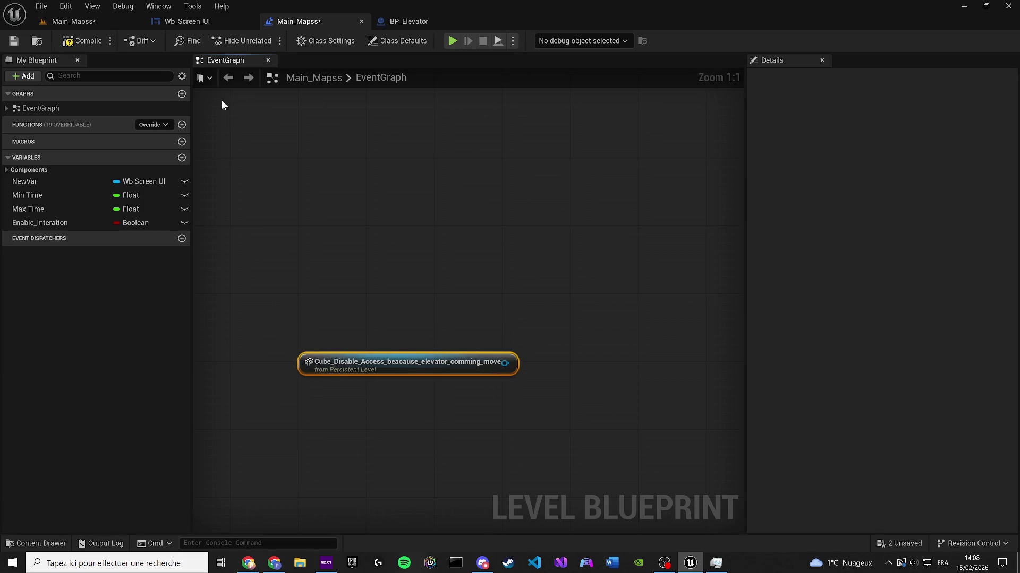
pyautogui.click(96, 19)
pyautogui.click(288, 24)
pyautogui.moveTo(505, 364)
pyautogui.mouseDown()
pyautogui.moveTo(512, 369)
pyautogui.moveTo(634, 291)
pyautogui.mouseUp()
pyautogui.write('set coll')
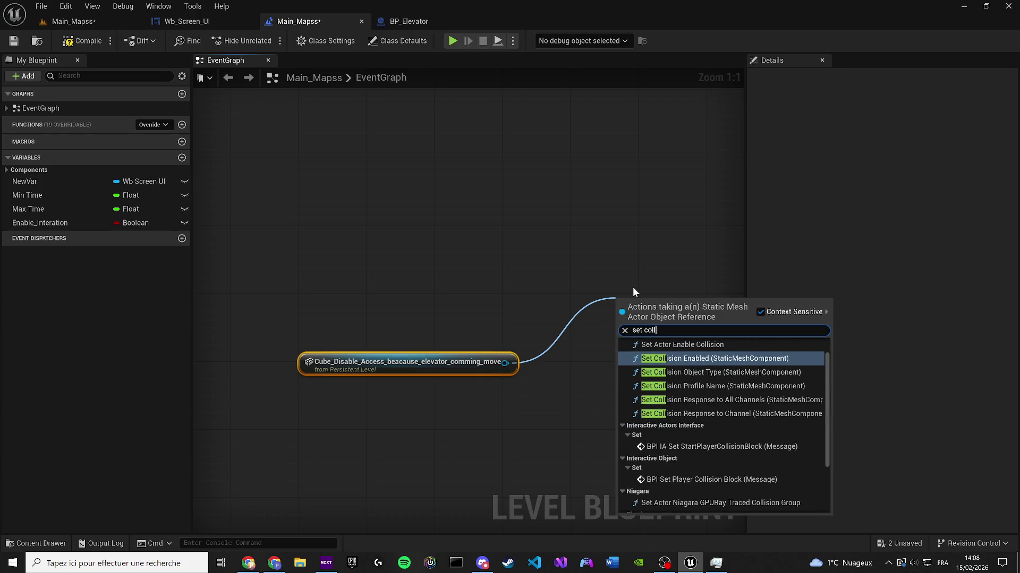
pyautogui.press('Return')
# Step: Set its New Type to Collision Enabled (Query and Physics) and arrange the nodes
pyautogui.click(646, 392)
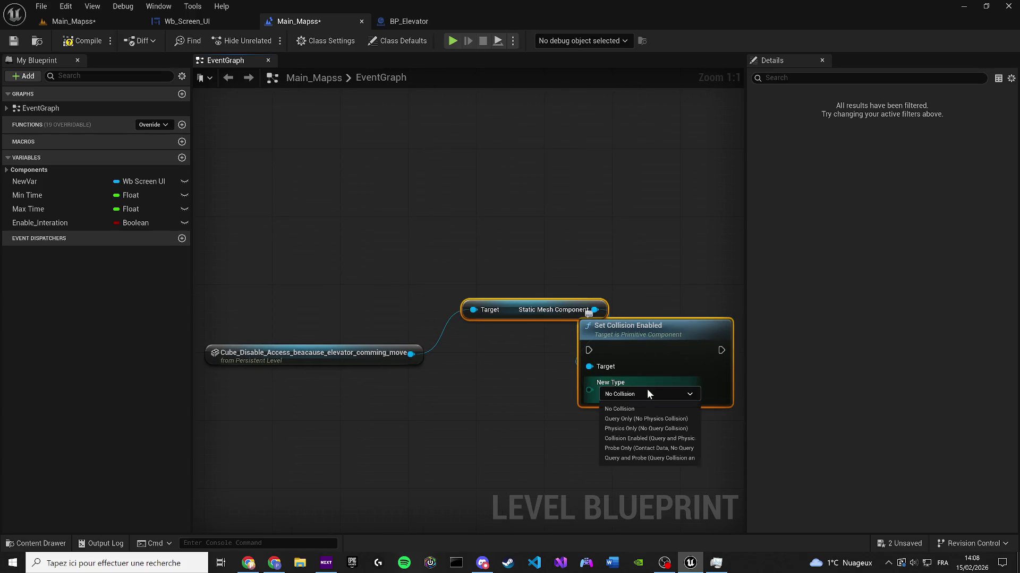
pyautogui.click(645, 438)
pyautogui.moveTo(656, 340); pyautogui.dragTo(714, 223)
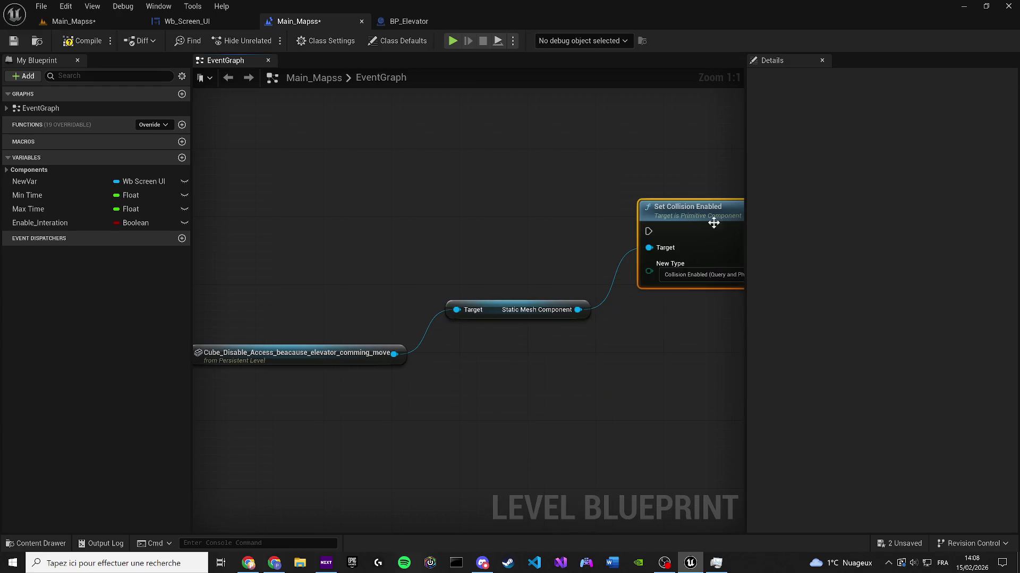
pyautogui.moveTo(529, 314); pyautogui.dragTo(526, 359)
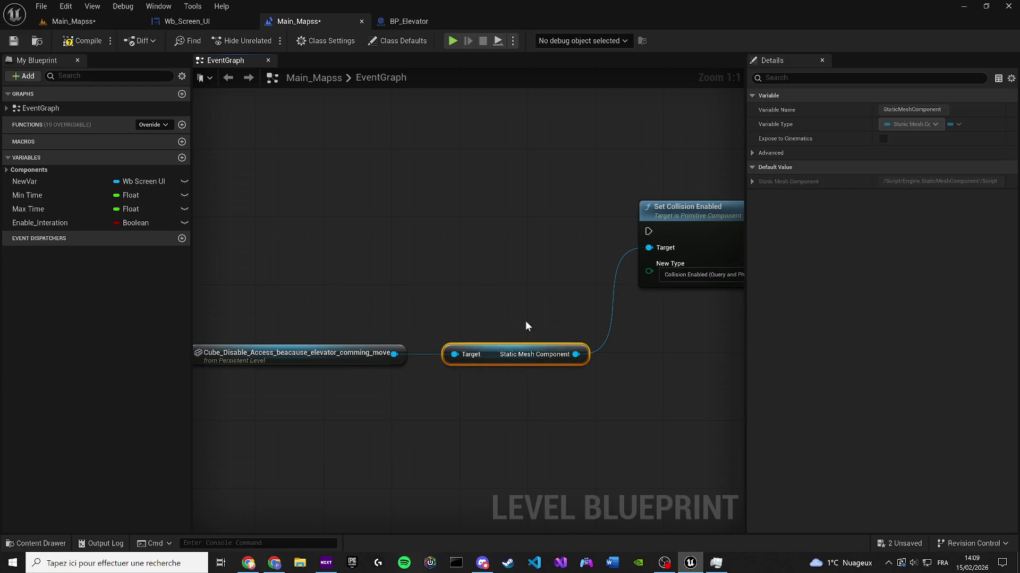
pyautogui.click(74, 21)
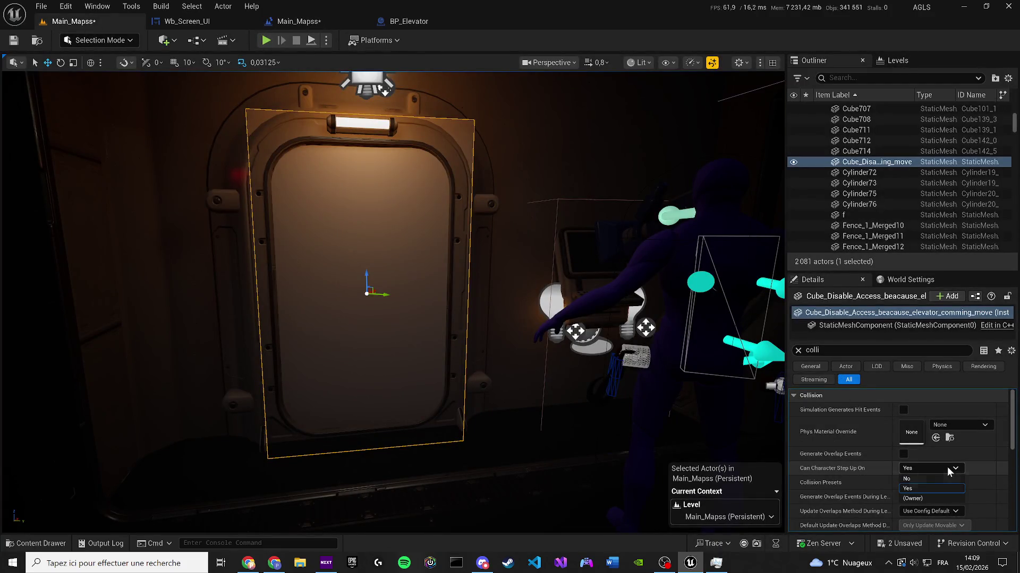
# Step: Set the cube's Collision Presets to NoCollision and uncheck Rendering > Visible
pyautogui.click(948, 482)
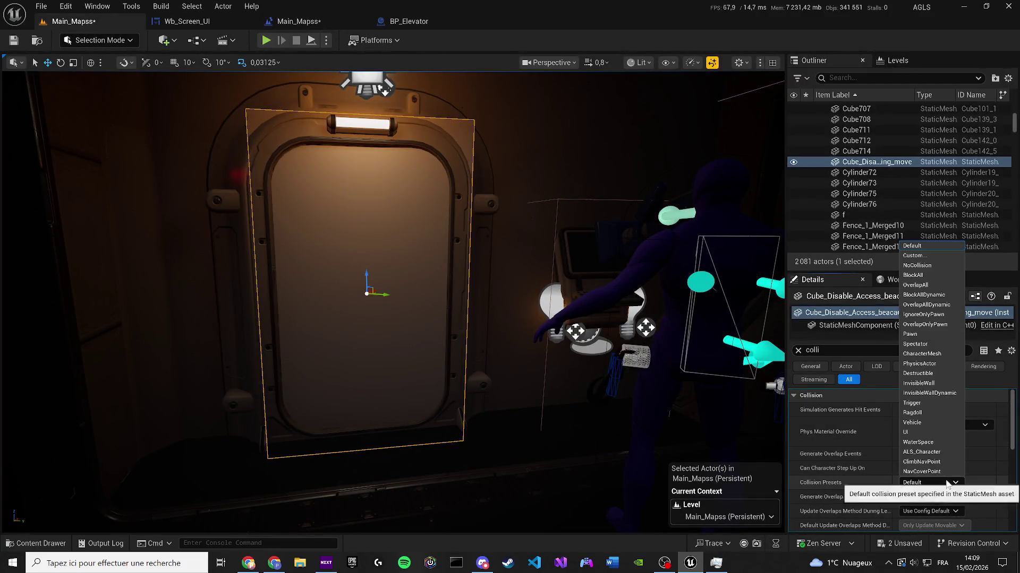
pyautogui.click(917, 265)
pyautogui.write('visi')
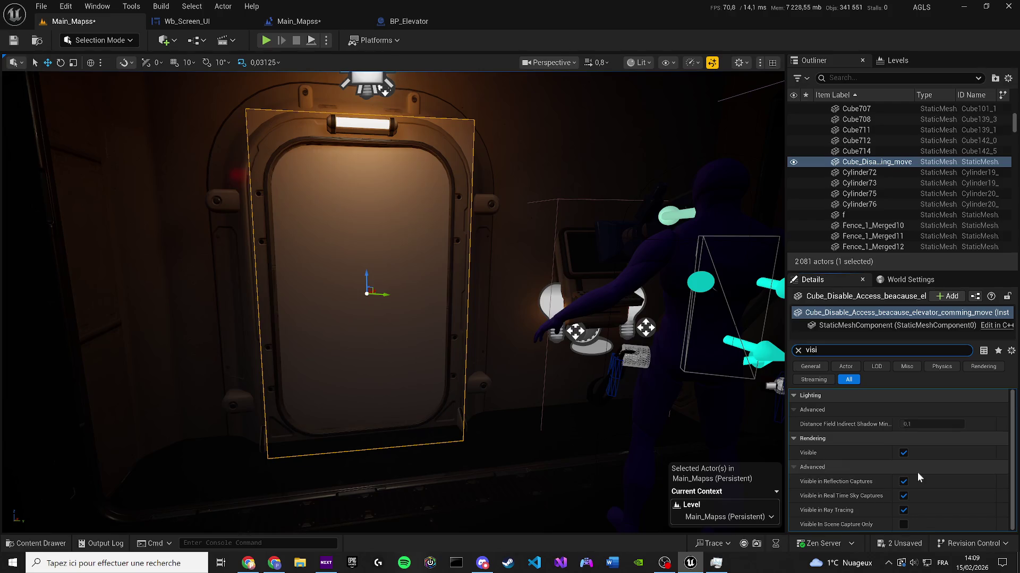
pyautogui.click(903, 453)
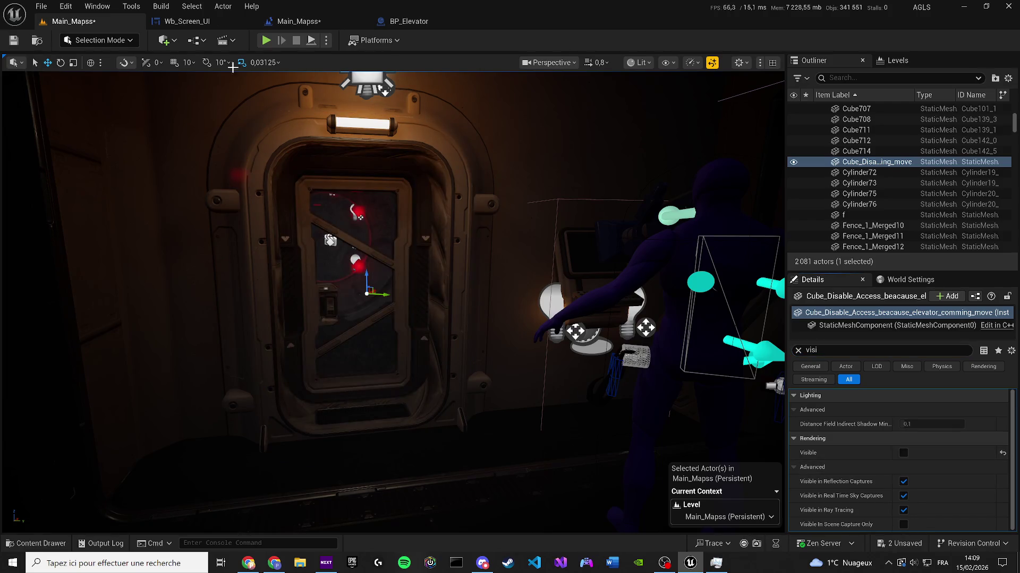
pyautogui.click(297, 22)
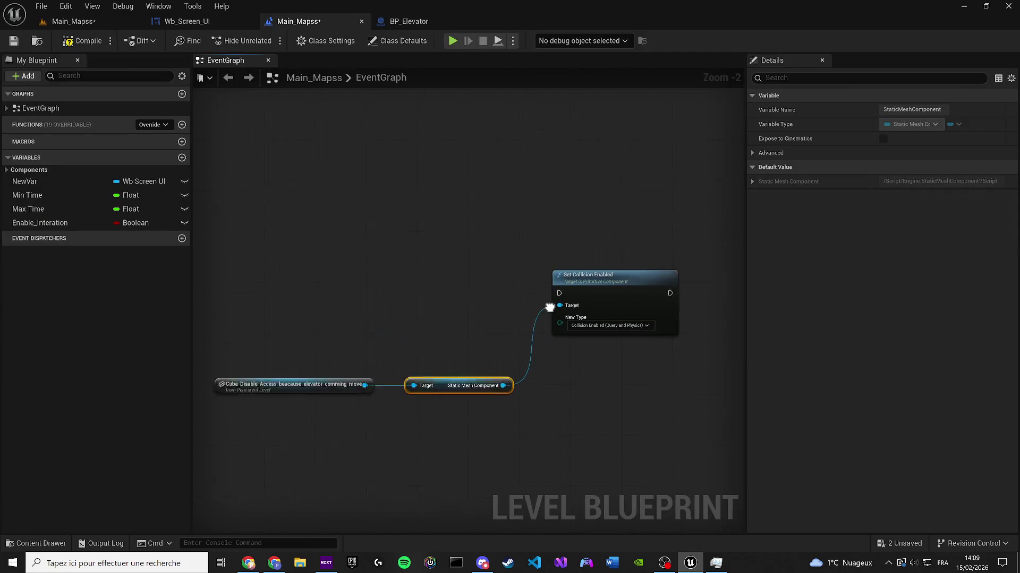
# Step: Add a Set Visibility node that runs after Set Collision Enabled, then save
pyautogui.moveTo(284, 391)
pyautogui.mouseDown()
pyautogui.moveTo(373, 435)
pyautogui.moveTo(527, 450)
pyautogui.mouseUp()
pyautogui.write('set visibility')
pyautogui.press('Return')
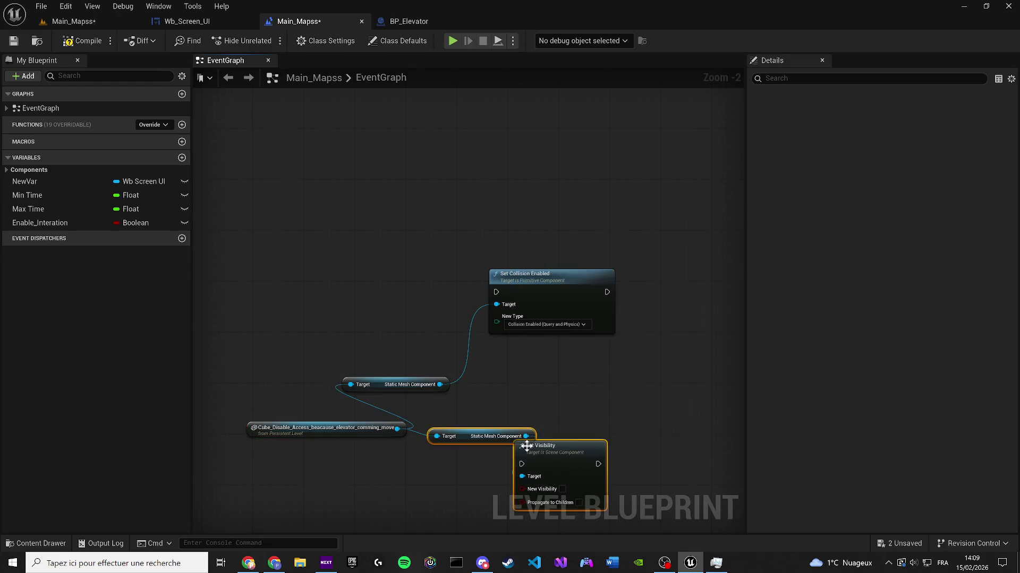
pyautogui.click(591, 459)
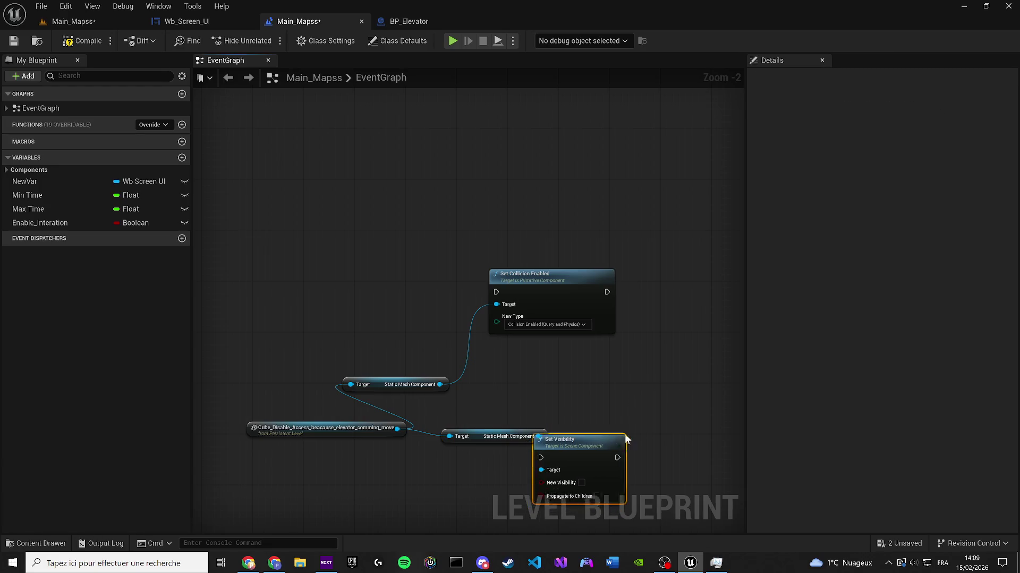
pyautogui.moveTo(591, 459)
pyautogui.mouseDown()
pyautogui.moveTo(674, 376)
pyautogui.moveTo(608, 292)
pyautogui.mouseUp()
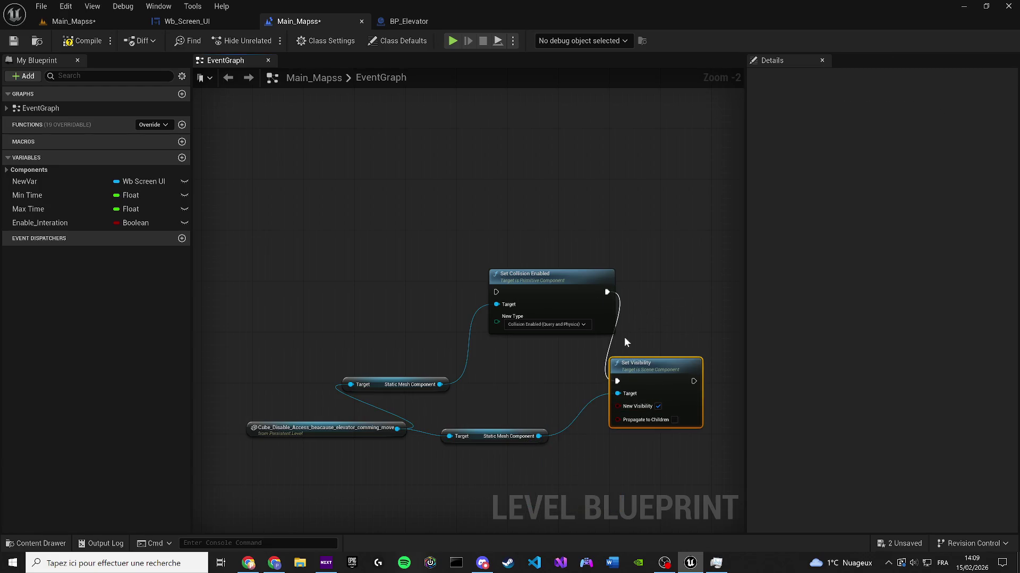
pyautogui.moveTo(640, 362); pyautogui.dragTo(685, 274)
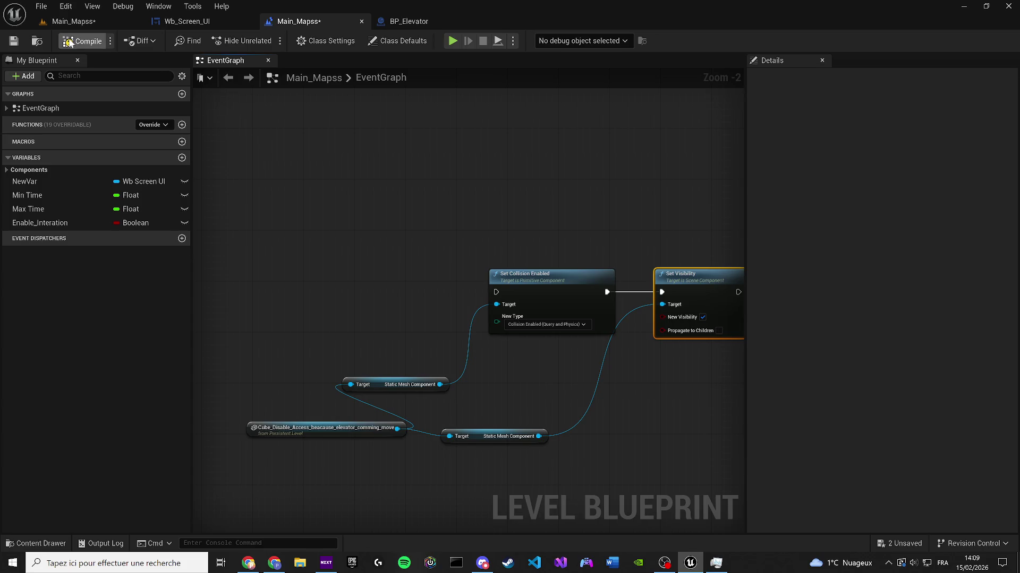
pyautogui.click(7, 45)
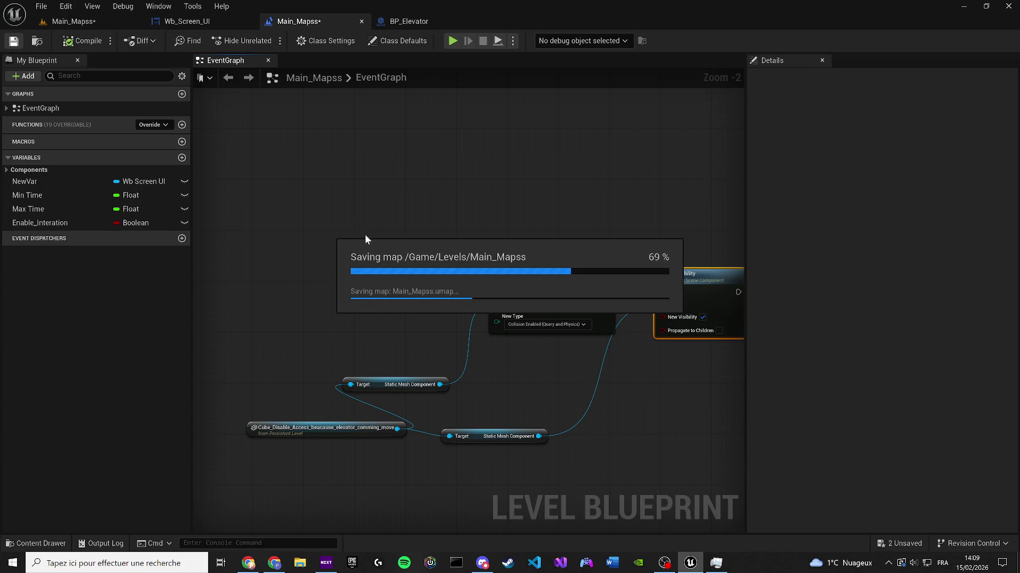
# Step: Select the new collision and visibility nodes and remove them from their spot
pyautogui.scroll(-4, 397, 326)
pyautogui.moveTo(397, 326)
pyautogui.mouseDown()
pyautogui.moveTo(598, 322)
pyautogui.moveTo(369, 114)
pyautogui.mouseUp()
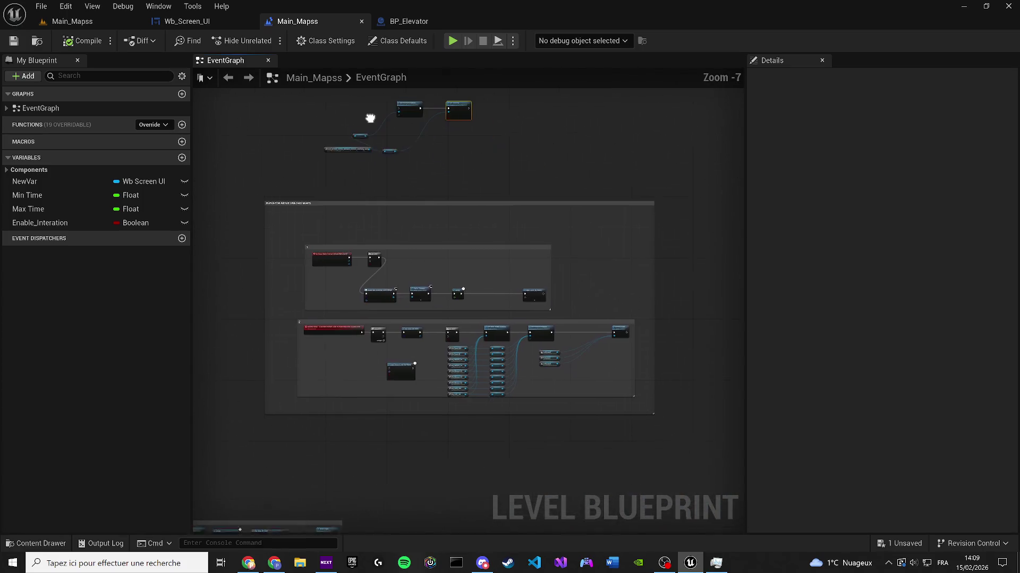
pyautogui.scroll(2, 369, 113)
pyautogui.scroll(-2, 431, 133)
pyautogui.moveTo(432, 132); pyautogui.dragTo(479, 173)
pyautogui.moveTo(530, 143); pyautogui.dragTo(400, 96)
pyautogui.moveTo(523, 153); pyautogui.dragTo(409, 91)
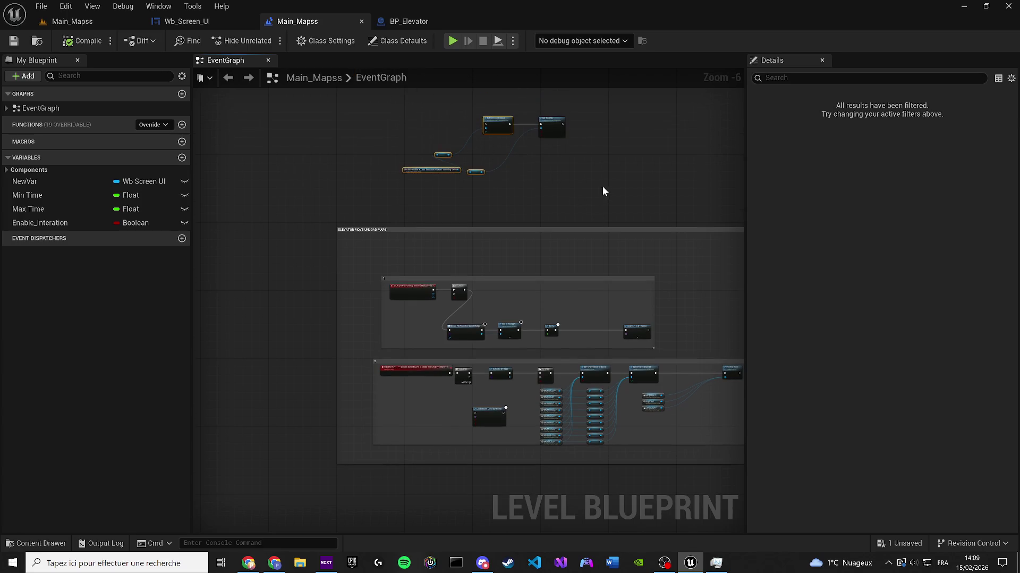
pyautogui.press('Delete')
# Step: Paste the nodes beside the Sequence, wire Then 1 into Set Collision Enabled, and save
pyautogui.scroll(2, 478, 359)
pyautogui.scroll(1, 478, 359)
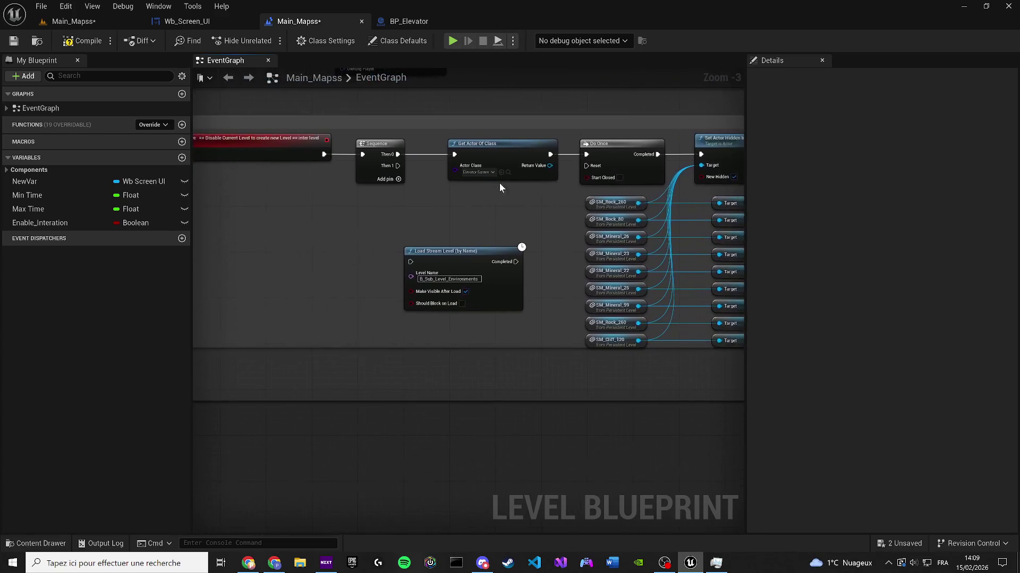
pyautogui.hotkey('ctrl', 'v')
pyautogui.moveTo(351, 272)
pyautogui.mouseDown()
pyautogui.moveTo(605, 152)
pyautogui.moveTo(425, 160)
pyautogui.mouseUp()
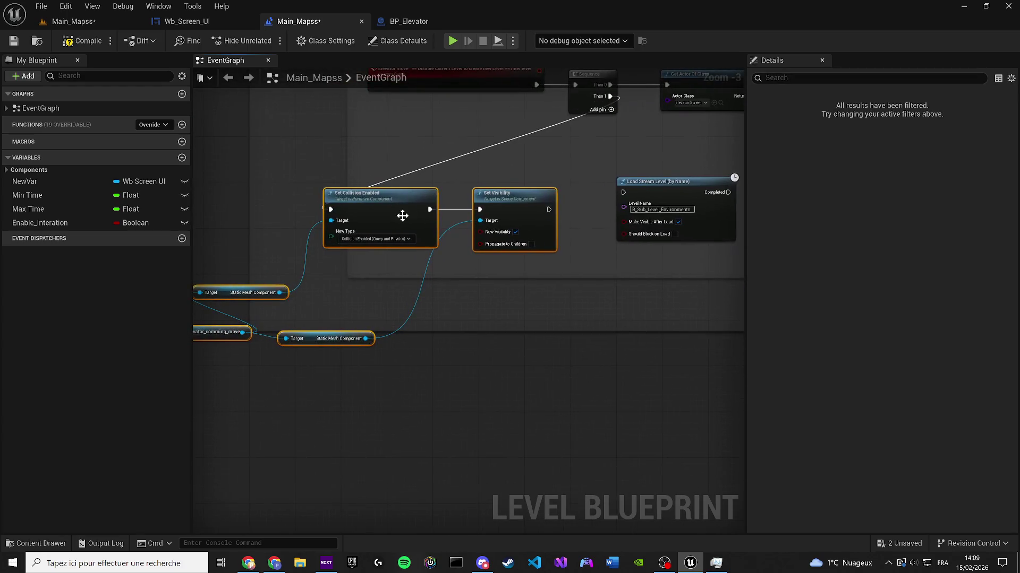
pyautogui.moveTo(421, 224)
pyautogui.mouseDown()
pyautogui.moveTo(399, 231)
pyautogui.moveTo(441, 371)
pyautogui.mouseUp()
pyautogui.scroll(-2, 440, 372)
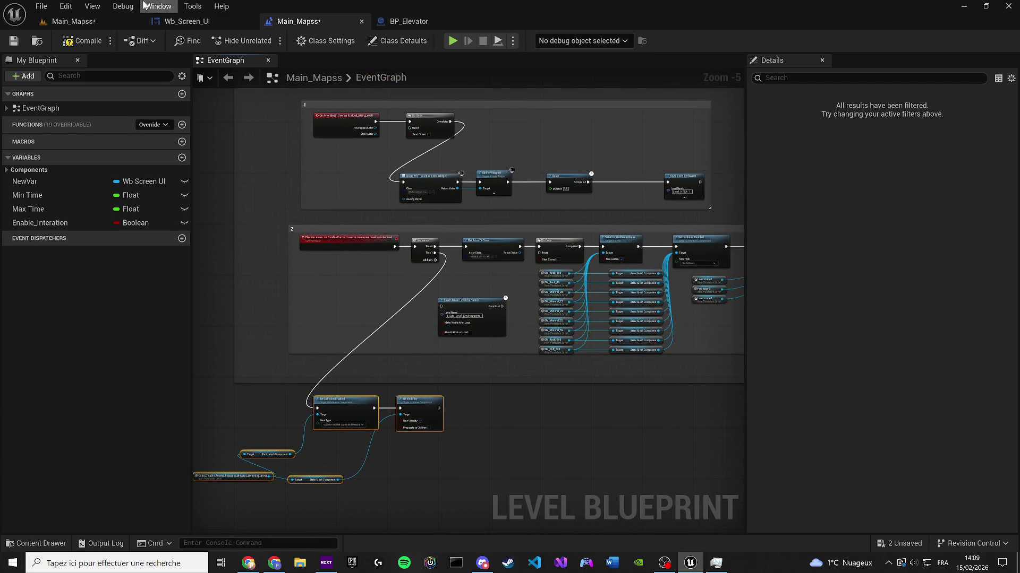
pyautogui.click(14, 40)
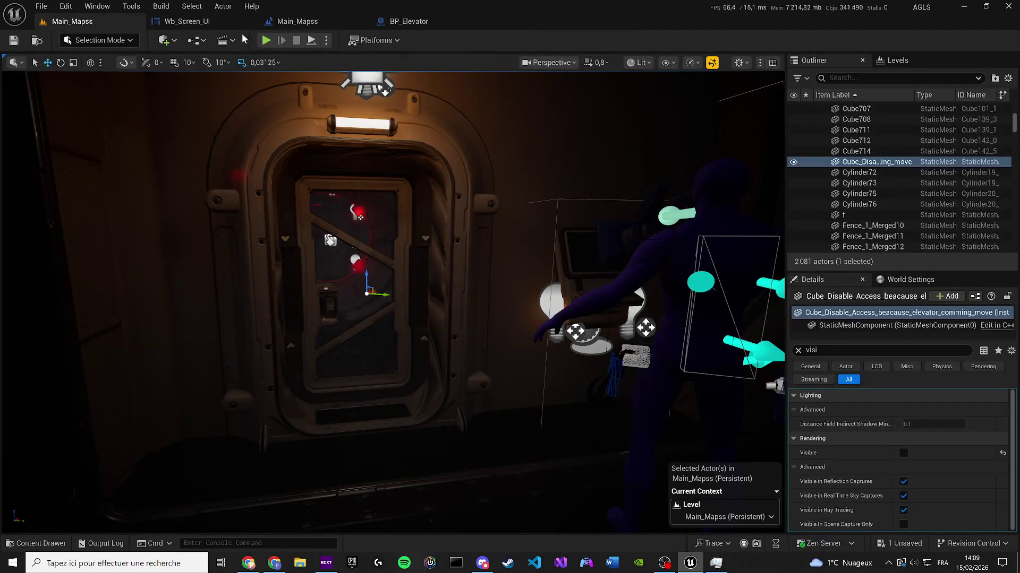
# Step: Play the level, walk to the wall terminal and choose ETAGE 1
pyautogui.click(266, 40)
pyautogui.press('w')
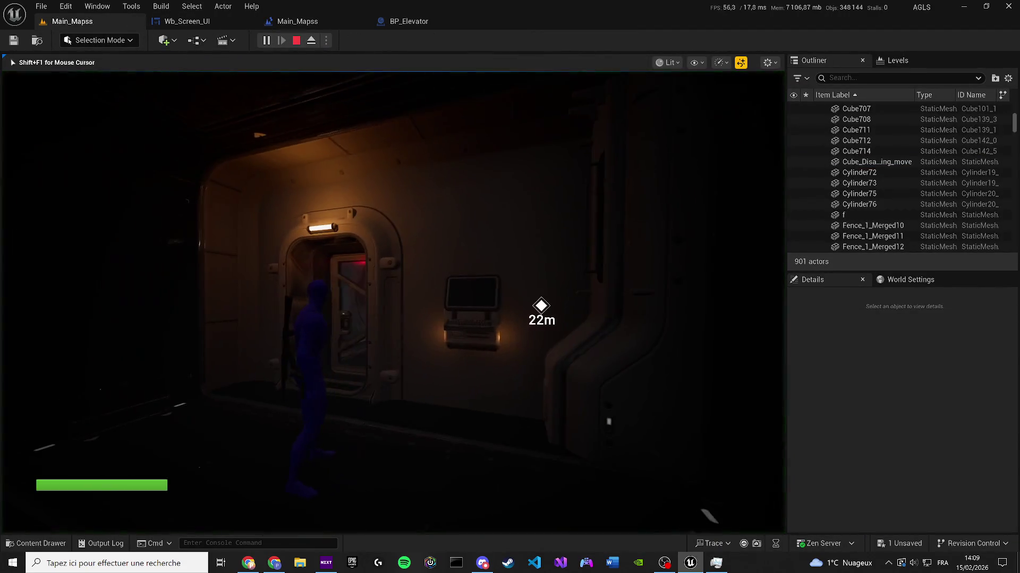
pyautogui.press('s')
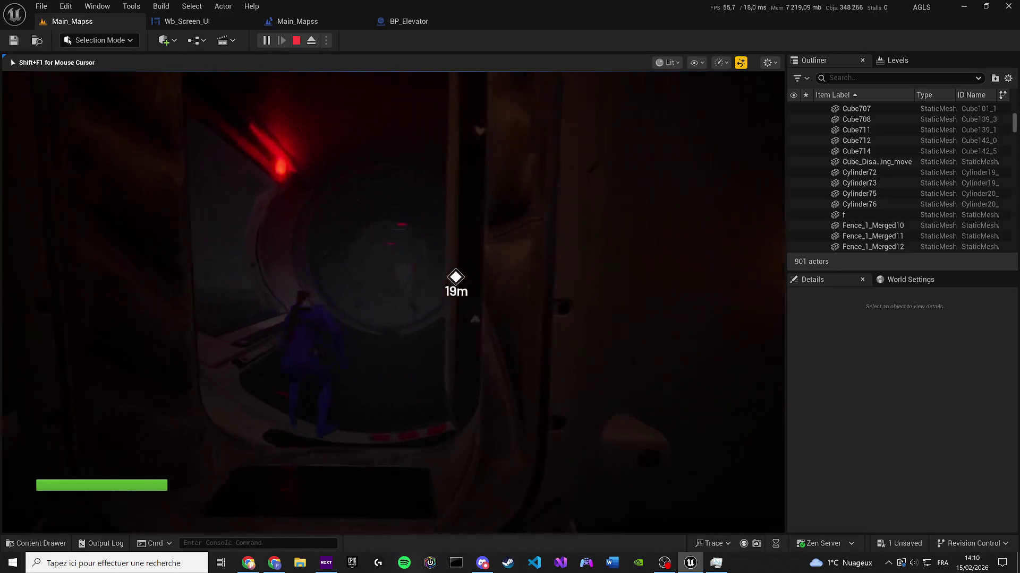
pyautogui.press('w')
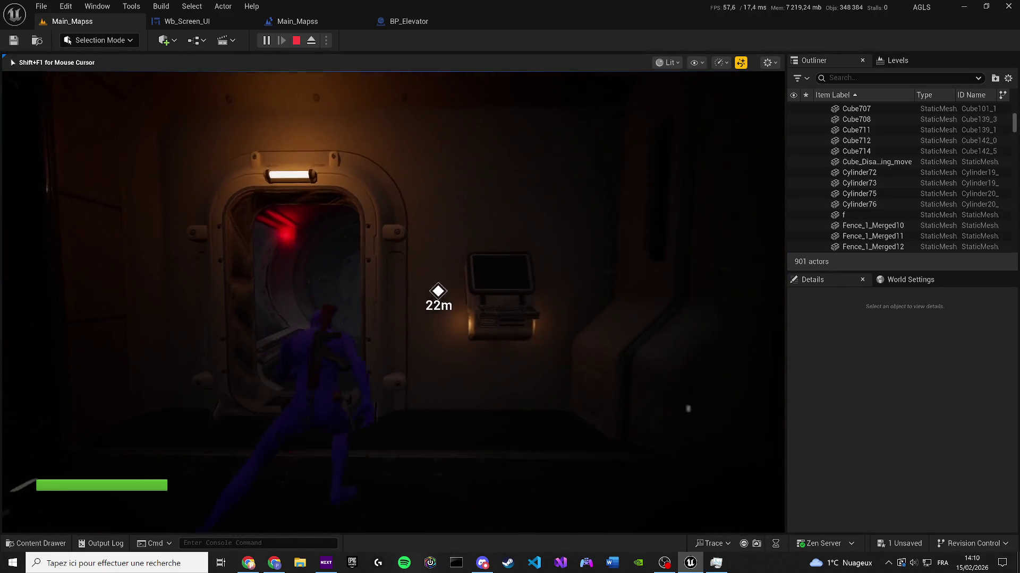
pyautogui.press('e')
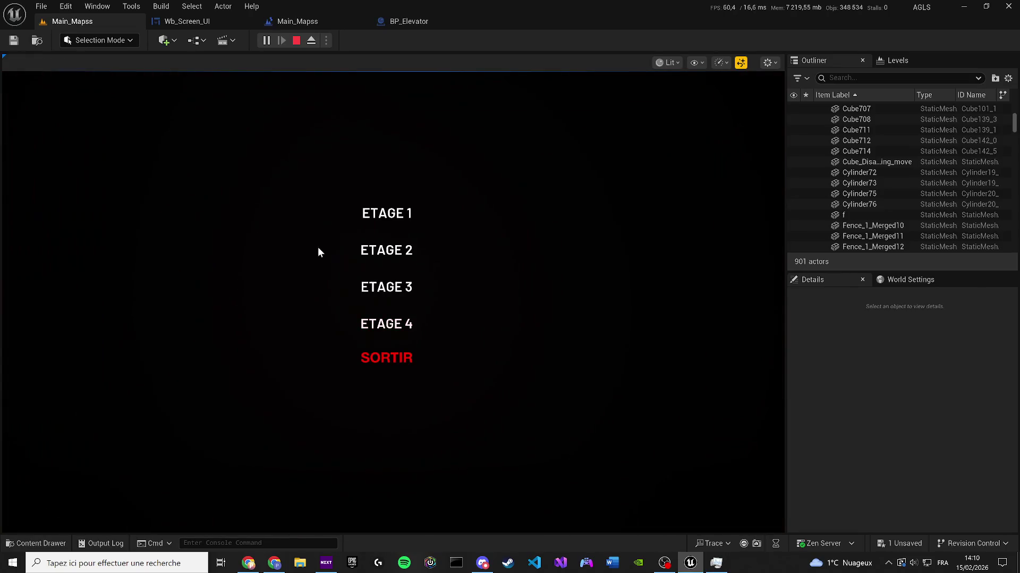
pyautogui.click(375, 216)
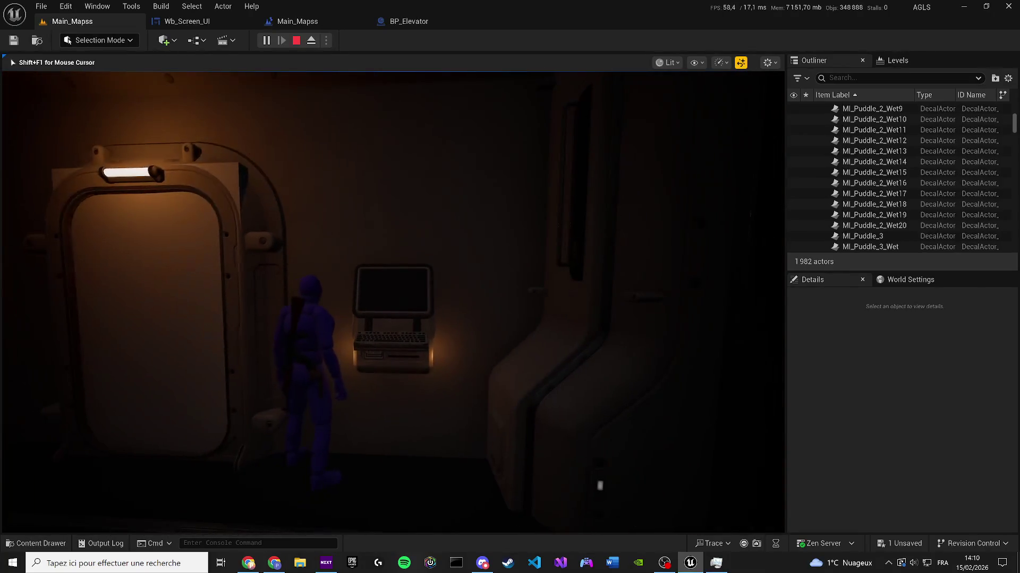
# Step: Test whether the doorway is blocked by jumping and walking into it, then stop the play session
pyautogui.press('a')
pyautogui.press('space')
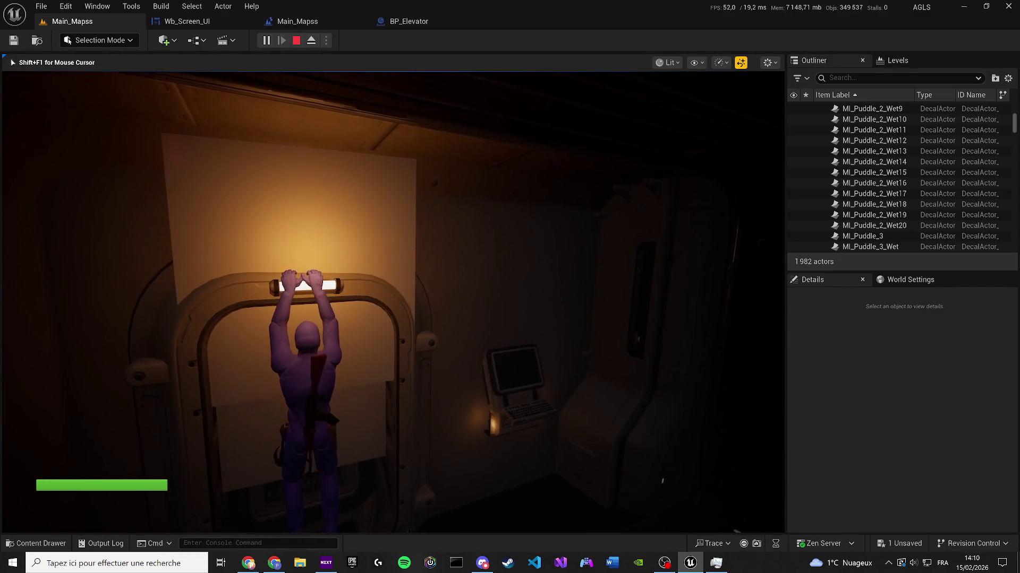
pyautogui.press('c')
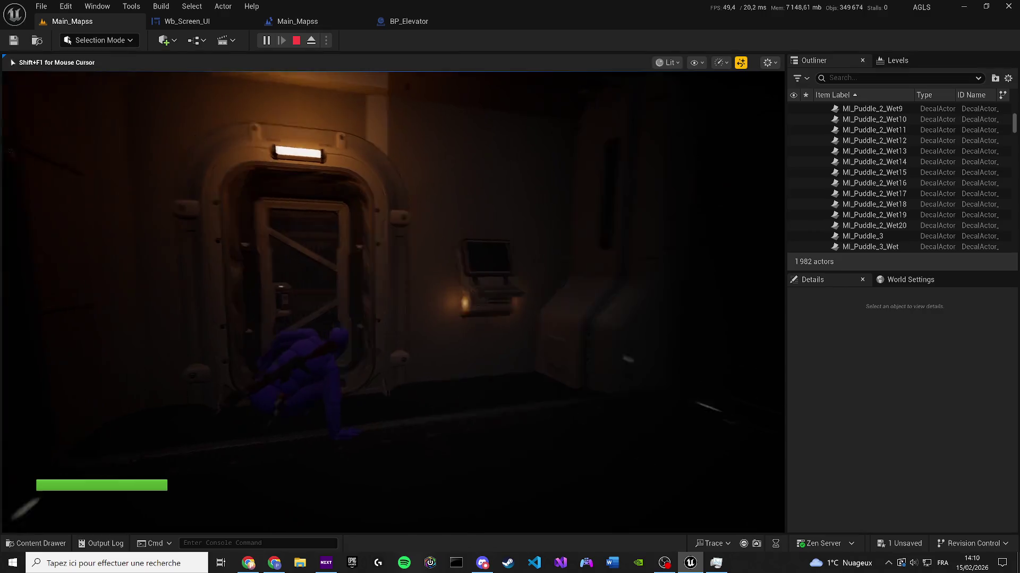
pyautogui.press('w')
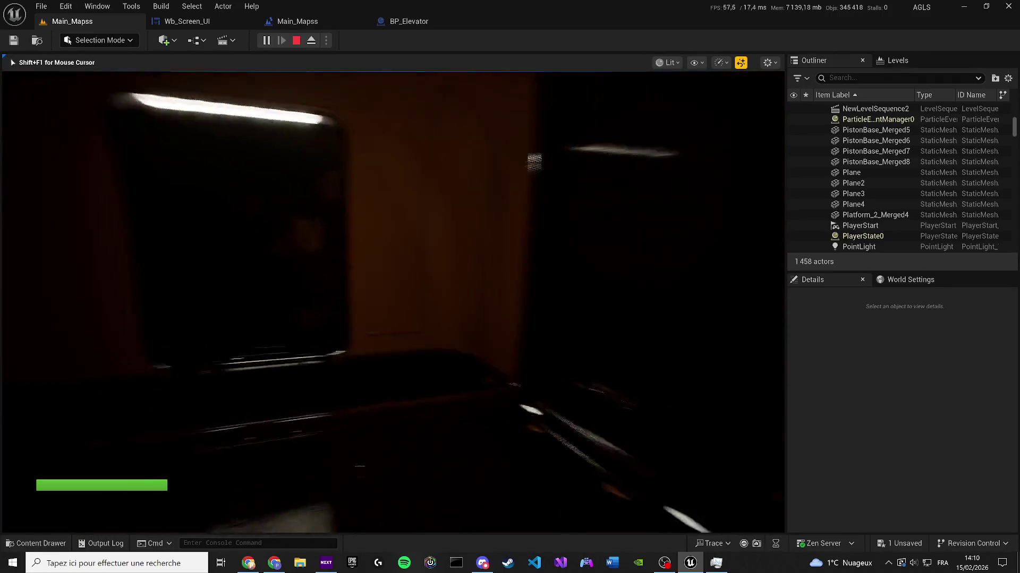
pyautogui.press('Escape')
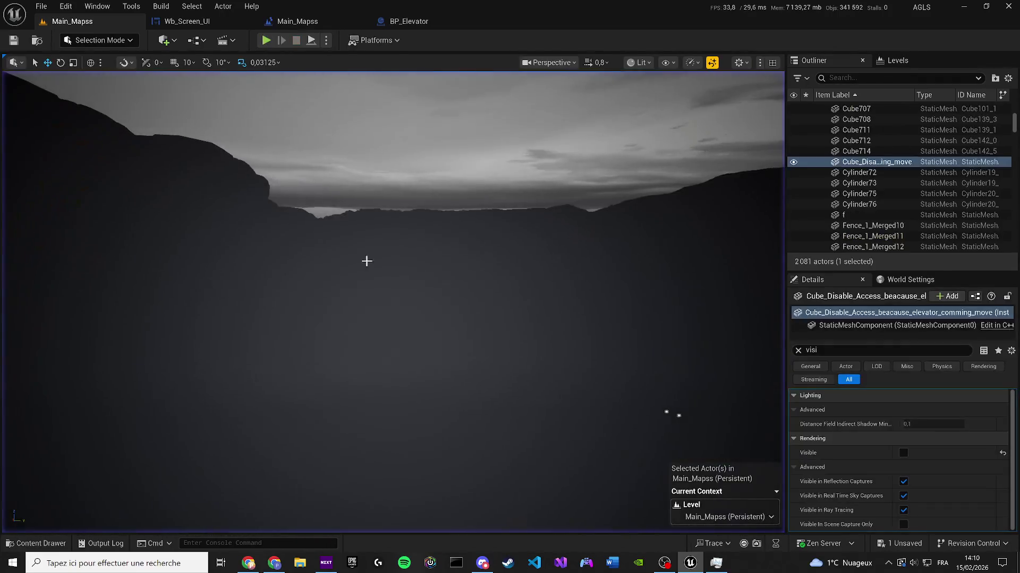
# Step: Wrap the cube collision nodes in a comment titled 'Cube Collision to block access on base'
pyautogui.click(181, 21)
pyautogui.click(320, 17)
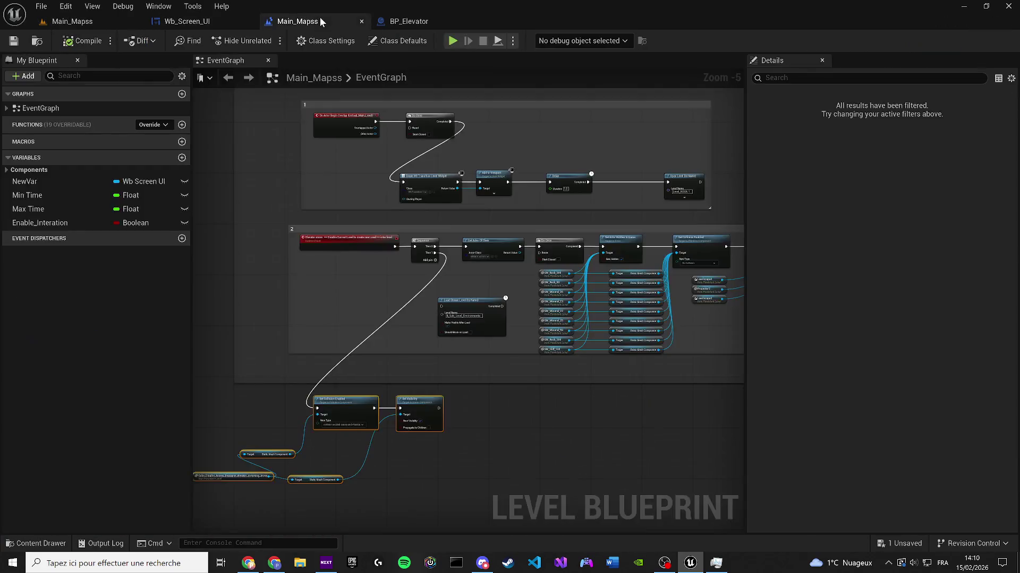
pyautogui.write('c')
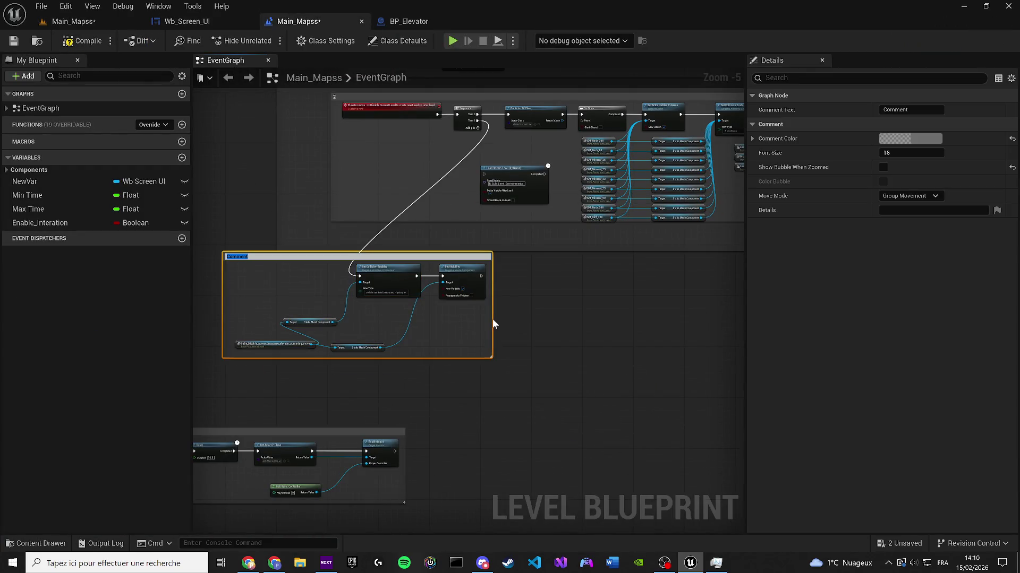
pyautogui.write('Cube Collision to')
pyautogui.write('block access on')
pyautogui.write(' base')
pyautogui.press('Return')
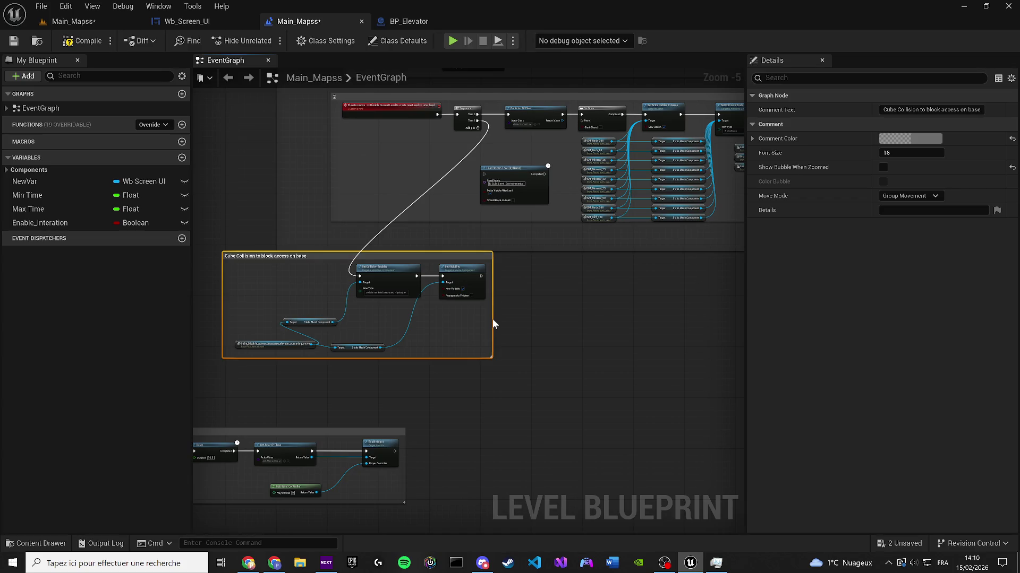
pyautogui.moveTo(244, 258)
pyautogui.mouseDown()
pyautogui.moveTo(392, 283)
pyautogui.moveTo(379, 265)
pyautogui.mouseUp()
# Step: Number the comment title, ending with the prefix 3
pyautogui.rightClick(362, 310)
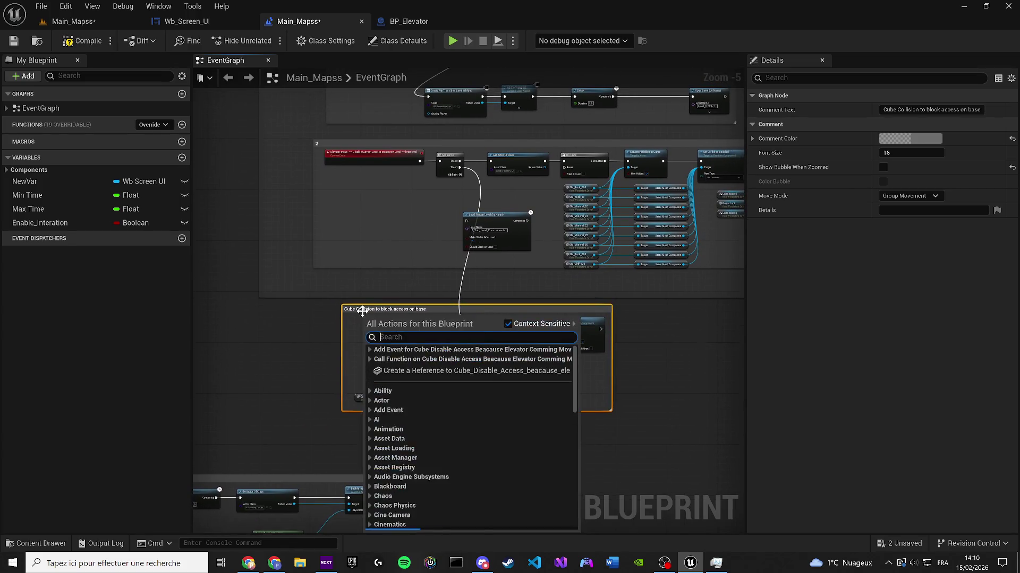
pyautogui.press('Escape')
pyautogui.doubleClick(372, 310)
pyautogui.press('Home')
pyautogui.write('2')
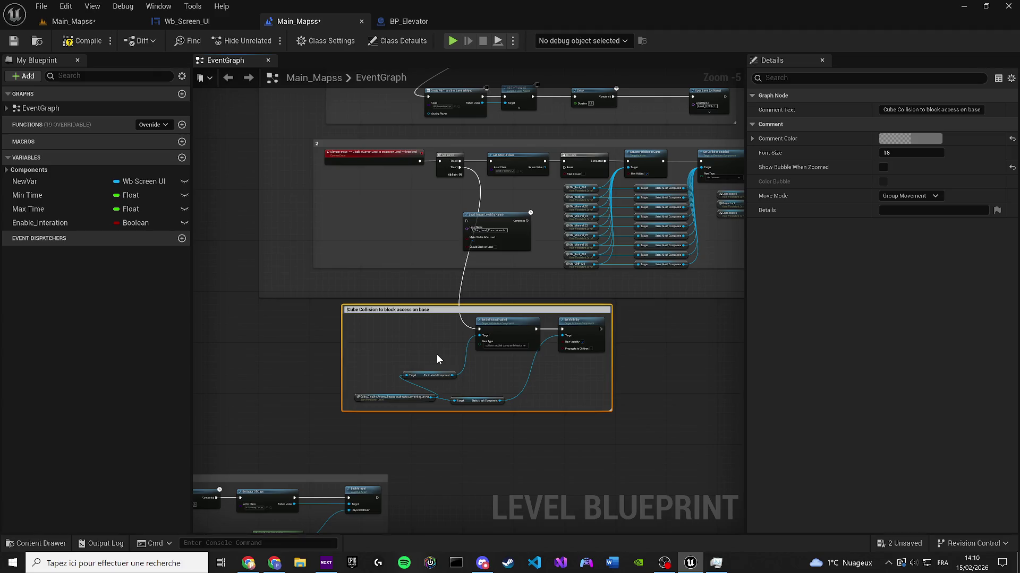
pyautogui.press('Return')
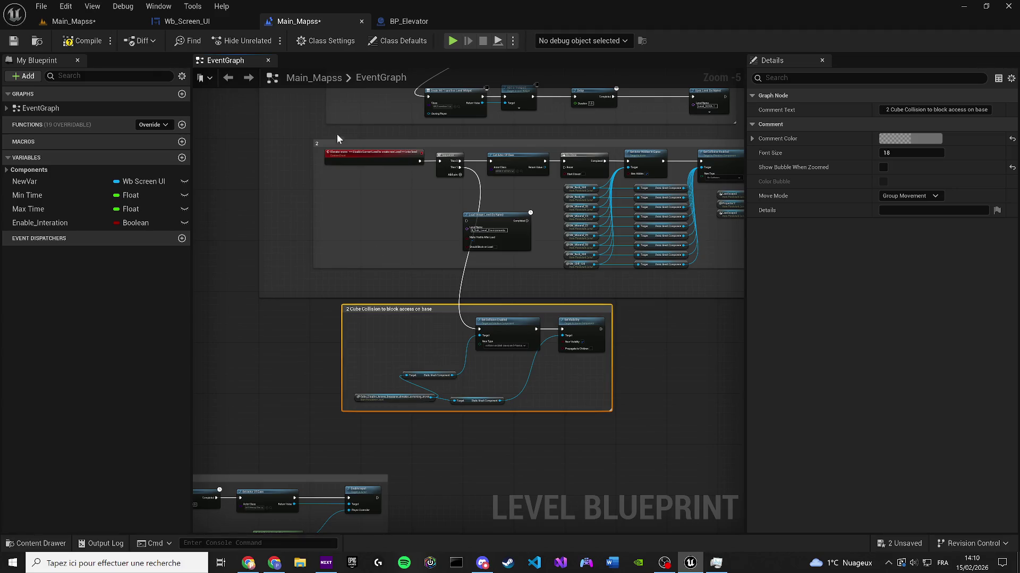
pyautogui.click(332, 145)
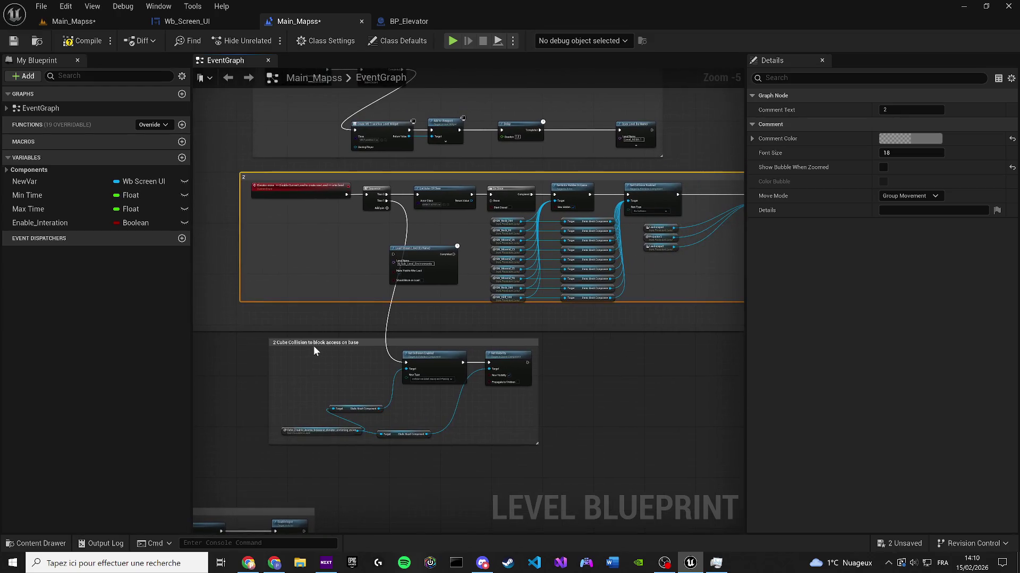
pyautogui.doubleClick(297, 343)
pyautogui.press('Return')
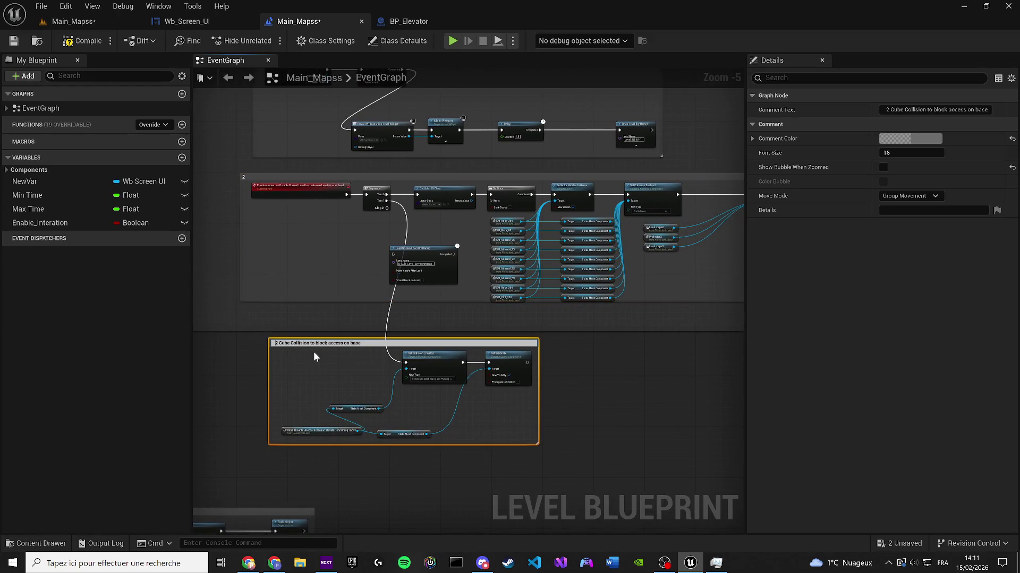
pyautogui.write('3')
pyautogui.press('Return')
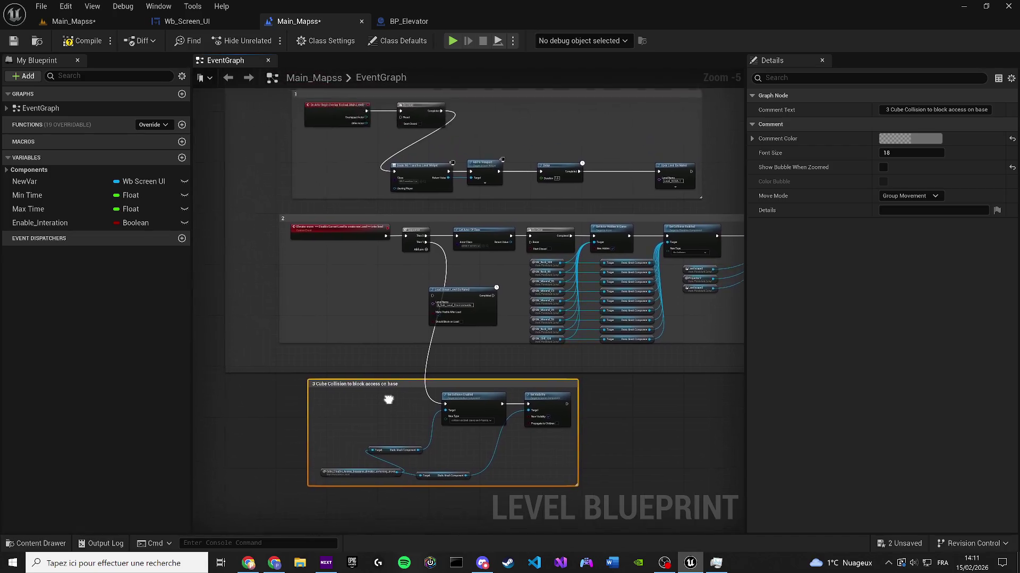
# Step: Save the map and stretch the elevator comment down to enclose the collision group
pyautogui.scroll(-1, 345, 269)
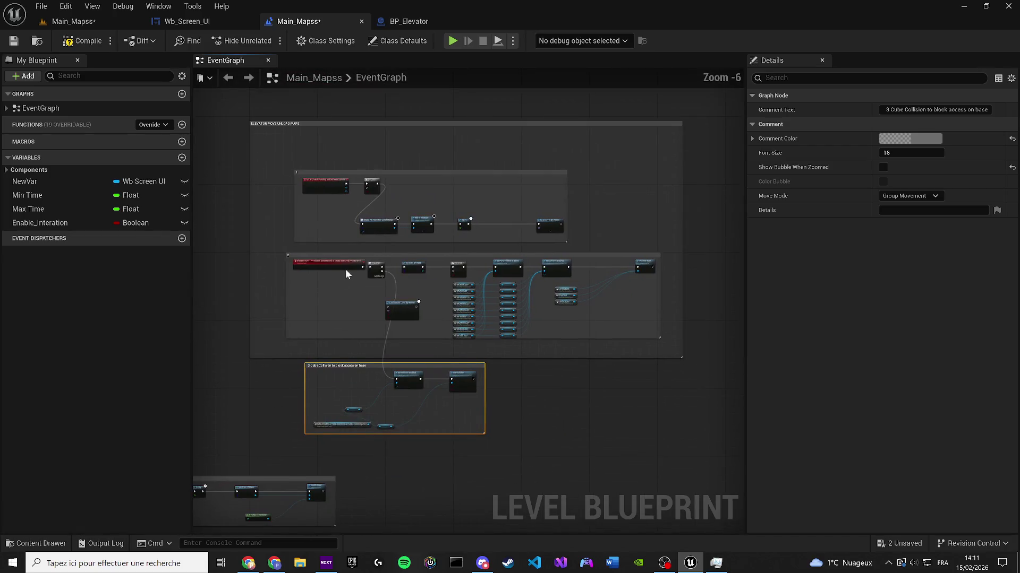
pyautogui.click(13, 42)
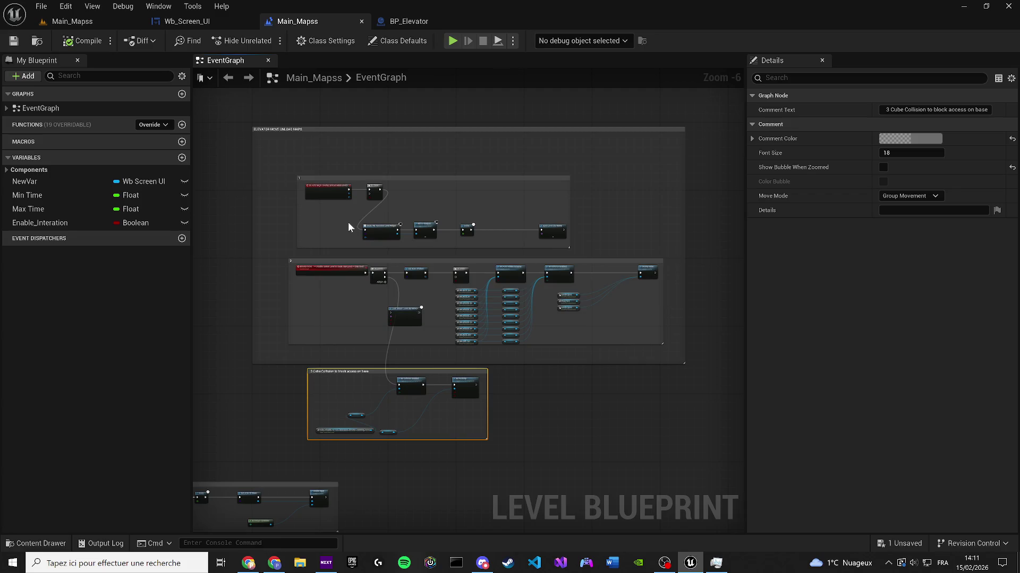
pyautogui.moveTo(593, 364); pyautogui.dragTo(607, 462)
pyautogui.scroll(3, 444, 182)
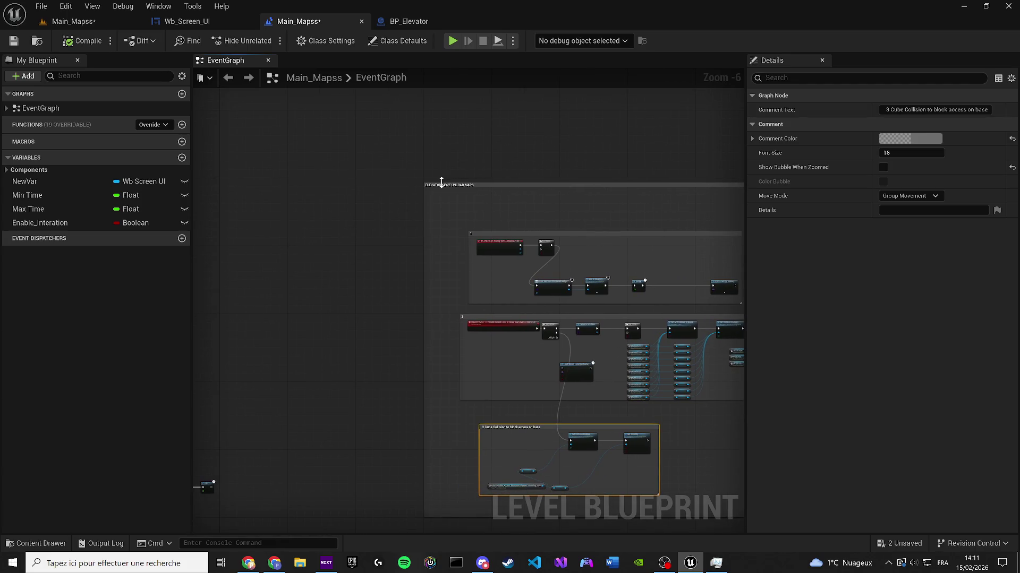
# Step: Retitle the elevator comment 'ELEVATOR MOVE + UNLOAD MAPS + load new map' and reposition it
pyautogui.click(404, 186)
pyautogui.moveTo(404, 186); pyautogui.dragTo(313, 152)
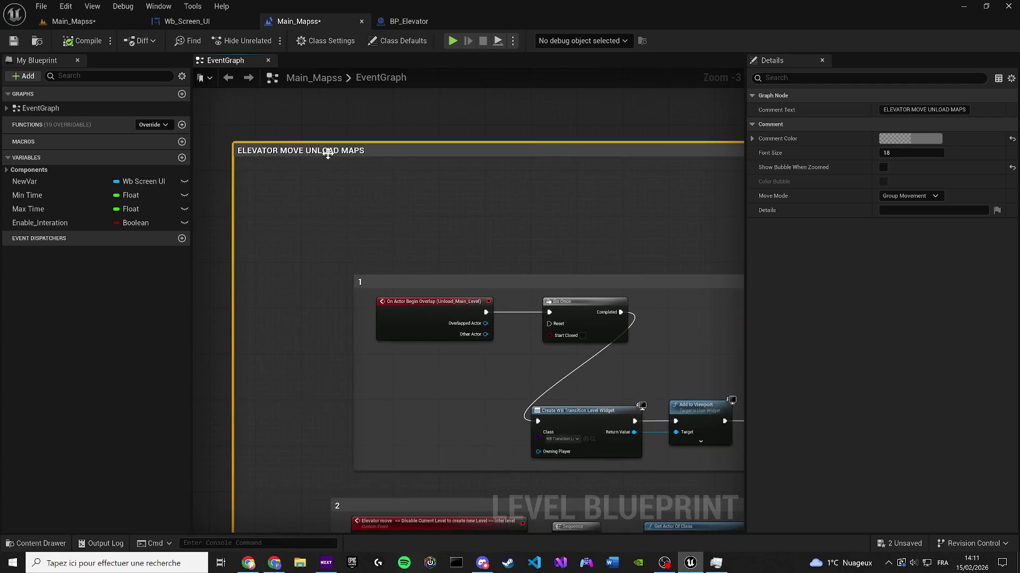
pyautogui.doubleClick(314, 153)
pyautogui.write('+')
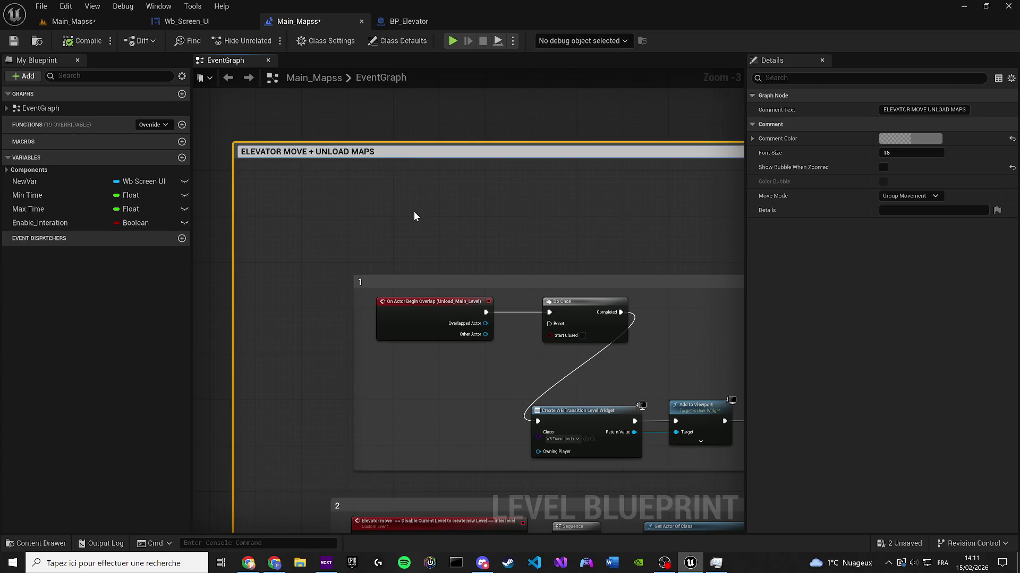
pyautogui.press('End')
pyautogui.write('+ load new')
pyautogui.write(' map')
pyautogui.press('Return')
pyautogui.scroll(-2, 404, 205)
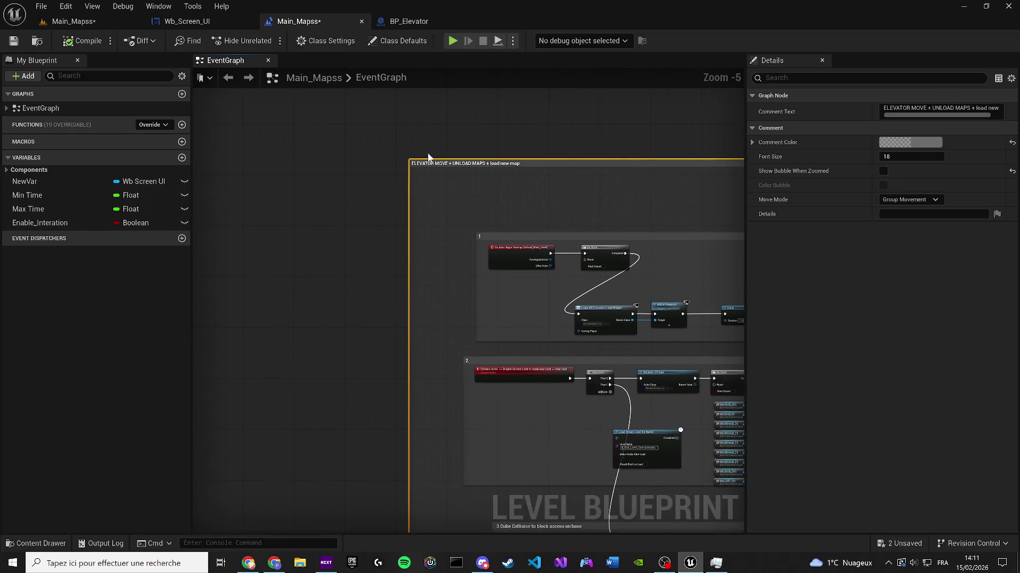
pyautogui.moveTo(427, 159); pyautogui.dragTo(365, 125)
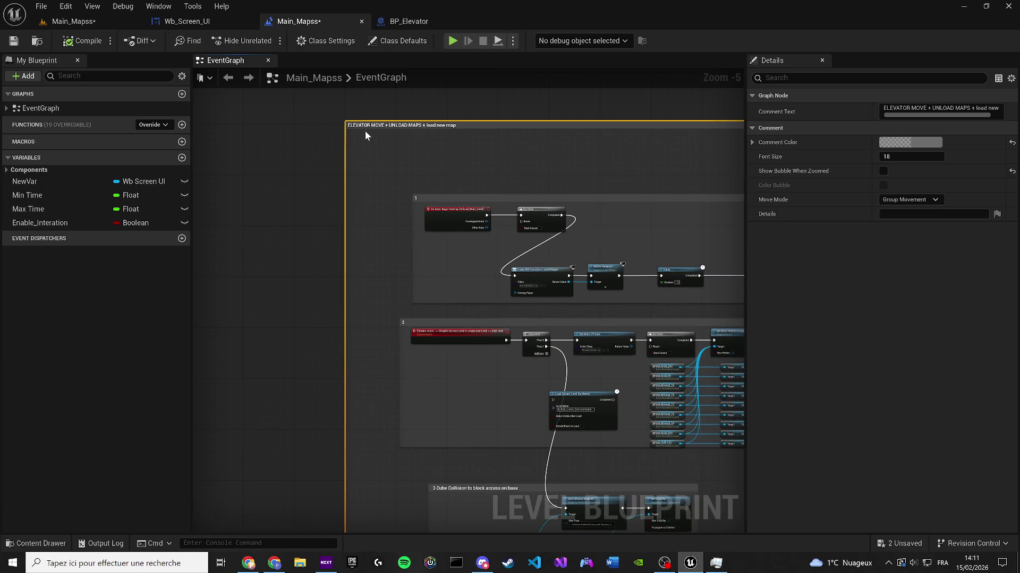
pyautogui.click(282, 315)
pyautogui.scroll(-2, 321, 253)
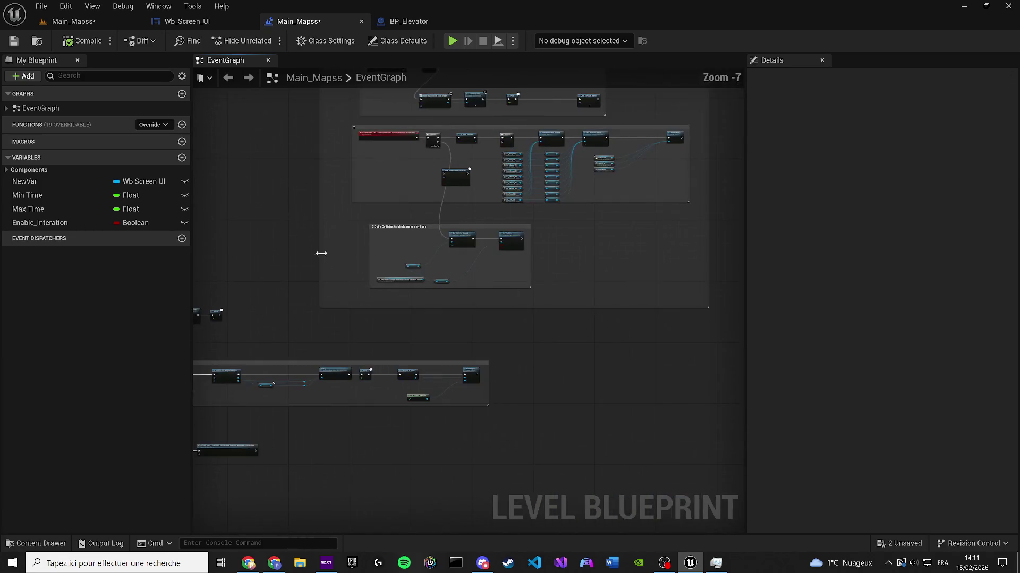
# Step: Move the disable-input node row to the graph's top and the Play cinematic comment right
pyautogui.moveTo(321, 253)
pyautogui.mouseDown()
pyautogui.moveTo(463, 317)
pyautogui.moveTo(581, 317)
pyautogui.mouseUp()
pyautogui.scroll(1, 352, 308)
pyautogui.scroll(1, 352, 308)
pyautogui.moveTo(221, 277)
pyautogui.mouseDown()
pyautogui.moveTo(487, 386)
pyautogui.moveTo(585, 381)
pyautogui.mouseUp()
pyautogui.scroll(1, 585, 380)
pyautogui.moveTo(223, 307)
pyautogui.mouseDown()
pyautogui.moveTo(265, 242)
pyautogui.moveTo(298, 135)
pyautogui.mouseUp()
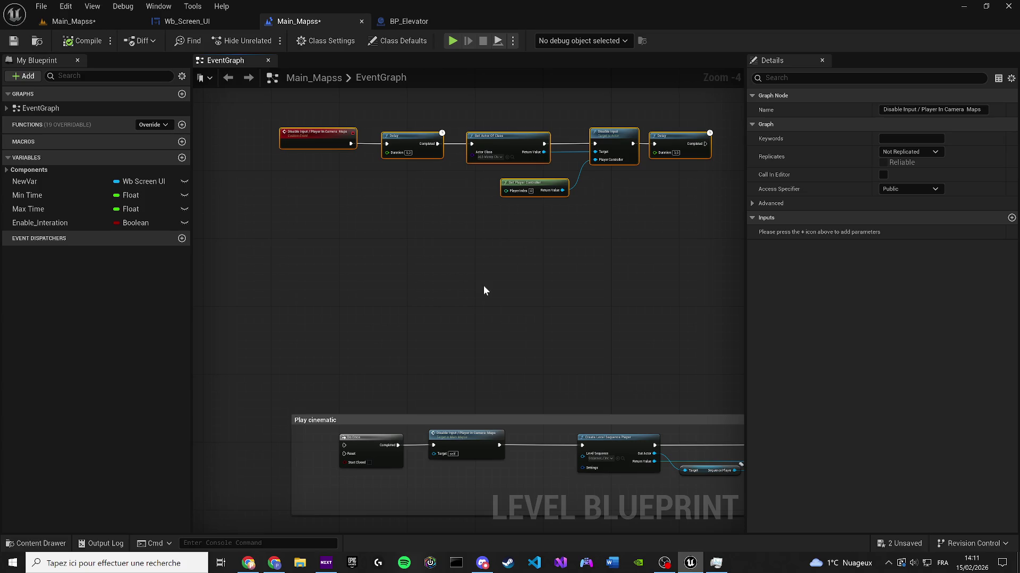
pyautogui.scroll(-4, 484, 285)
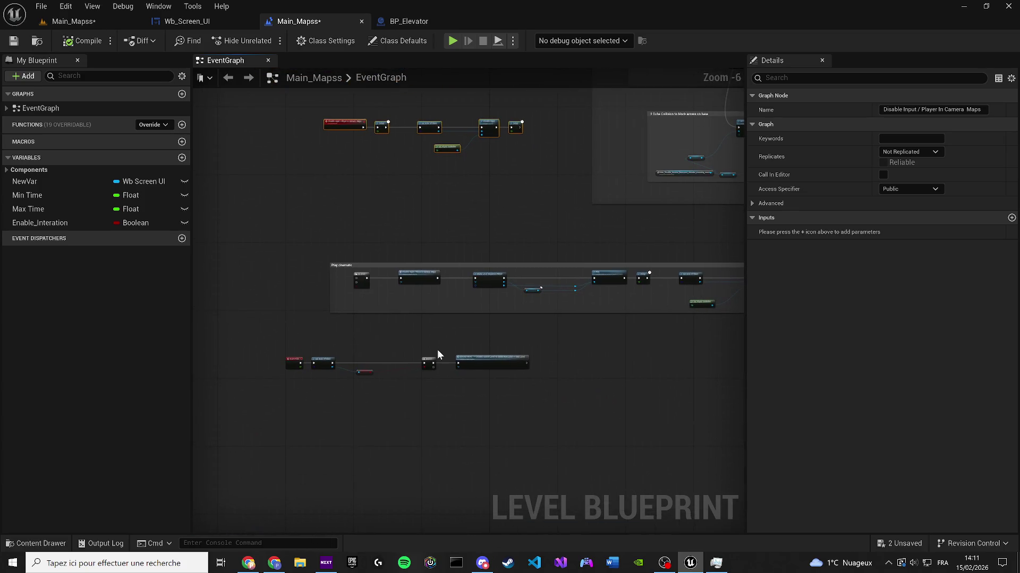
pyautogui.scroll(-2, 496, 368)
pyautogui.scroll(3, 314, 298)
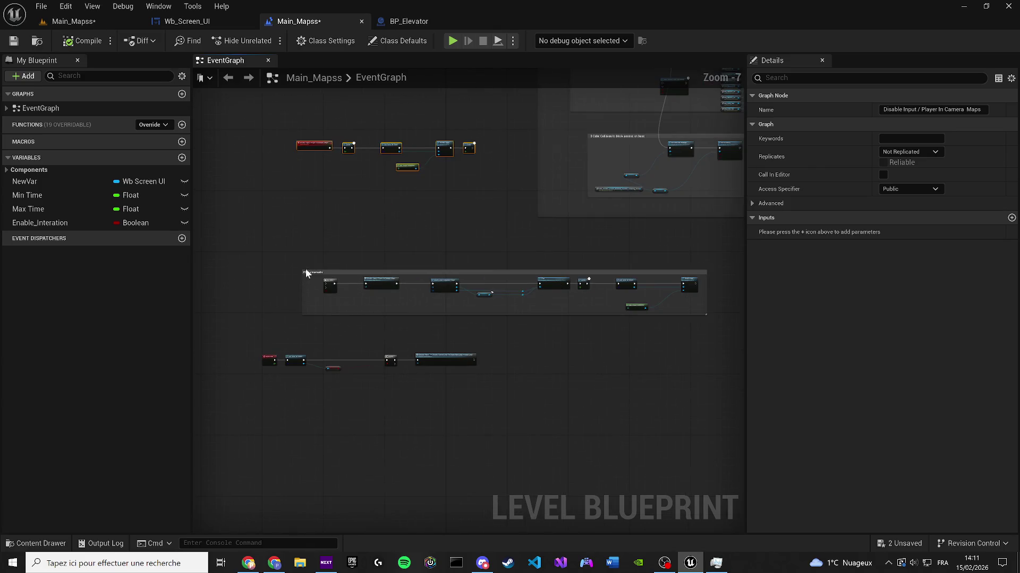
pyautogui.scroll(2, 306, 271)
pyautogui.moveTo(308, 271)
pyautogui.mouseDown()
pyautogui.moveTo(632, 237)
pyautogui.moveTo(694, 240)
pyautogui.mouseUp()
pyautogui.scroll(-2, 668, 243)
pyautogui.scroll(4, 507, 366)
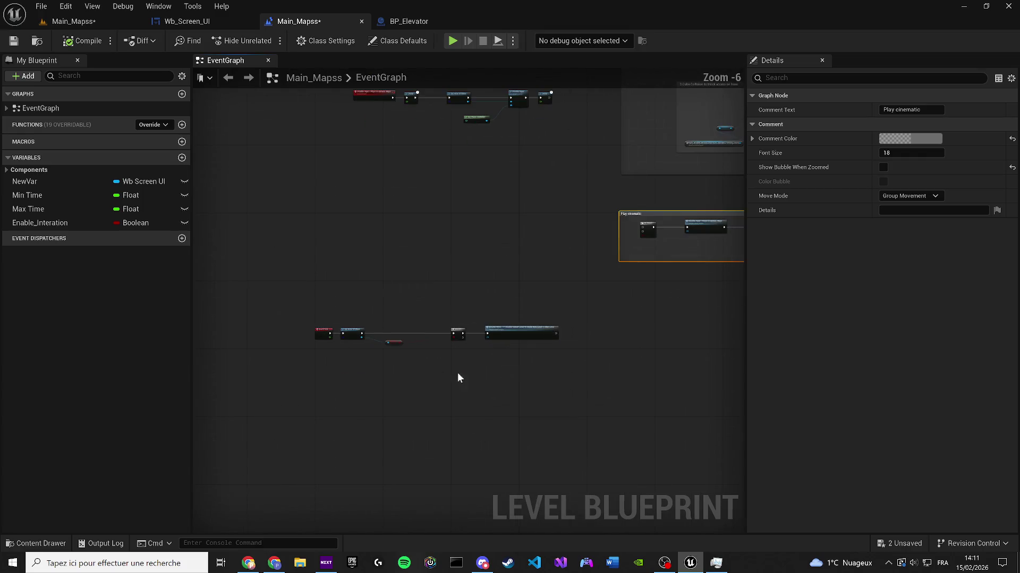
pyautogui.scroll(-4, 489, 340)
pyautogui.scroll(2, 565, 333)
# Step: Wrap the Event Tick nodes in a comment titled 'TICK CHECK IF ELEVATOR CAN MOVE OR NOR'
pyautogui.moveTo(566, 332); pyautogui.dragTo(283, 227)
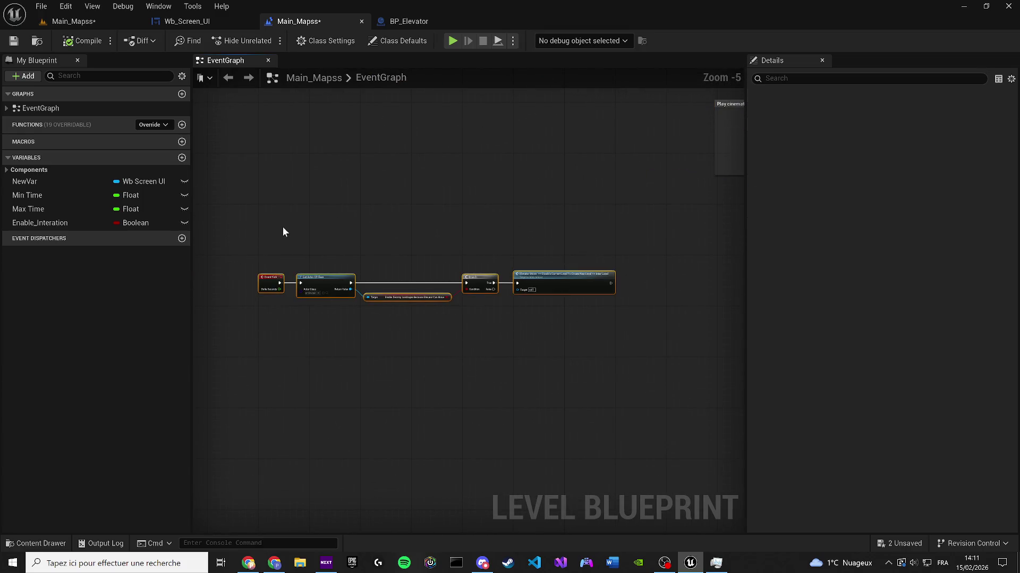
pyautogui.press('c')
pyautogui.write('TICK C')
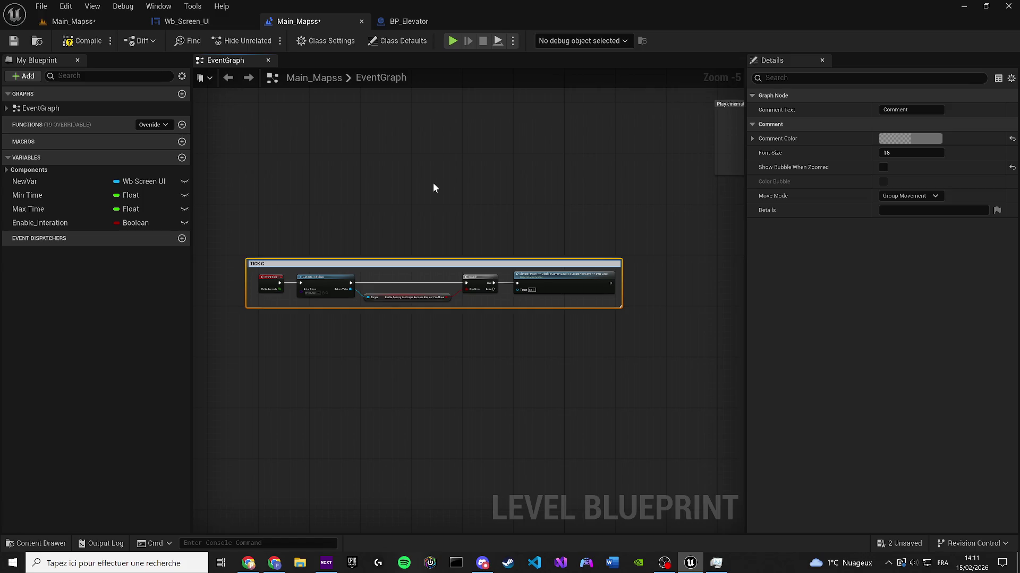
pyautogui.write('HECK IF ELV')
pyautogui.write('ATOR')
pyautogui.write('CAN MOVE O')
pyautogui.write('R NOR')
pyautogui.press('Return')
pyautogui.click(291, 250)
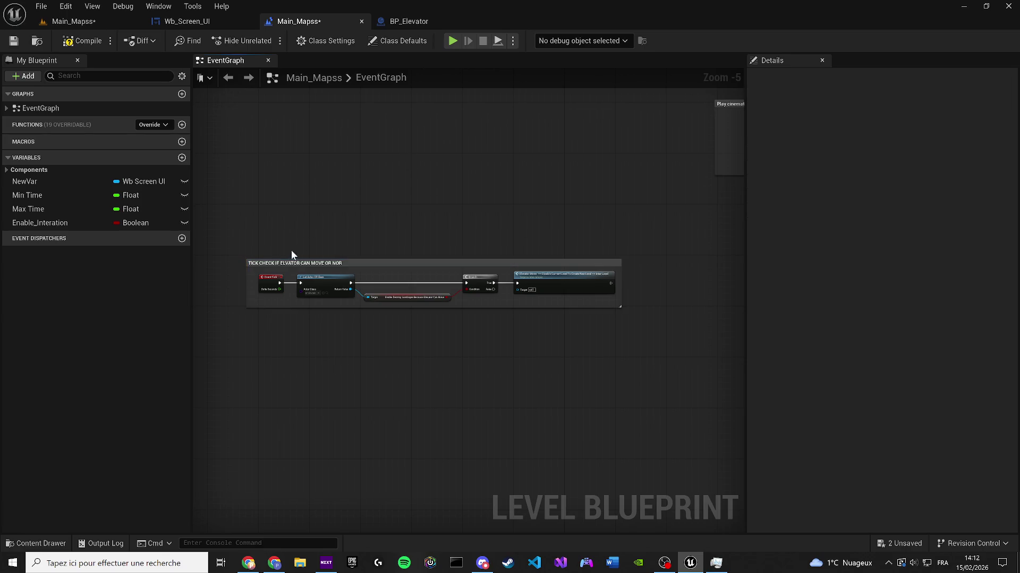
pyautogui.moveTo(280, 262)
pyautogui.mouseDown()
pyautogui.moveTo(446, 239)
pyautogui.moveTo(326, 264)
pyautogui.moveTo(289, 253)
pyautogui.mouseUp()
pyautogui.click(256, 231)
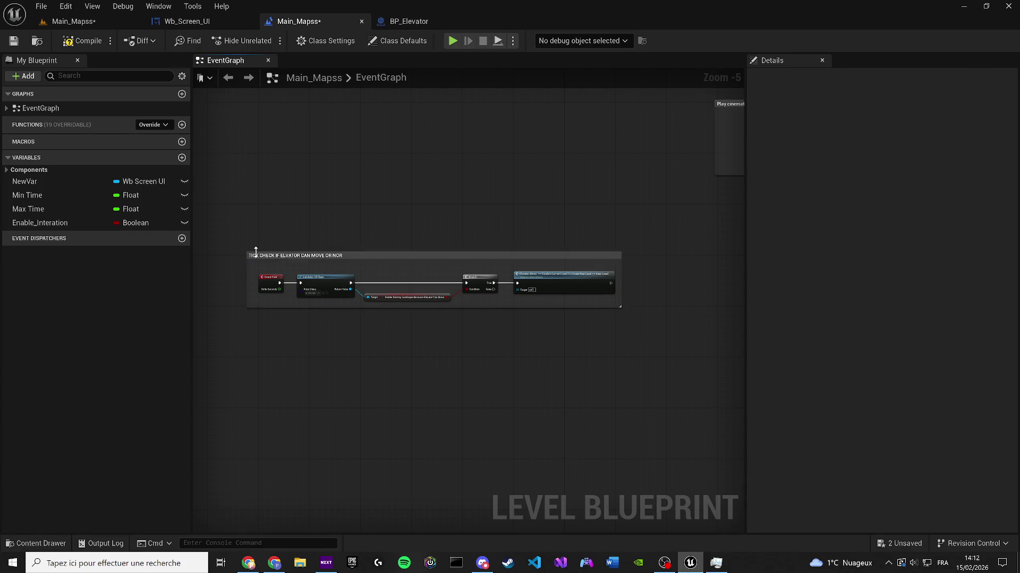
# Step: Shift the TICK and Play cinematic comment groups down and save the map
pyautogui.click(255, 253)
pyautogui.scroll(-7, 378, 180)
pyautogui.scroll(9, 387, 199)
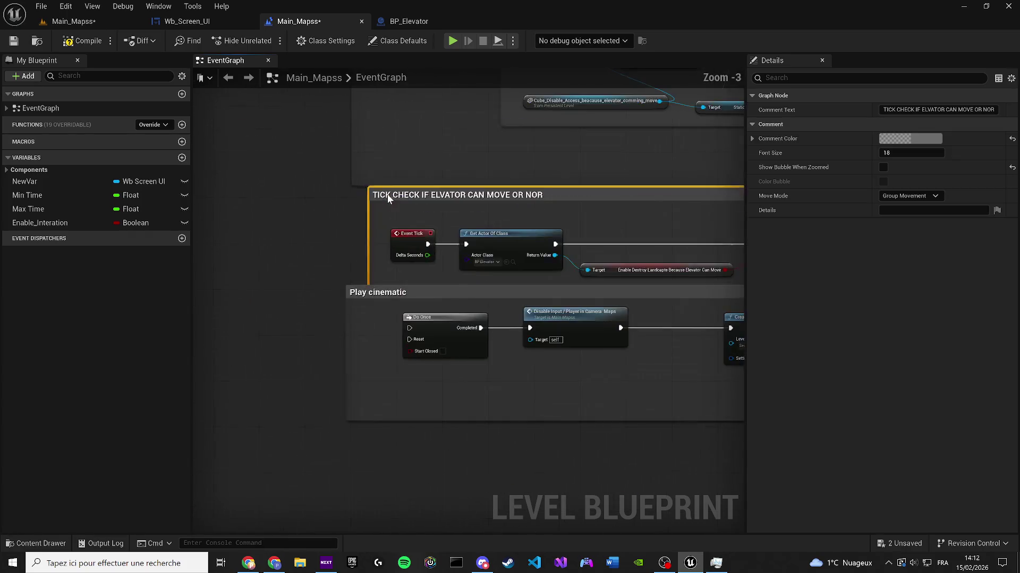
pyautogui.moveTo(387, 194); pyautogui.dragTo(371, 205)
pyautogui.moveTo(356, 294); pyautogui.dragTo(359, 328)
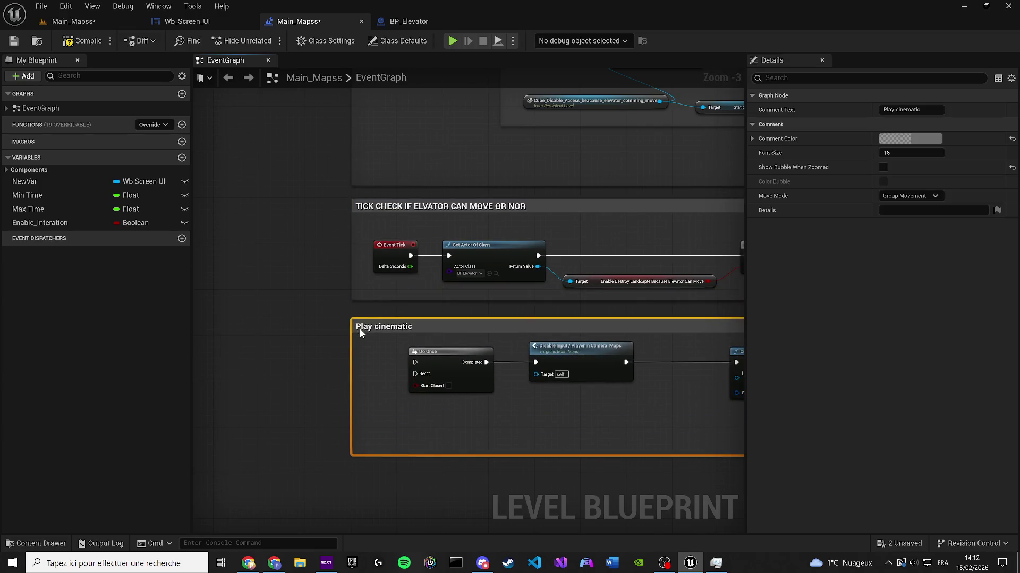
pyautogui.click(14, 42)
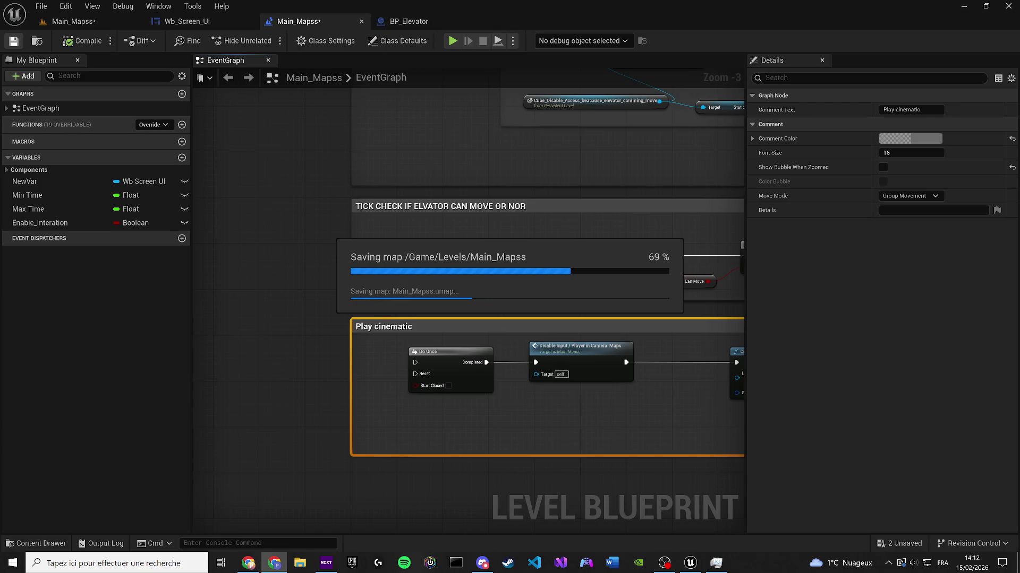
pyautogui.click(314, 276)
# Step: Move the Disable Input / Player In Camera Maps node chain lower in the EventGraph
pyautogui.scroll(-8, 314, 266)
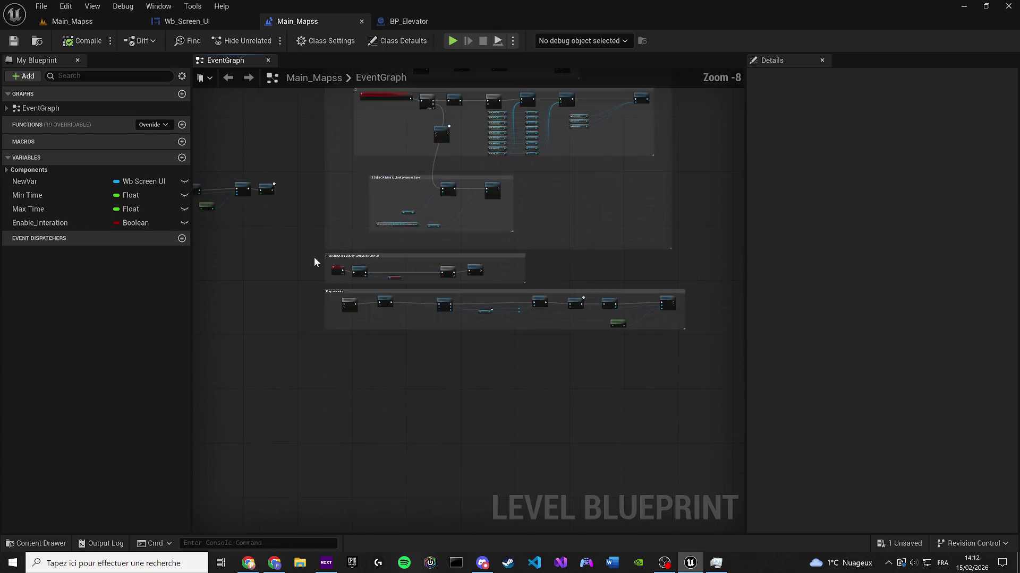
pyautogui.scroll(4, 569, 337)
pyautogui.moveTo(305, 142)
pyautogui.mouseDown()
pyautogui.moveTo(492, 284)
pyautogui.moveTo(497, 273)
pyautogui.mouseUp()
pyautogui.press('Home')
pyautogui.scroll(-5, 292, 226)
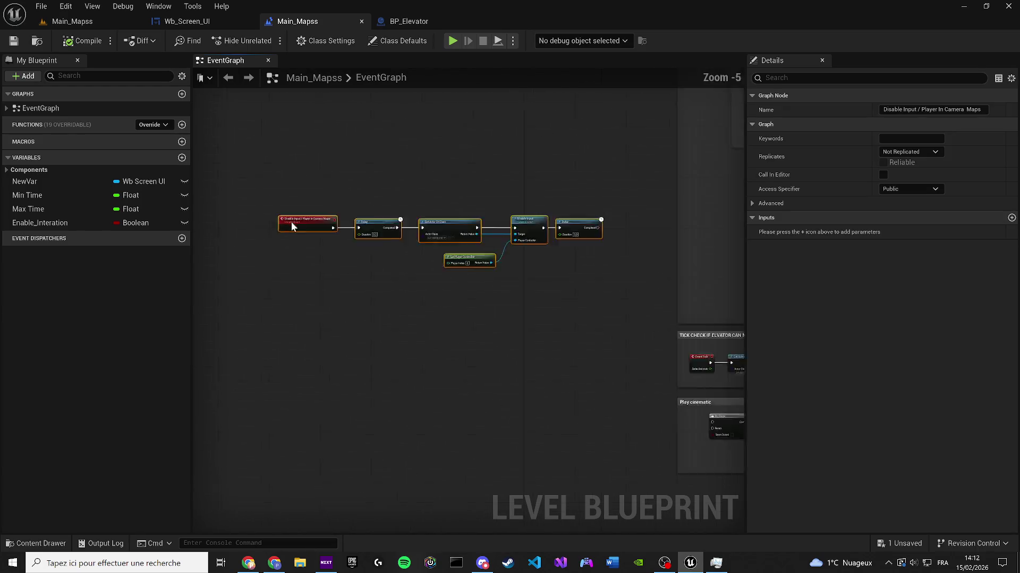
pyautogui.moveTo(292, 226)
pyautogui.mouseDown()
pyautogui.moveTo(523, 411)
pyautogui.moveTo(485, 369)
pyautogui.mouseUp()
pyautogui.scroll(-3, 429, 244)
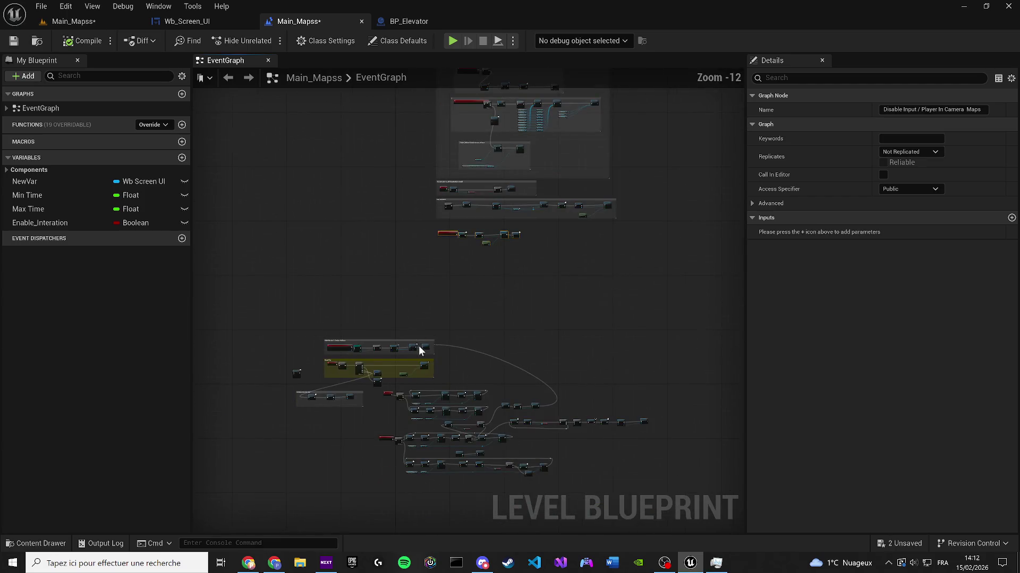
pyautogui.moveTo(389, 299)
pyautogui.mouseDown()
pyautogui.moveTo(357, 471)
pyautogui.moveTo(411, 349)
pyautogui.mouseUp()
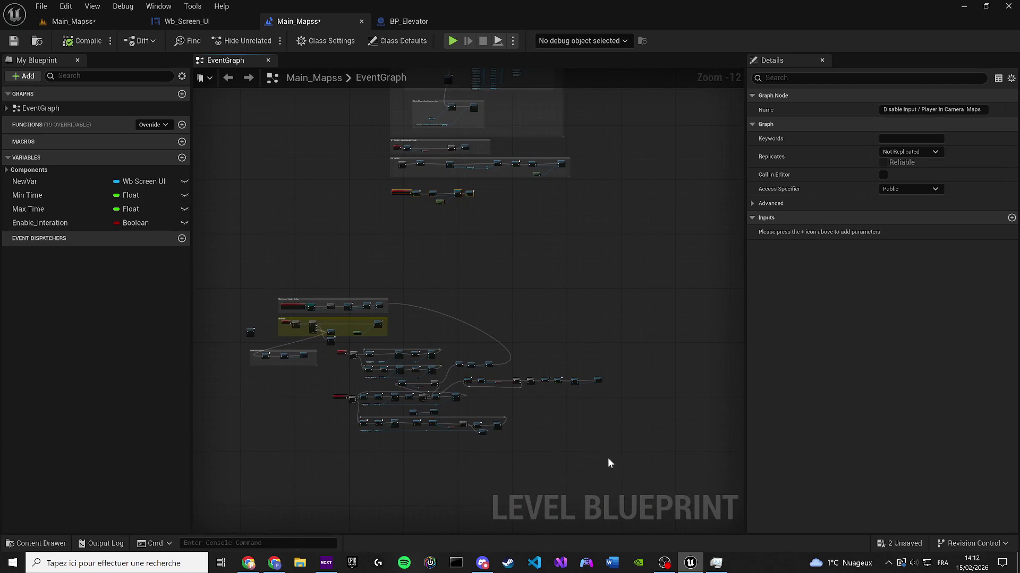
pyautogui.moveTo(512, 421)
pyautogui.mouseDown()
pyautogui.moveTo(243, 266)
pyautogui.moveTo(246, 285)
pyautogui.moveTo(419, 284)
pyautogui.moveTo(550, 217)
pyautogui.moveTo(573, 220)
pyautogui.mouseUp()
pyautogui.scroll(8, 308, 303)
pyautogui.scroll(-4, 302, 292)
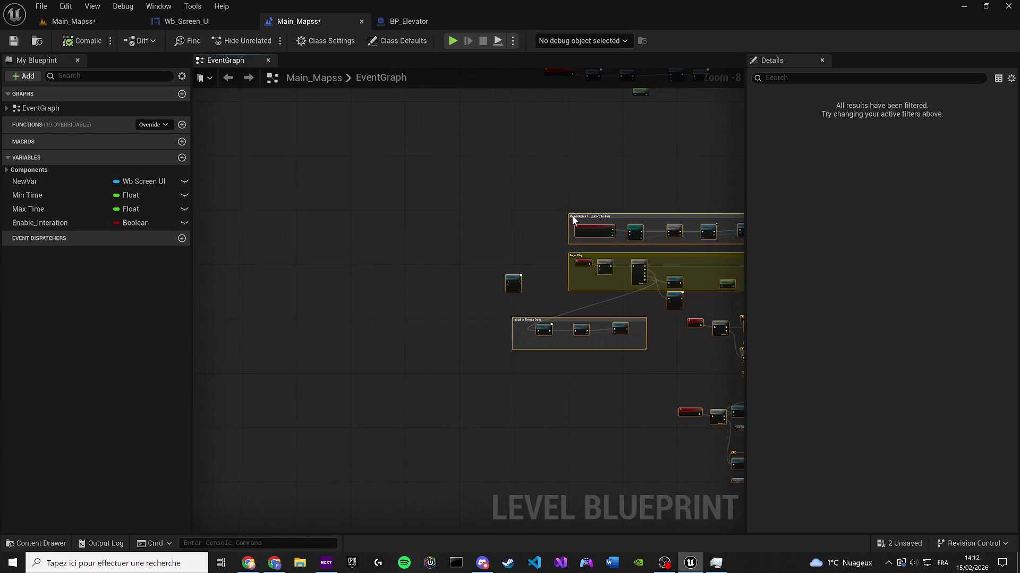
pyautogui.moveTo(558, 278)
pyautogui.mouseDown()
pyautogui.moveTo(298, 253)
pyautogui.moveTo(230, 275)
pyautogui.moveTo(162, 251)
pyautogui.mouseUp()
pyautogui.click(325, 262)
pyautogui.scroll(-1, 371, 269)
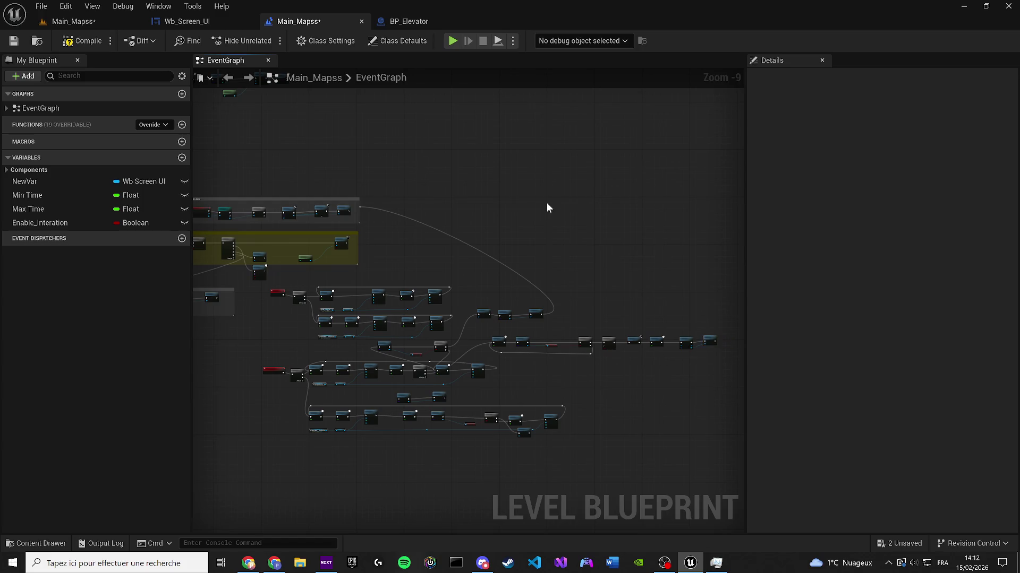
pyautogui.moveTo(546, 206); pyautogui.dragTo(580, 219)
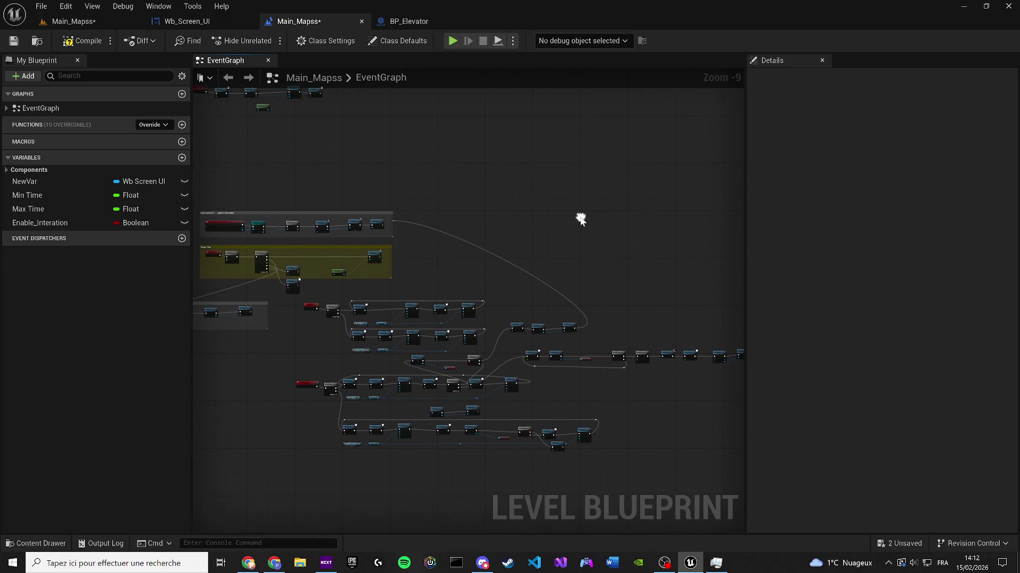
# Step: Save the level along with the remaining unsaved sub-level
pyautogui.click(13, 41)
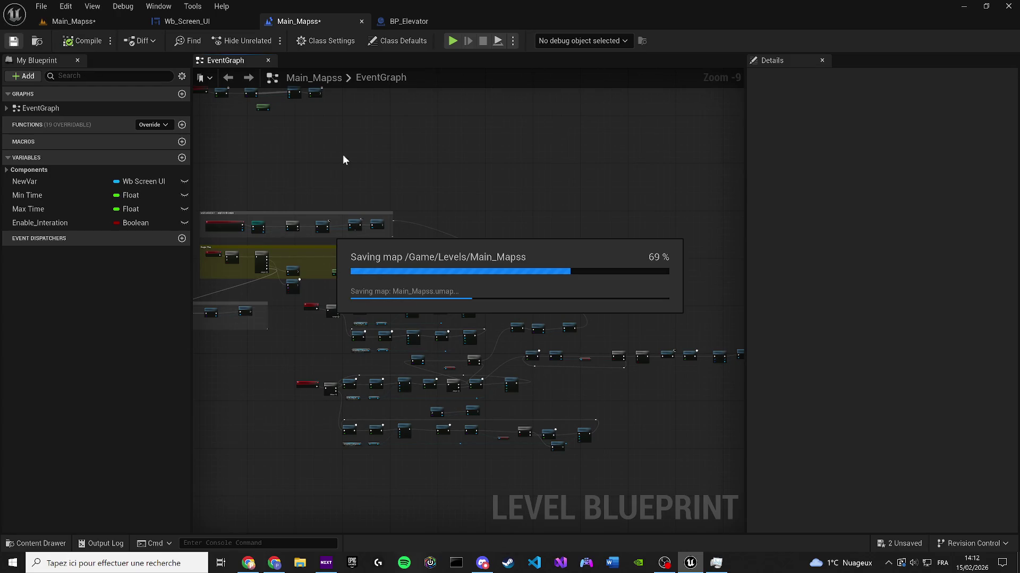
pyautogui.click(912, 538)
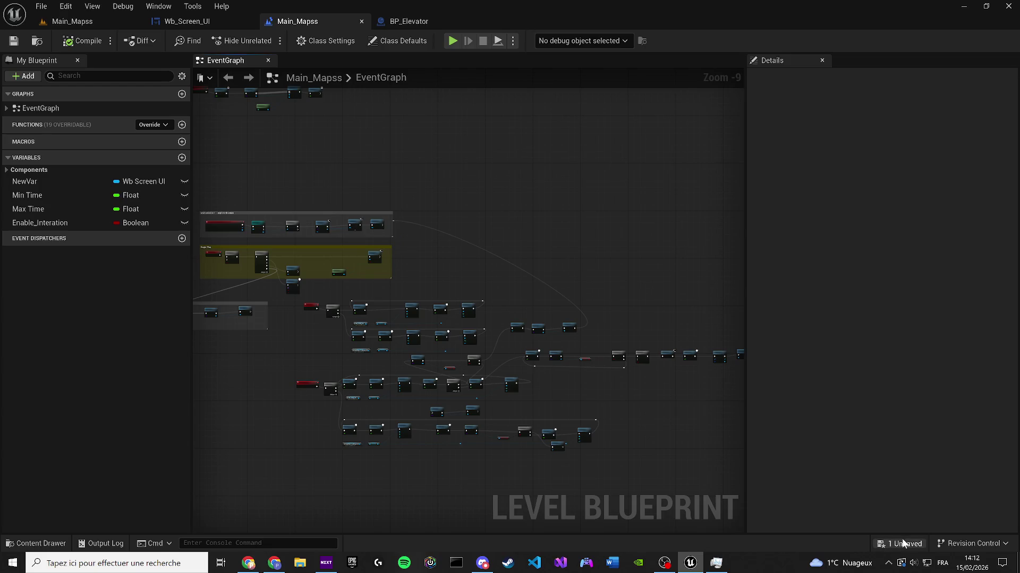
pyautogui.click(594, 401)
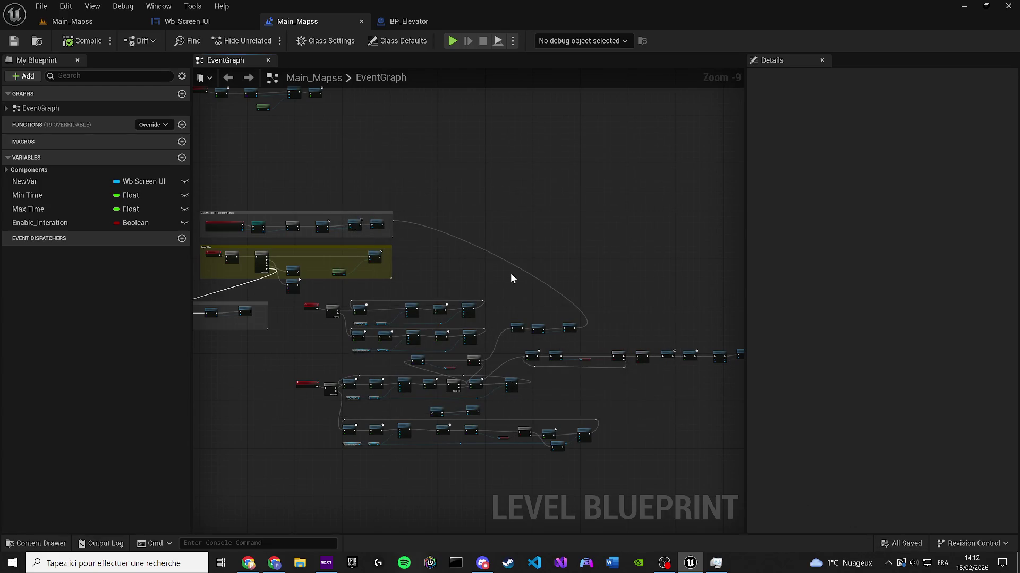
# Step: Locate the cinematic Play node and reposition it right of Create Level Sequence Player
pyautogui.scroll(3, 567, 257)
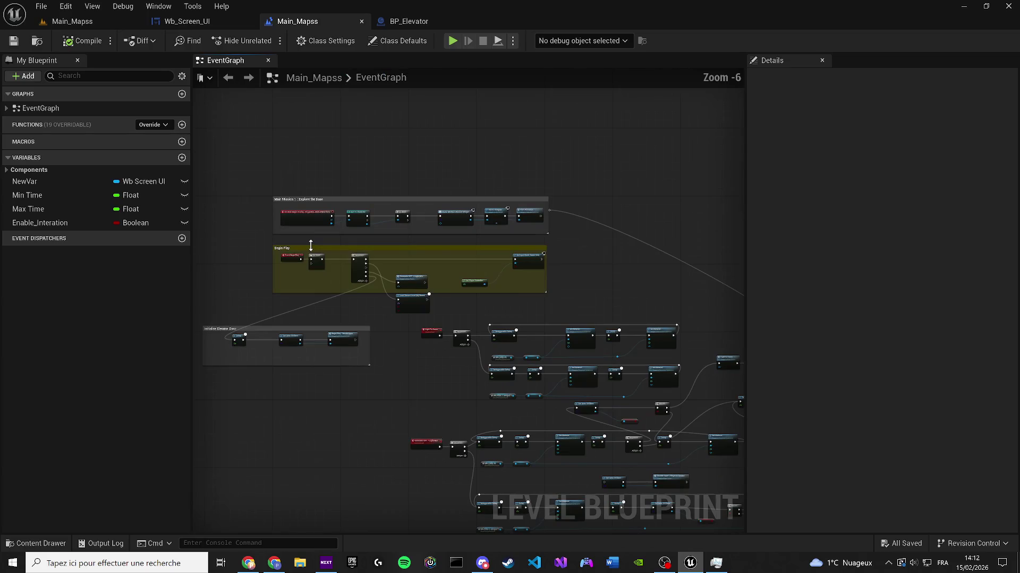
pyautogui.scroll(2, 310, 245)
pyautogui.scroll(-4, 362, 301)
pyautogui.scroll(3, 357, 324)
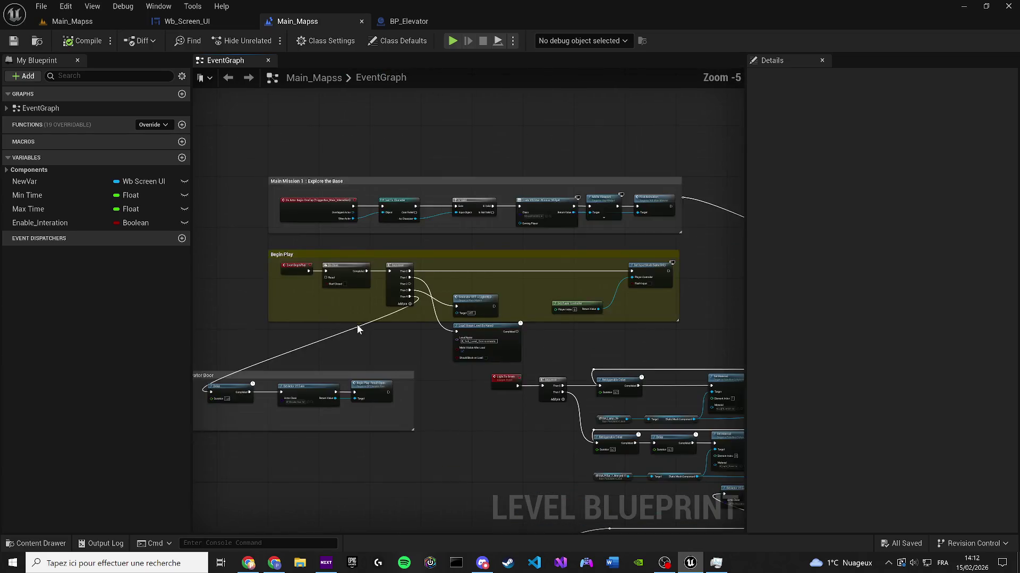
pyautogui.moveTo(357, 324); pyautogui.dragTo(482, 237)
pyautogui.moveTo(412, 364); pyautogui.dragTo(295, 351)
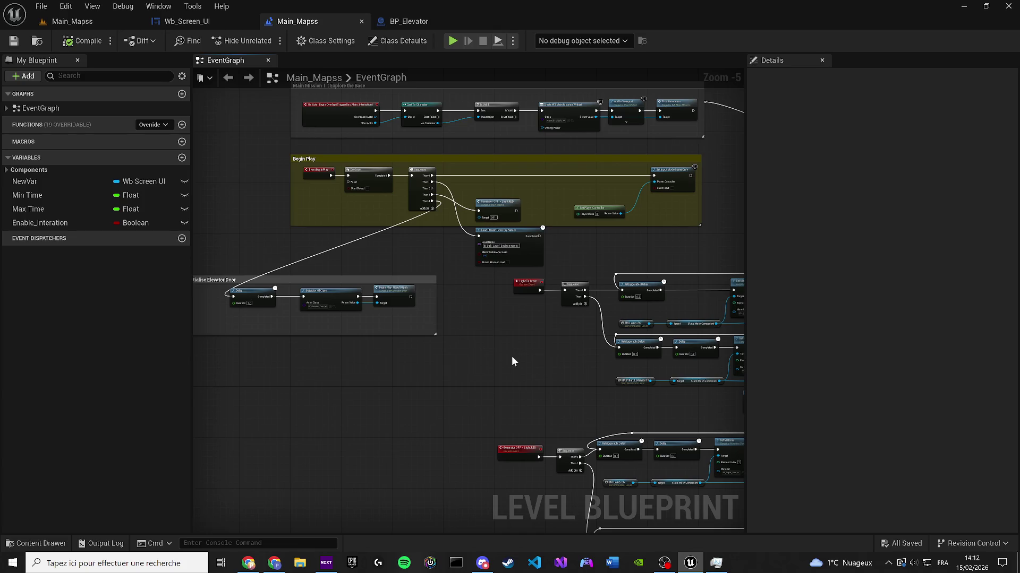
pyautogui.moveTo(511, 361)
pyautogui.mouseDown()
pyautogui.moveTo(314, 337)
pyautogui.moveTo(248, 368)
pyautogui.moveTo(246, 261)
pyautogui.mouseUp()
pyautogui.moveTo(473, 309)
pyautogui.mouseDown()
pyautogui.moveTo(221, 309)
pyautogui.moveTo(290, 338)
pyautogui.moveTo(133, 358)
pyautogui.mouseUp()
pyautogui.scroll(3, 462, 345)
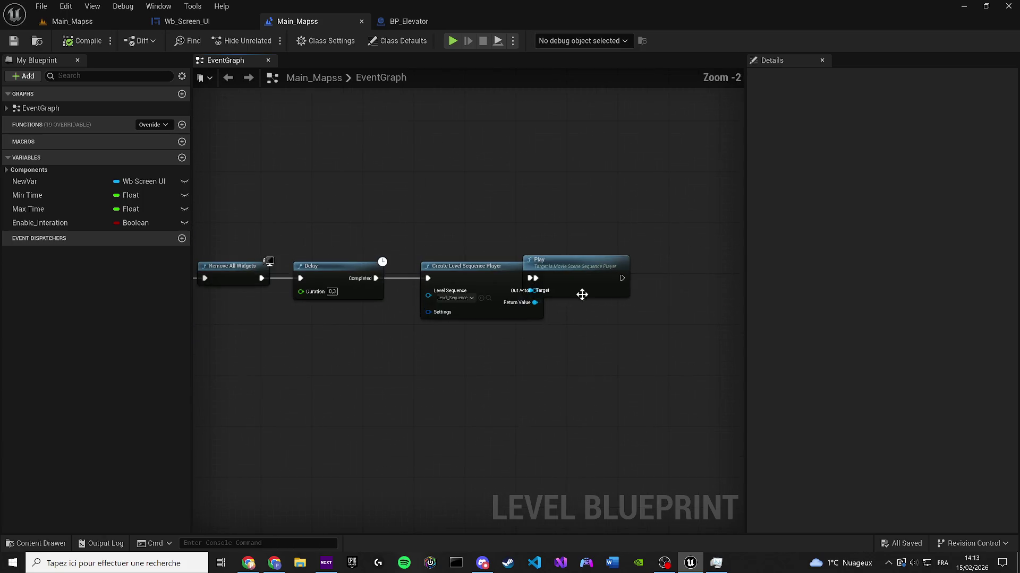
pyautogui.click(641, 276)
# Step: Save the map and return to the level viewport
pyautogui.click(13, 41)
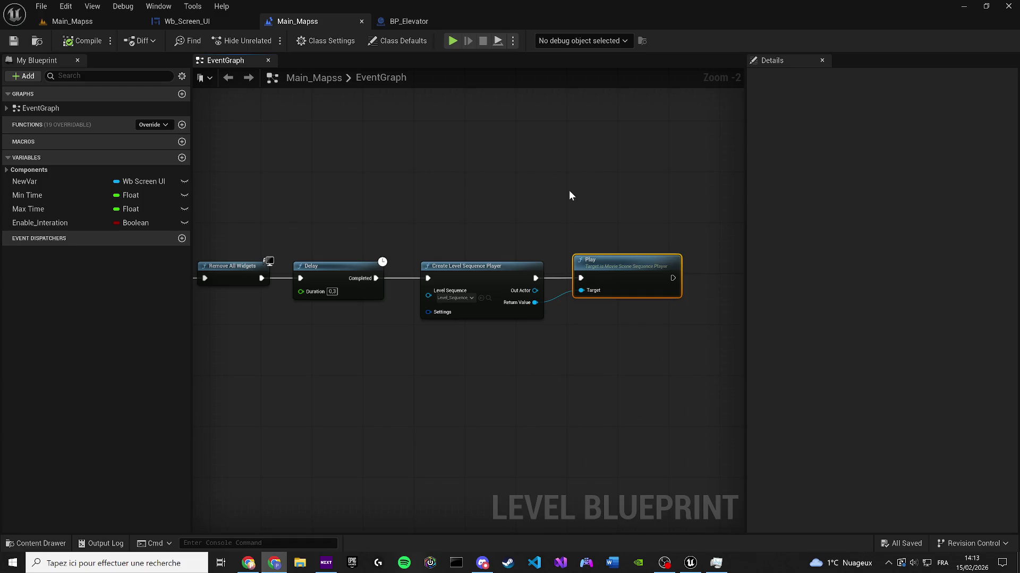
pyautogui.scroll(-9, 490, 189)
pyautogui.moveTo(508, 221)
pyautogui.mouseDown()
pyautogui.moveTo(723, 407)
pyautogui.moveTo(553, 357)
pyautogui.mouseUp()
pyautogui.click(75, 26)
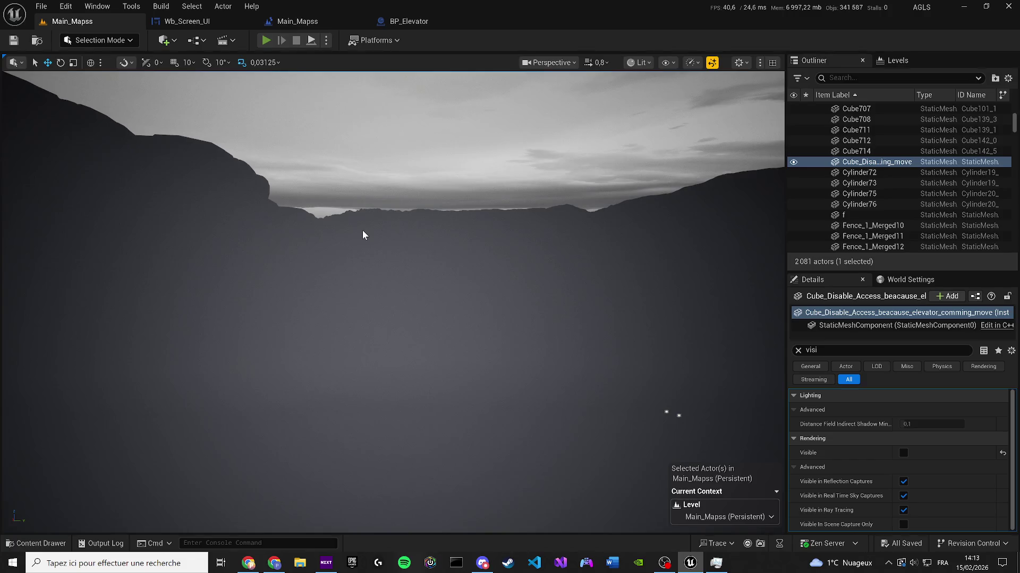
# Step: Play-test the level, then show the Animations panel in Wb_Screen_UI
pyautogui.hotkey('alt', 'p')
pyautogui.press('F8')
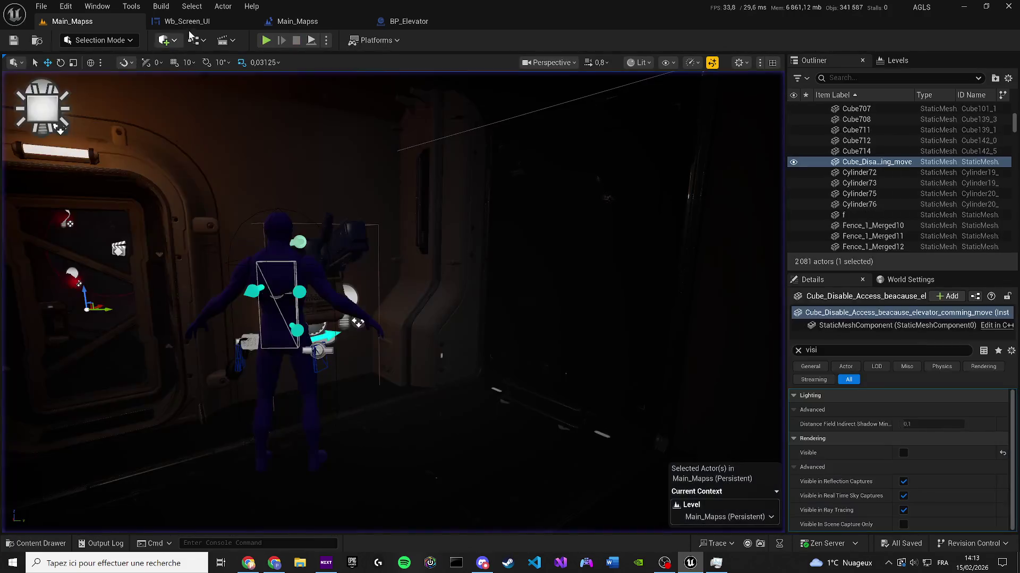
pyautogui.click(190, 22)
pyautogui.scroll(-2, 395, 277)
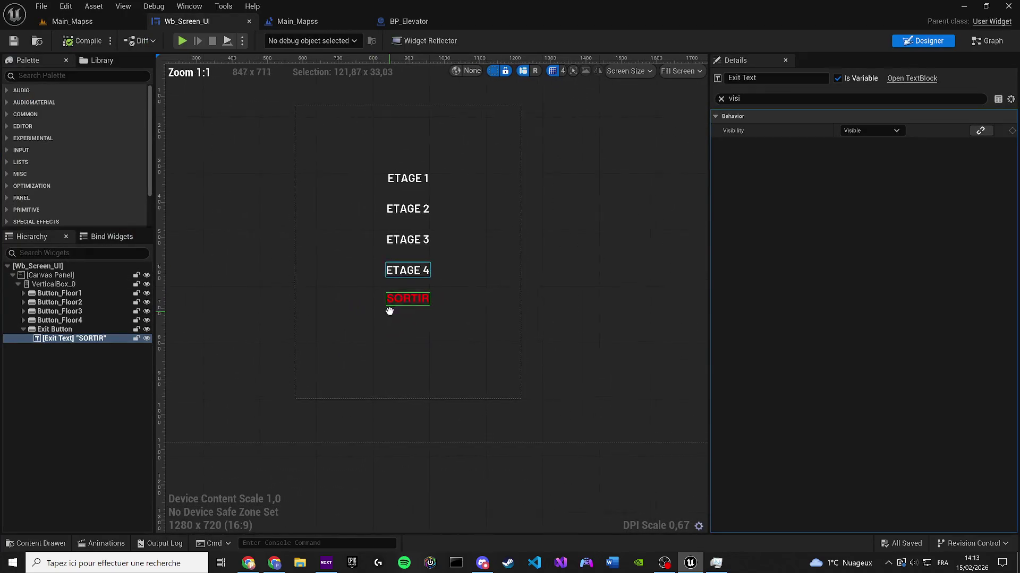
pyautogui.click(189, 5)
pyautogui.click(226, 87)
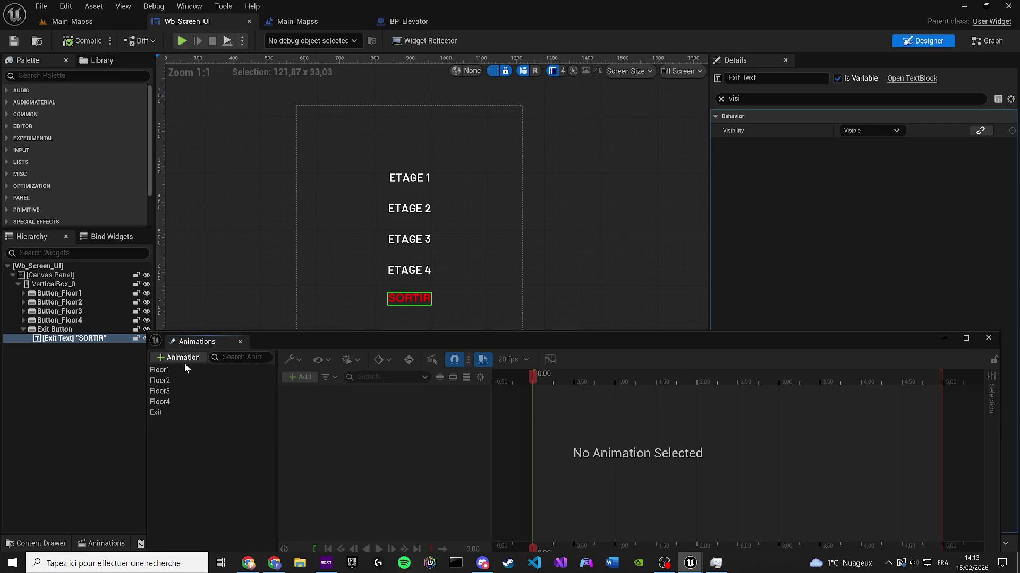
# Step: Create a new widget animation named Floor2-no-access
pyautogui.click(184, 360)
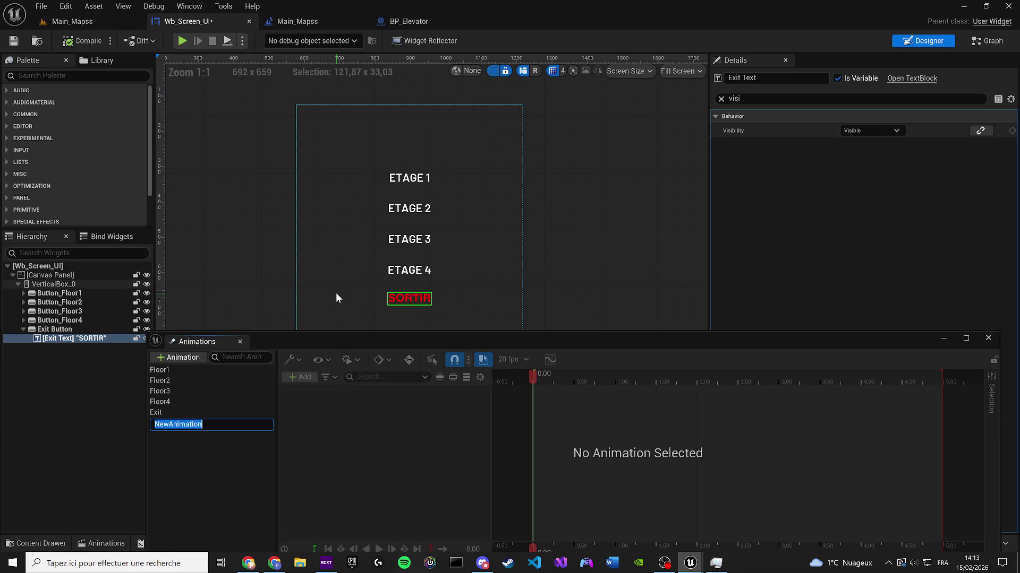
pyautogui.write('Floor')
pyautogui.write('2-no-access')
pyautogui.press('Return')
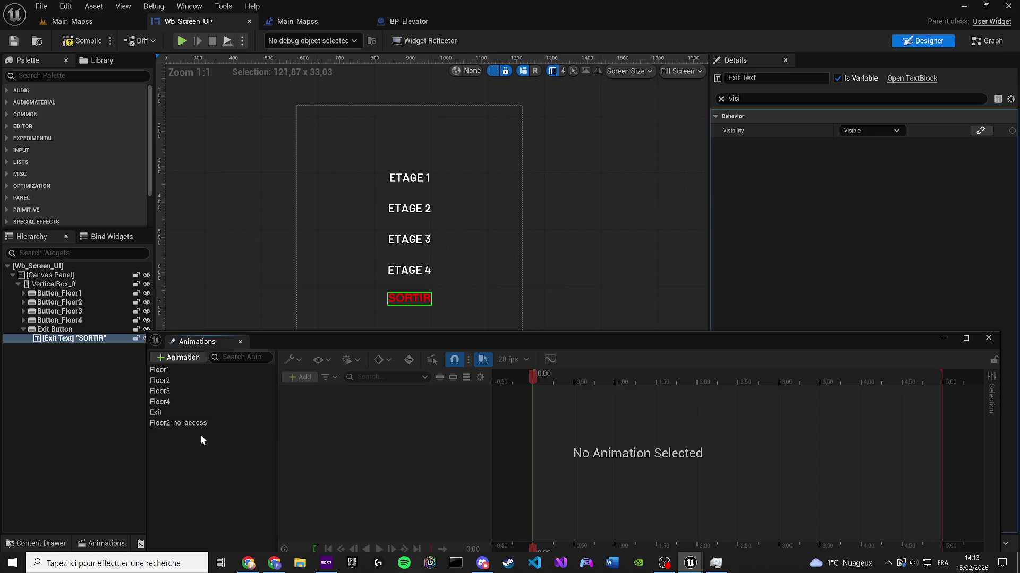
pyautogui.click(218, 423)
# Step: Select the ETAGE 2 text block under Button_Floor2 for a new track
pyautogui.scroll(3, 423, 151)
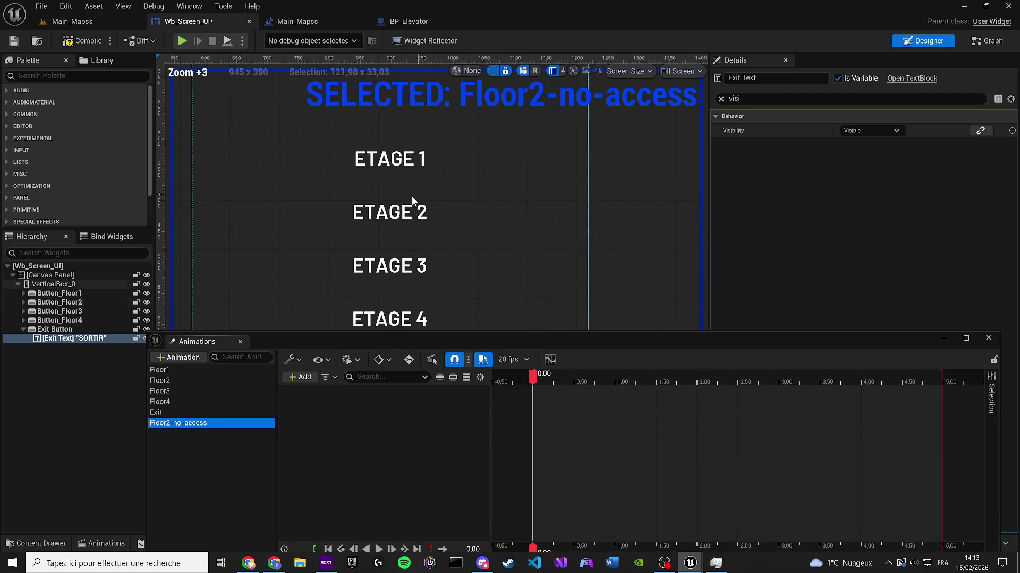
pyautogui.click(48, 303)
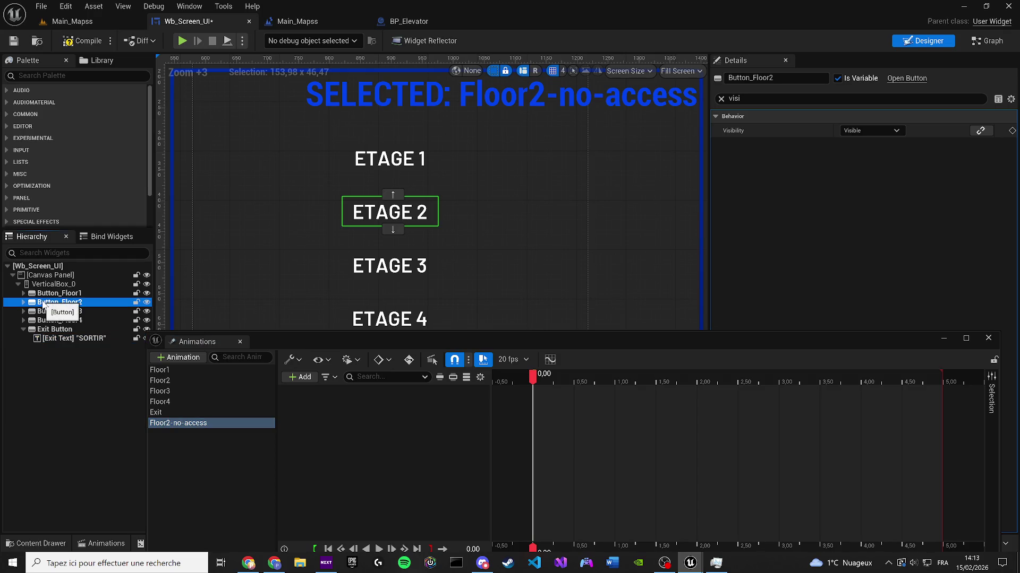
pyautogui.click(23, 302)
pyautogui.click(66, 311)
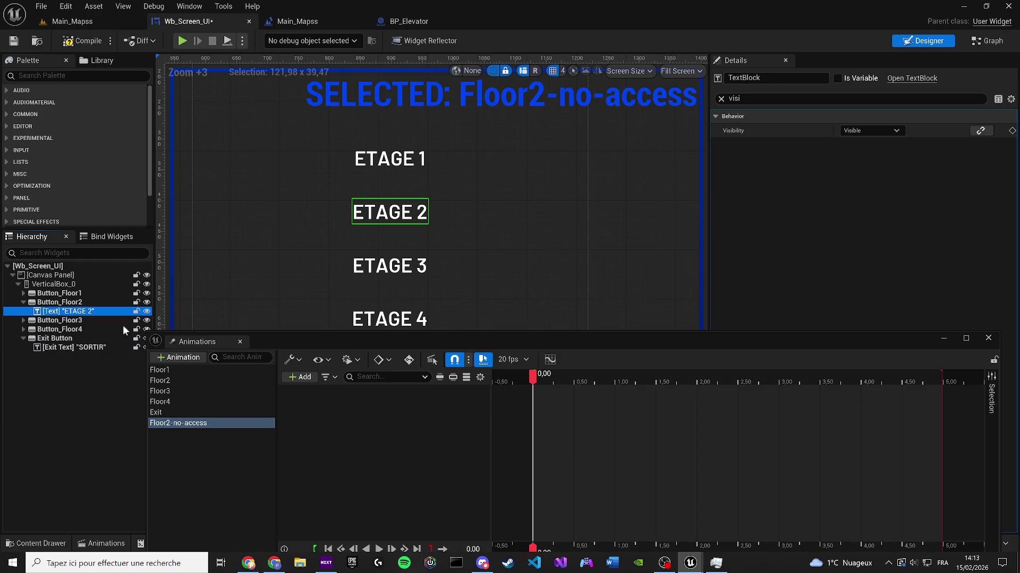
pyautogui.click(300, 377)
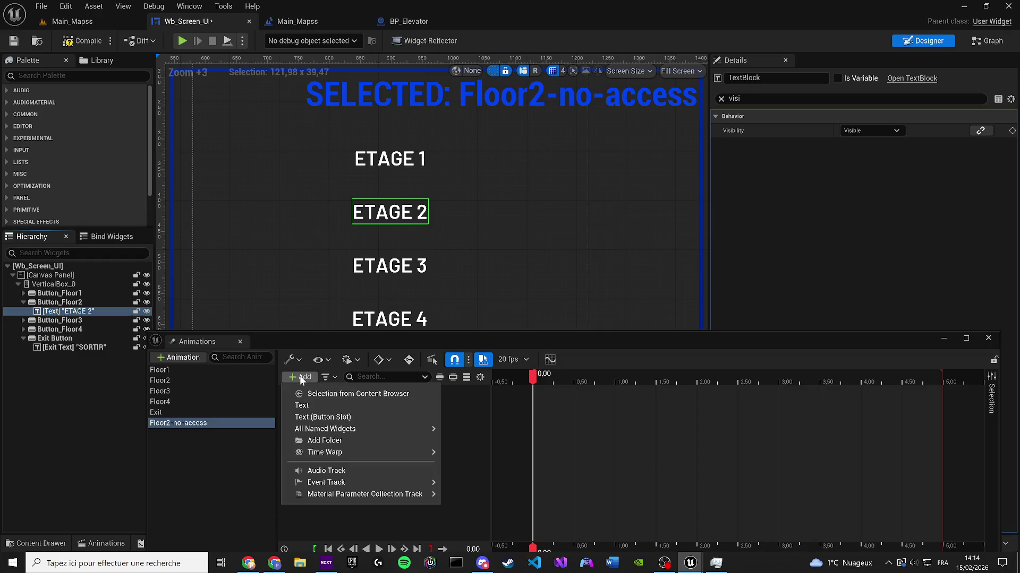
# Step: Add the ETAGE 2 text as a track, rename it Text-floor-2, and save Wb_Screen_UI
pyautogui.click(327, 405)
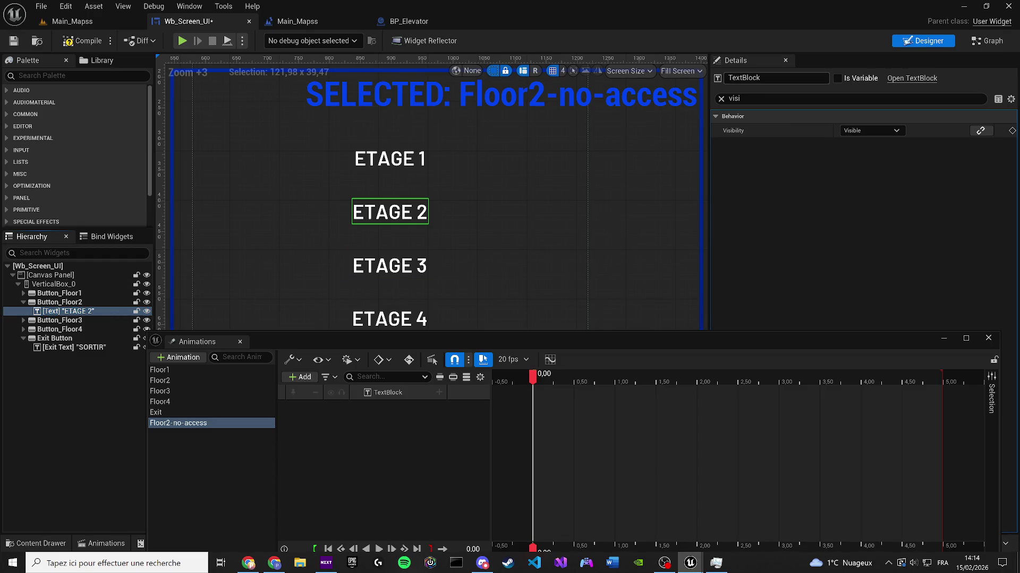
pyautogui.click(775, 78)
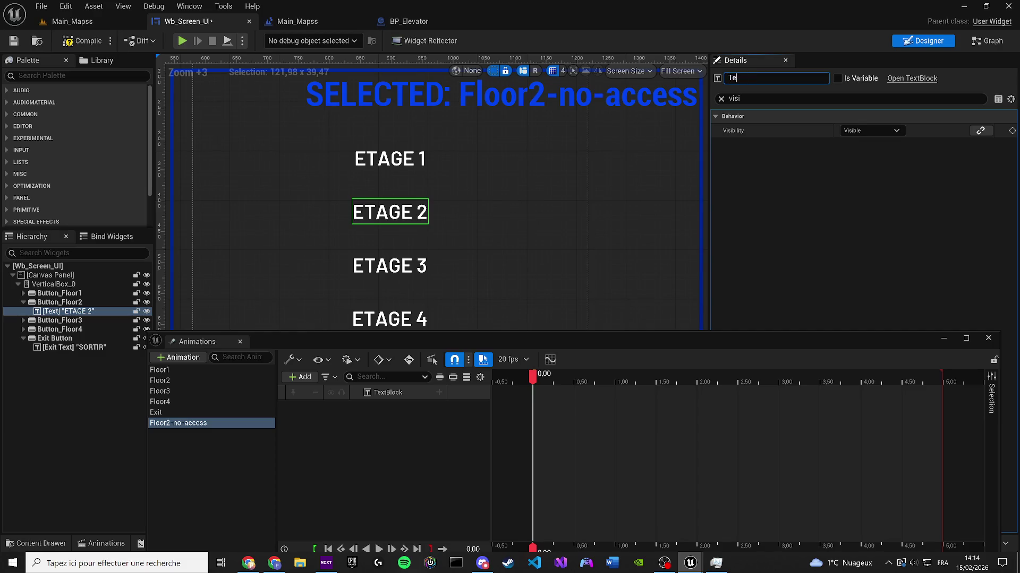
pyautogui.write('xt-floor-2')
pyautogui.press('Return')
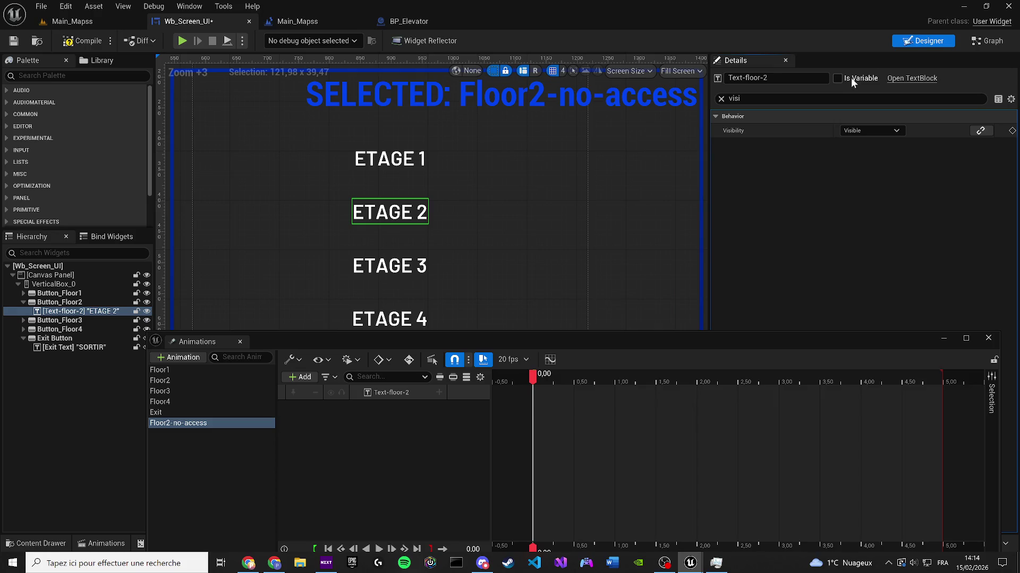
pyautogui.click(15, 41)
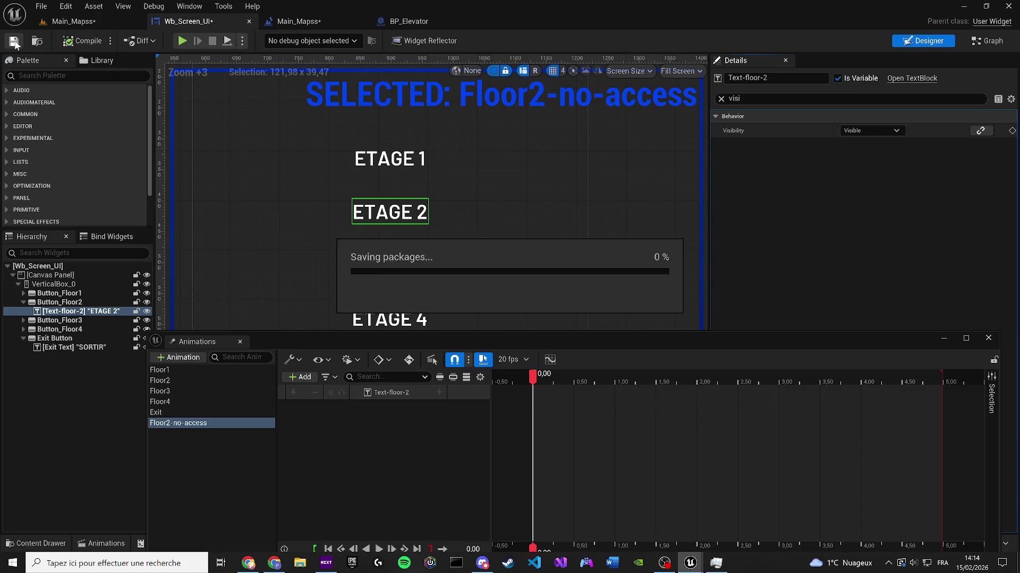
# Step: Add a Transform track to Text-floor-2 and key X scale from 0 to 1 at 1 second
pyautogui.click(439, 393)
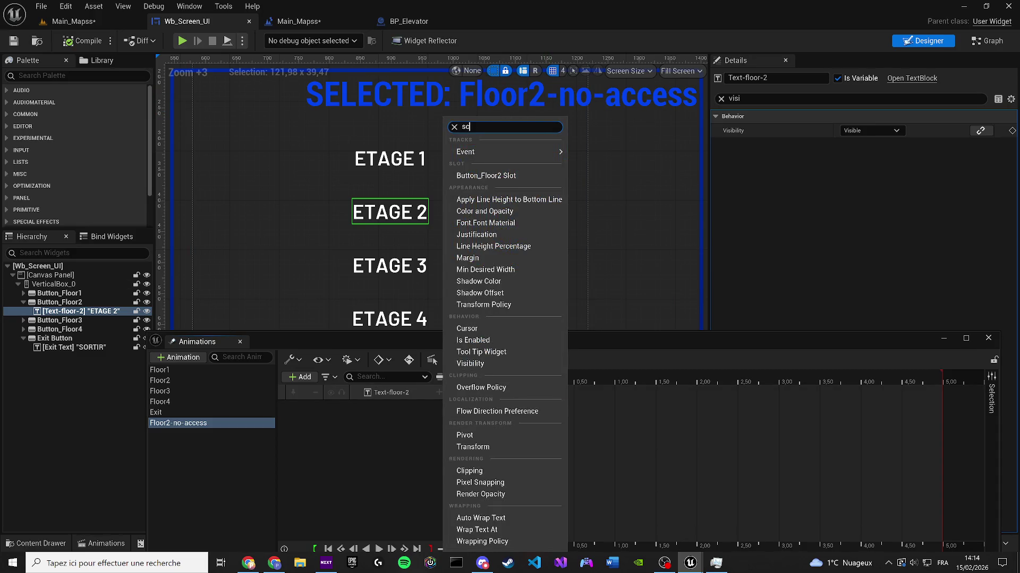
pyautogui.press('Escape')
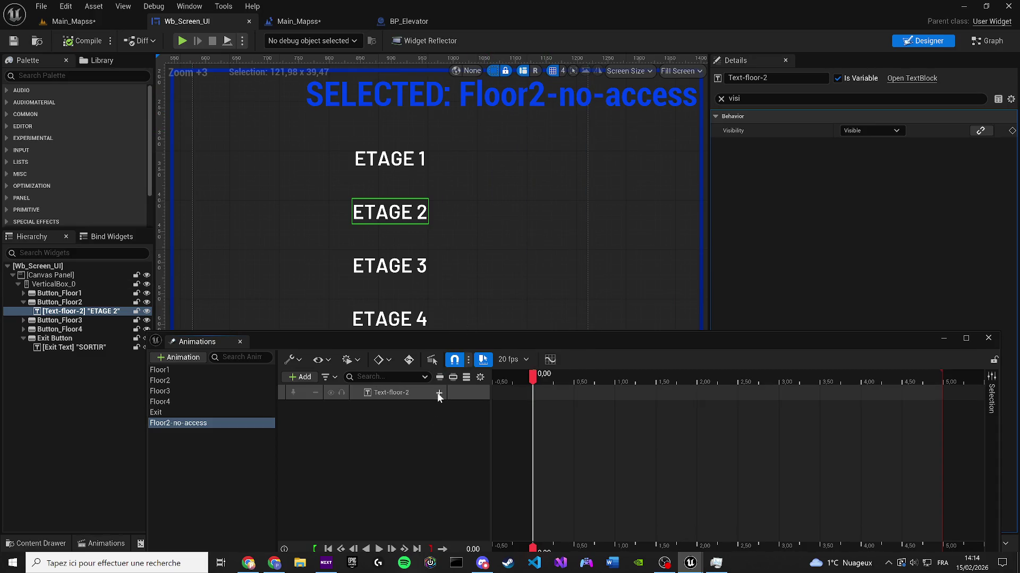
pyautogui.click(439, 393)
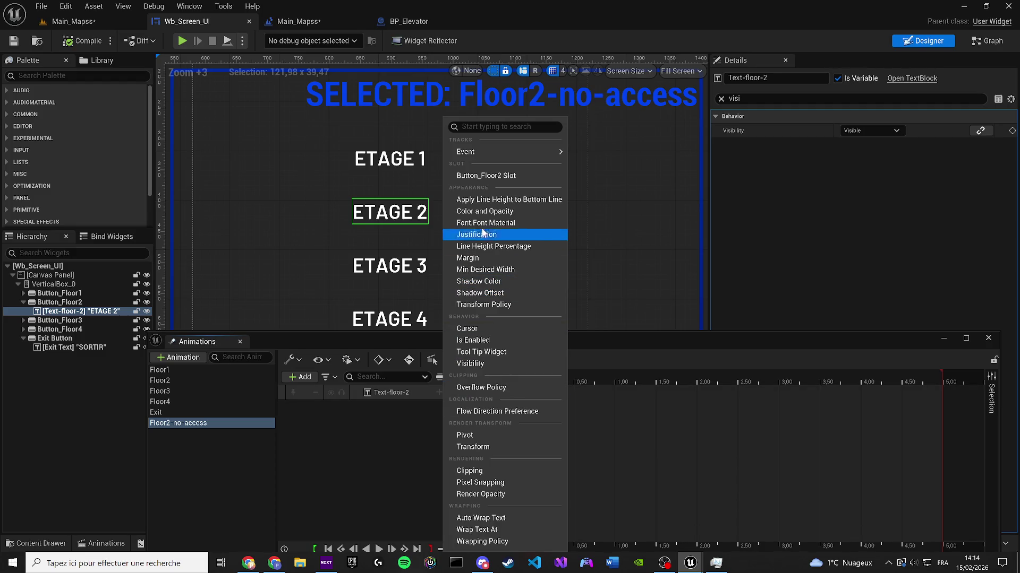
pyautogui.click(476, 447)
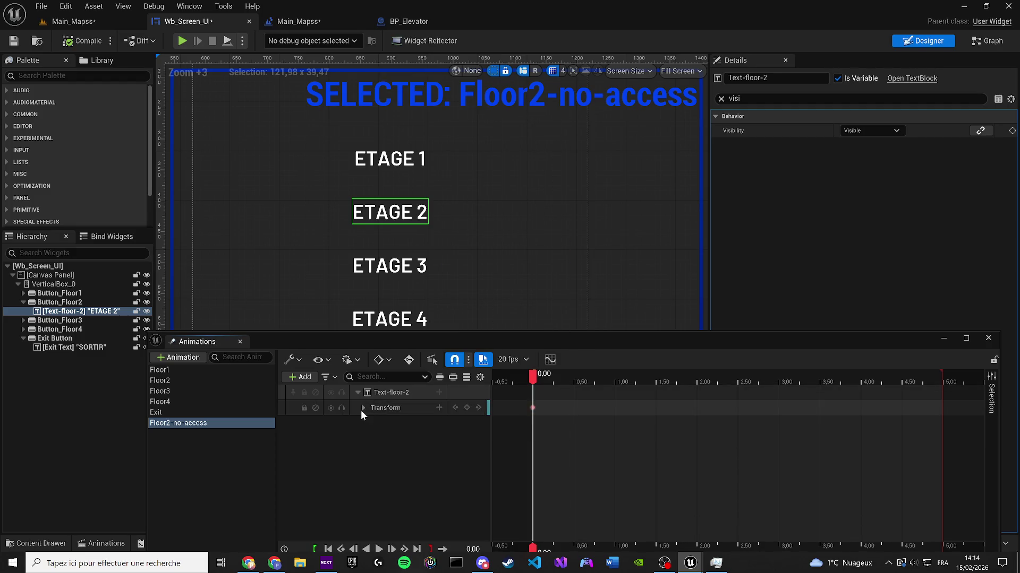
pyautogui.click(363, 408)
pyautogui.click(368, 453)
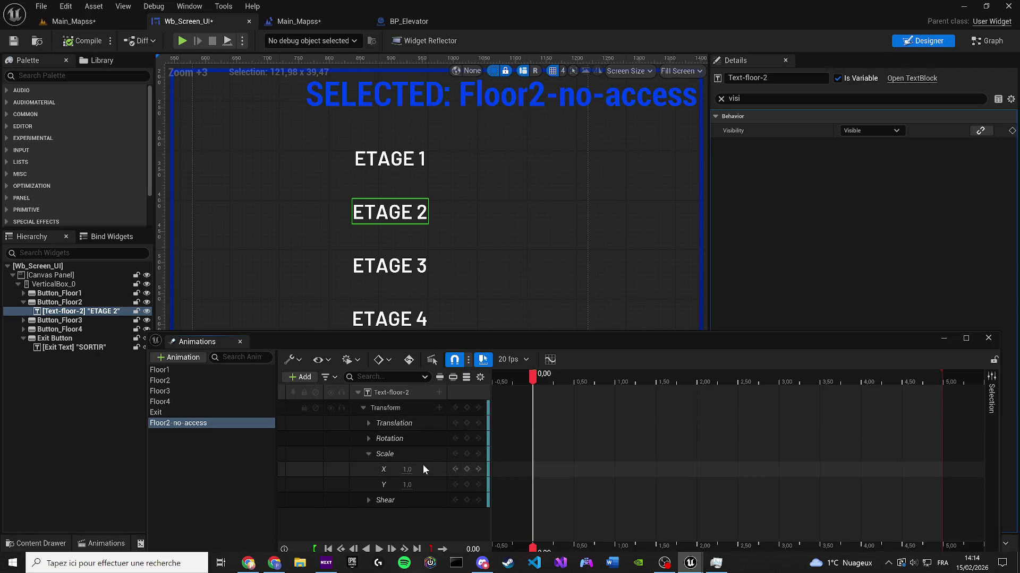
pyautogui.write('0')
pyautogui.press('Tab')
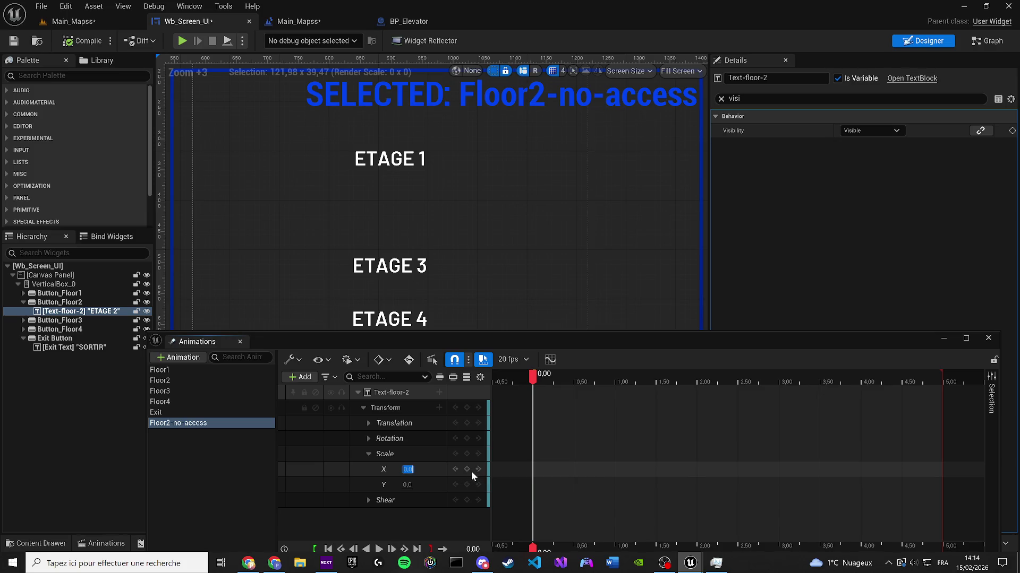
pyautogui.press('Return')
pyautogui.moveTo(536, 378)
pyautogui.mouseDown()
pyautogui.moveTo(690, 376)
pyautogui.moveTo(616, 377)
pyautogui.mouseUp()
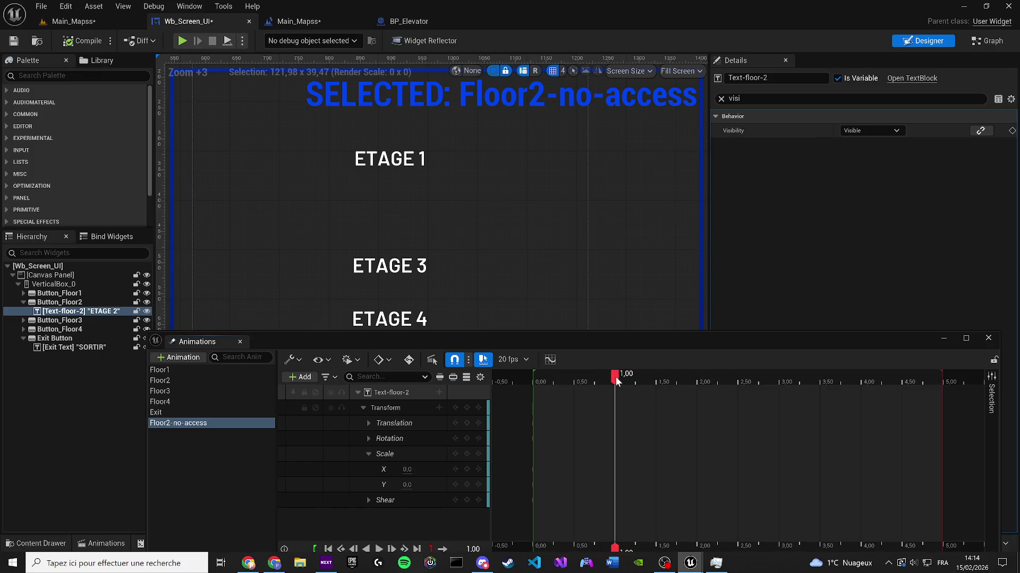
pyautogui.click(407, 469)
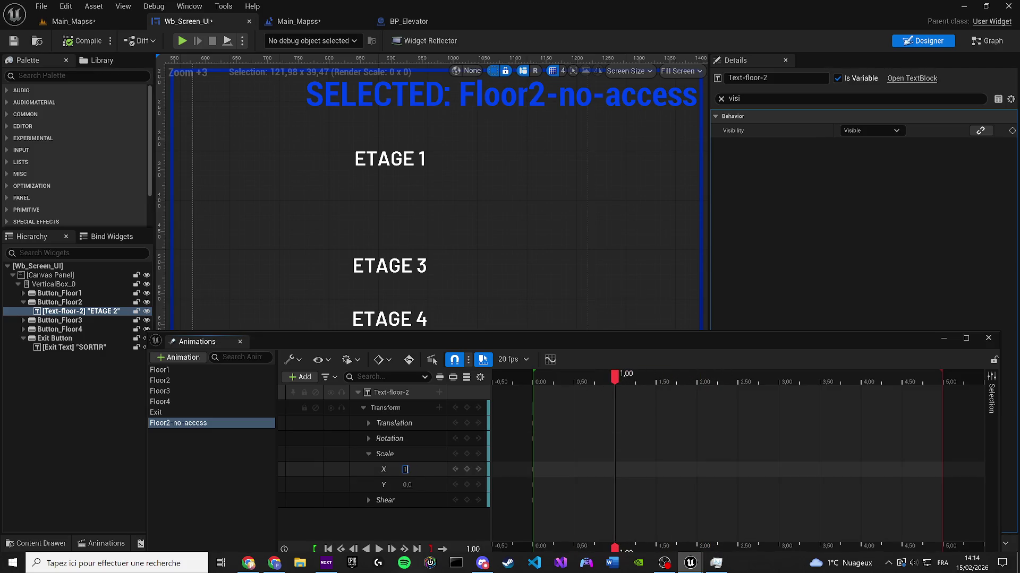
pyautogui.press('Return')
# Step: Set Y scale to 1, key a rotation of about 280 degrees, and preview
pyautogui.moveTo(566, 380); pyautogui.dragTo(533, 380)
pyautogui.press('space')
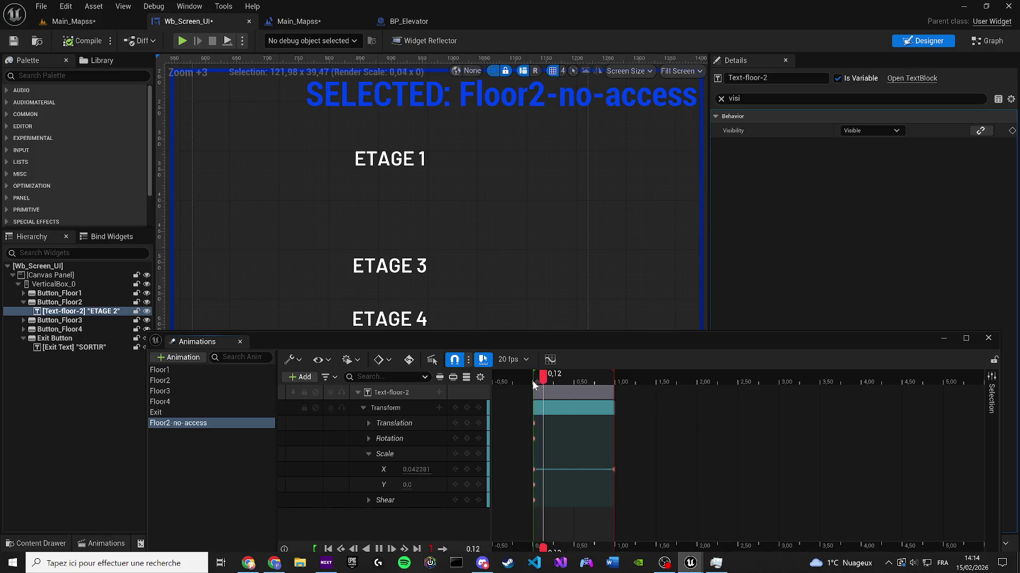
pyautogui.click(408, 485)
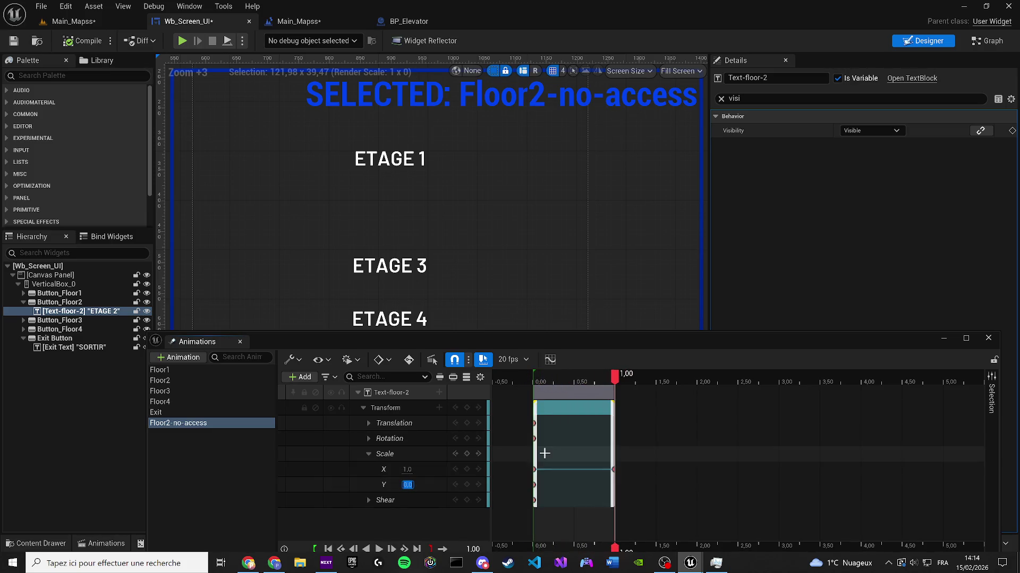
pyautogui.write('1')
pyautogui.press('Return')
pyautogui.moveTo(615, 376); pyautogui.dragTo(532, 376)
pyautogui.press('space')
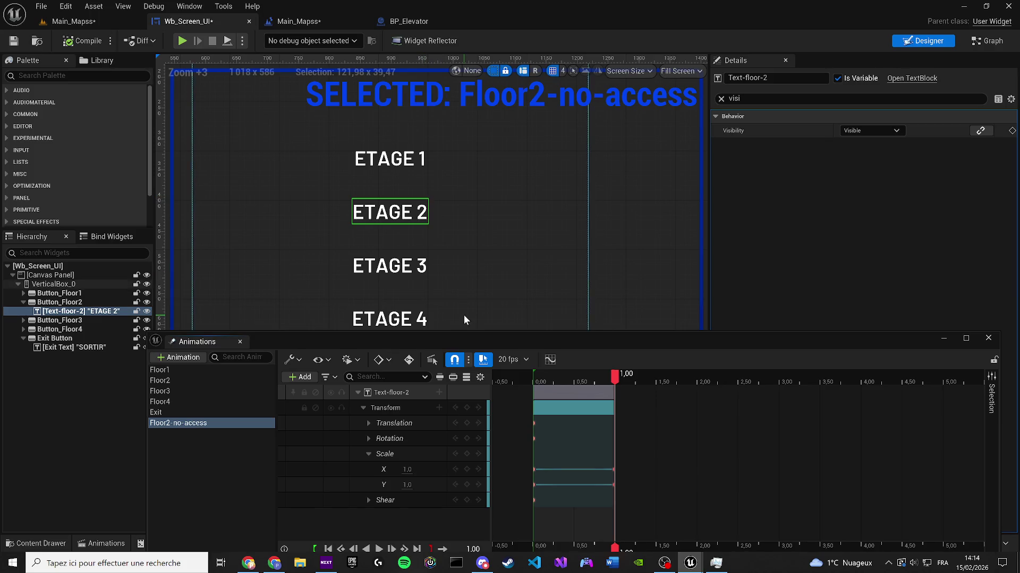
pyautogui.click(367, 438)
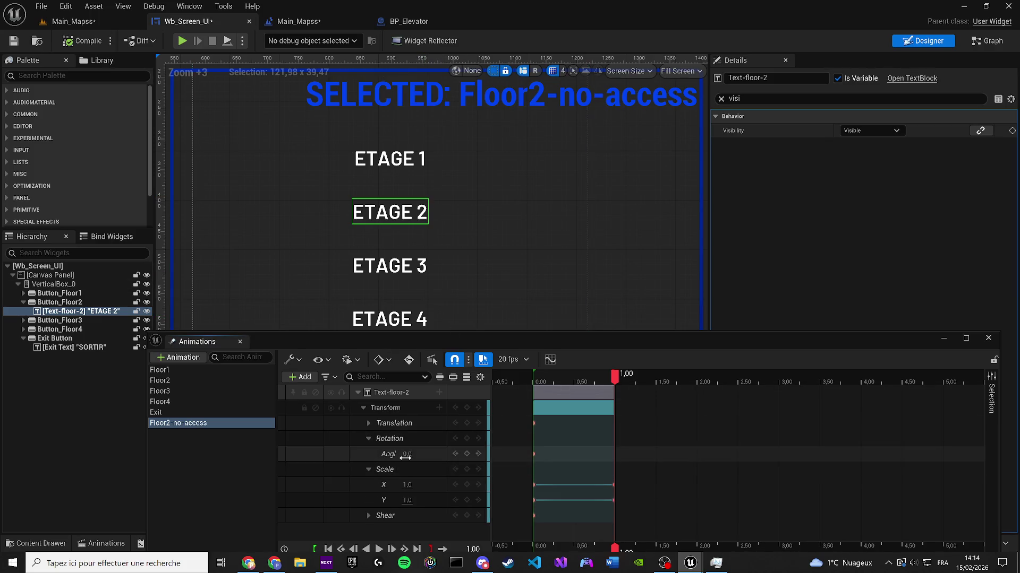
pyautogui.moveTo(409, 454); pyautogui.dragTo(430, 454)
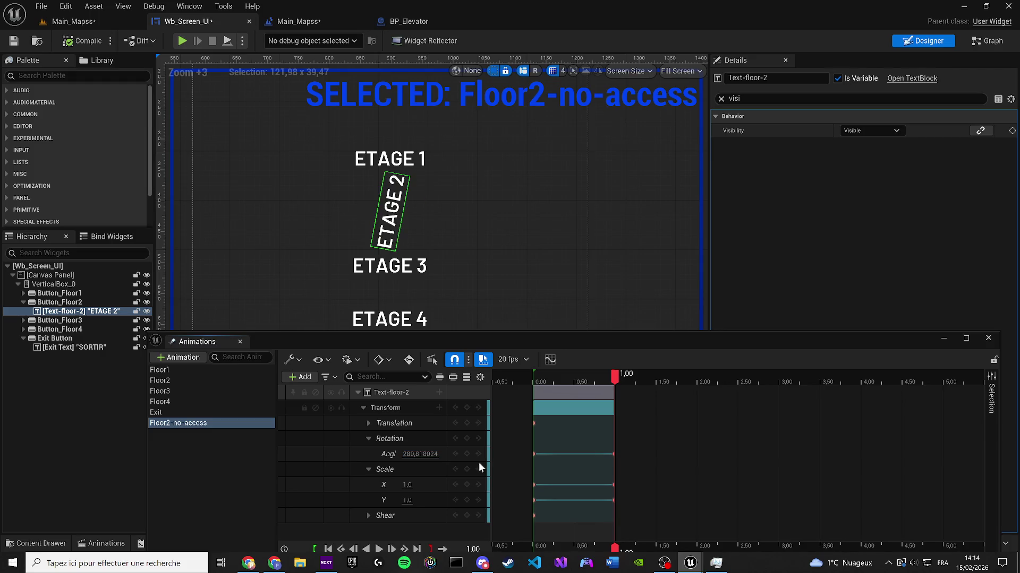
pyautogui.press('space')
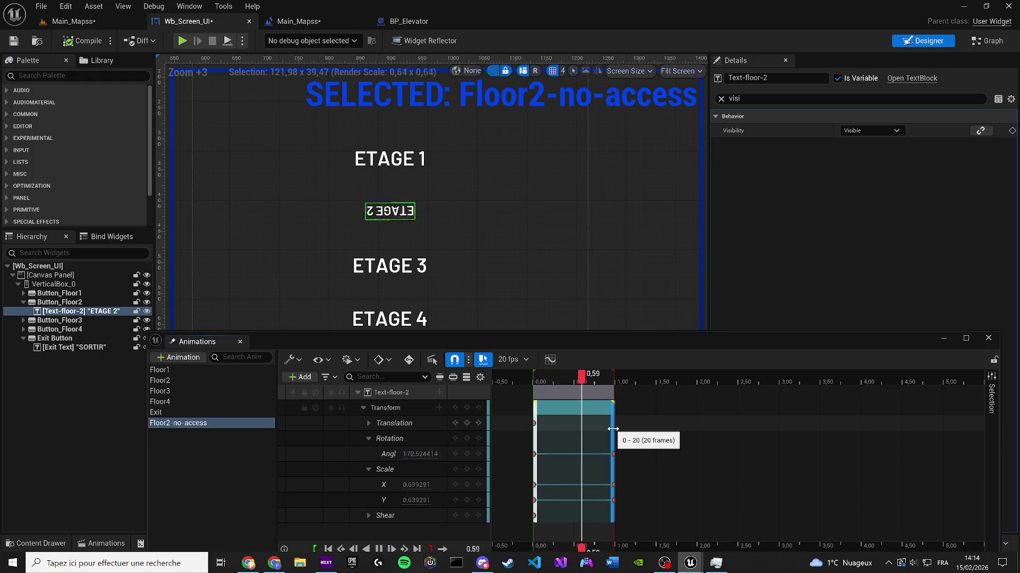
# Step: Delete the rotation track and preview the remaining transform animation
pyautogui.click(401, 439)
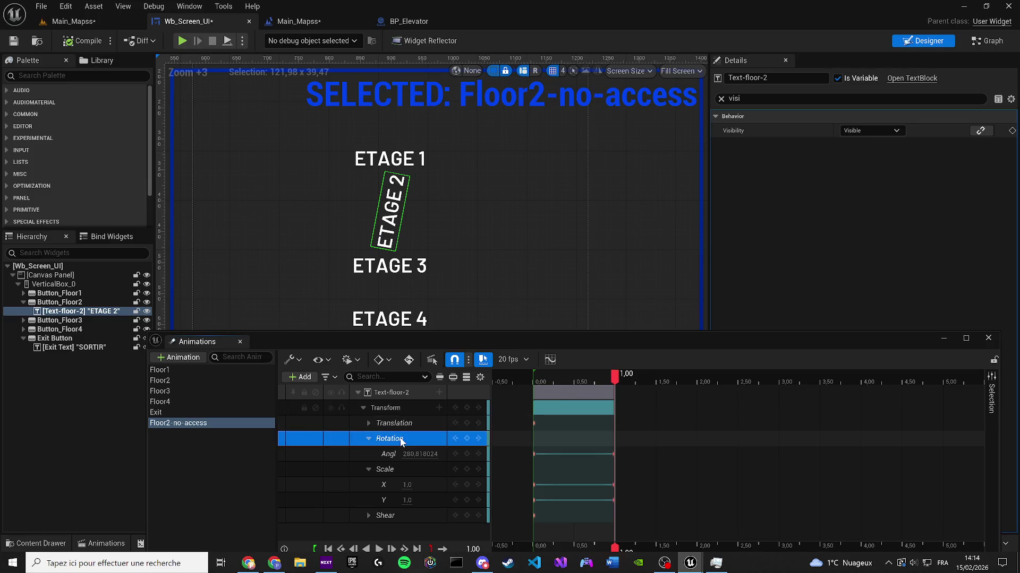
pyautogui.press('Delete')
pyautogui.click(359, 422)
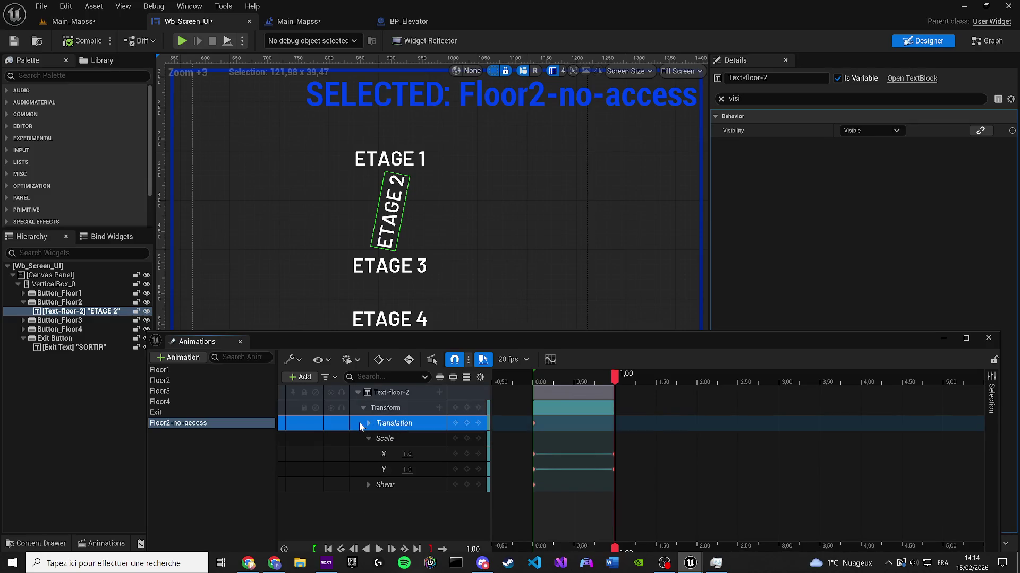
pyautogui.click(369, 424)
pyautogui.click(533, 375)
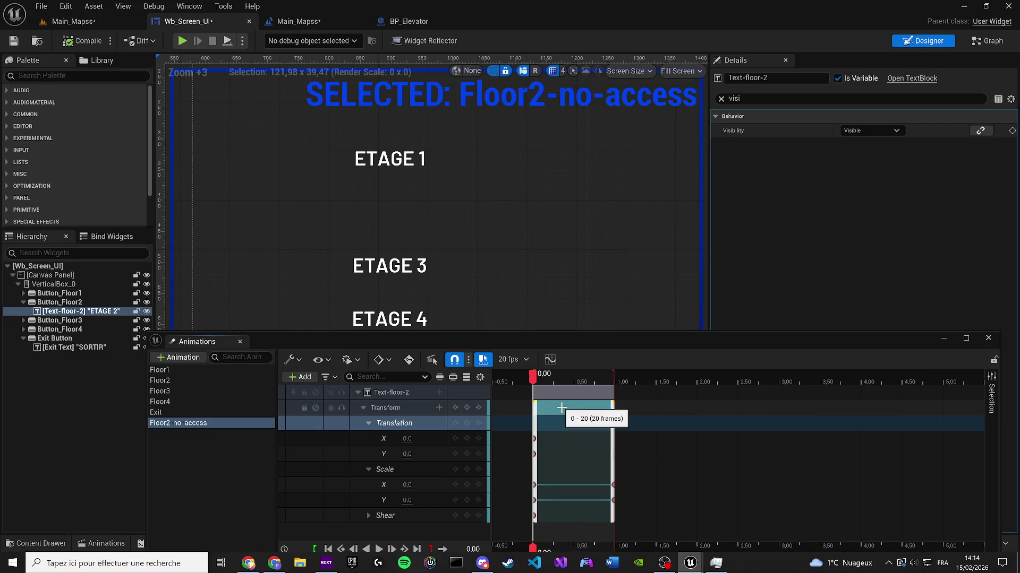
pyautogui.press('space')
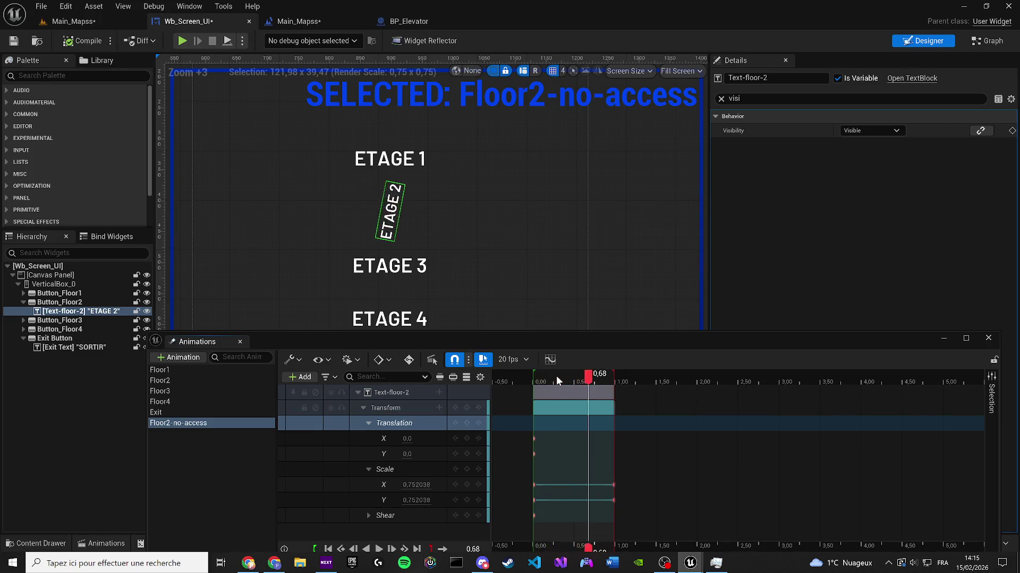
pyautogui.moveTo(588, 376); pyautogui.dragTo(610, 377)
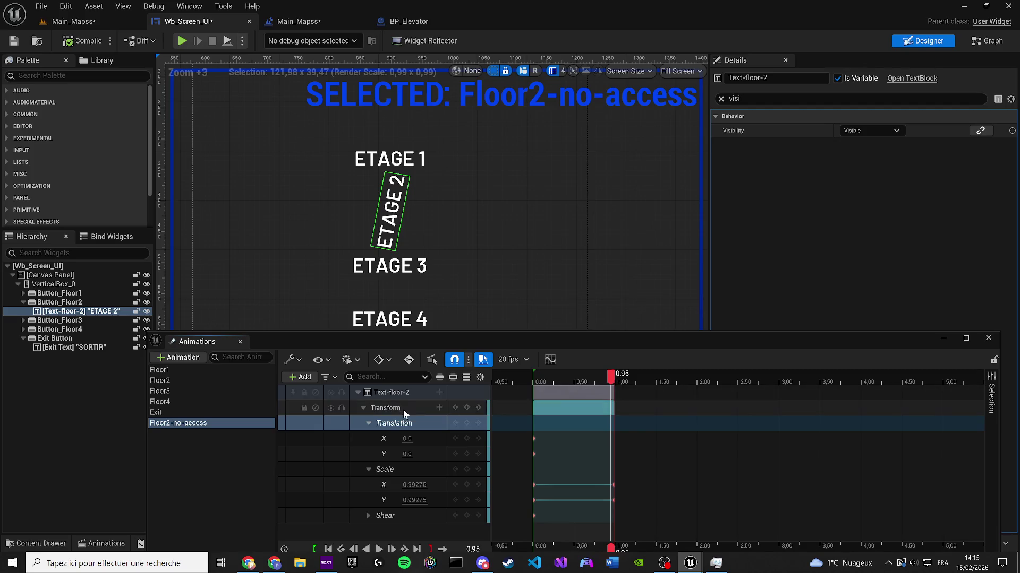
# Step: Delete the entire Transform track from Text-floor-2
pyautogui.click(439, 408)
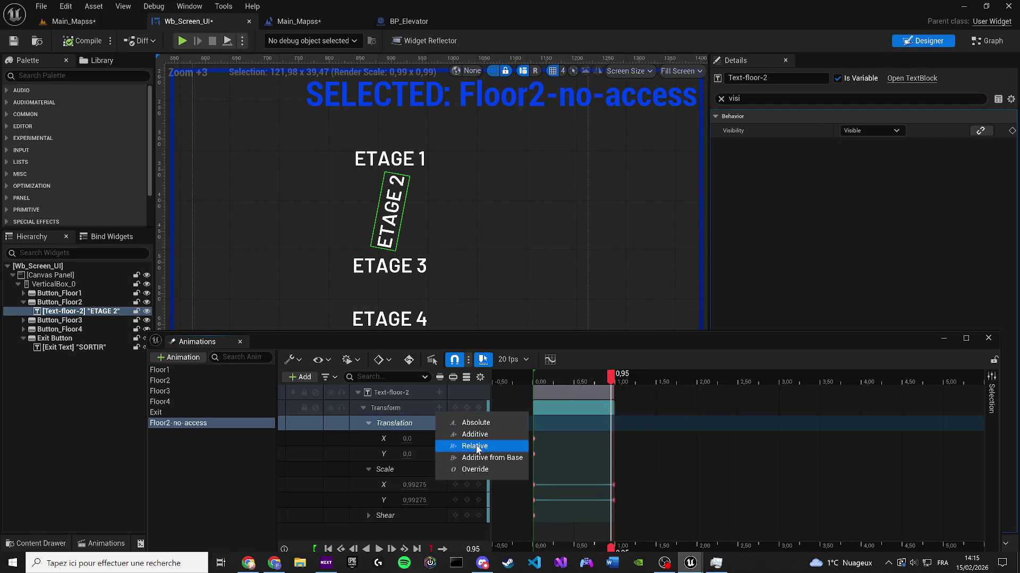
pyautogui.click(437, 393)
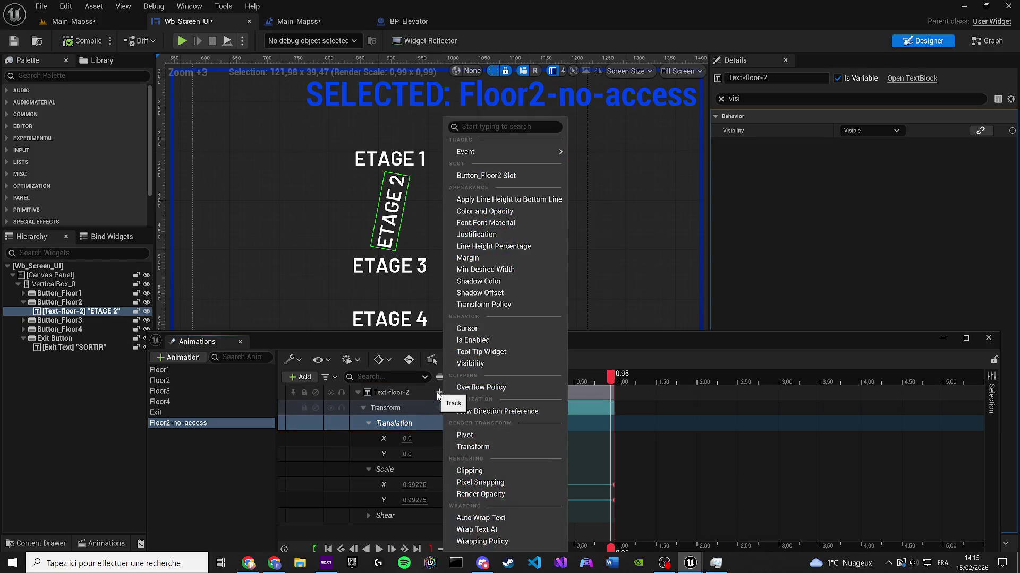
pyautogui.click(468, 444)
pyautogui.click(369, 423)
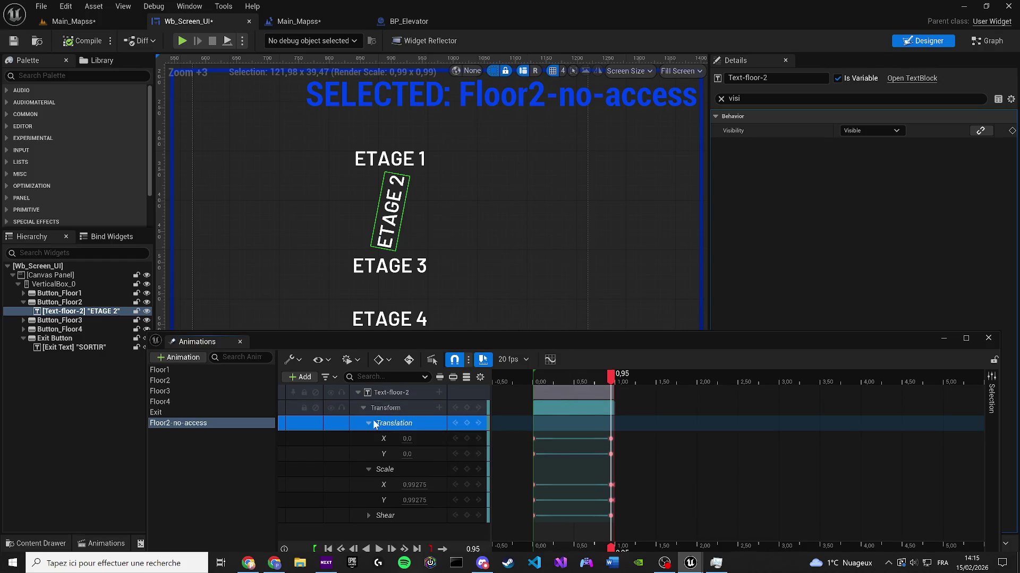
pyautogui.click(387, 406)
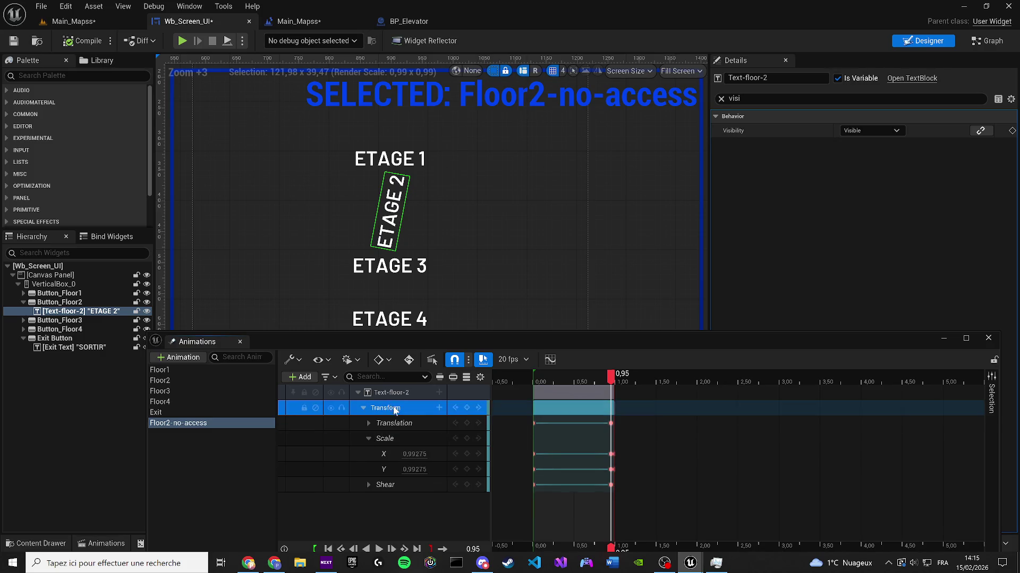
pyautogui.press('Delete')
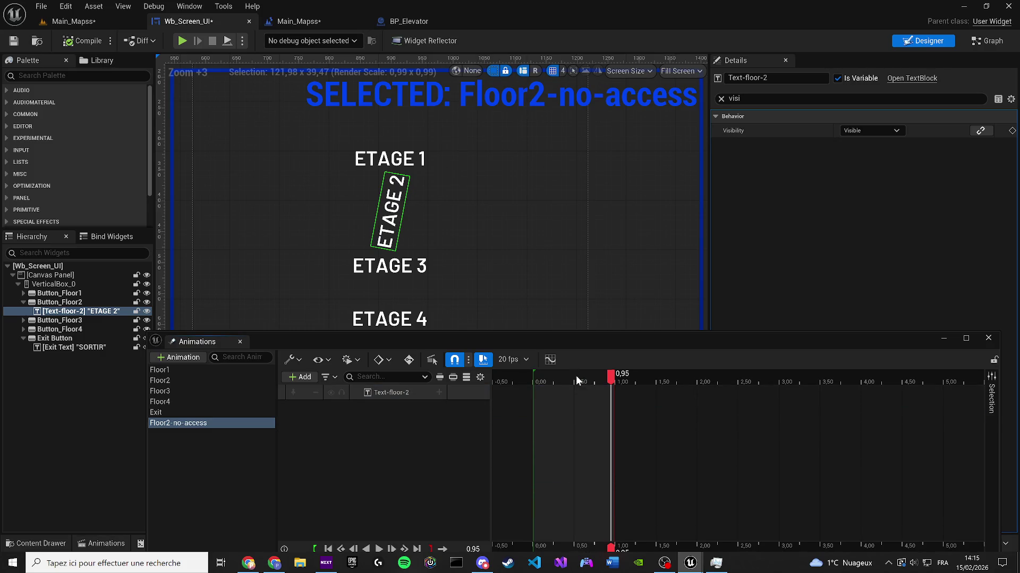
pyautogui.click(533, 375)
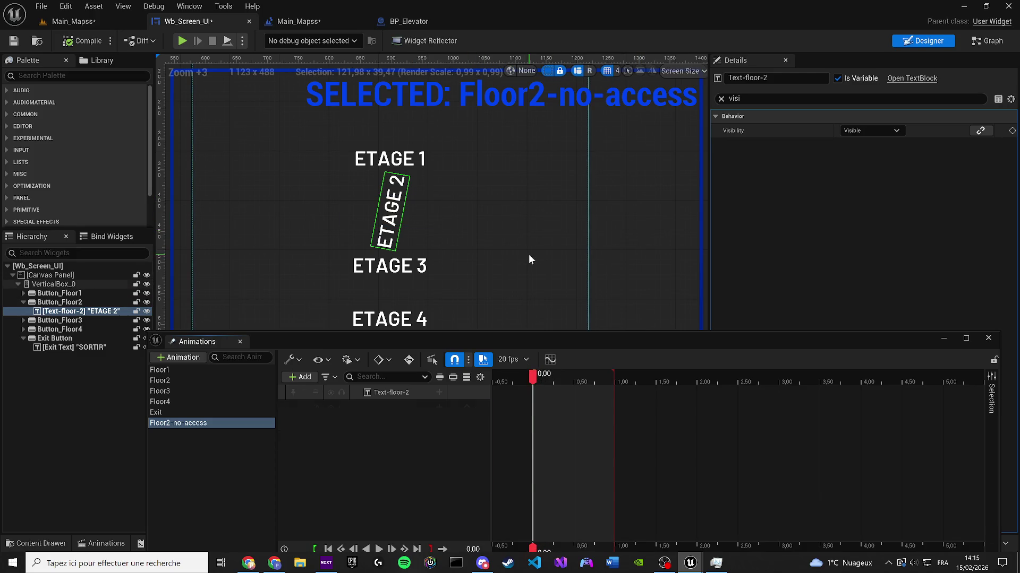
pyautogui.hotkey('ctrl', 'z')
pyautogui.hotkey('ctrl', 'z')
pyautogui.hotkey('ctrl', 'z')
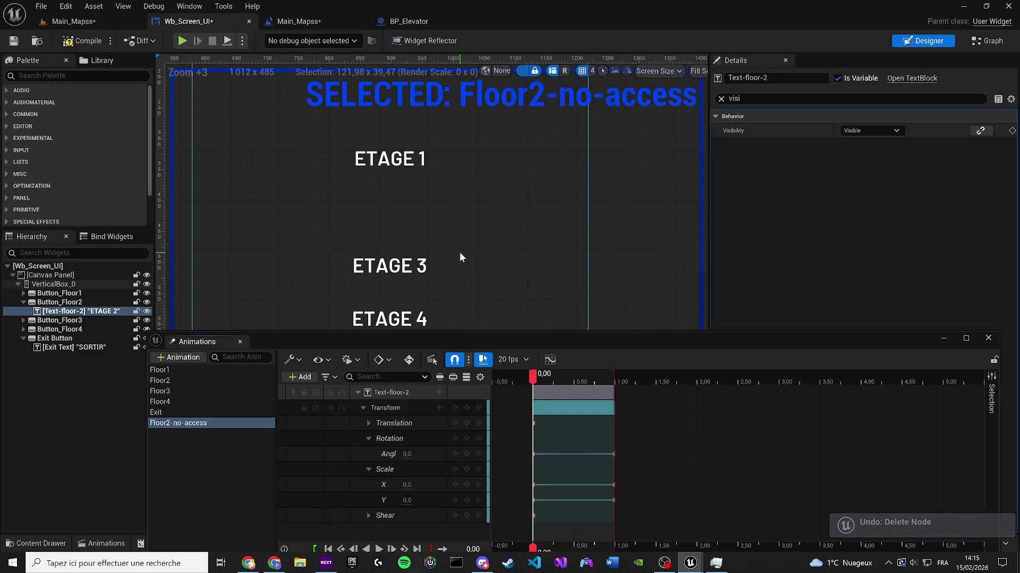
pyautogui.click(404, 439)
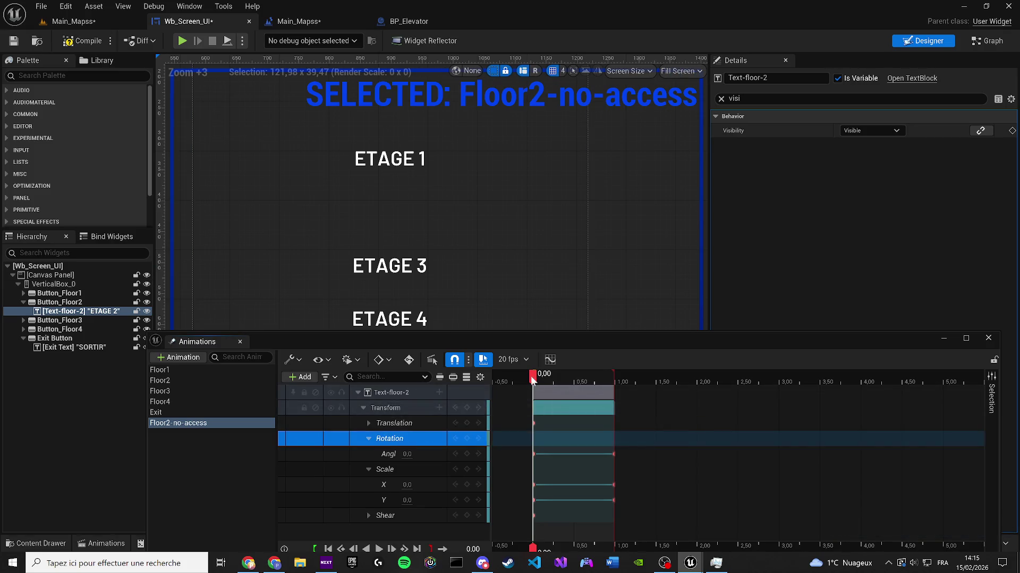
pyautogui.moveTo(533, 376)
pyautogui.mouseDown()
pyautogui.moveTo(567, 376)
pyautogui.moveTo(535, 378)
pyautogui.mouseUp()
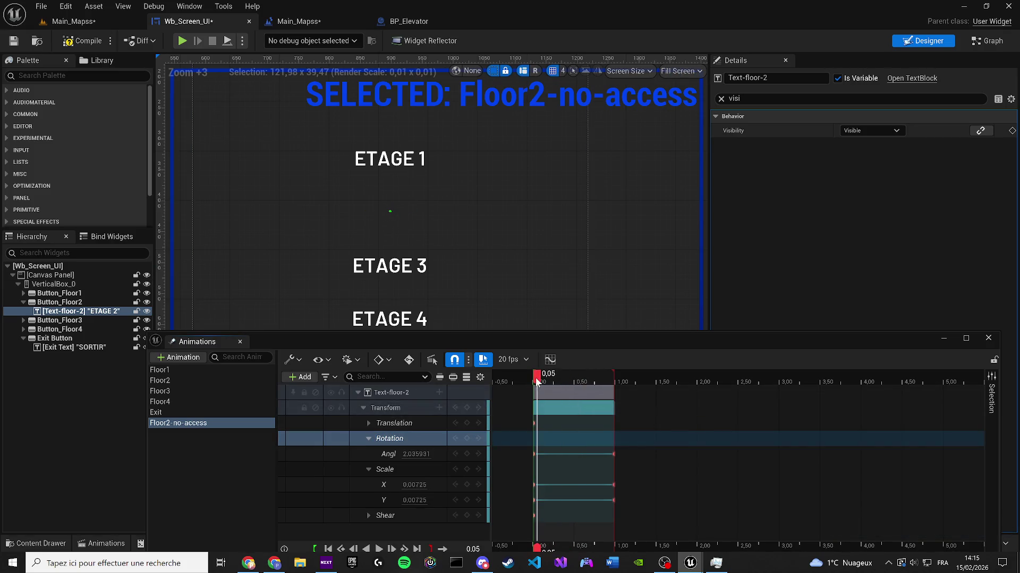
pyautogui.moveTo(616, 452); pyautogui.dragTo(531, 453)
pyautogui.moveTo(544, 380)
pyautogui.mouseDown()
pyautogui.moveTo(535, 378)
pyautogui.moveTo(616, 377)
pyautogui.moveTo(537, 377)
pyautogui.mouseUp()
pyautogui.rightClick(537, 377)
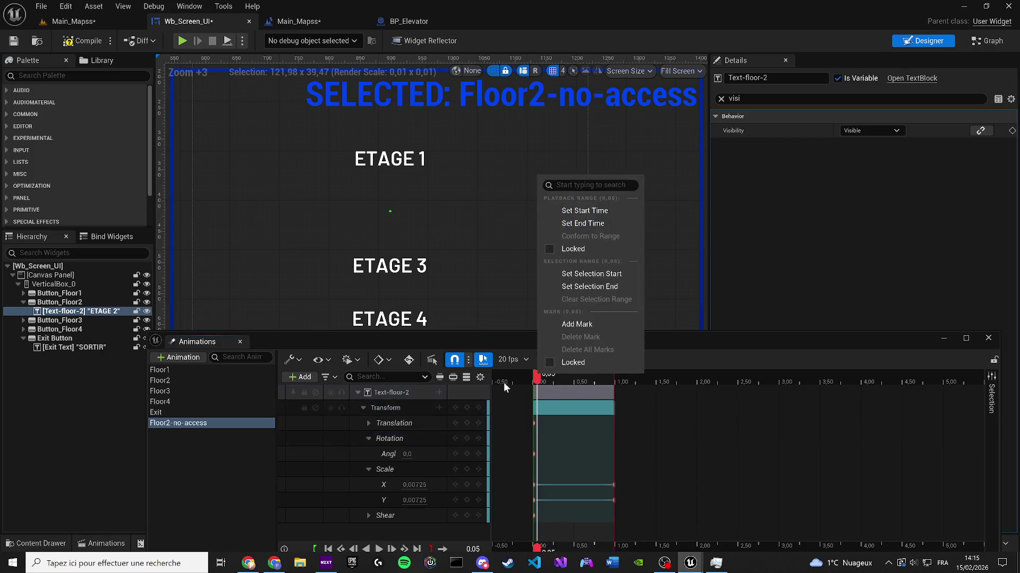
pyautogui.click(375, 412)
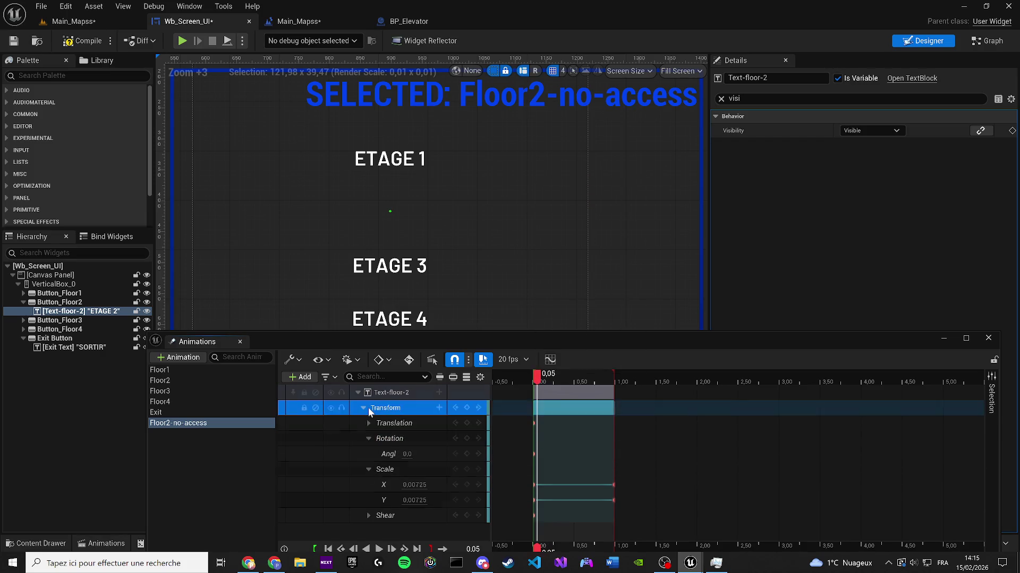
pyautogui.press('Delete')
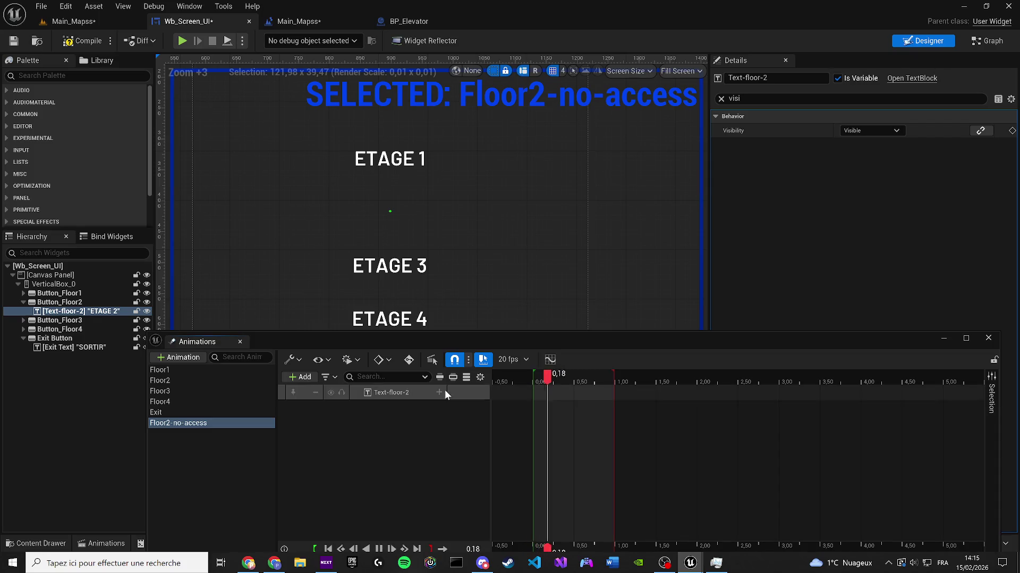
pyautogui.press('space')
pyautogui.click(199, 432)
pyautogui.click(197, 424)
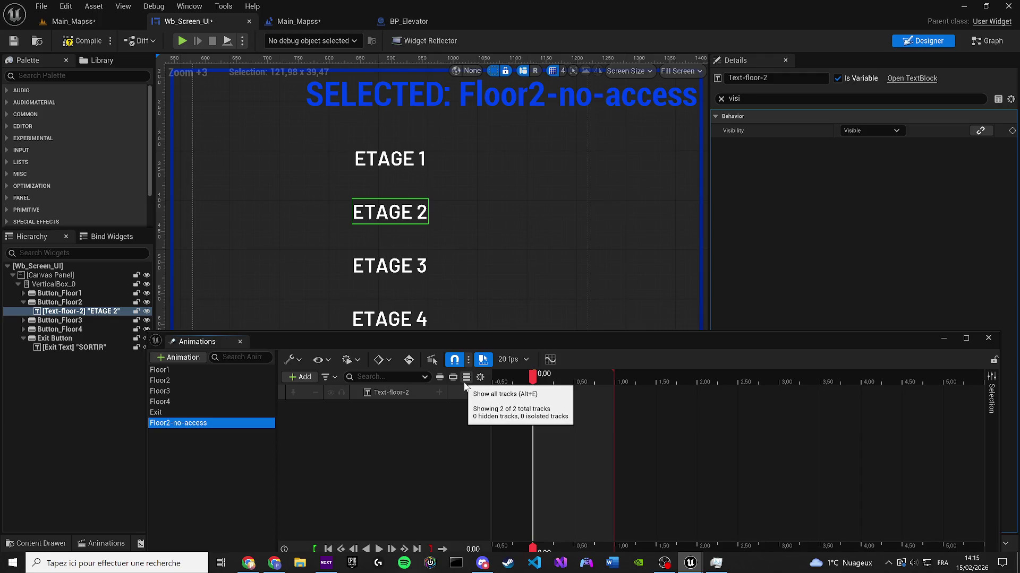
# Step: Key ETAGE 2's text colour pale pink at the start and red at 1 second
pyautogui.click(721, 99)
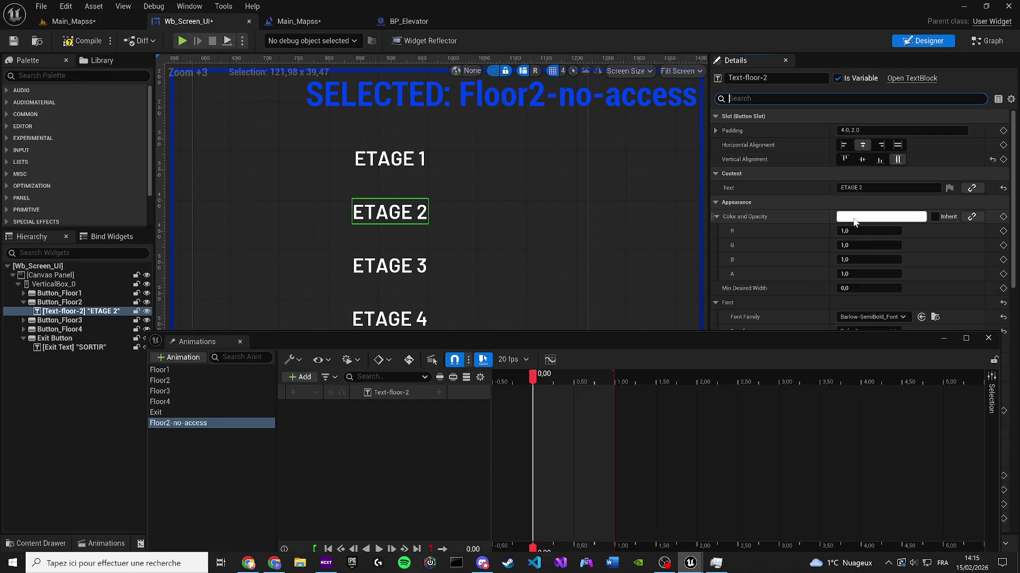
pyautogui.click(854, 222)
pyautogui.click(718, 273)
pyautogui.moveTo(719, 274)
pyautogui.mouseDown()
pyautogui.moveTo(664, 305)
pyautogui.moveTo(678, 298)
pyautogui.mouseUp()
pyautogui.click(757, 487)
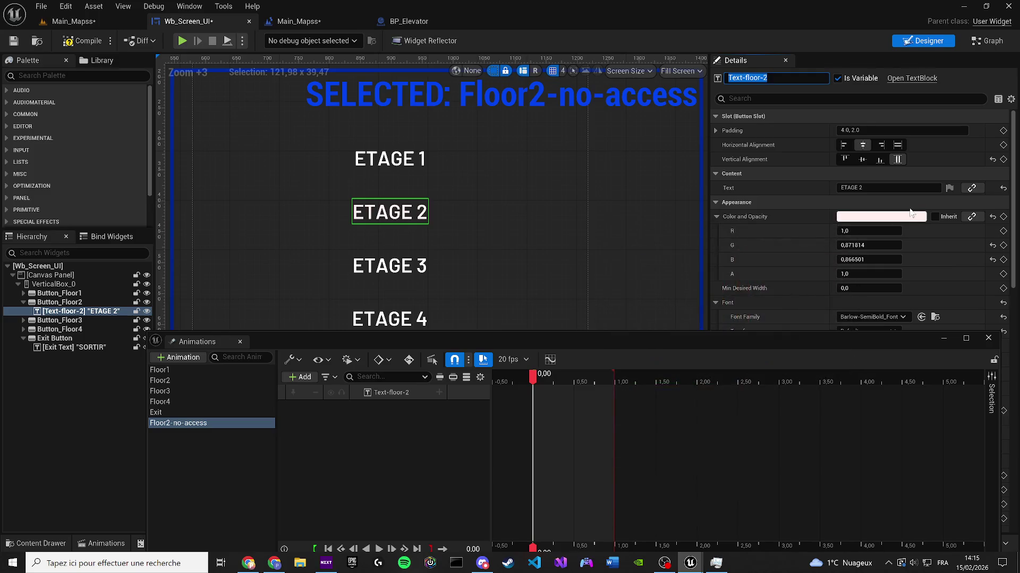
pyautogui.click(1003, 218)
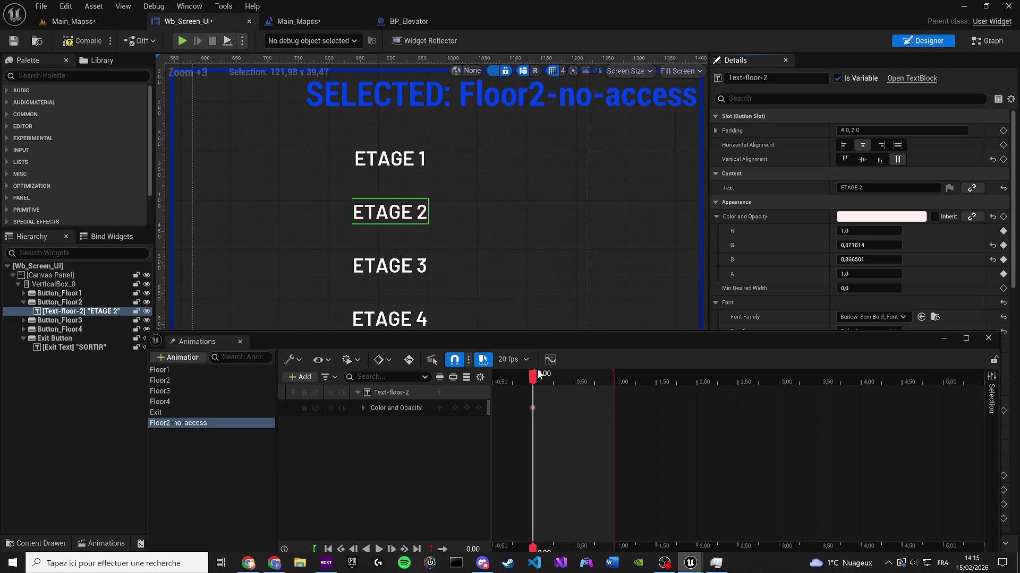
pyautogui.moveTo(538, 374)
pyautogui.mouseDown()
pyautogui.moveTo(629, 375)
pyautogui.moveTo(615, 374)
pyautogui.mouseUp()
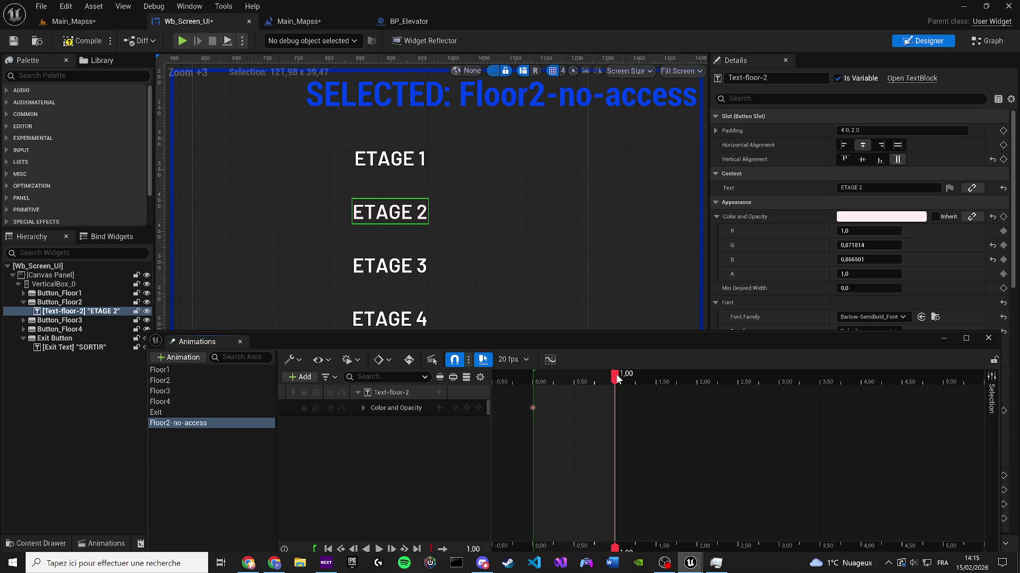
pyautogui.click(881, 216)
pyautogui.click(733, 290)
pyautogui.click(570, 389)
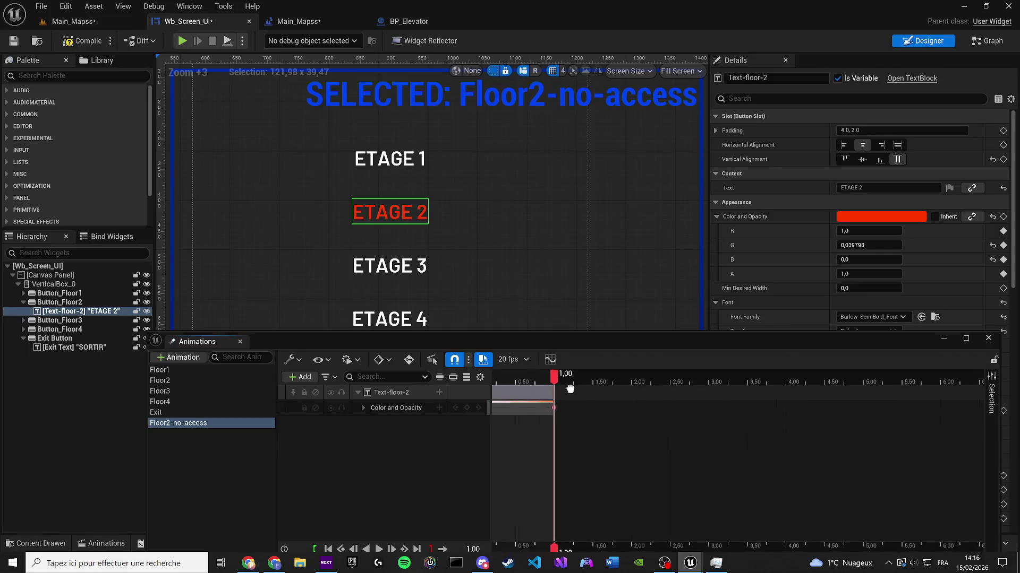
pyautogui.scroll(3, 766, 382)
pyautogui.press('Up')
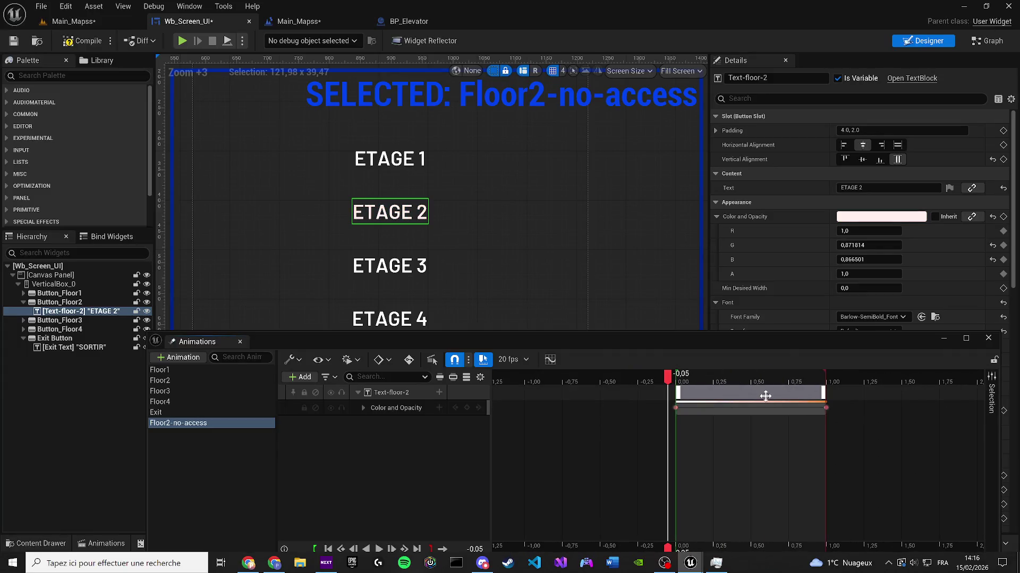
# Step: Resize the Text-floor-2 track to about two seconds and preview it
pyautogui.moveTo(826, 392); pyautogui.dragTo(750, 393)
pyautogui.moveTo(672, 378); pyautogui.dragTo(686, 378)
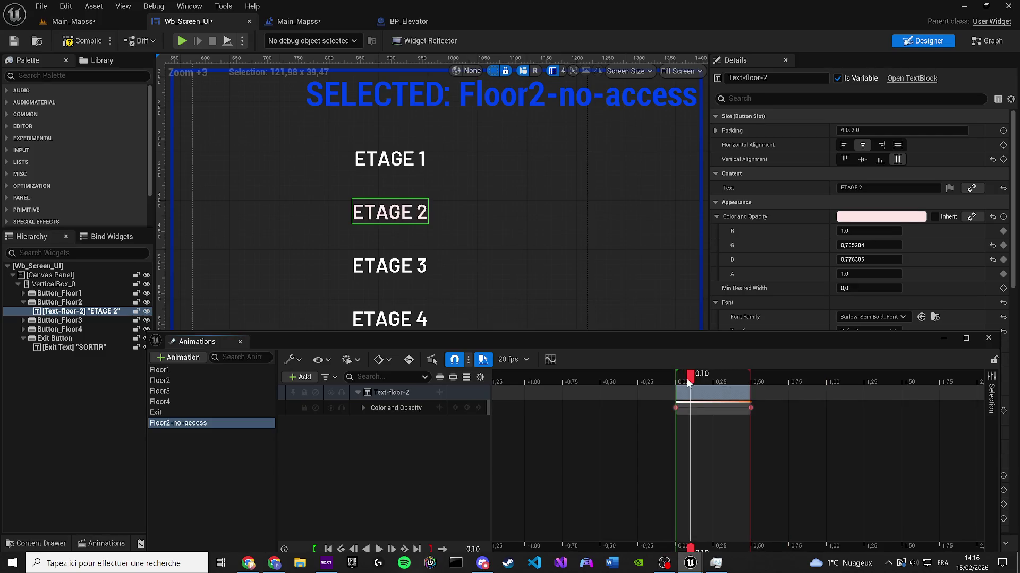
pyautogui.press('space')
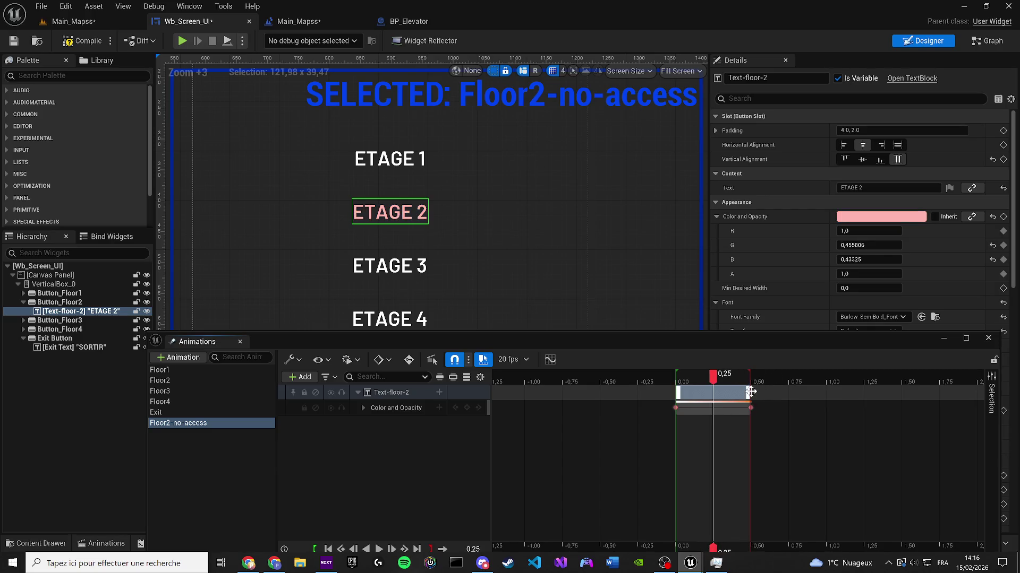
pyautogui.moveTo(749, 391); pyautogui.dragTo(976, 390)
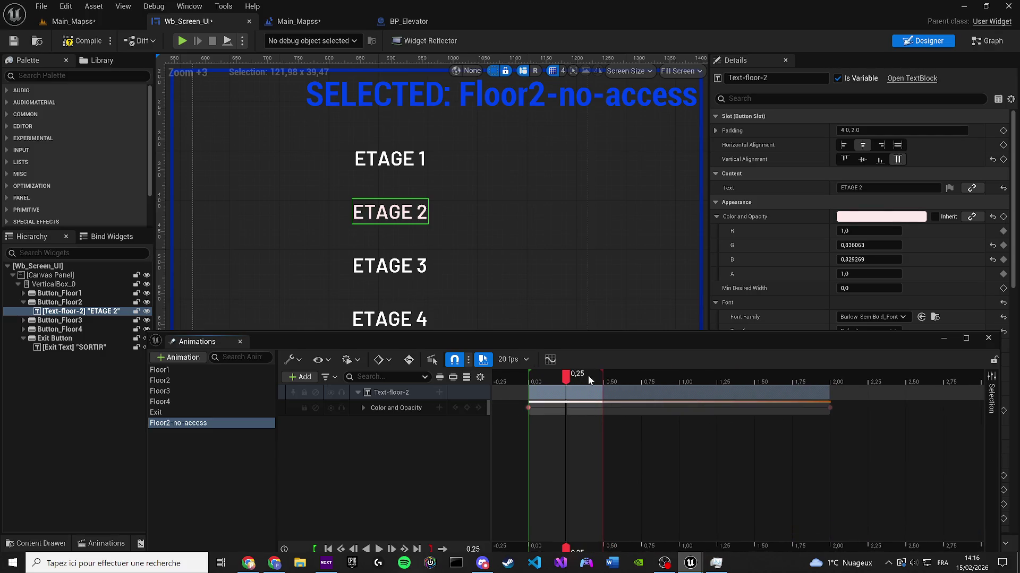
pyautogui.moveTo(601, 375)
pyautogui.mouseDown()
pyautogui.moveTo(533, 377)
pyautogui.moveTo(604, 390)
pyautogui.mouseUp()
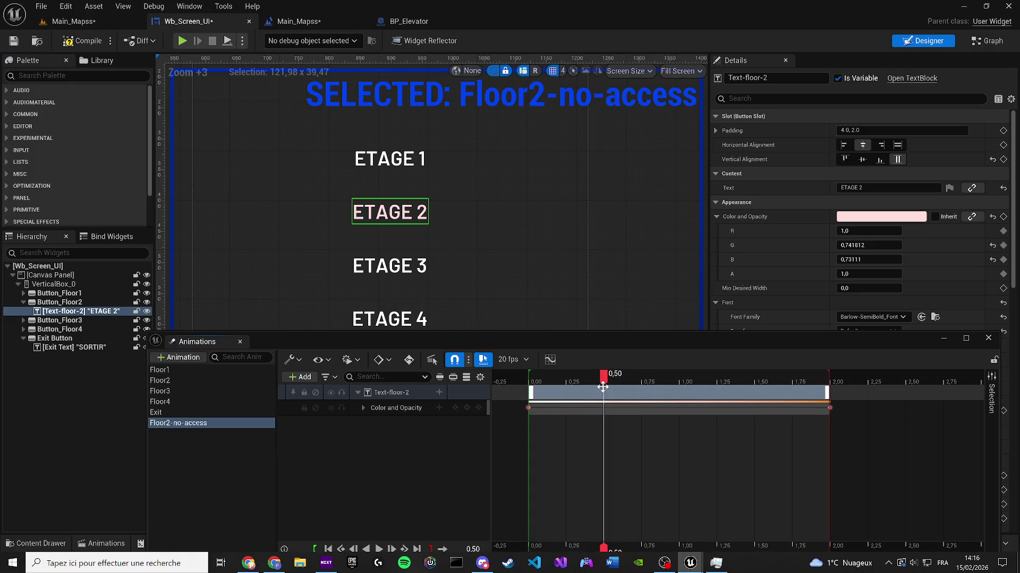
# Step: Key the text colour red at 0.5 seconds and preview the blink
pyautogui.click(867, 218)
pyautogui.moveTo(760, 278); pyautogui.dragTo(760, 244)
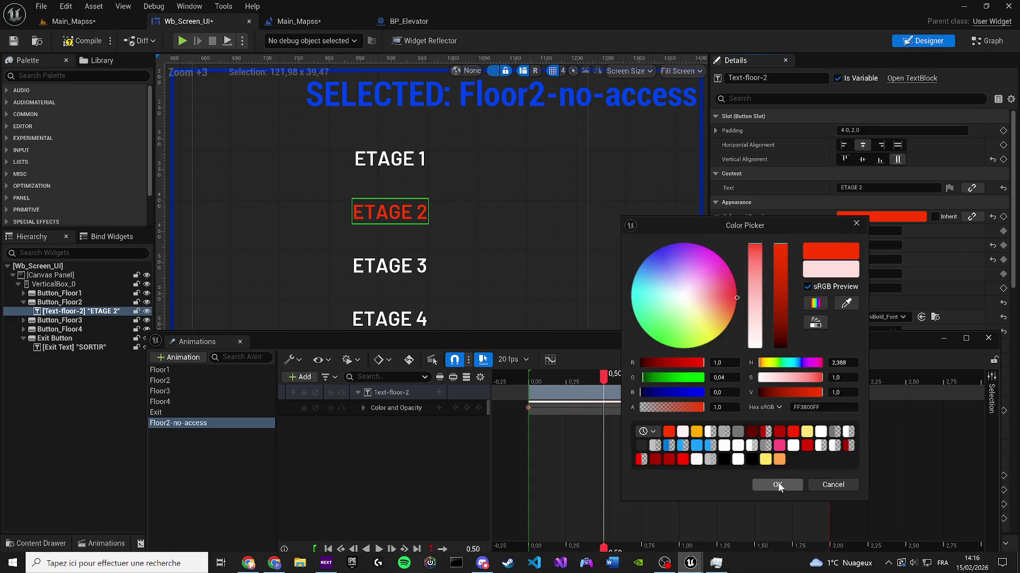
pyautogui.click(780, 484)
pyautogui.click(1003, 217)
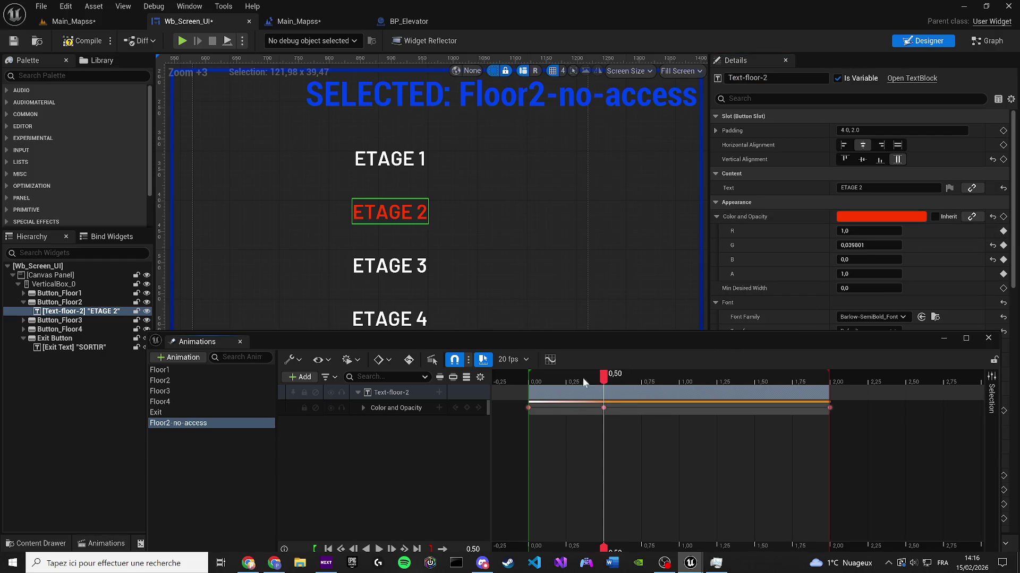
pyautogui.press('Up')
pyautogui.press('space')
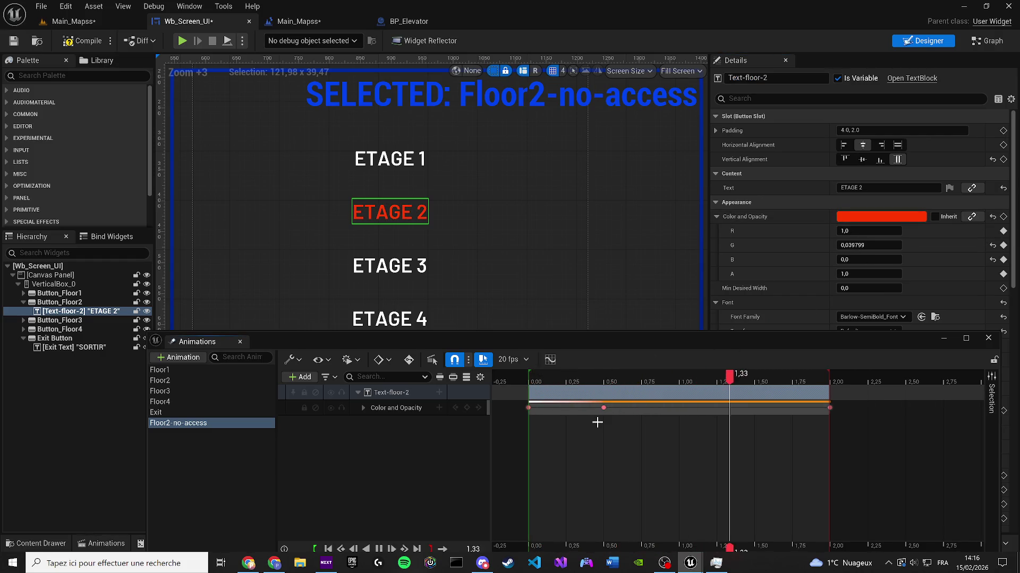
# Step: Key the text colour pure white at 1.10 seconds and preview
pyautogui.moveTo(774, 377); pyautogui.dragTo(693, 378)
pyautogui.click(906, 218)
pyautogui.moveTo(860, 382); pyautogui.dragTo(785, 384)
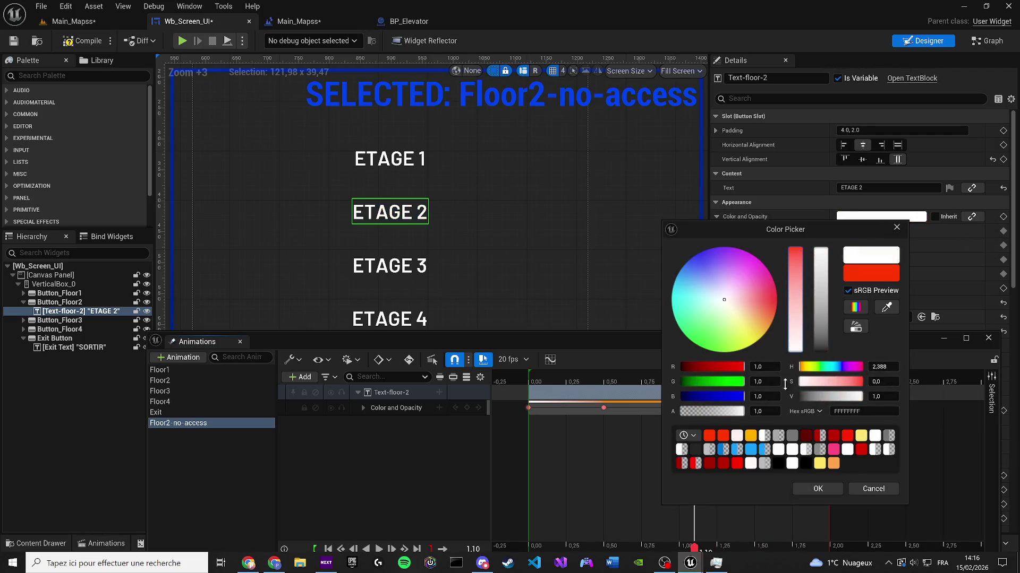
pyautogui.click(828, 492)
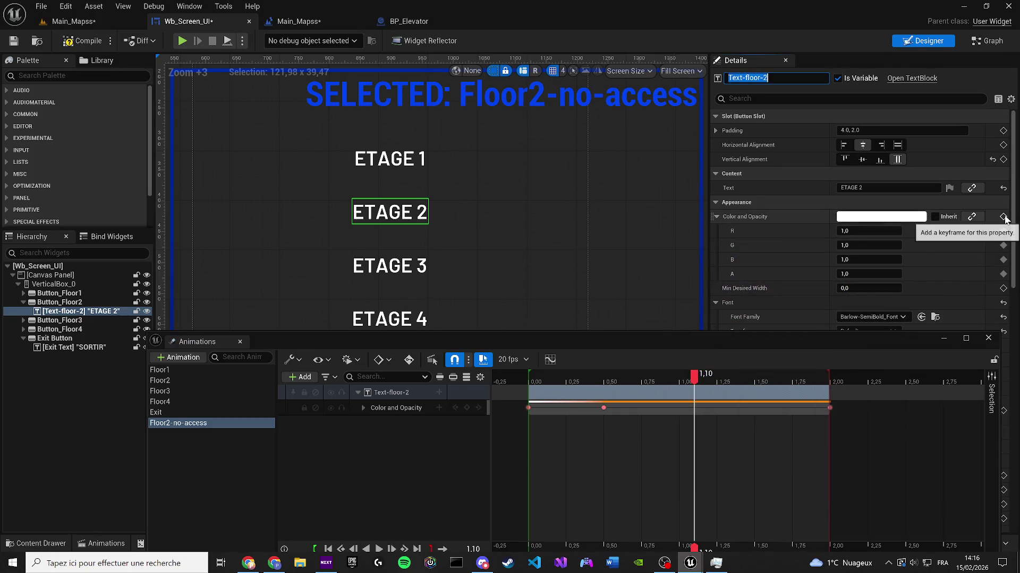
pyautogui.click(1003, 217)
pyautogui.press('space')
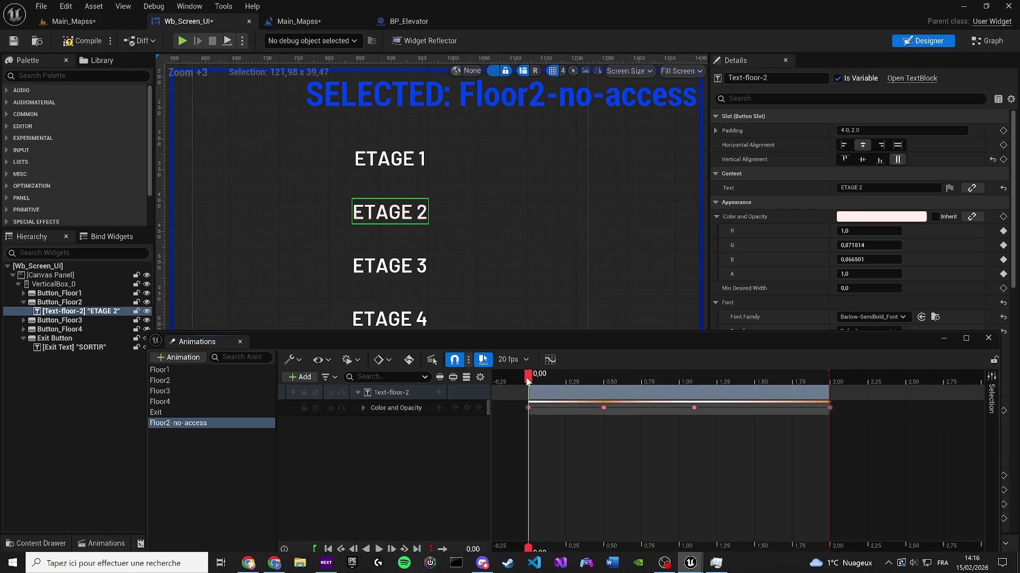
pyautogui.press('space')
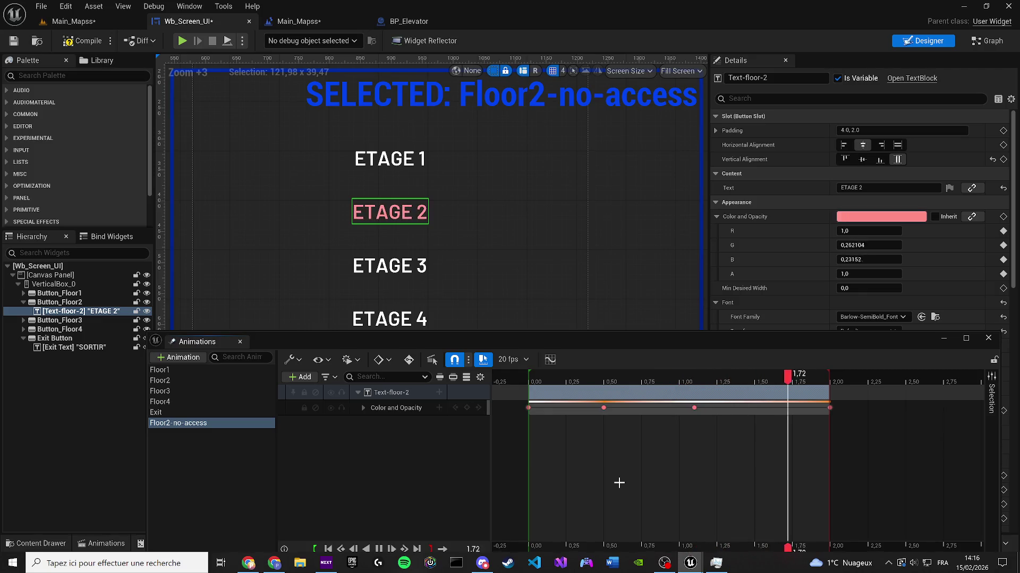
pyautogui.press('space')
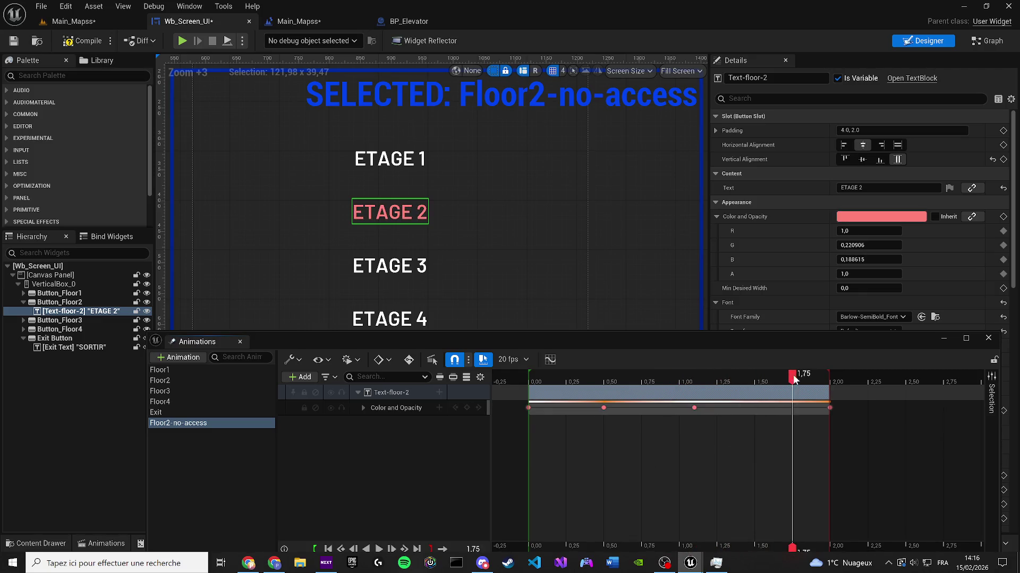
# Step: Move the last colour key to about 1.6 seconds, preview, and save the widget
pyautogui.moveTo(793, 377); pyautogui.dragTo(701, 377)
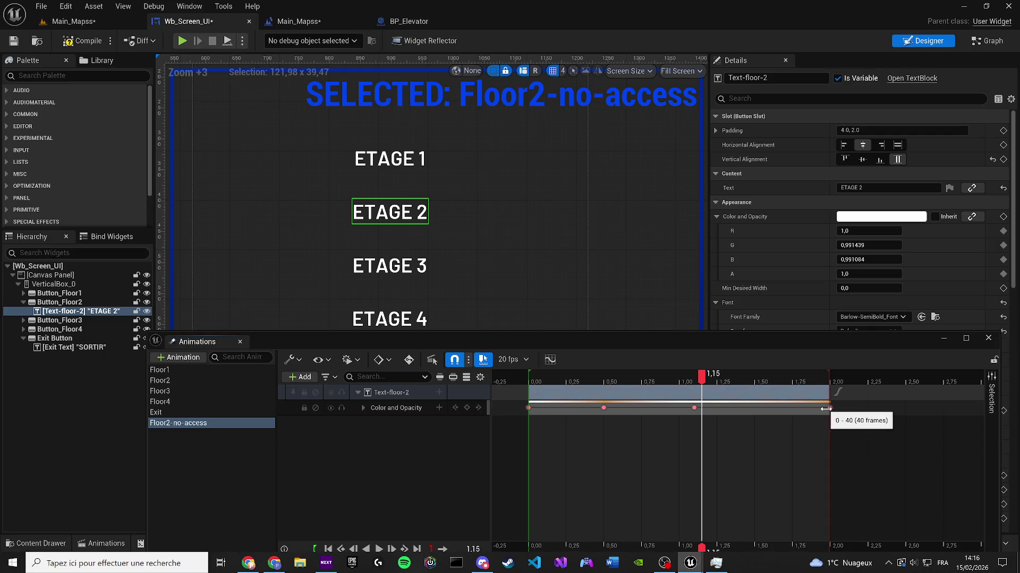
pyautogui.moveTo(826, 408); pyautogui.dragTo(770, 408)
pyautogui.click(566, 378)
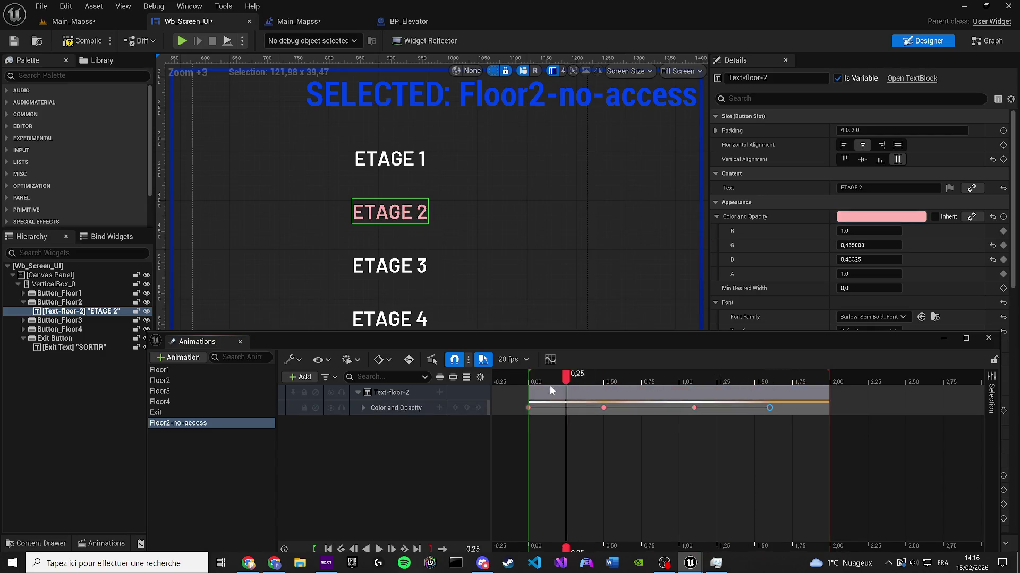
pyautogui.press('space')
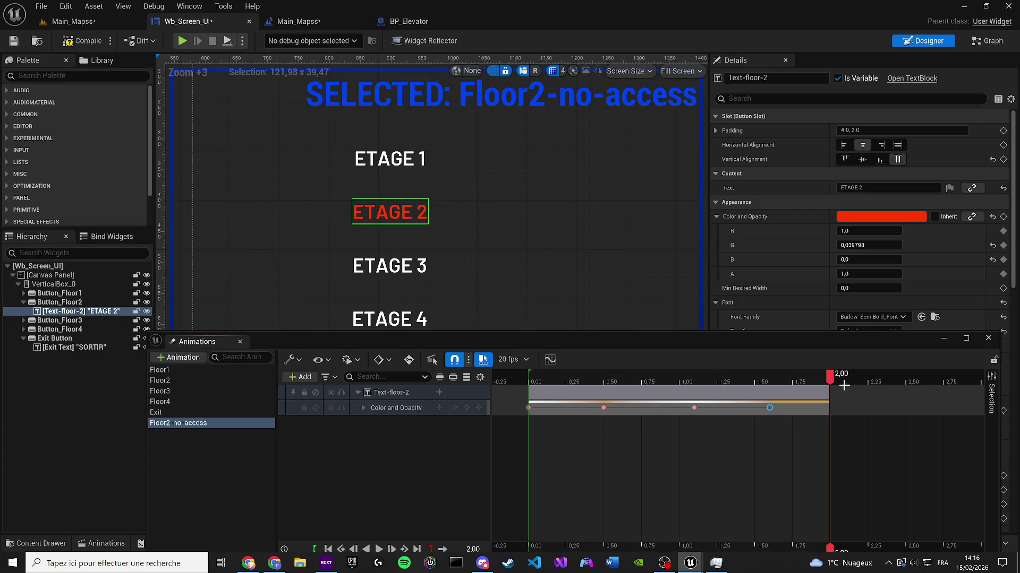
pyautogui.click(18, 42)
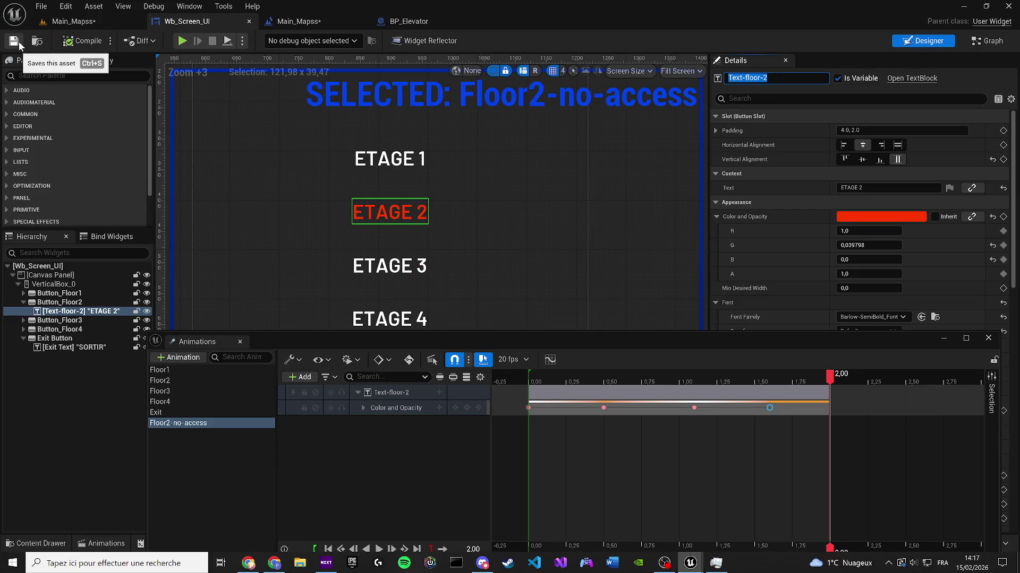
# Step: Preview the blink, show Button_Floor2's Events in Details, and close the animation timeline
pyautogui.click(531, 379)
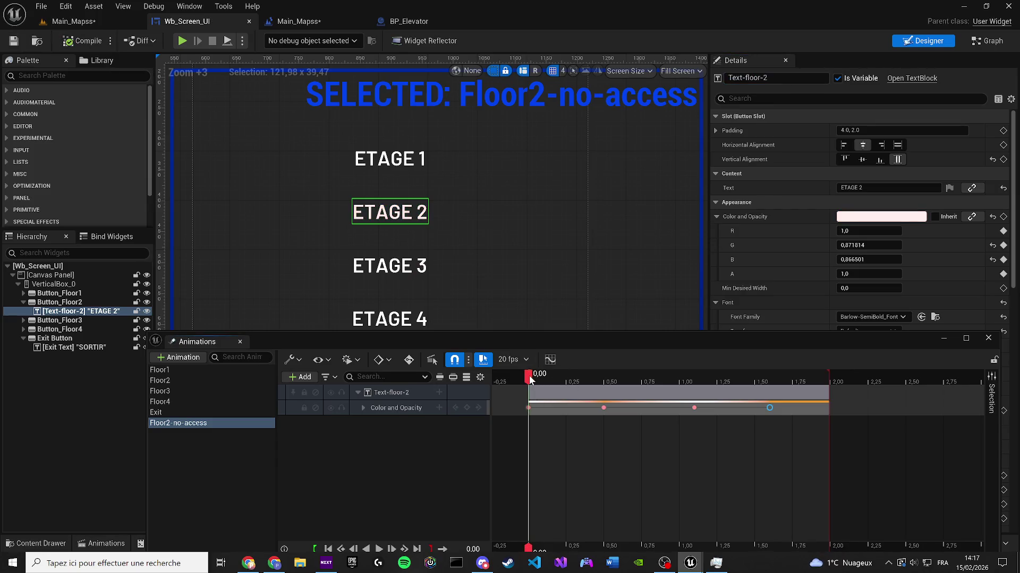
pyautogui.press('space')
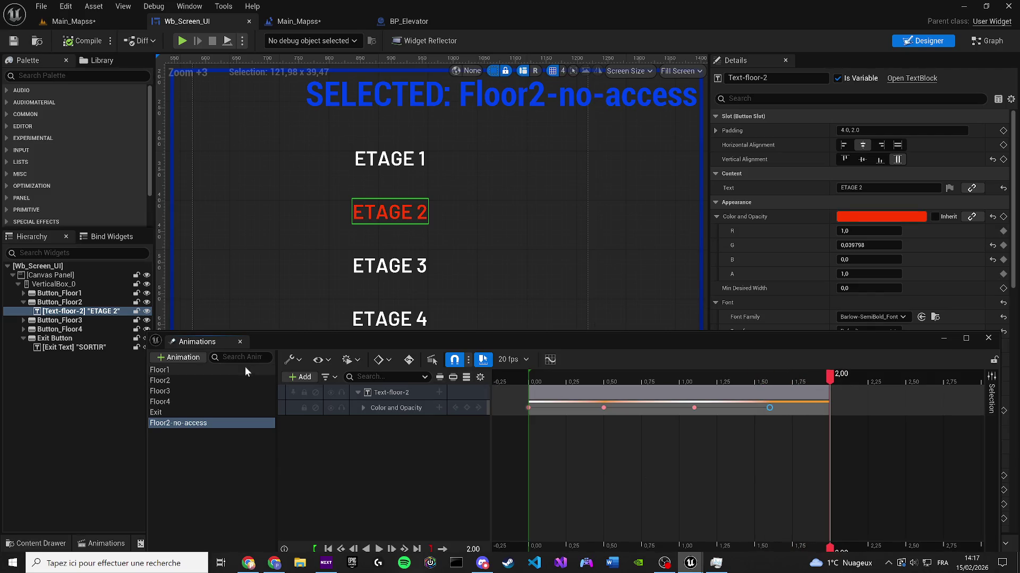
pyautogui.click(233, 422)
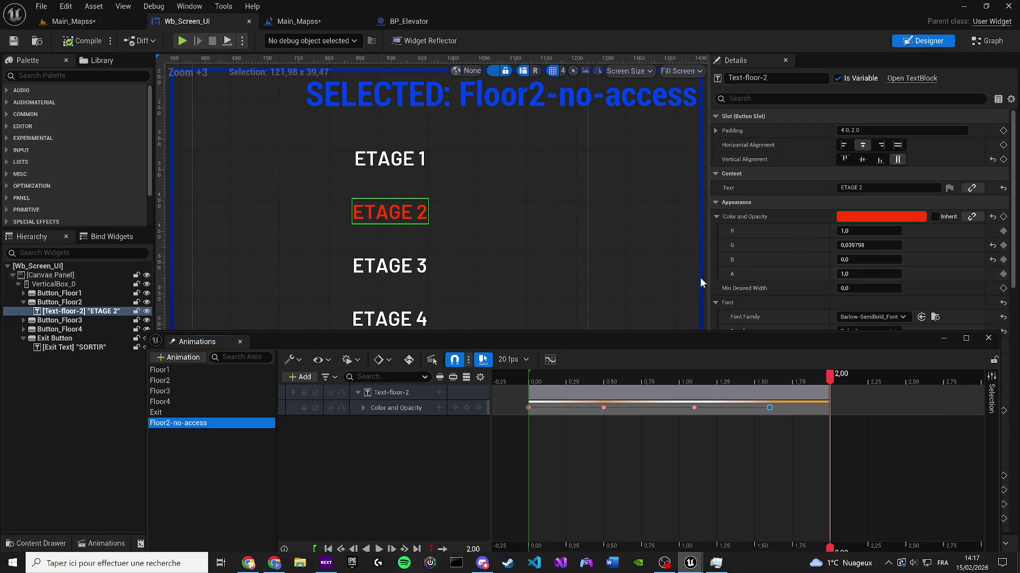
pyautogui.click(59, 302)
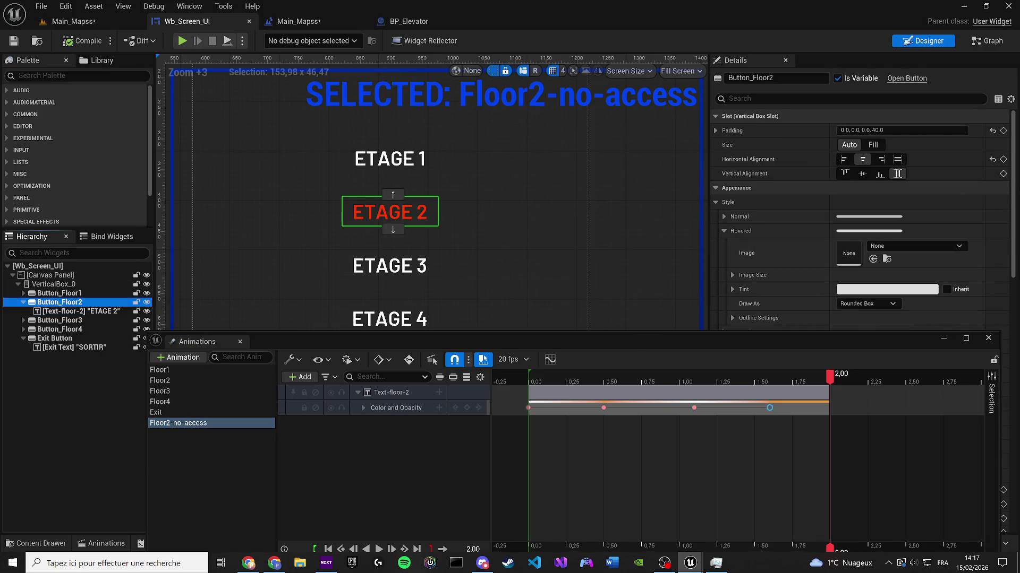
pyautogui.scroll(-5, 929, 203)
pyautogui.scroll(-5, 915, 202)
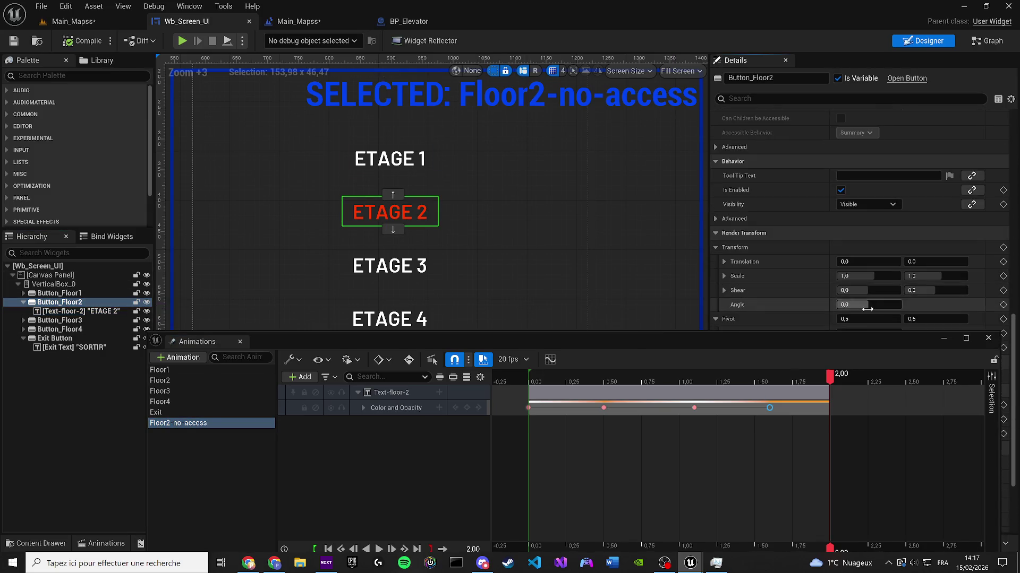
pyautogui.click(986, 338)
pyautogui.scroll(-5, 950, 365)
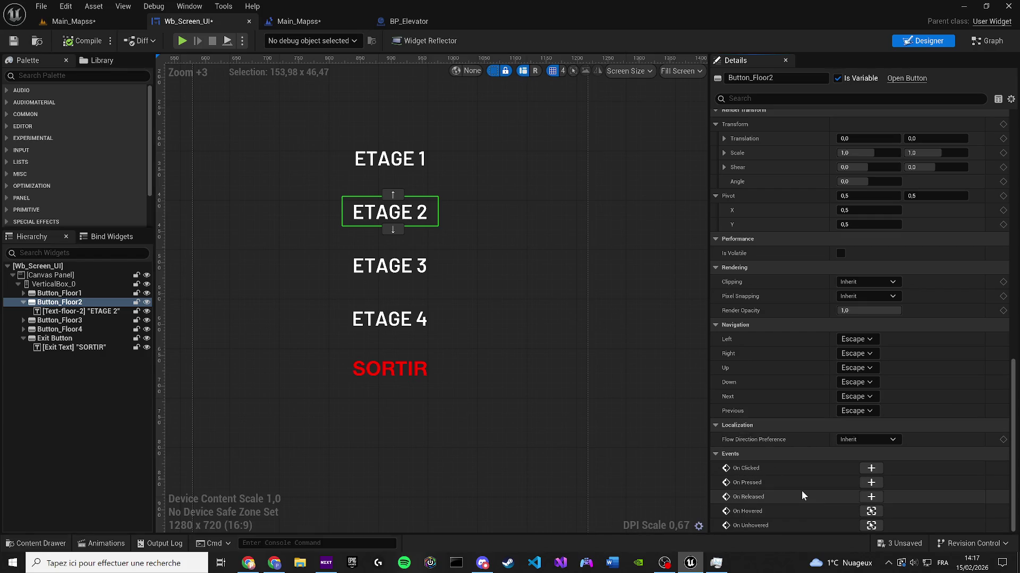
# Step: Add an Event Construct node in Wb_Screen_UI's event graph
pyautogui.doubleClick(442, 208)
pyautogui.rightClick(457, 205)
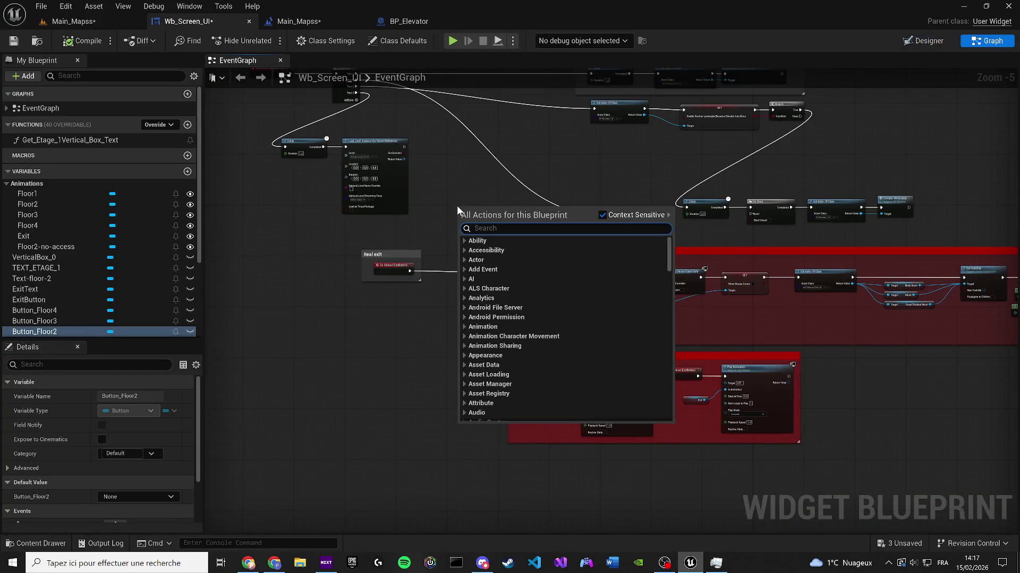
pyautogui.write('begi')
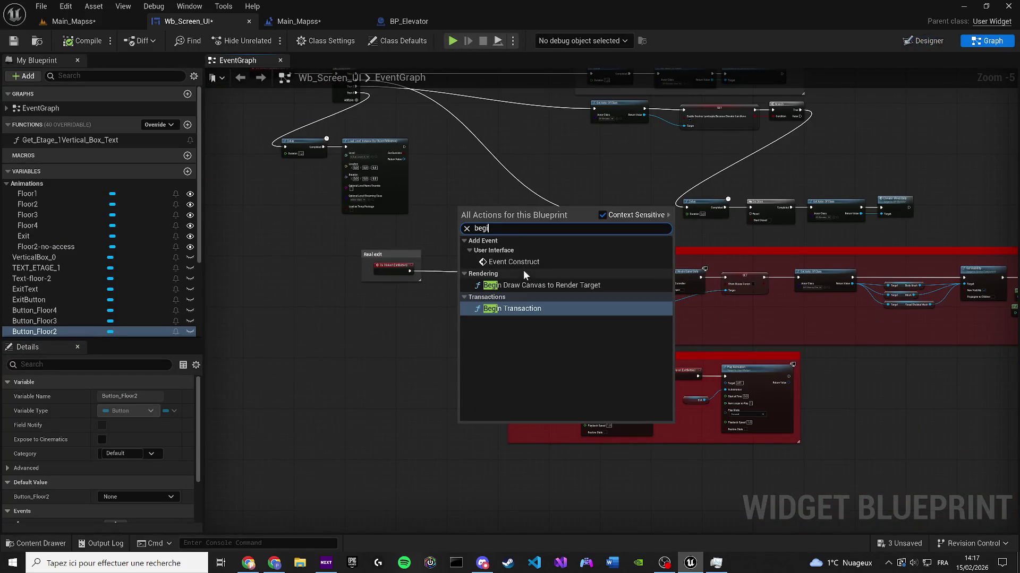
pyautogui.click(522, 263)
pyautogui.scroll(2, 521, 265)
pyautogui.moveTo(453, 210)
pyautogui.mouseDown()
pyautogui.moveTo(411, 329)
pyautogui.moveTo(474, 436)
pyautogui.mouseUp()
pyautogui.scroll(-4, 410, 329)
pyautogui.scroll(6, 414, 420)
# Step: Wire a Play Animation node from Event Construct with Num Loops to Play set to 99
pyautogui.moveTo(447, 366); pyautogui.dragTo(532, 354)
pyautogui.write('play anim')
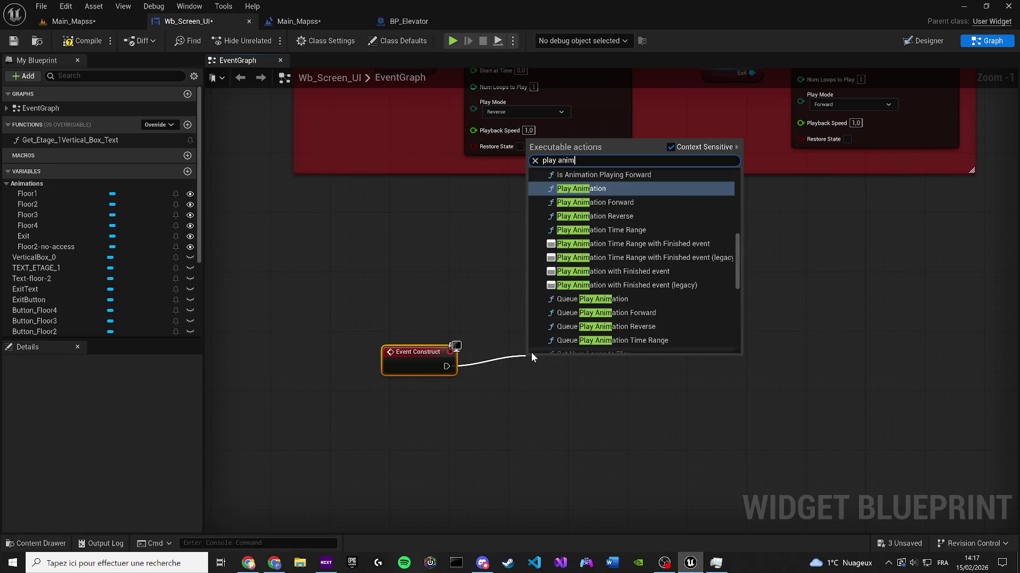
pyautogui.press('Return')
pyautogui.scroll(1, 556, 386)
pyautogui.moveTo(574, 362)
pyautogui.mouseDown()
pyautogui.moveTo(599, 345)
pyautogui.moveTo(521, 291)
pyautogui.mouseUp()
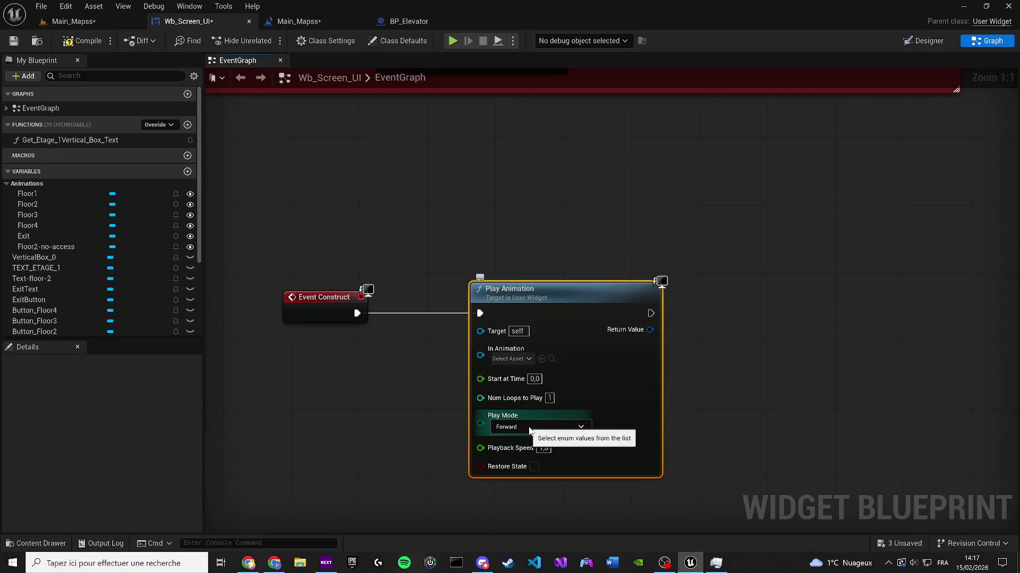
pyautogui.moveTo(357, 314)
pyautogui.mouseDown()
pyautogui.moveTo(413, 210)
pyautogui.moveTo(450, 184)
pyautogui.moveTo(480, 313)
pyautogui.mouseUp()
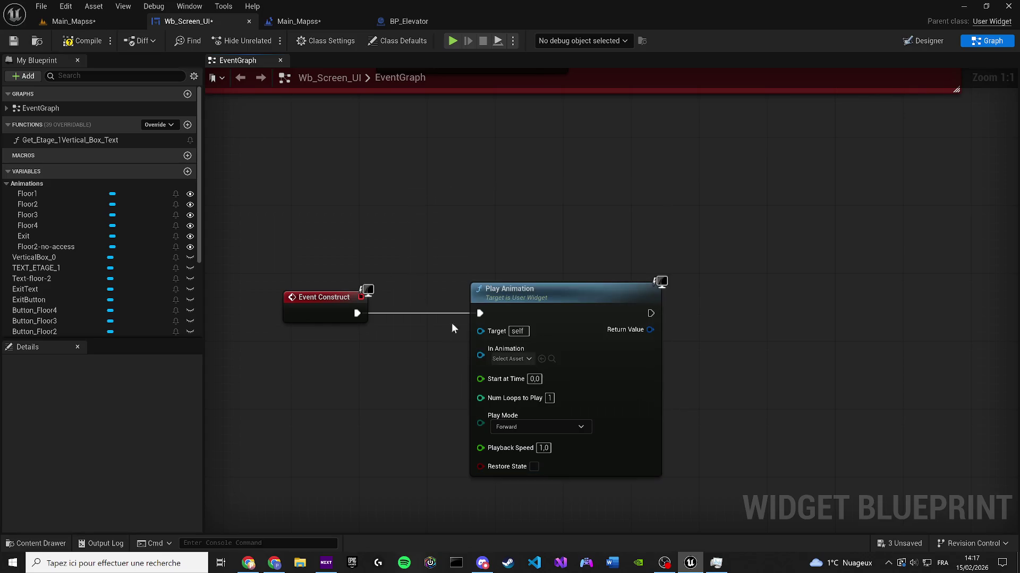
pyautogui.click(549, 398)
pyautogui.write('99')
# Step: Plug a Floor2-no-access getter into Play Animation and save the widget
pyautogui.moveTo(399, 265); pyautogui.dragTo(403, 236)
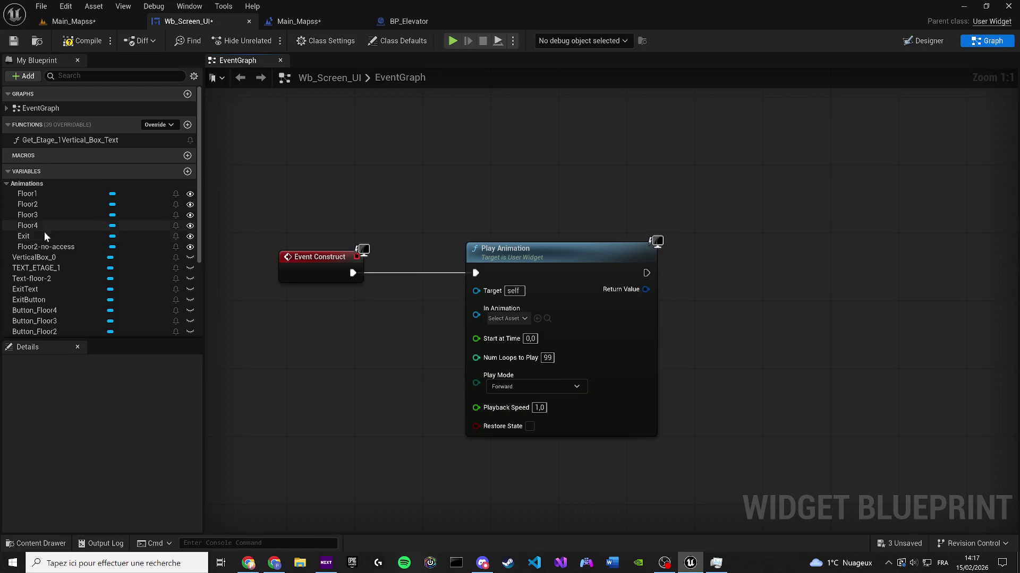
pyautogui.moveTo(46, 247)
pyautogui.mouseDown()
pyautogui.moveTo(363, 289)
pyautogui.moveTo(342, 332)
pyautogui.mouseUp()
pyautogui.click(402, 356)
pyautogui.moveTo(409, 337); pyautogui.dragTo(475, 309)
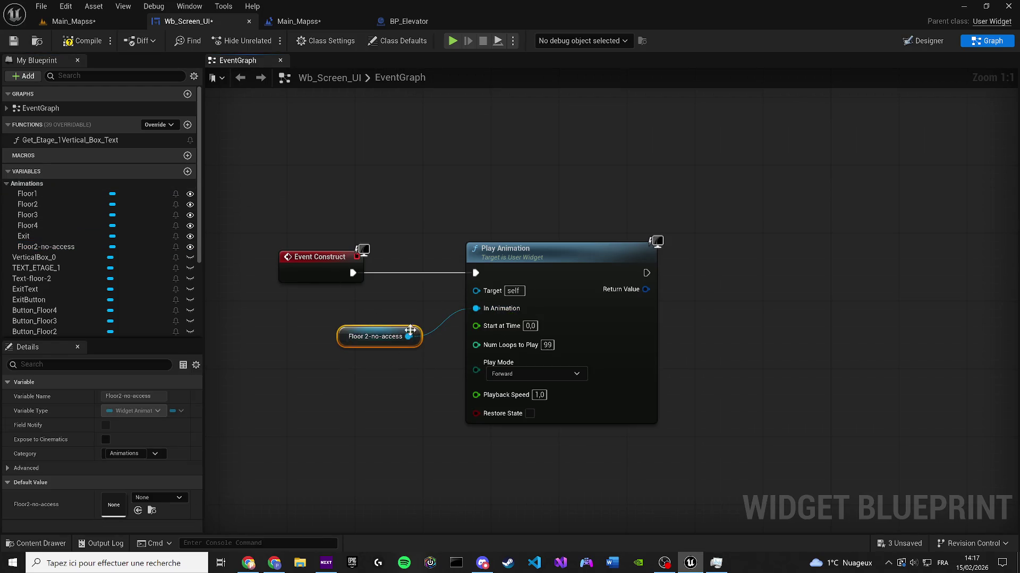
pyautogui.click(13, 41)
# Step: Play-test the elevator menu in Main_Mapss, save the level, and reopen Wb_Screen_UI's Designer
pyautogui.click(87, 26)
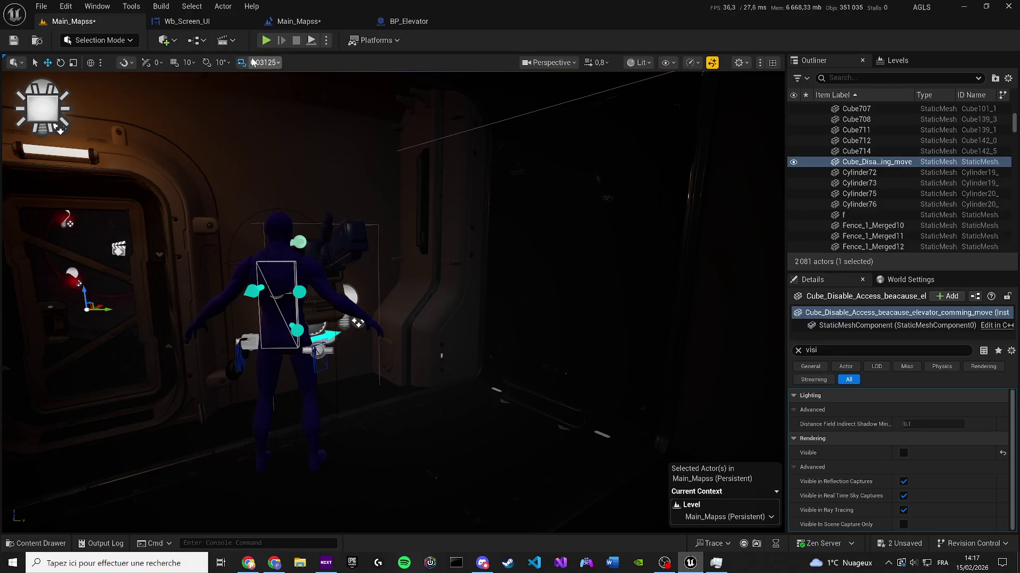
pyautogui.hotkey('alt', 'p')
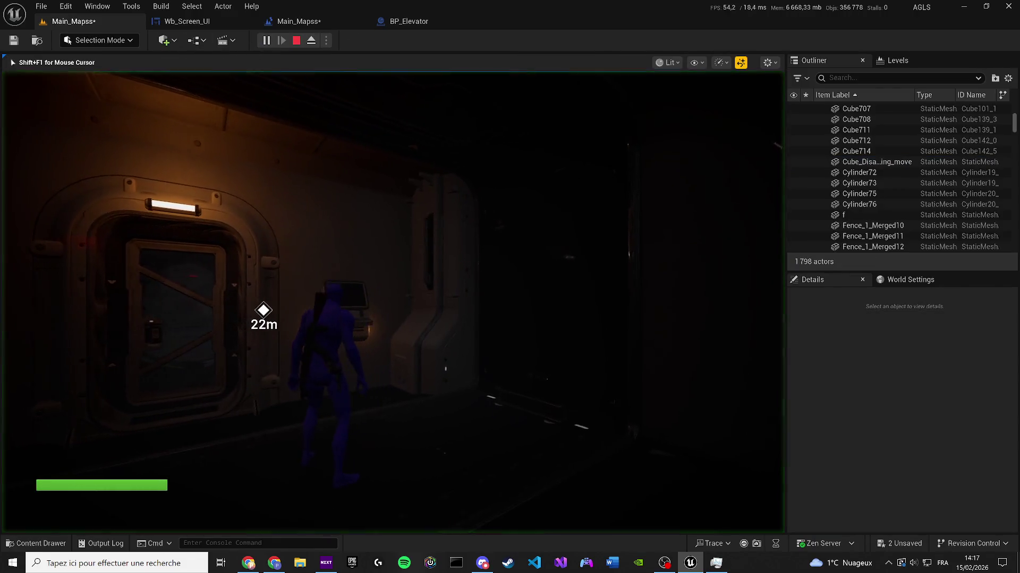
pyautogui.press('e')
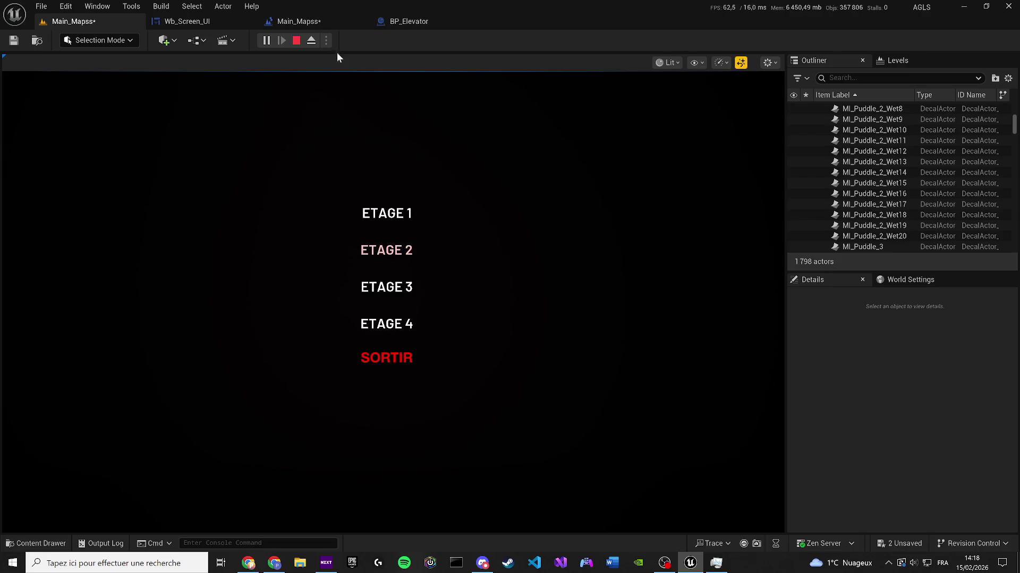
pyautogui.click(287, 20)
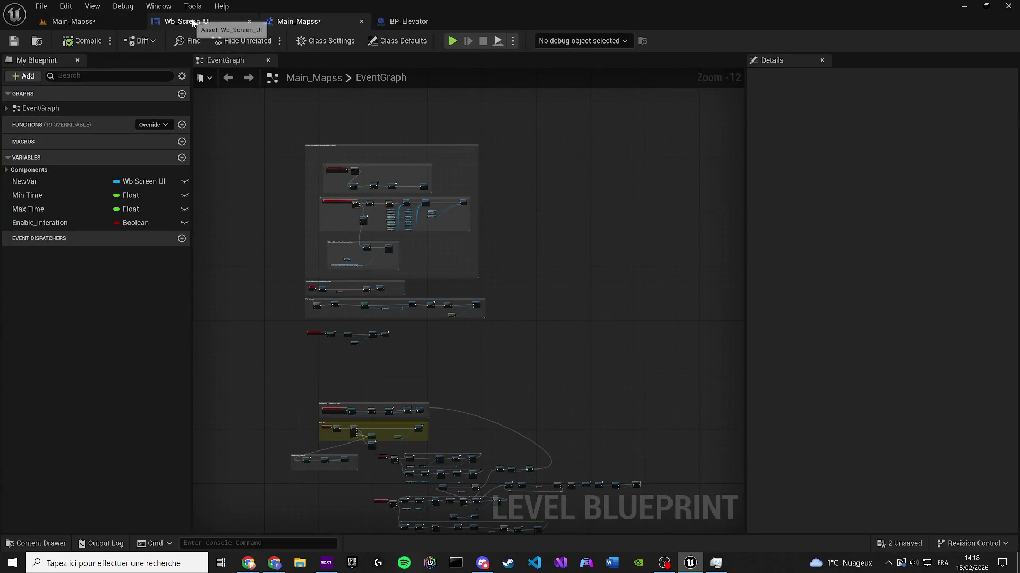
pyautogui.click(13, 42)
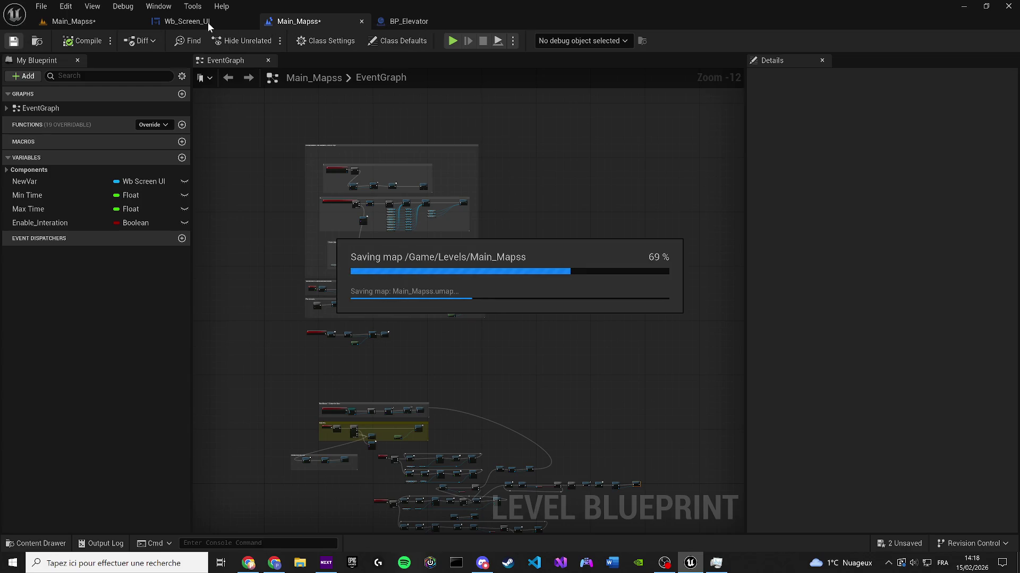
pyautogui.click(209, 25)
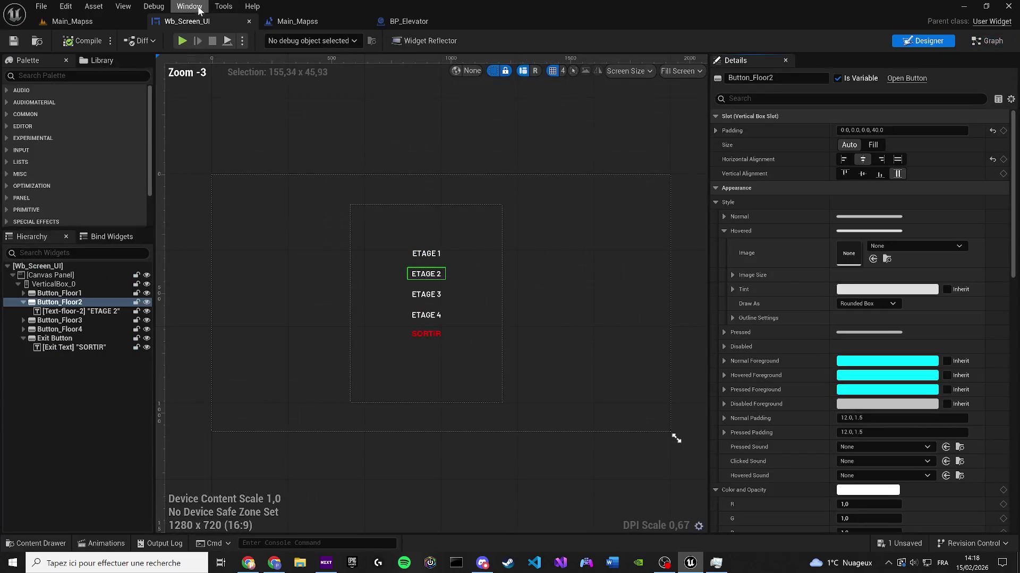
pyautogui.click(189, 6)
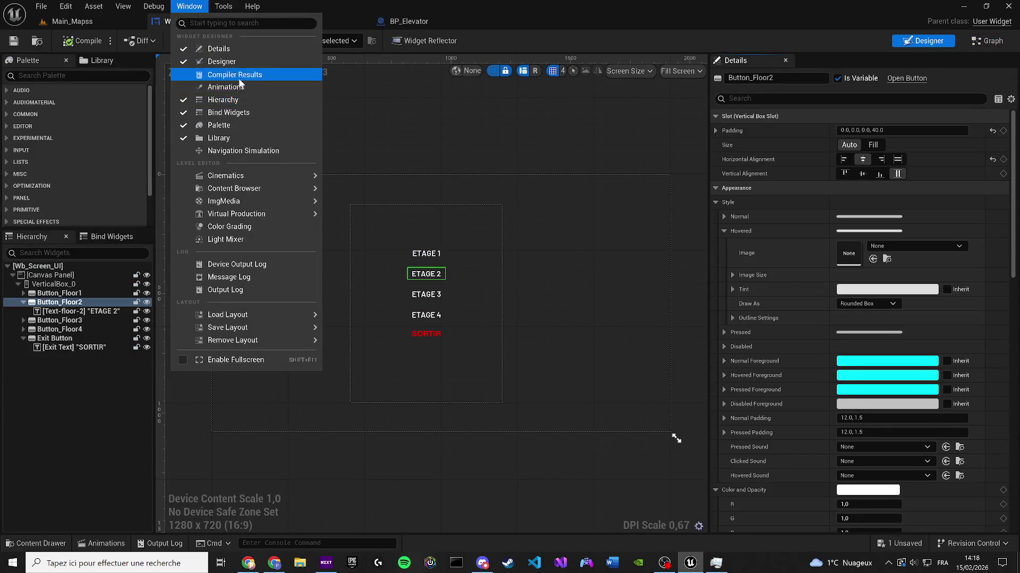
# Step: Show the widget's Animations panel and select the Floor2-no-access animation
pyautogui.click(229, 73)
pyautogui.click(189, 6)
pyautogui.click(215, 88)
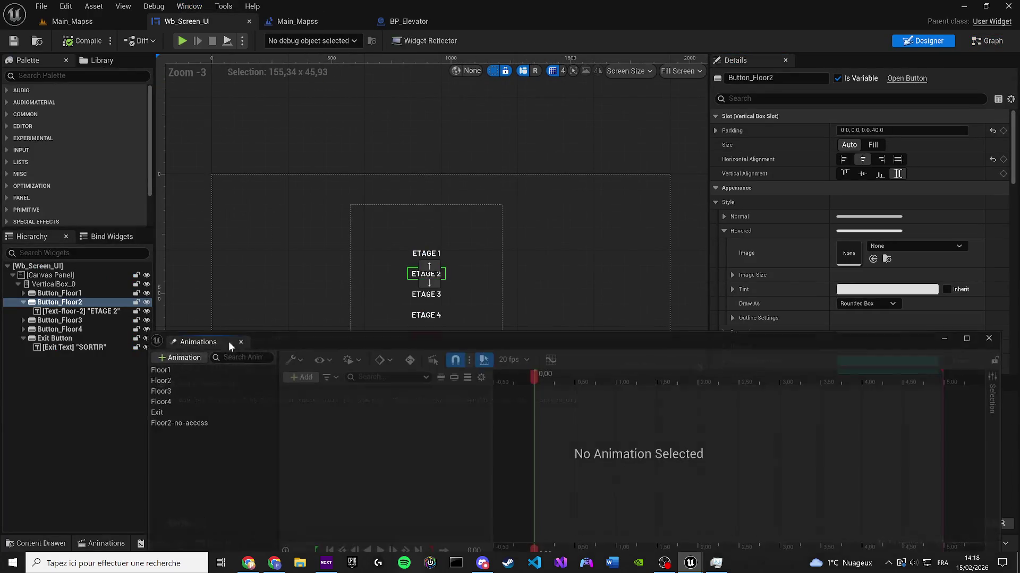
pyautogui.click(180, 424)
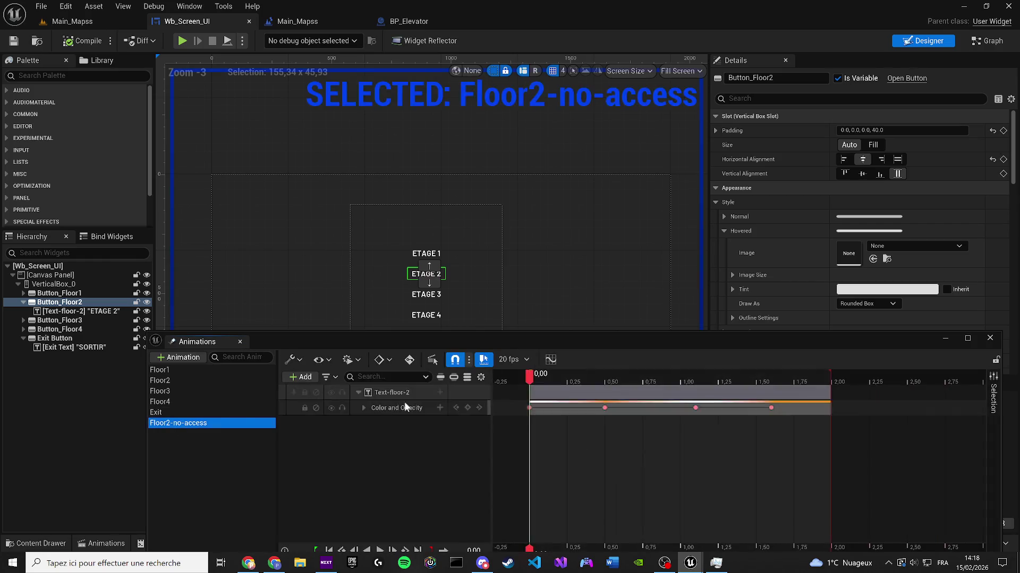
# Step: Change the ETAGE 2 colour key at 0.50 s from red to orange
pyautogui.click(605, 408)
pyautogui.scroll(7, 439, 299)
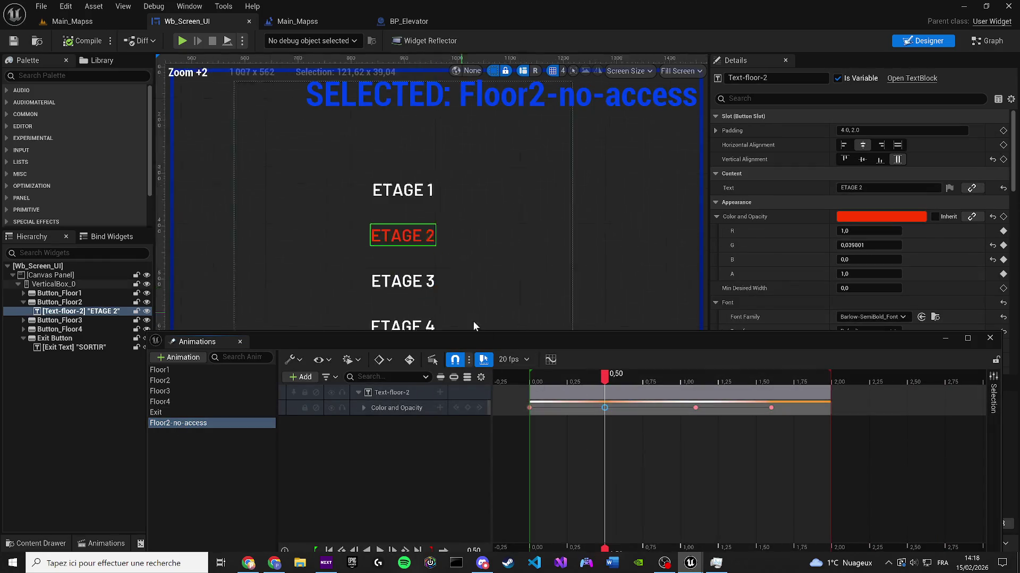
pyautogui.click(881, 216)
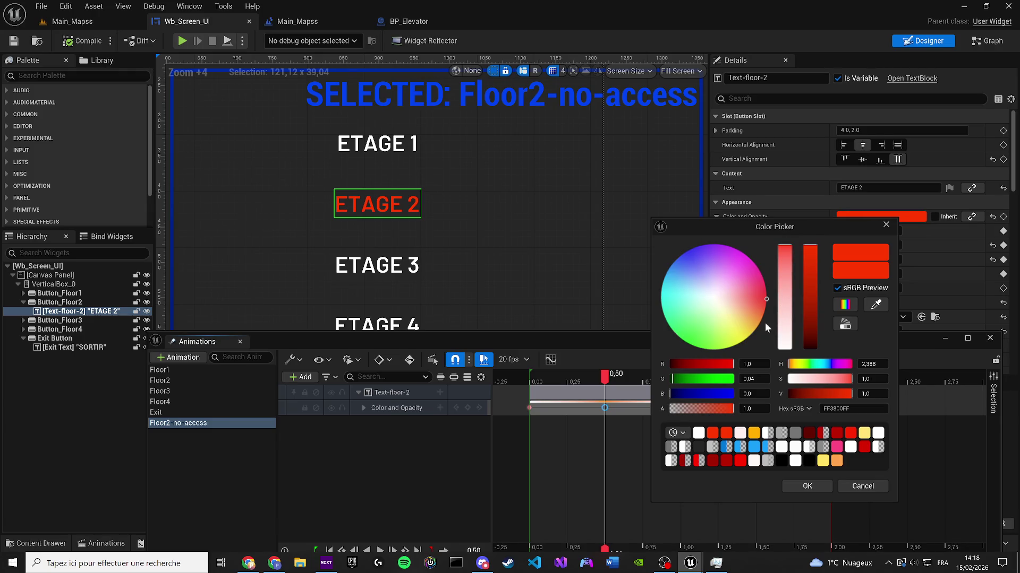
pyautogui.moveTo(762, 314); pyautogui.dragTo(764, 309)
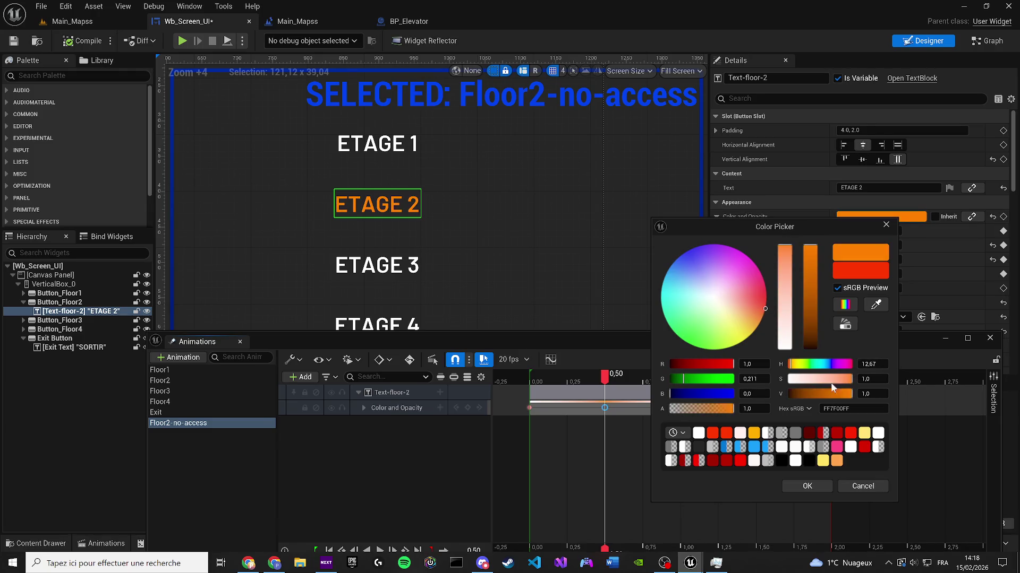
pyautogui.click(808, 486)
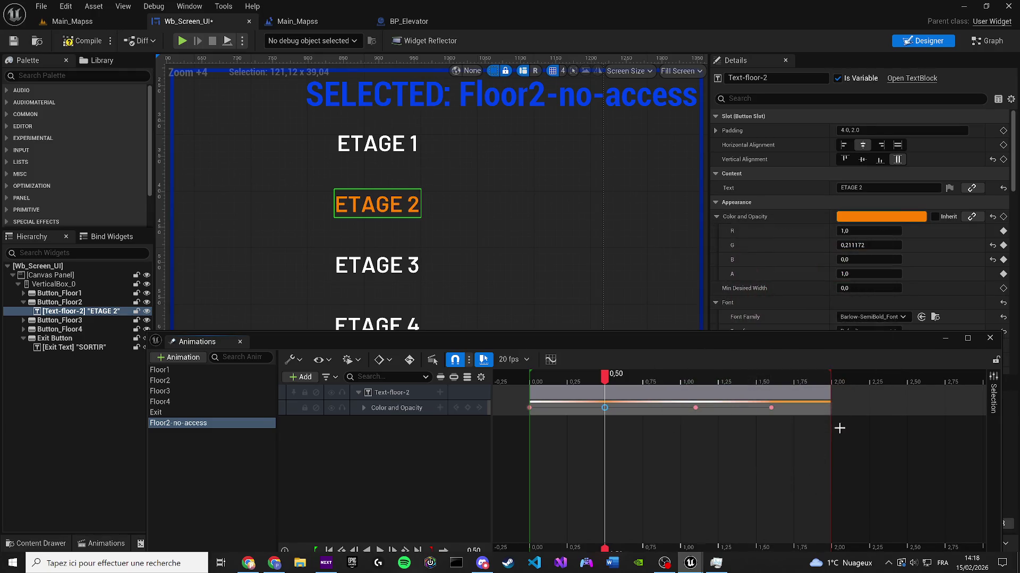
pyautogui.click(1003, 217)
# Step: Delete the 1.60 s key, shorten the animation to 1.00 s, and reposition the remaining keys
pyautogui.moveTo(609, 379); pyautogui.dragTo(771, 379)
pyautogui.click(771, 408)
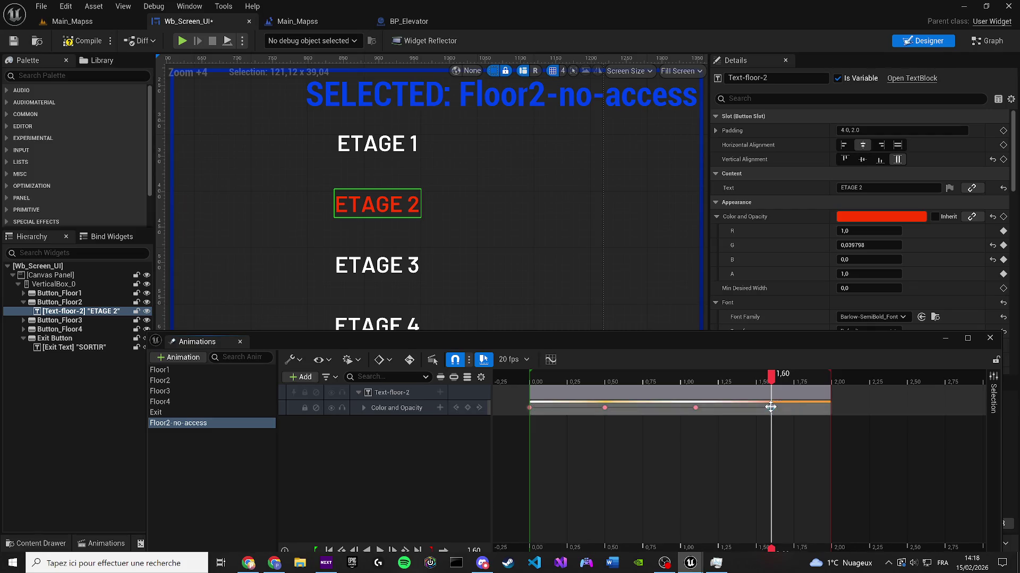
pyautogui.press('Delete')
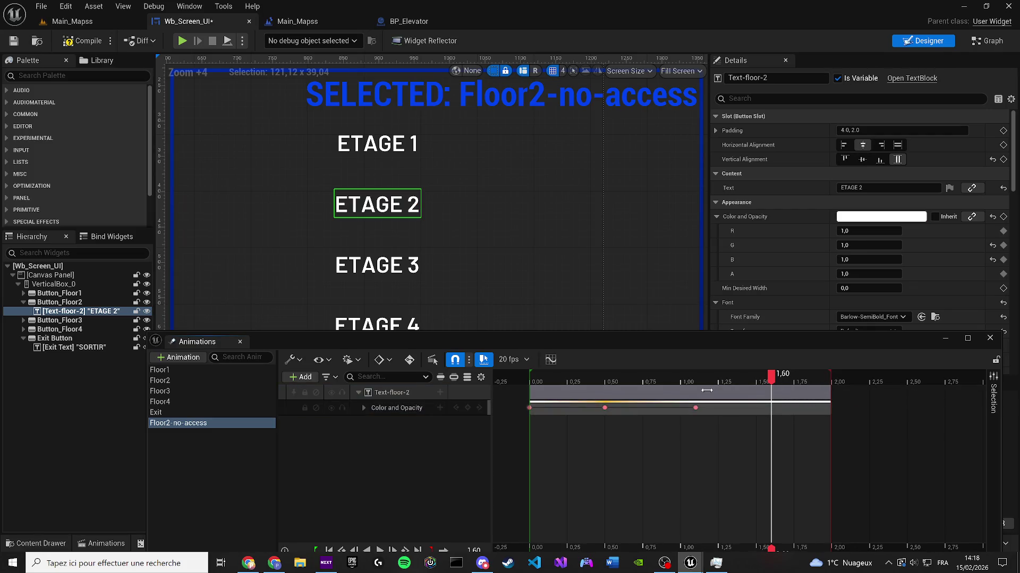
pyautogui.moveTo(830, 391)
pyautogui.mouseDown()
pyautogui.moveTo(774, 392)
pyautogui.moveTo(829, 381)
pyautogui.mouseUp()
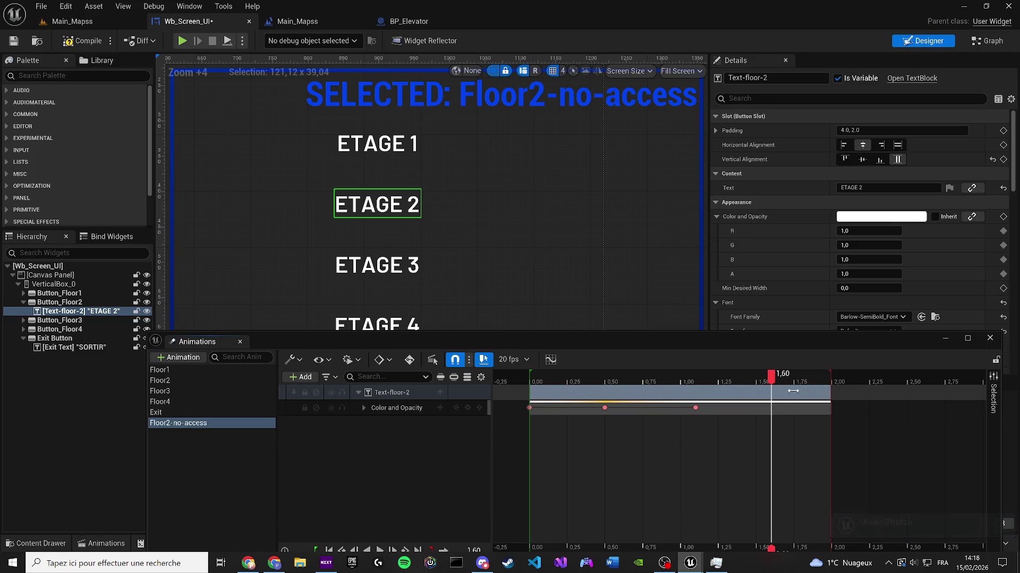
pyautogui.moveTo(828, 391)
pyautogui.mouseDown()
pyautogui.moveTo(648, 393)
pyautogui.moveTo(683, 398)
pyautogui.mouseUp()
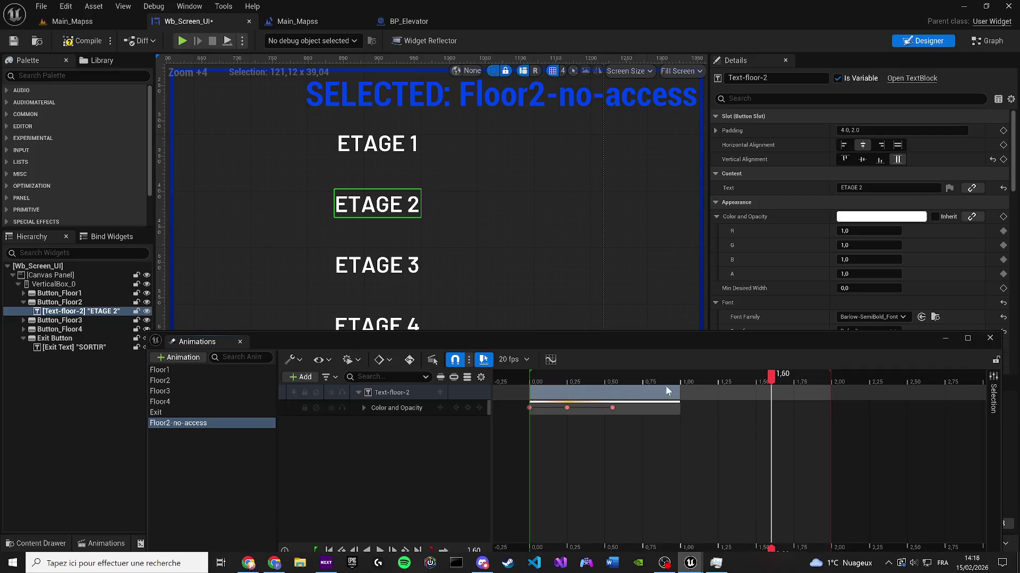
pyautogui.moveTo(613, 408); pyautogui.dragTo(673, 408)
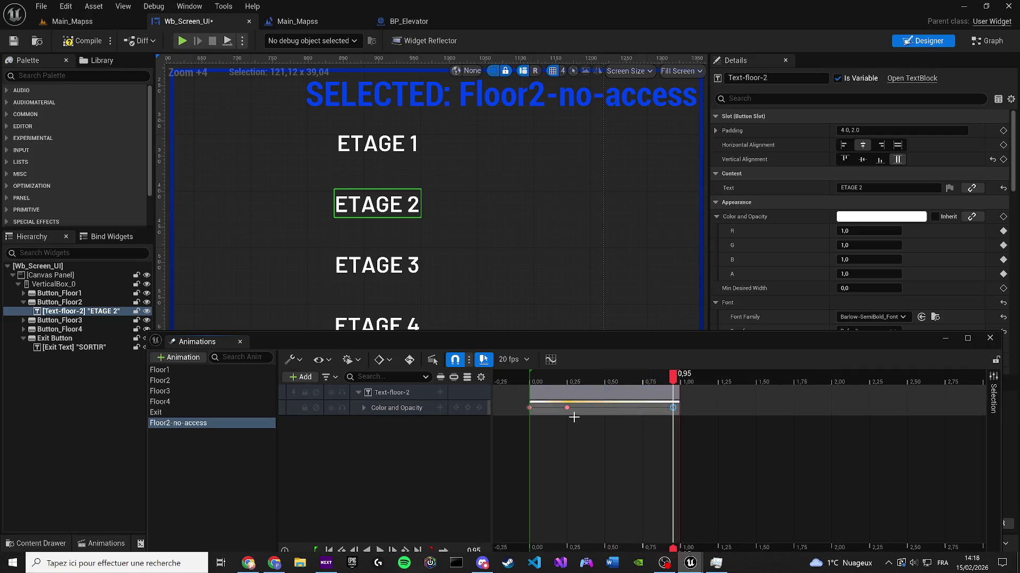
pyautogui.moveTo(566, 408)
pyautogui.mouseDown()
pyautogui.moveTo(615, 408)
pyautogui.moveTo(577, 410)
pyautogui.mouseUp()
pyautogui.scroll(5, 618, 378)
pyautogui.scroll(-5, 579, 409)
pyautogui.moveTo(576, 375); pyautogui.dragTo(484, 382)
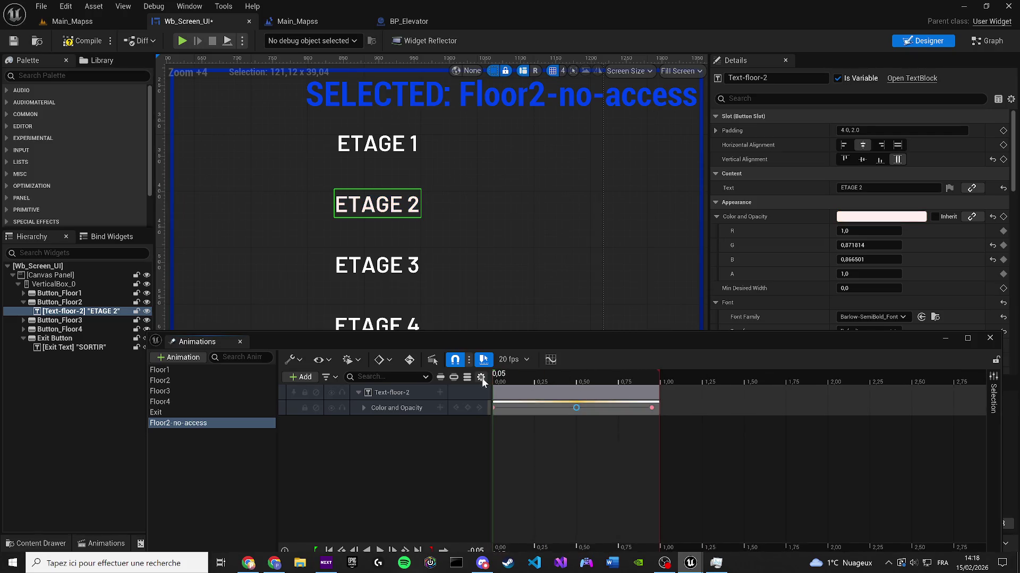
pyautogui.press('space')
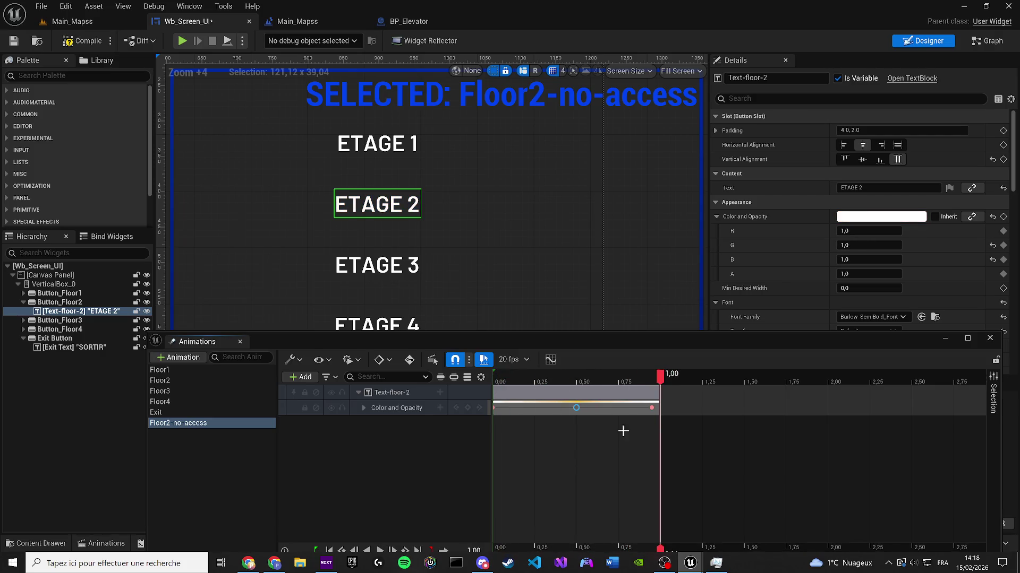
pyautogui.press('space')
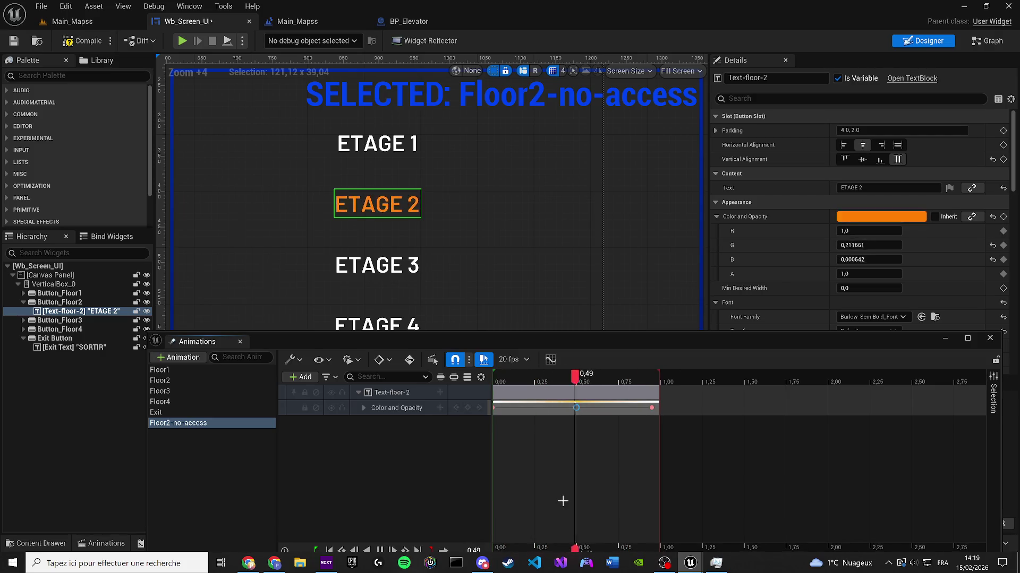
# Step: Add orange ETAGE 2 colour keys at 0.25 and 0.75 seconds
pyautogui.moveTo(507, 381); pyautogui.dragTo(536, 380)
pyautogui.click(901, 218)
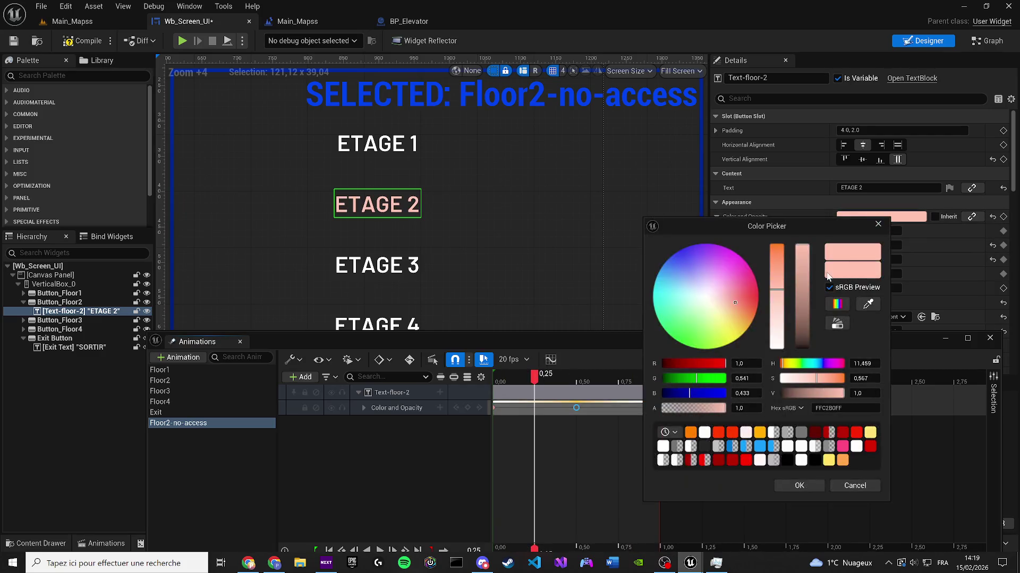
pyautogui.moveTo(780, 260); pyautogui.dragTo(772, 240)
pyautogui.click(800, 485)
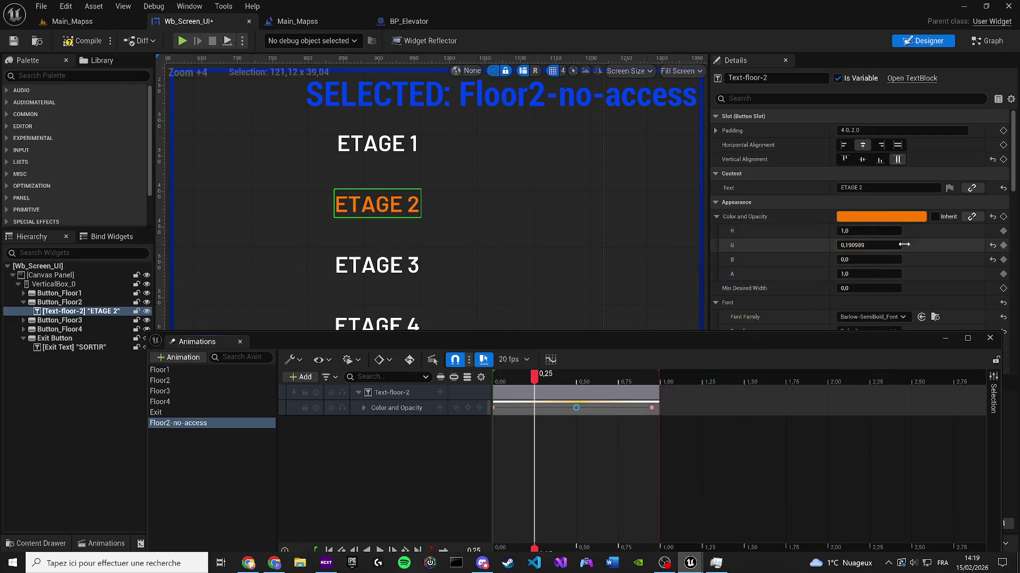
pyautogui.click(1003, 216)
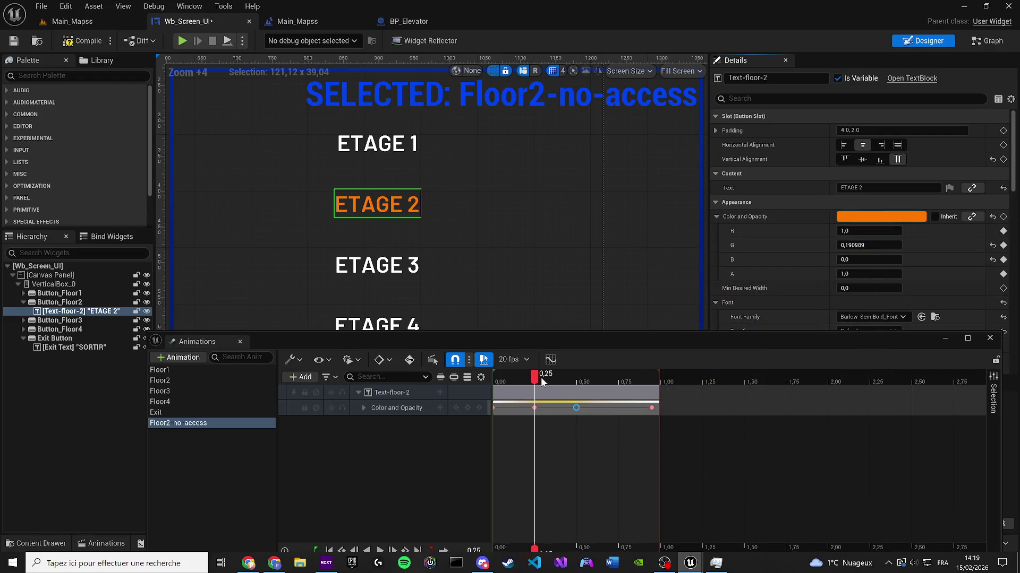
pyautogui.moveTo(542, 383); pyautogui.dragTo(618, 382)
pyautogui.click(841, 218)
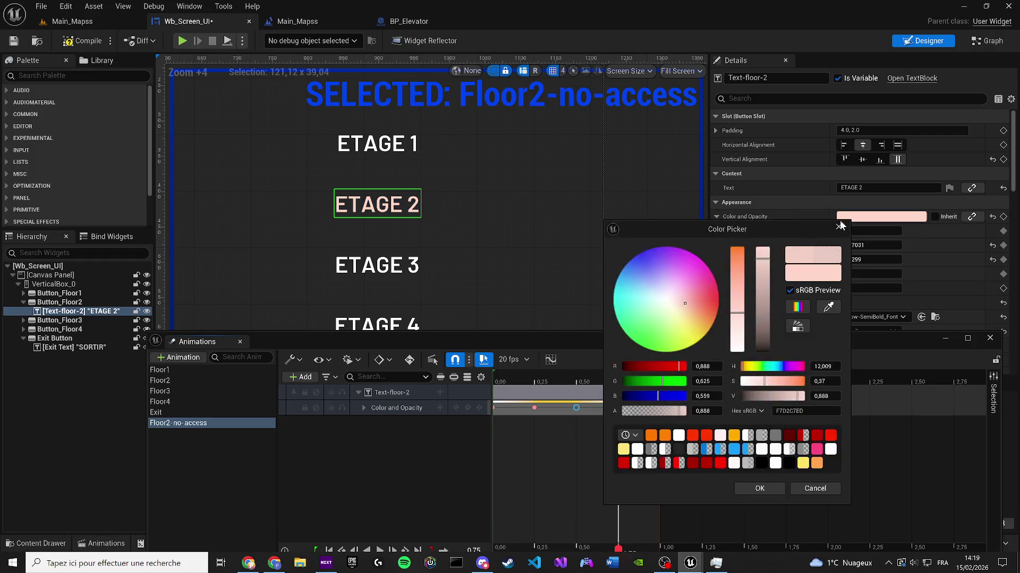
pyautogui.click(651, 435)
pyautogui.click(759, 489)
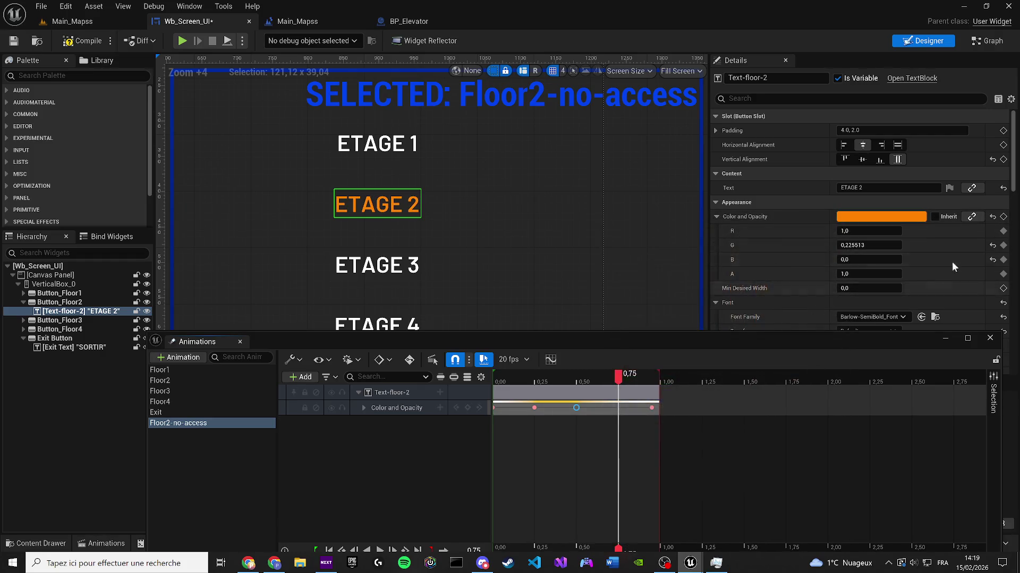
pyautogui.click(1003, 216)
# Step: Save the widget, preview the looping blink, and go to the Main_Mapss level
pyautogui.hotkey('ctrl', 's')
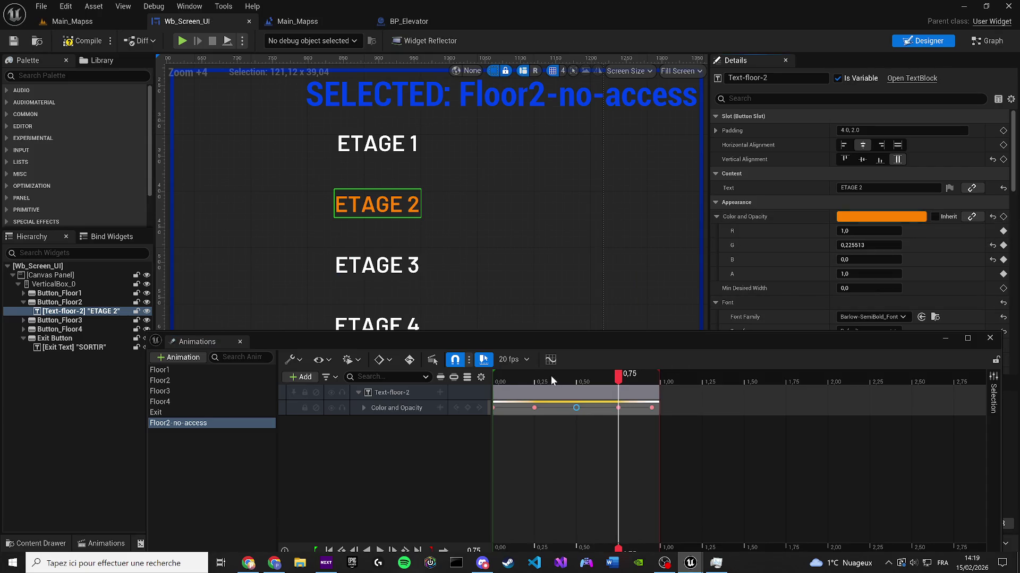
pyautogui.press('space')
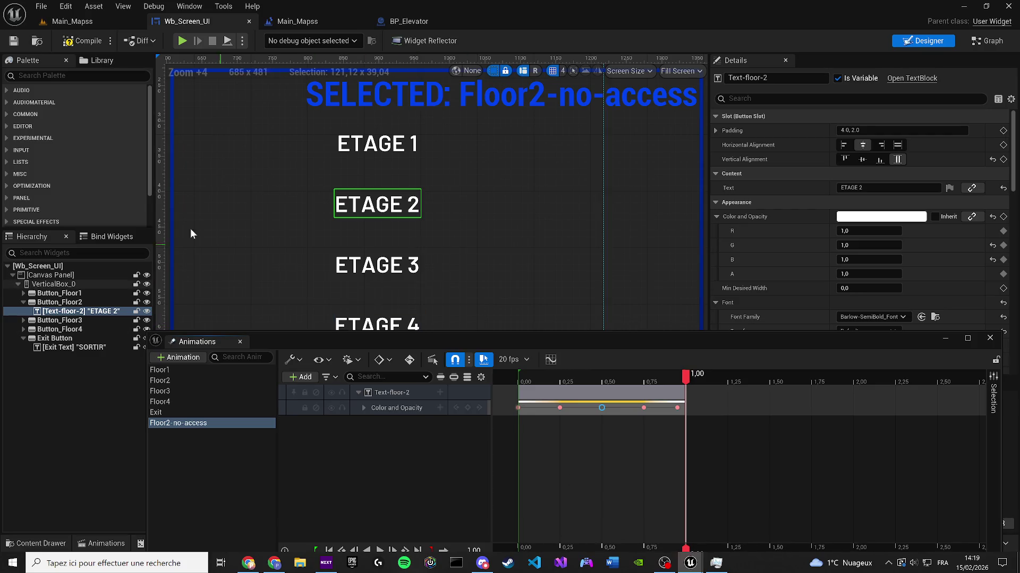
pyautogui.click(74, 21)
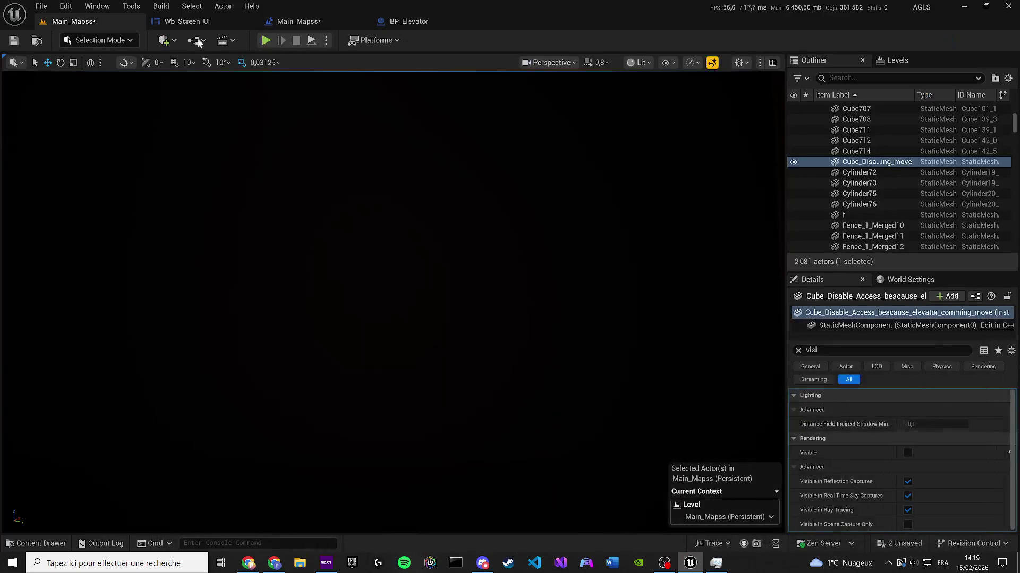
# Step: Play-test the level using the wall screen menu, save the level, and return to Wb_Screen_UI
pyautogui.hotkey('alt', 'p')
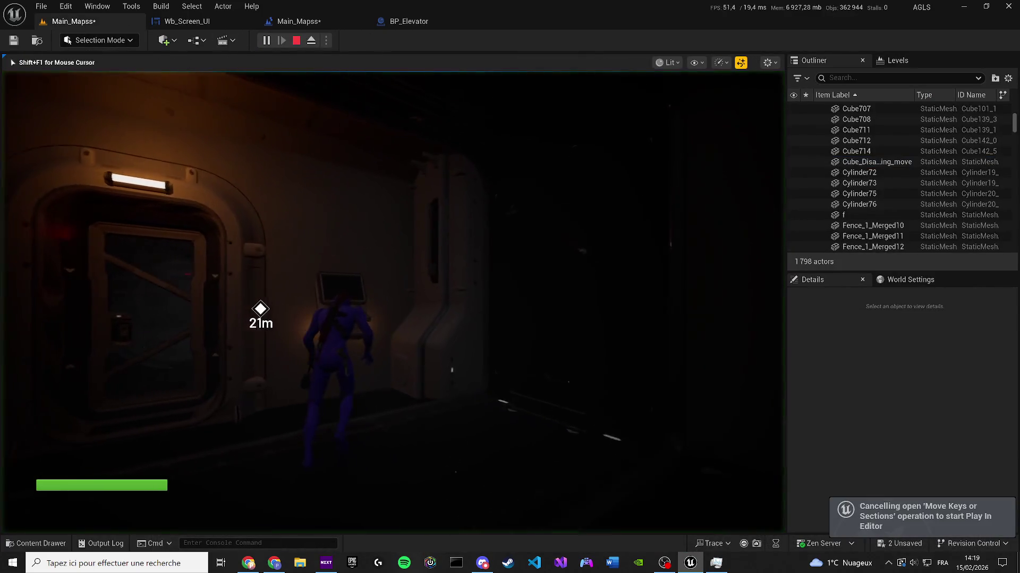
pyautogui.press('e')
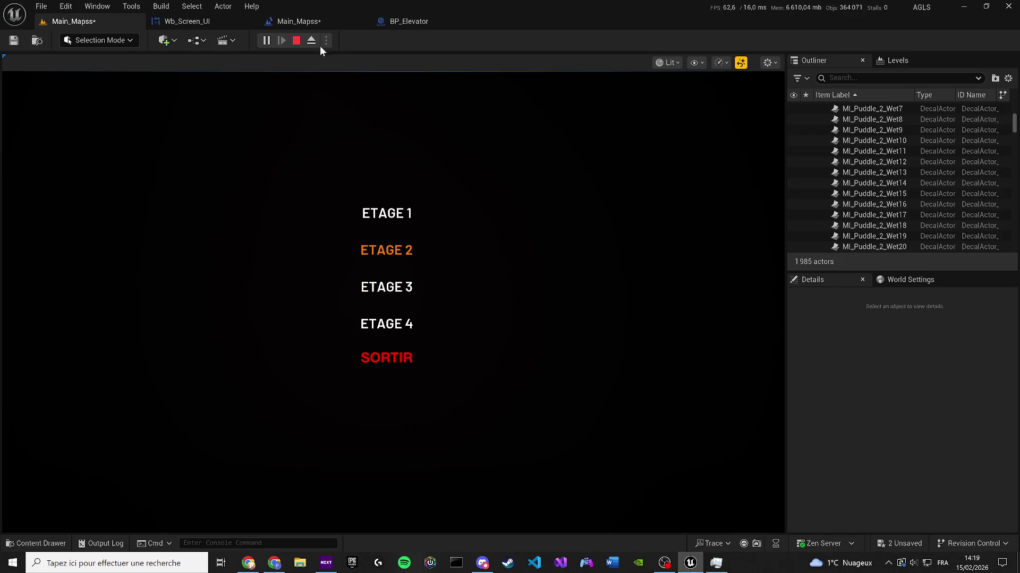
pyautogui.click(296, 41)
pyautogui.click(14, 41)
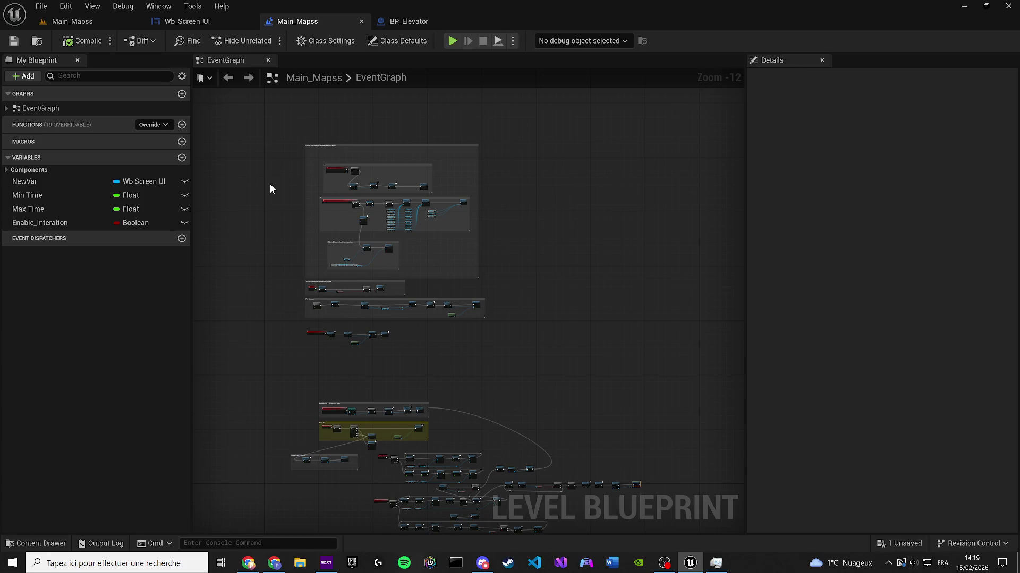
pyautogui.click(223, 22)
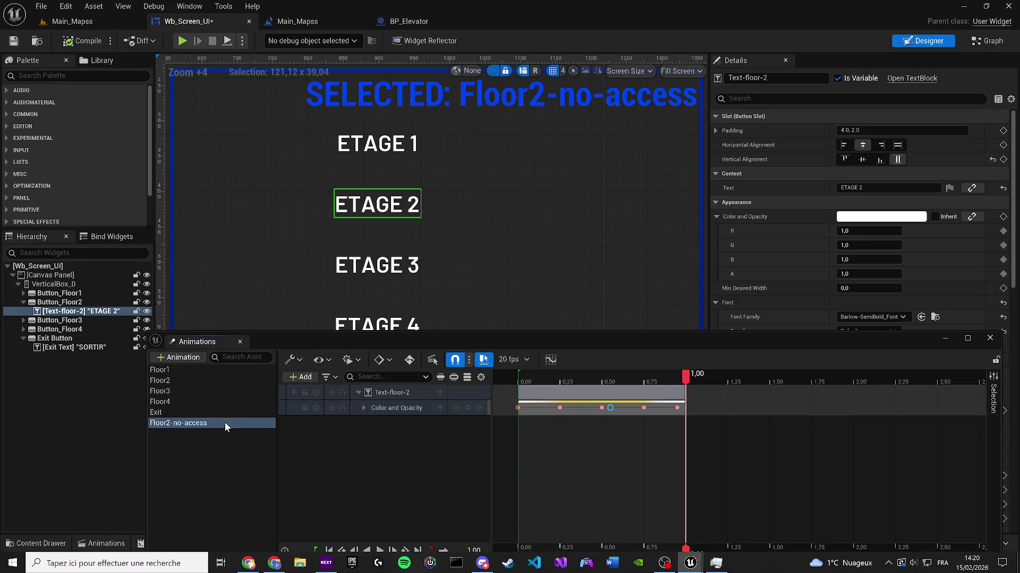
# Step: Make two duplicates of the Floor2-no-access animation
pyautogui.click(212, 413)
pyautogui.click(208, 422)
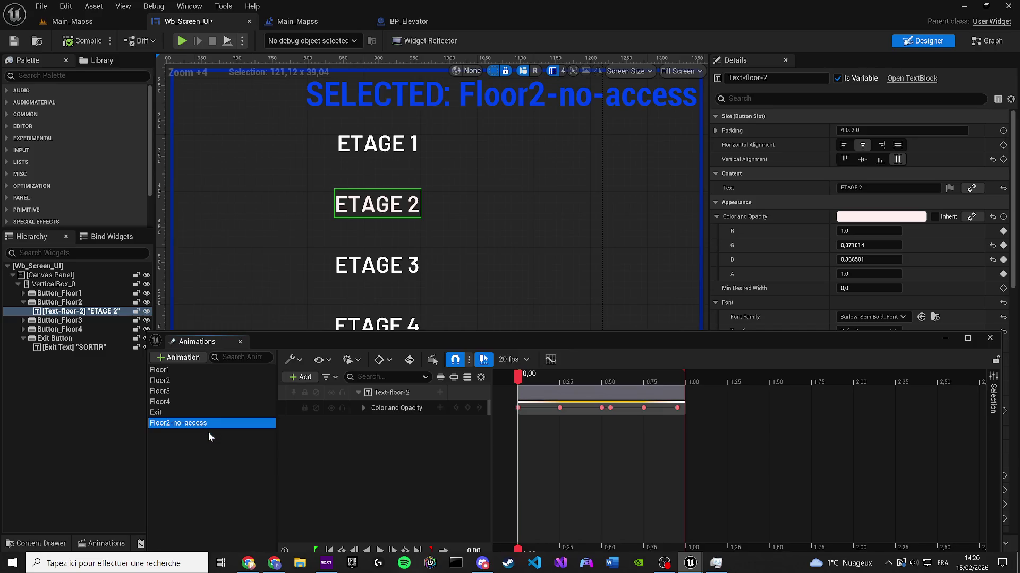
pyautogui.click(199, 434)
pyautogui.click(182, 423)
pyautogui.rightClick(183, 423)
pyautogui.click(224, 460)
pyautogui.rightClick(171, 422)
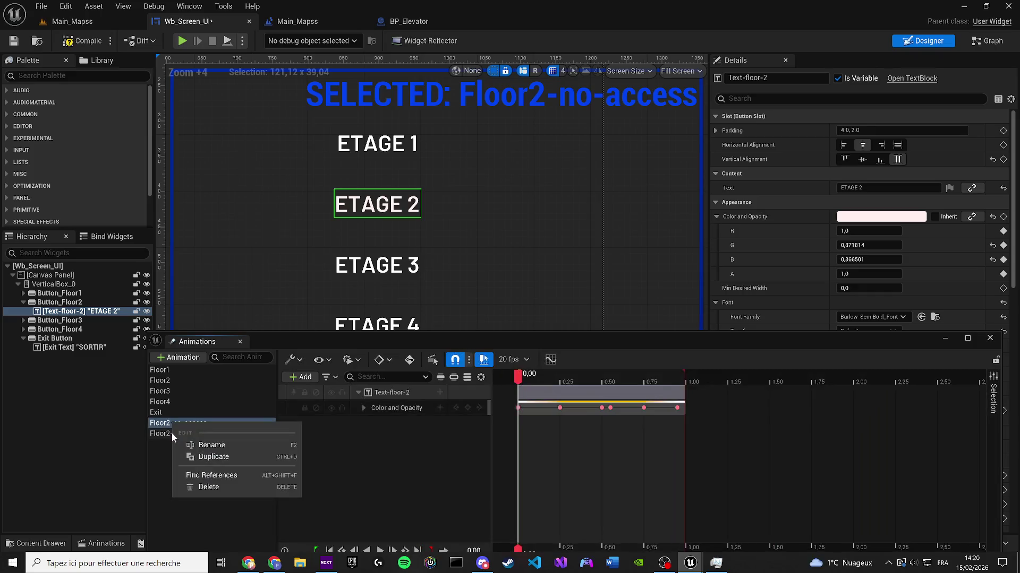
pyautogui.click(171, 433)
pyautogui.rightClick(173, 436)
pyautogui.press('Escape')
pyautogui.rightClick(171, 431)
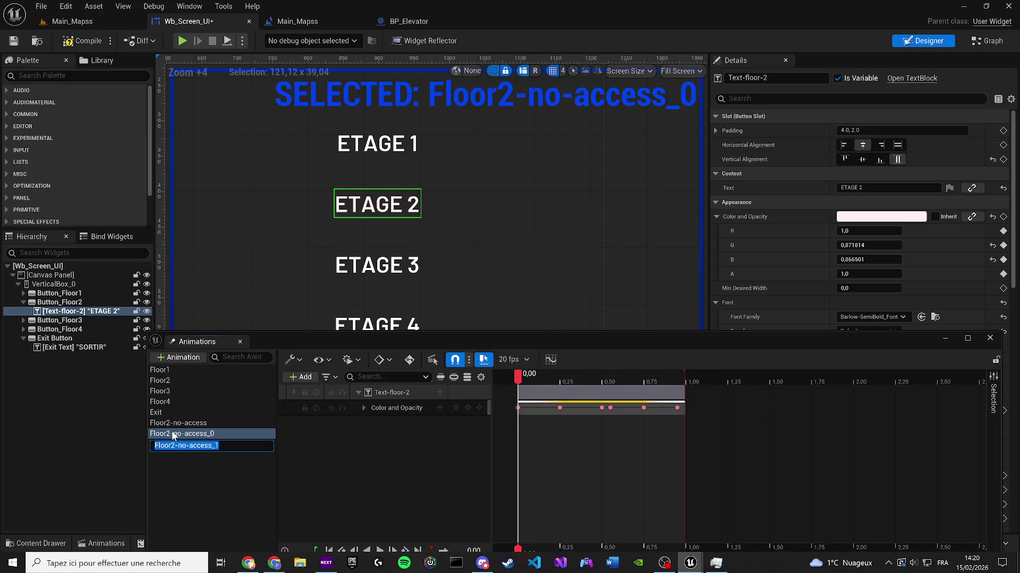
pyautogui.click(213, 468)
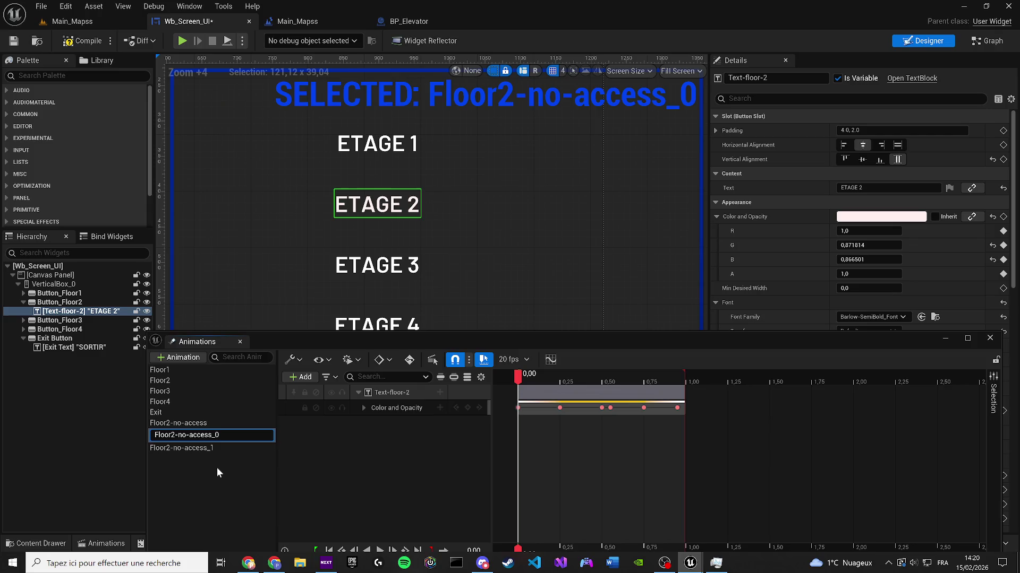
# Step: Rename one copy to Floor3-no-access
pyautogui.press('BackSpace')
pyautogui.write('3')
pyautogui.press('BackSpace')
pyautogui.press('BackSpace')
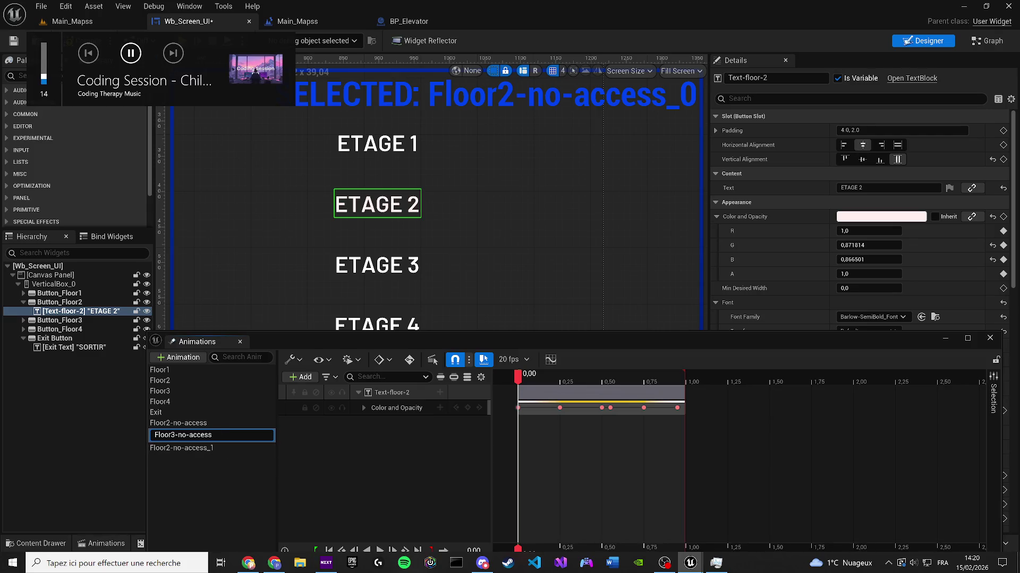
pyautogui.click(393, 396)
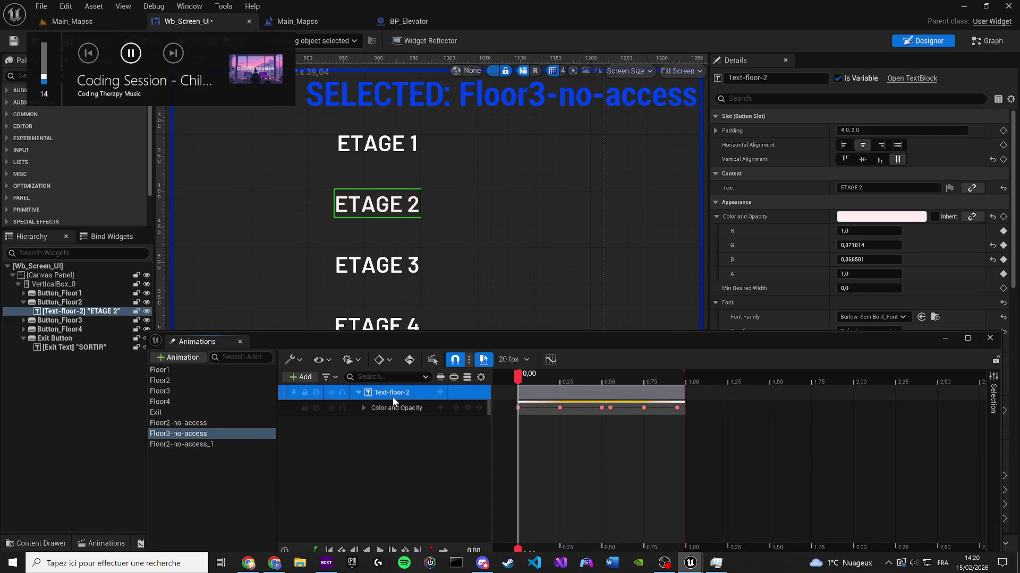
pyautogui.rightClick(394, 397)
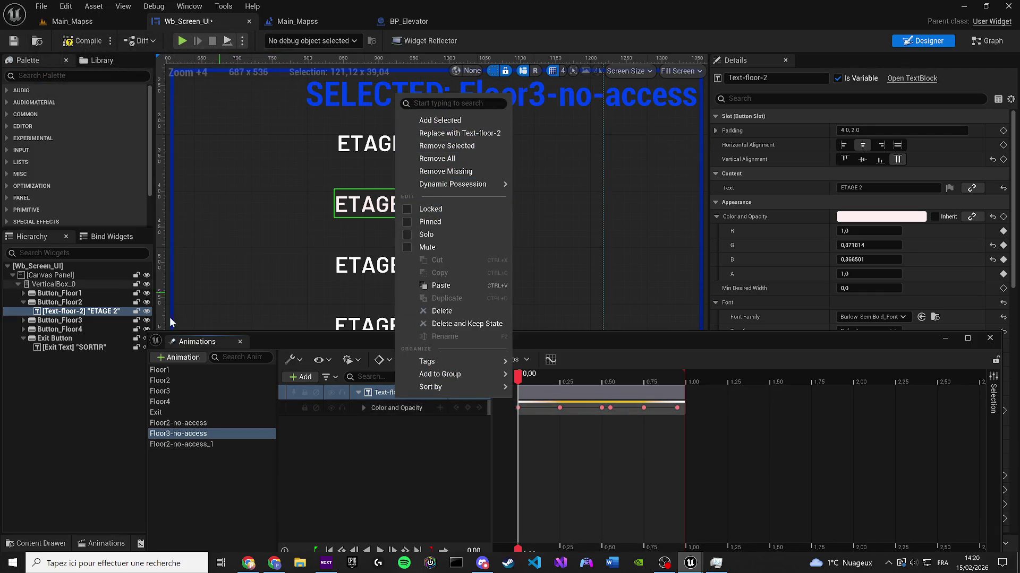
# Step: Rename the ETAGE 3 text block in the widget tree to Text-floor-3
pyautogui.click(56, 320)
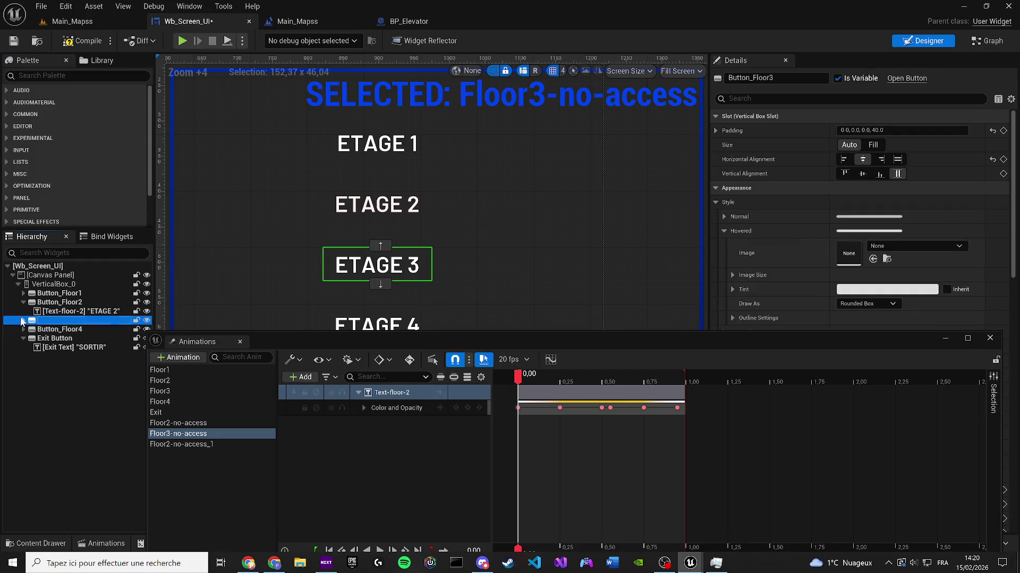
pyautogui.click(79, 311)
pyautogui.click(23, 320)
pyautogui.click(59, 330)
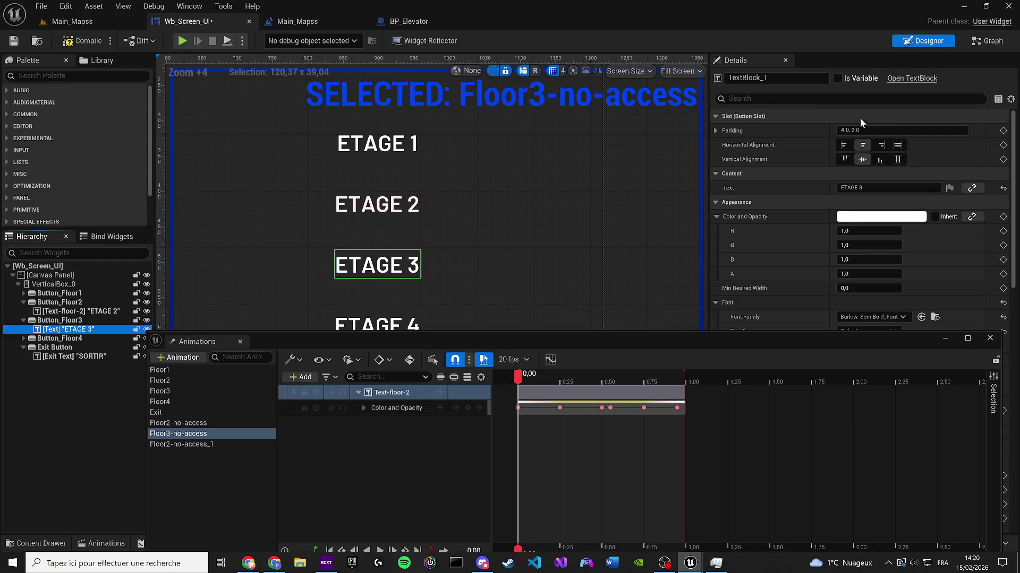
pyautogui.click(770, 78)
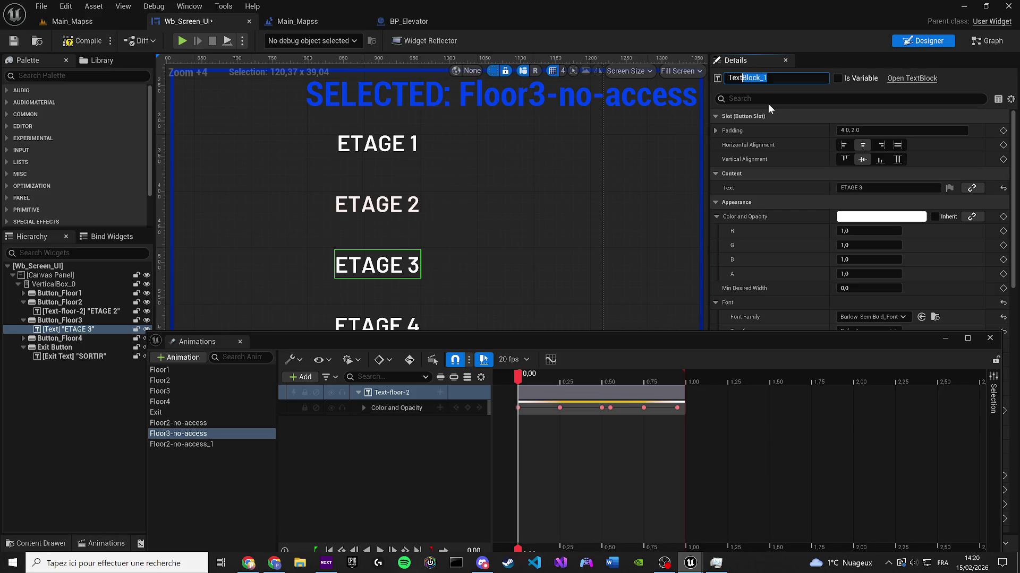
pyautogui.press('BackSpace')
pyautogui.write('-floor-3')
pyautogui.press('Return')
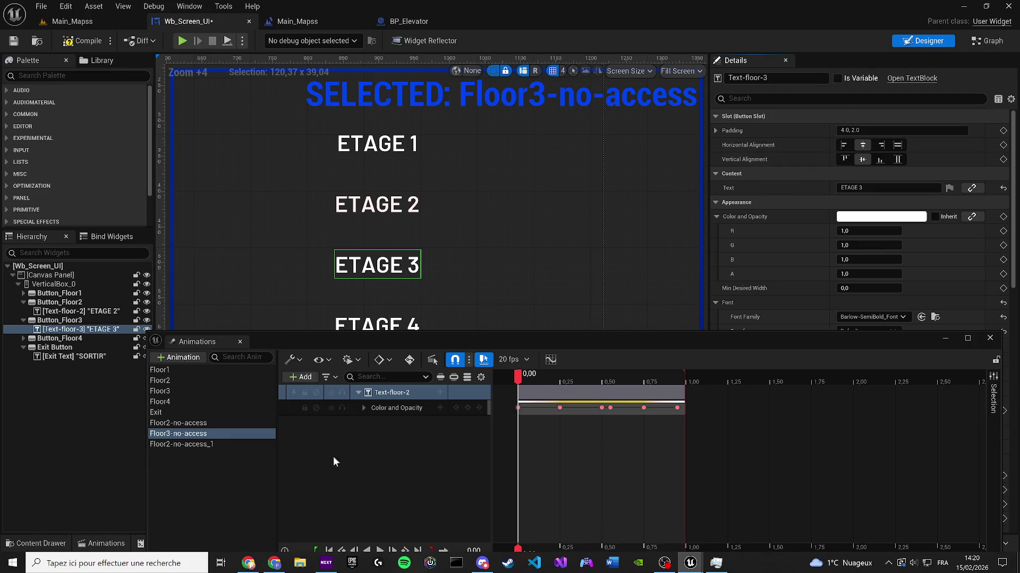
pyautogui.click(207, 444)
# Step: Rename the Floor2-no-access_1 animation to Floor4-no-access
pyautogui.click(167, 447)
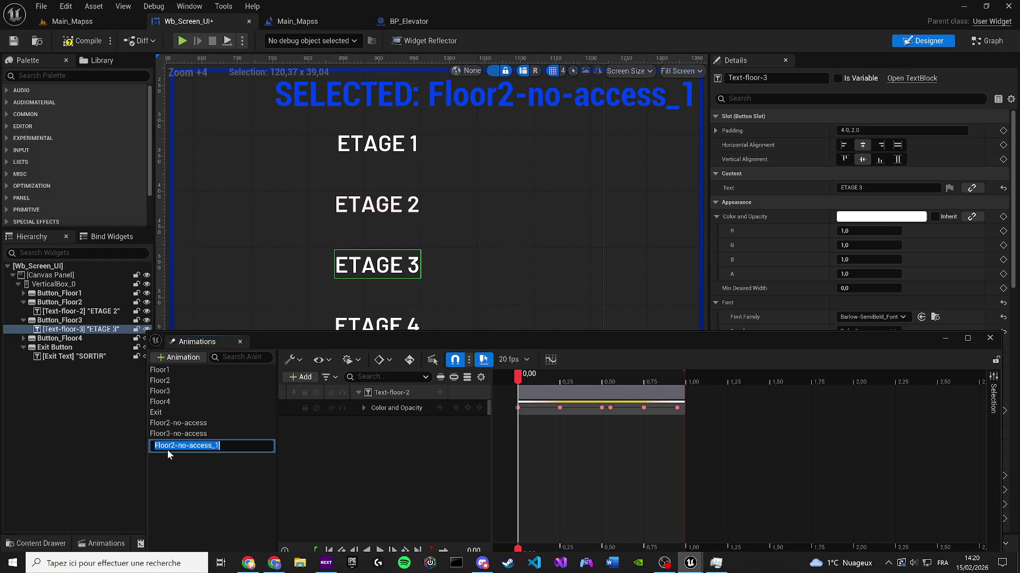
pyautogui.click(176, 446)
pyautogui.press('BackSpace')
pyautogui.write('4')
pyautogui.press('Return')
pyautogui.press('Delete')
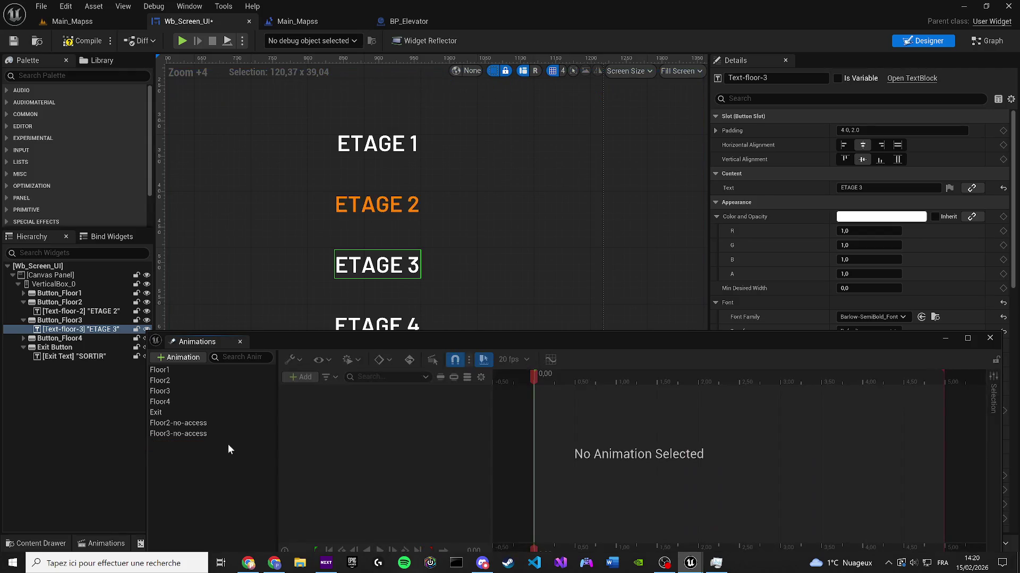
pyautogui.hotkey('ctrl', 'z')
pyautogui.doubleClick(205, 445)
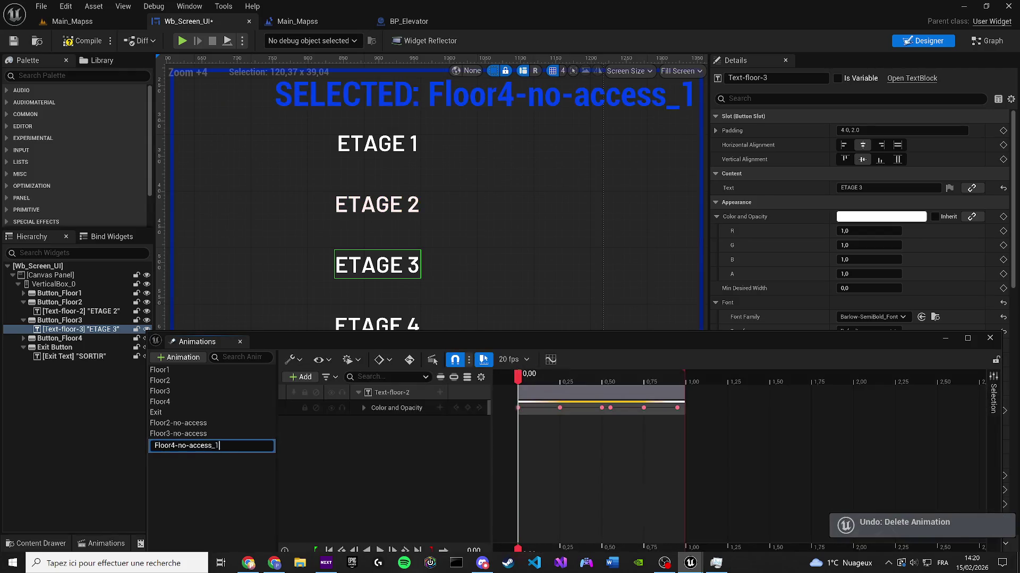
pyautogui.write('access')
pyautogui.press('Return')
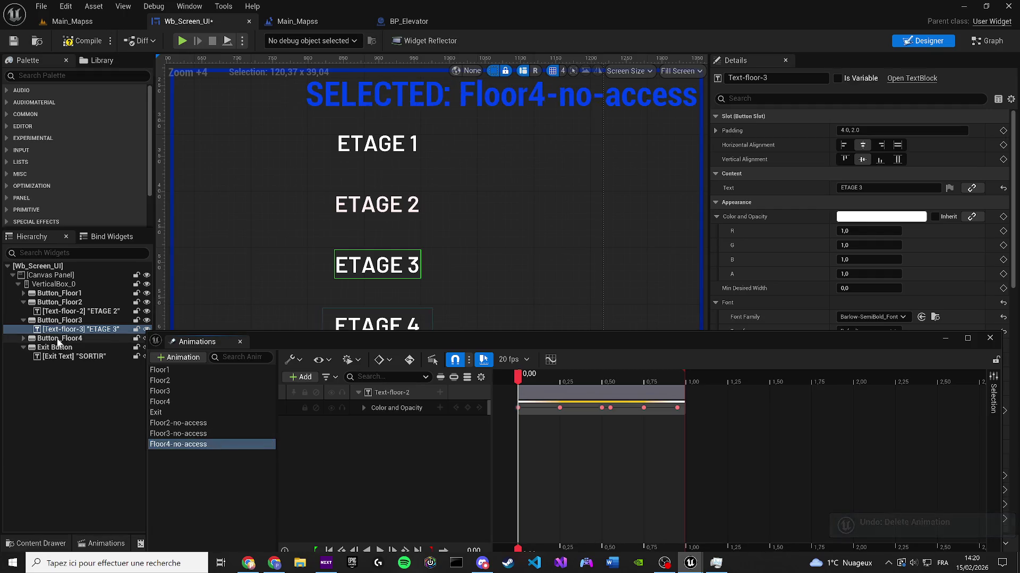
# Step: Rename the ETAGE 4 text block to Text-floor-4 and mark it Is Variable
pyautogui.click(59, 338)
pyautogui.click(24, 338)
pyautogui.click(68, 348)
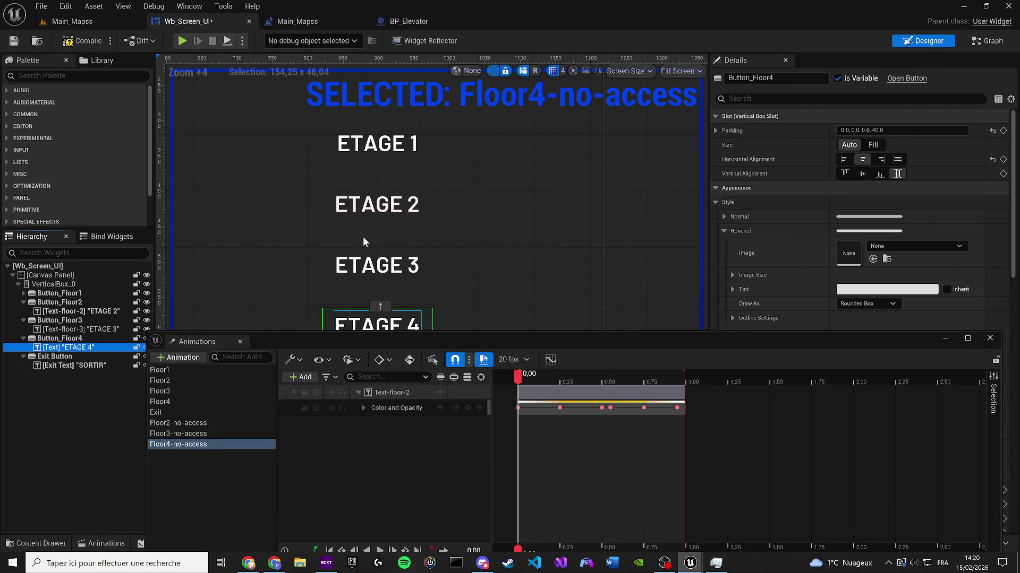
pyautogui.moveTo(779, 82); pyautogui.dragTo(746, 78)
pyautogui.write('Text-floor-4')
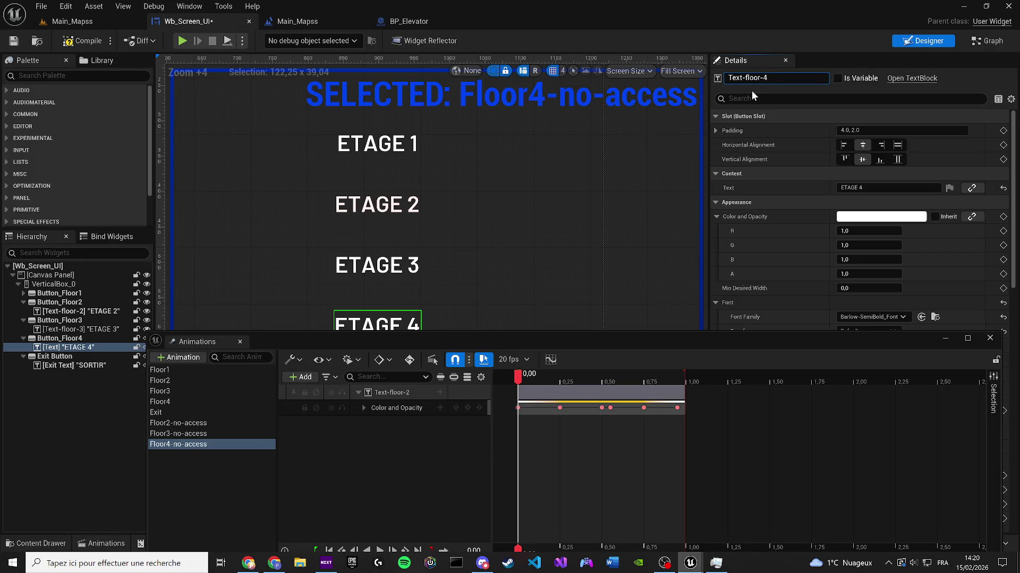
pyautogui.press('Return')
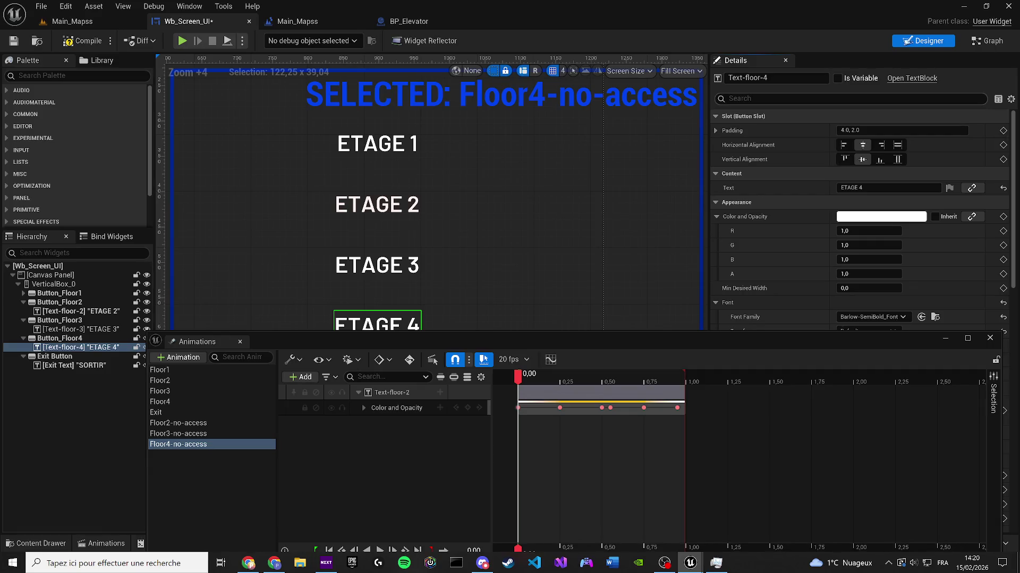
pyautogui.click(838, 79)
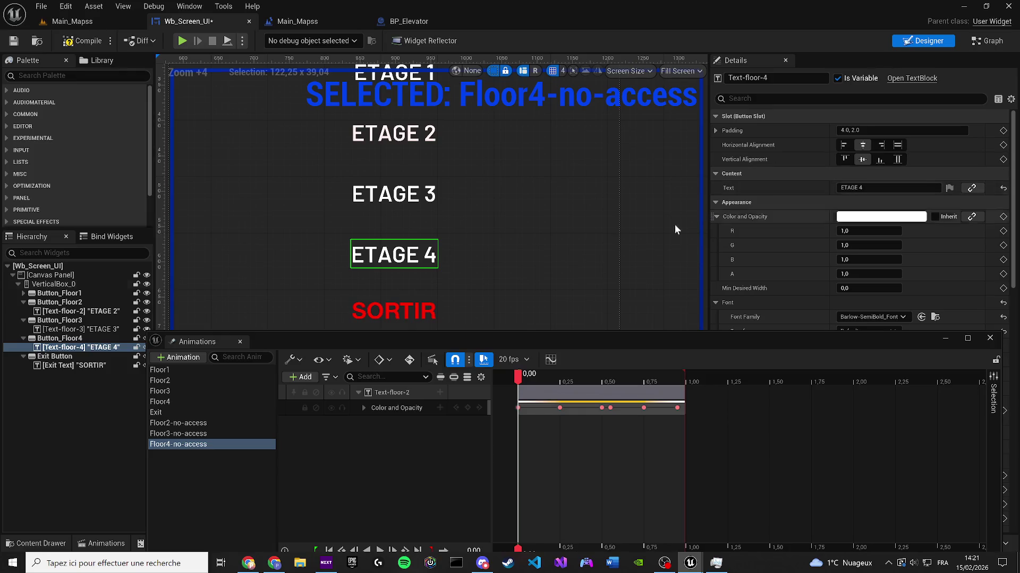
# Step: Rebind the Floor4-no-access track to Text-floor-4, save the widget, and open the Graph view
pyautogui.rightClick(384, 392)
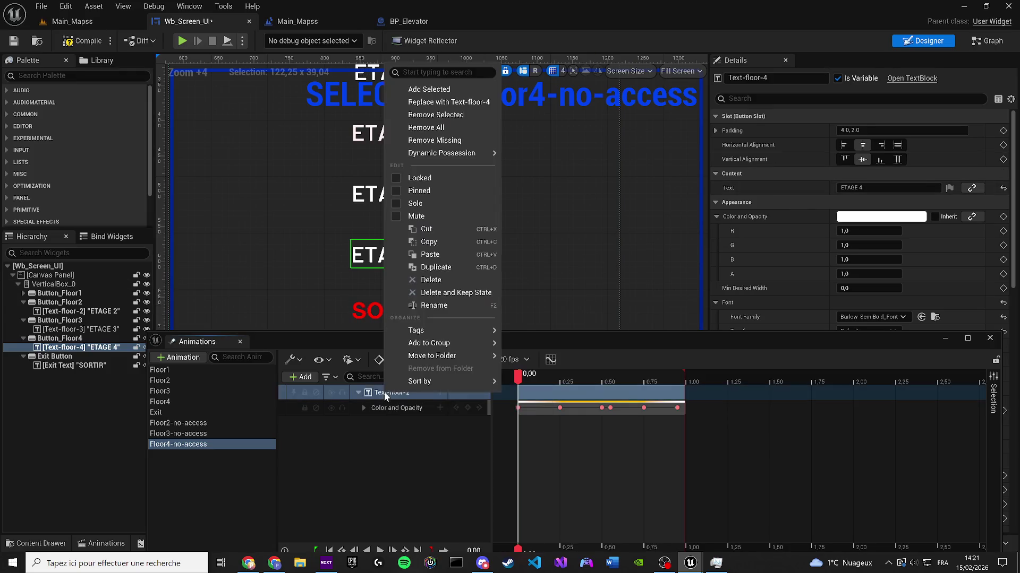
pyautogui.click(444, 102)
pyautogui.press('space')
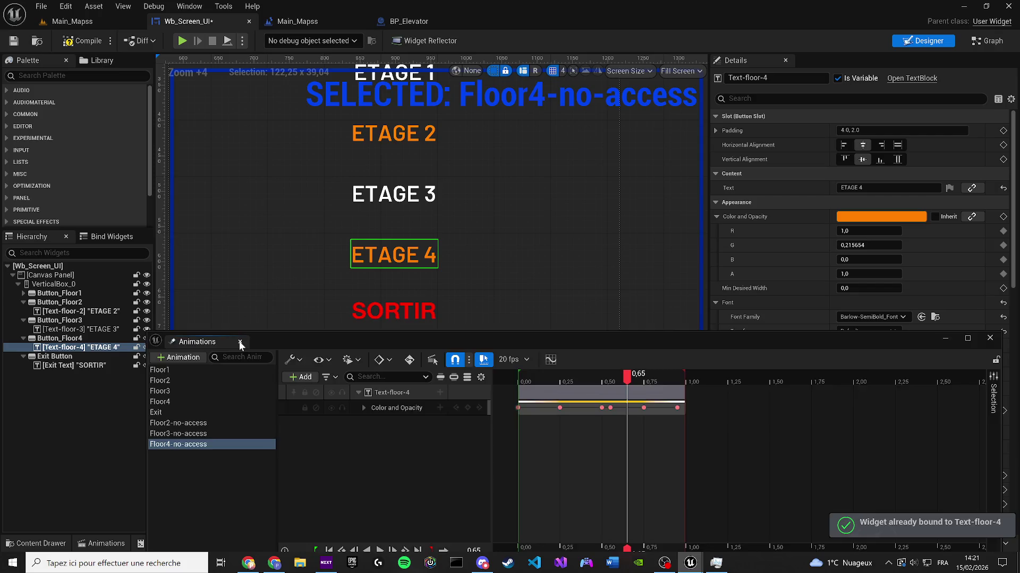
pyautogui.click(284, 239)
pyautogui.scroll(-2, 284, 239)
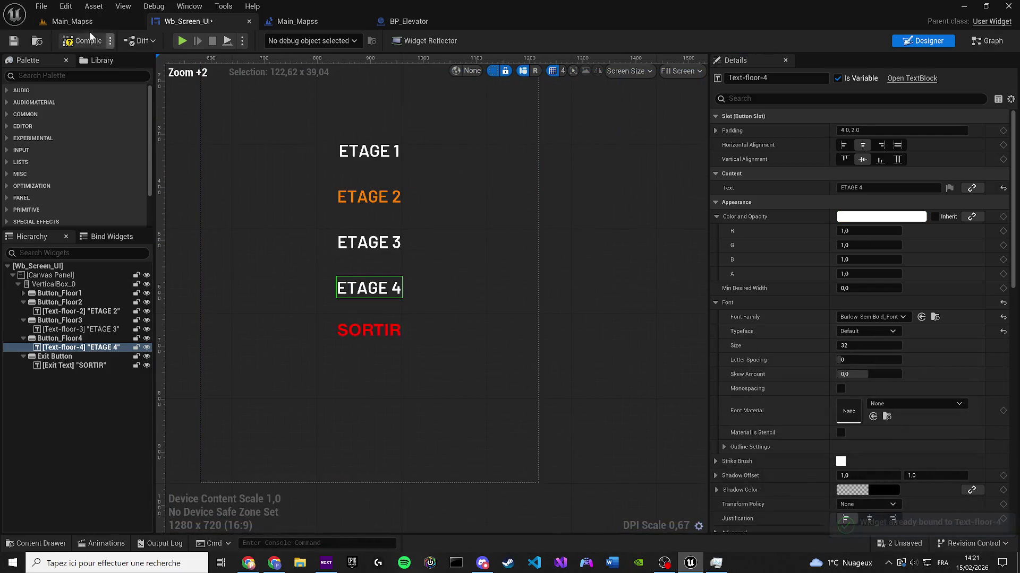
pyautogui.click(13, 42)
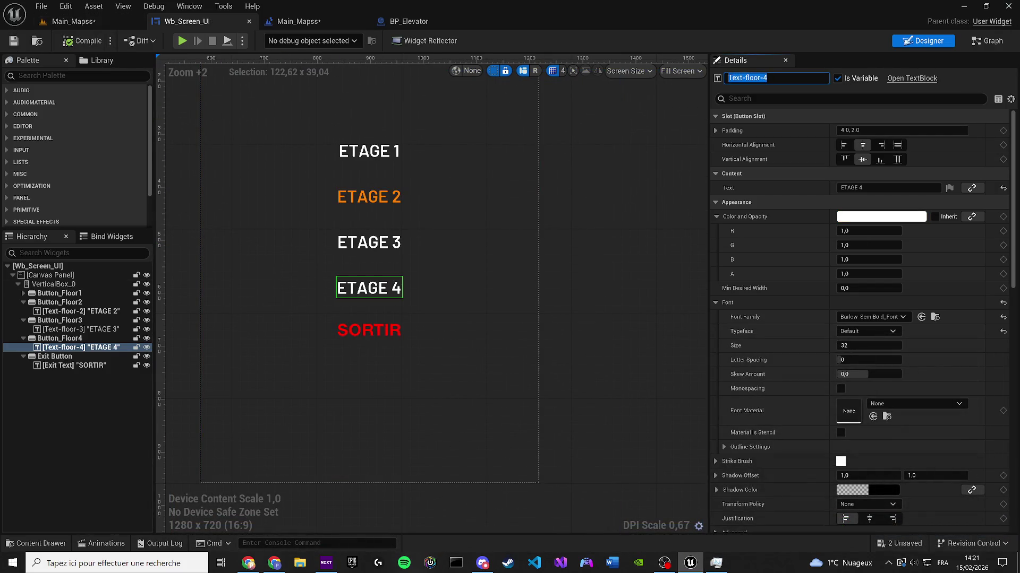
pyautogui.click(987, 41)
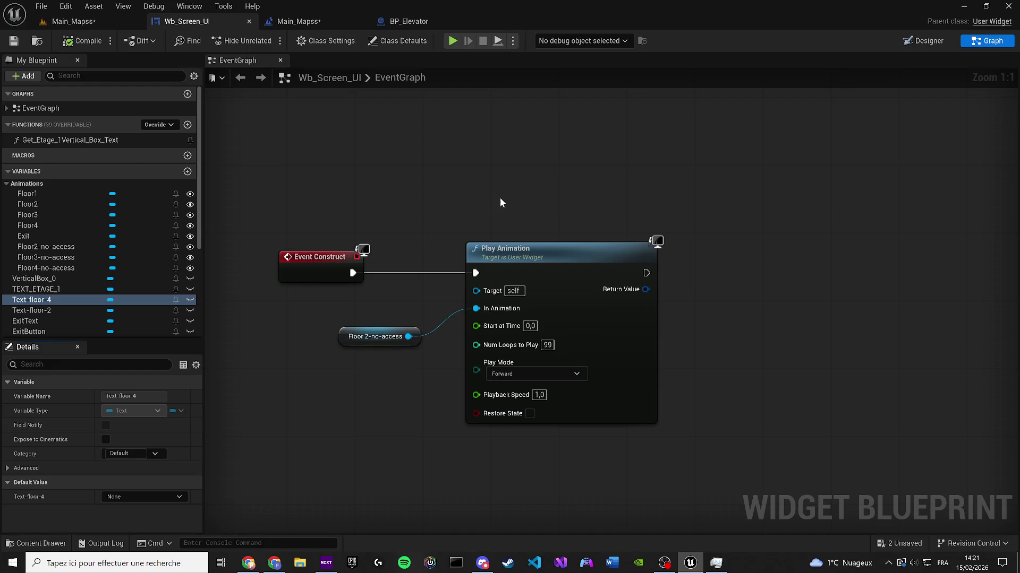
# Step: Duplicate the Floor 2-no-access Play Animation node and chain the copy after the original
pyautogui.moveTo(746, 443); pyautogui.dragTo(356, 300)
pyautogui.hotkey('ctrl', 'c')
pyautogui.hotkey('ctrl', 'v')
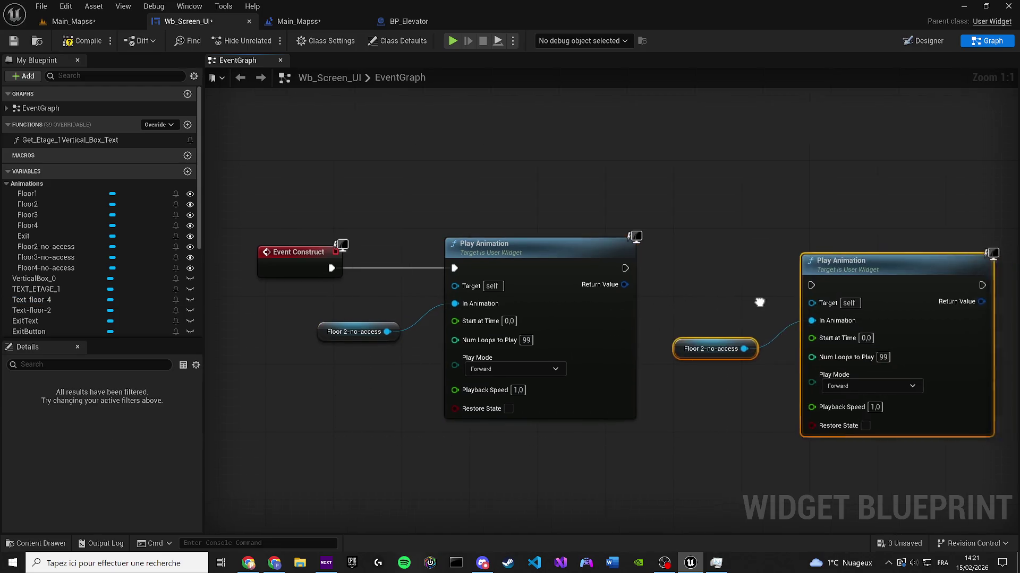
pyautogui.moveTo(758, 296)
pyautogui.mouseDown()
pyautogui.moveTo(401, 251)
pyautogui.moveTo(360, 259)
pyautogui.mouseUp()
pyautogui.scroll(-5, 662, 275)
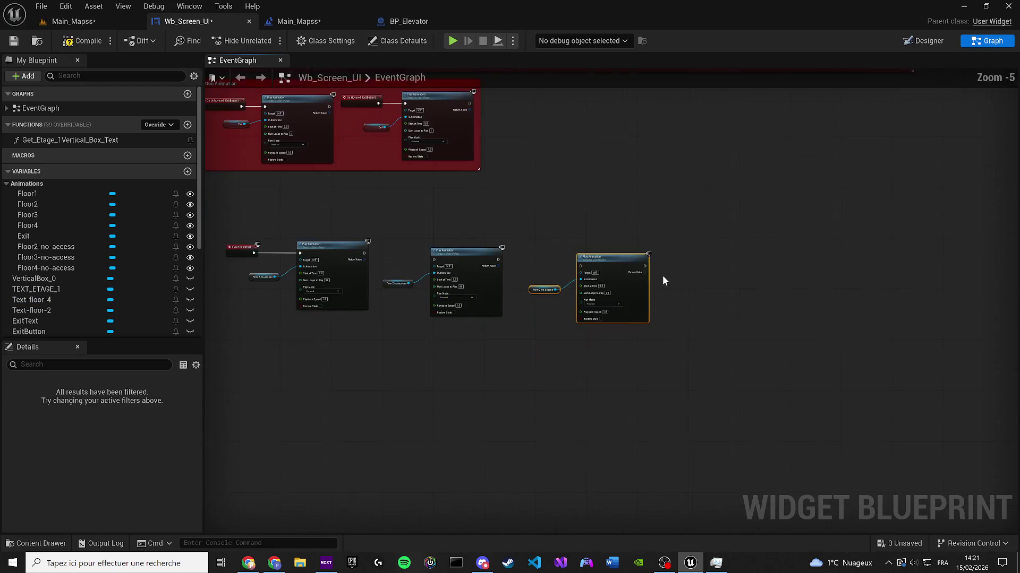
pyautogui.scroll(3, 495, 297)
pyautogui.moveTo(455, 220)
pyautogui.mouseDown()
pyautogui.moveTo(343, 219)
pyautogui.moveTo(315, 207)
pyautogui.mouseUp()
pyautogui.moveTo(511, 206); pyautogui.dragTo(499, 194)
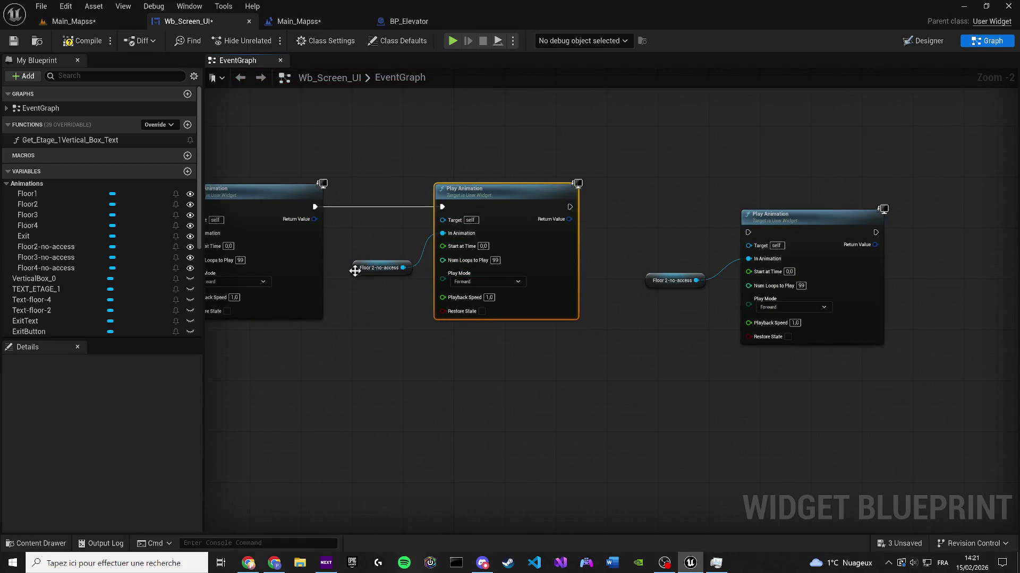
pyautogui.moveTo(356, 267); pyautogui.dragTo(358, 261)
# Step: Point the copied getters at the Floor3-no-access and Floor4-no-access animations
pyautogui.moveTo(78, 213); pyautogui.dragTo(355, 258)
pyautogui.moveTo(477, 272); pyautogui.dragTo(267, 270)
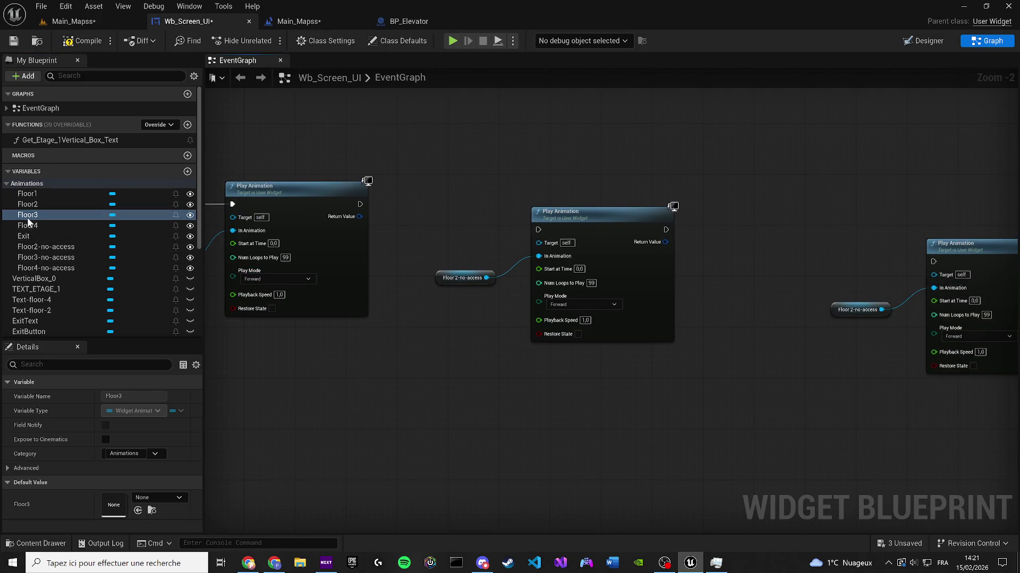
pyautogui.moveTo(51, 258)
pyautogui.mouseDown()
pyautogui.moveTo(412, 285)
pyautogui.moveTo(340, 331)
pyautogui.moveTo(65, 267)
pyautogui.moveTo(441, 279)
pyautogui.moveTo(40, 271)
pyautogui.moveTo(40, 262)
pyautogui.moveTo(437, 277)
pyautogui.mouseUp()
pyautogui.click(79, 268)
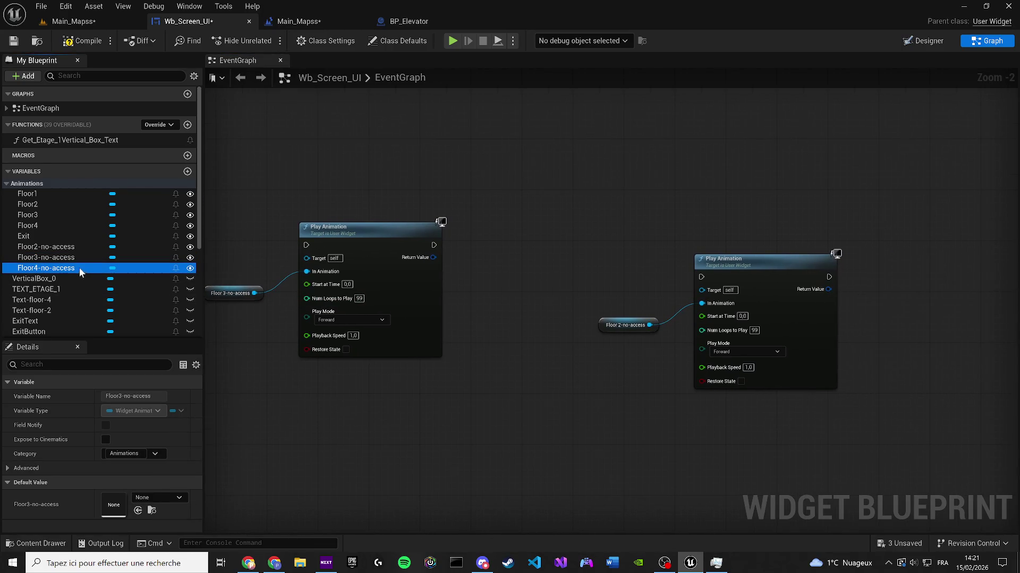
pyautogui.moveTo(23, 271); pyautogui.dragTo(509, 322)
pyautogui.moveTo(591, 327); pyautogui.dragTo(601, 326)
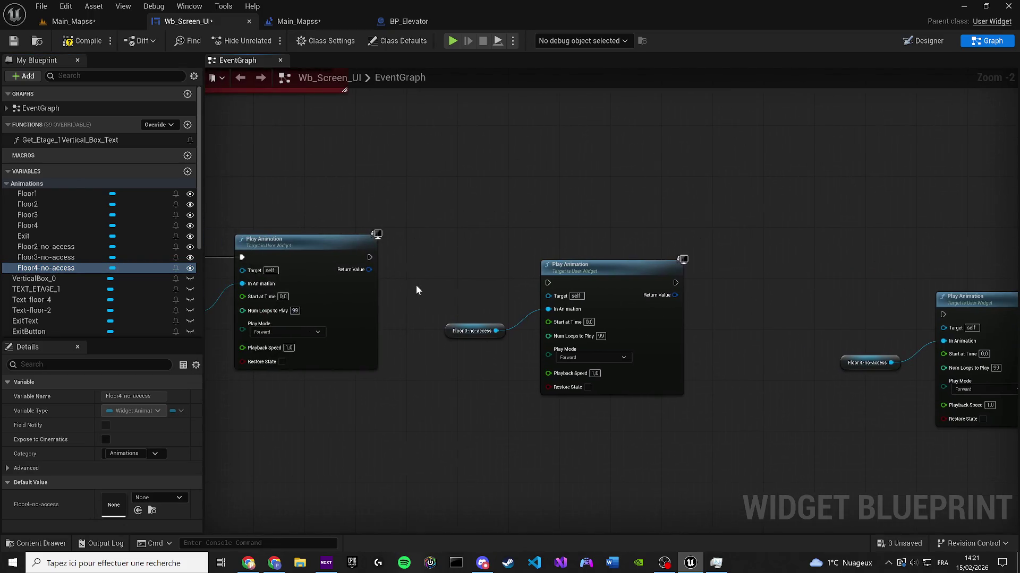
# Step: Chain the Floor3 node into the Floor4 node, tidy the getters, and save the widget
pyautogui.moveTo(375, 258)
pyautogui.mouseDown()
pyautogui.moveTo(555, 276)
pyautogui.moveTo(548, 283)
pyautogui.moveTo(512, 249)
pyautogui.mouseUp()
pyautogui.moveTo(452, 320); pyautogui.dragTo(415, 284)
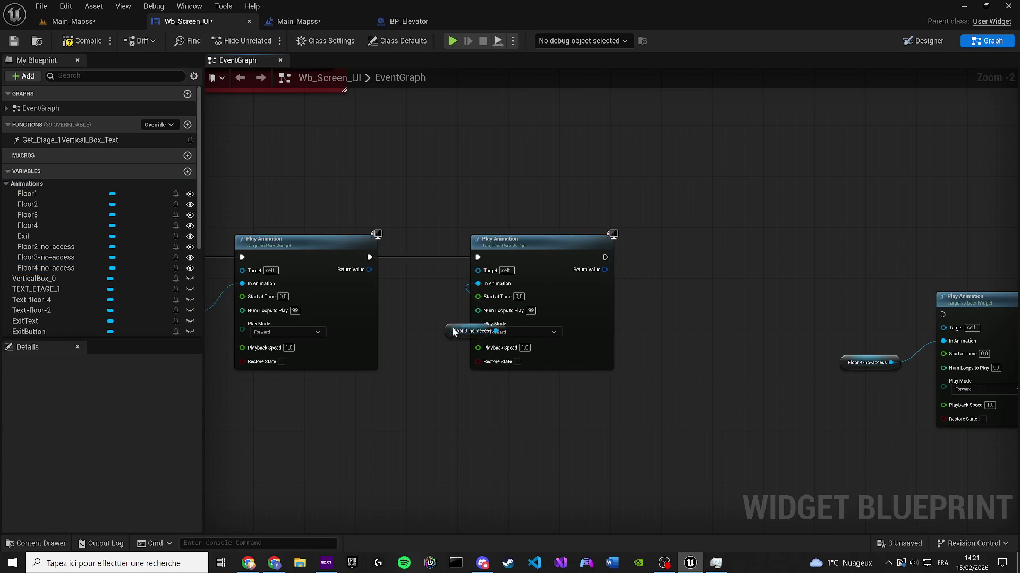
pyautogui.moveTo(453, 332); pyautogui.dragTo(418, 293)
pyautogui.moveTo(603, 261)
pyautogui.mouseDown()
pyautogui.moveTo(445, 271)
pyautogui.moveTo(781, 323)
pyautogui.moveTo(591, 244)
pyautogui.moveTo(630, 259)
pyautogui.mouseUp()
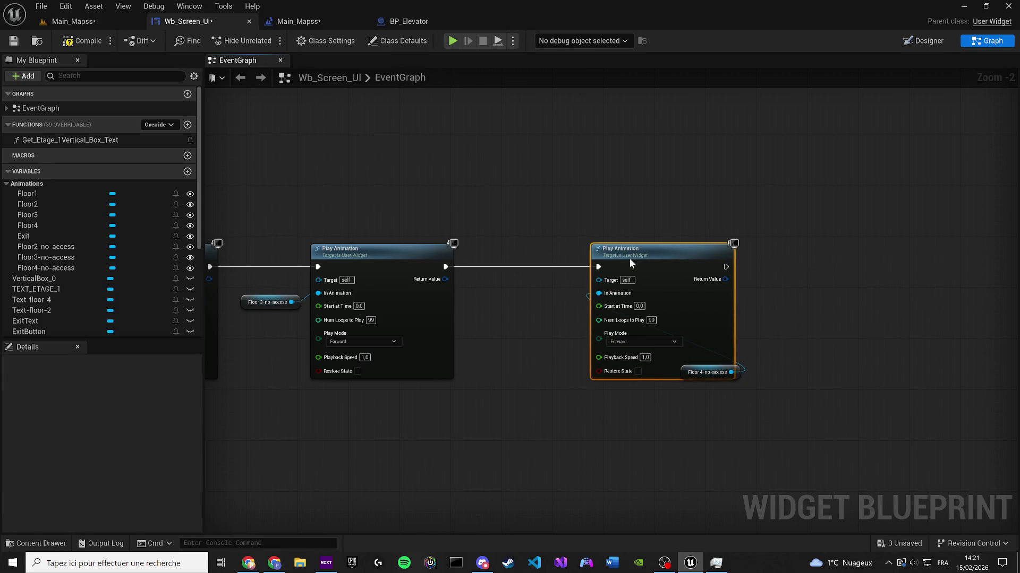
pyautogui.click(683, 370)
pyautogui.moveTo(683, 369); pyautogui.dragTo(489, 311)
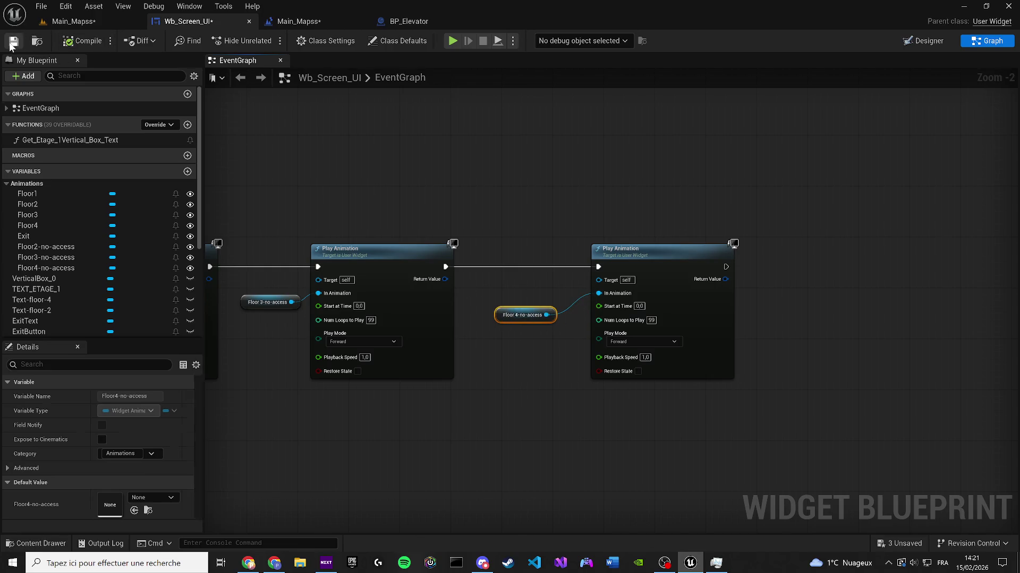
pyautogui.click(12, 42)
pyautogui.click(56, 24)
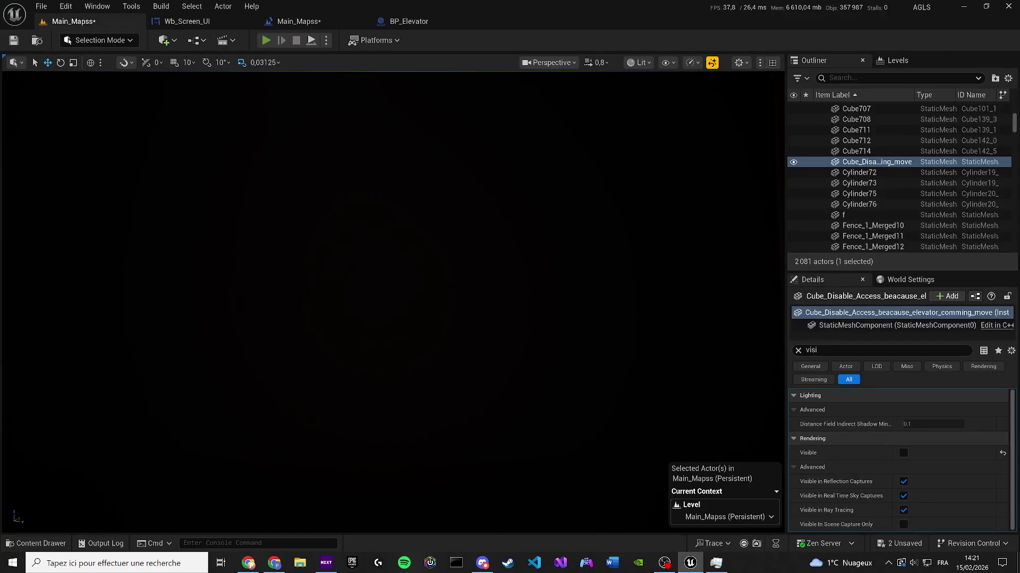
# Step: Play-test the level, then point one getter in the widget graph at Floor2-no-access
pyautogui.click(266, 41)
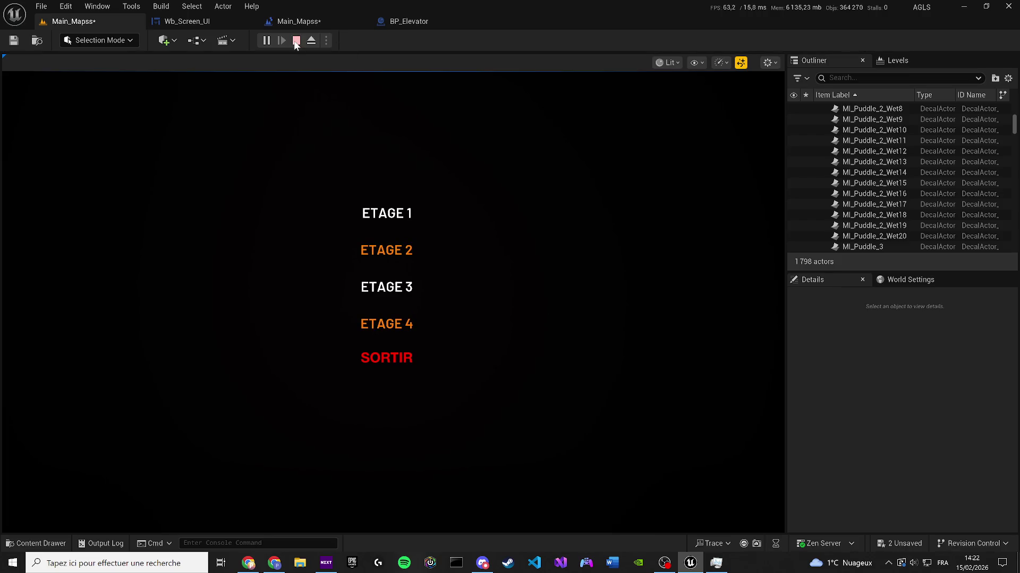
pyautogui.click(186, 21)
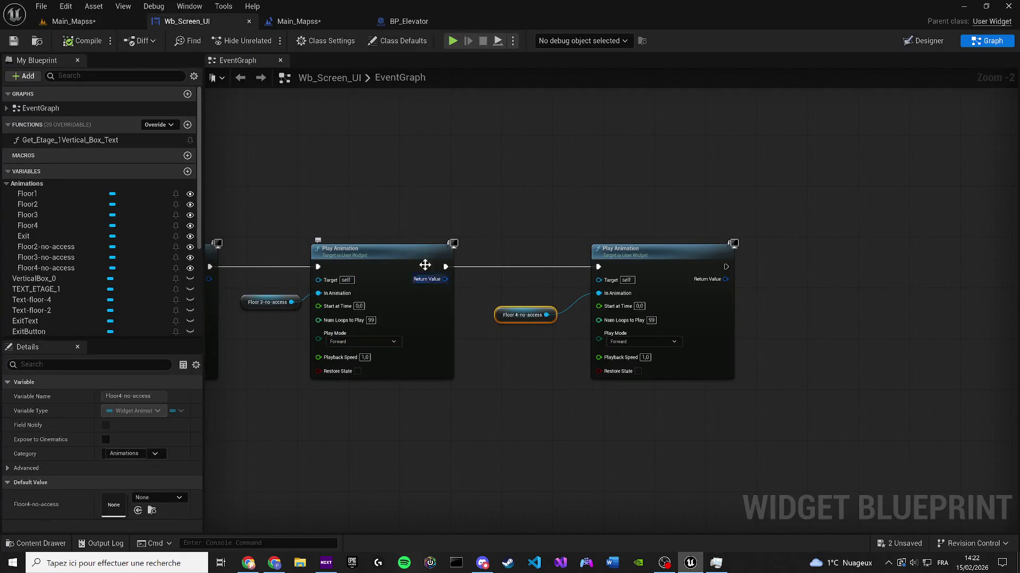
pyautogui.click(375, 172)
pyautogui.moveTo(375, 172); pyautogui.dragTo(651, 169)
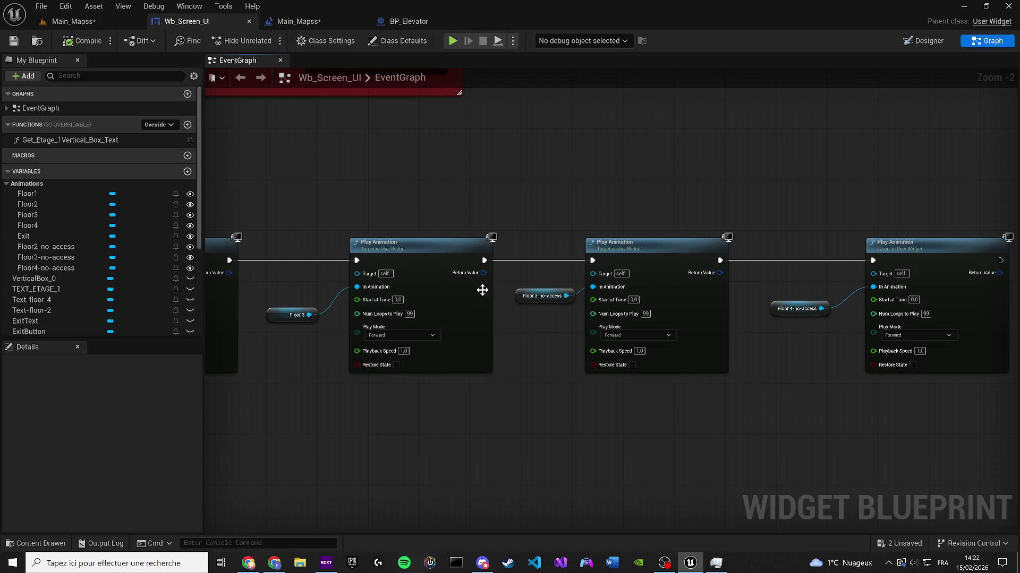
pyautogui.moveTo(736, 289); pyautogui.dragTo(678, 285)
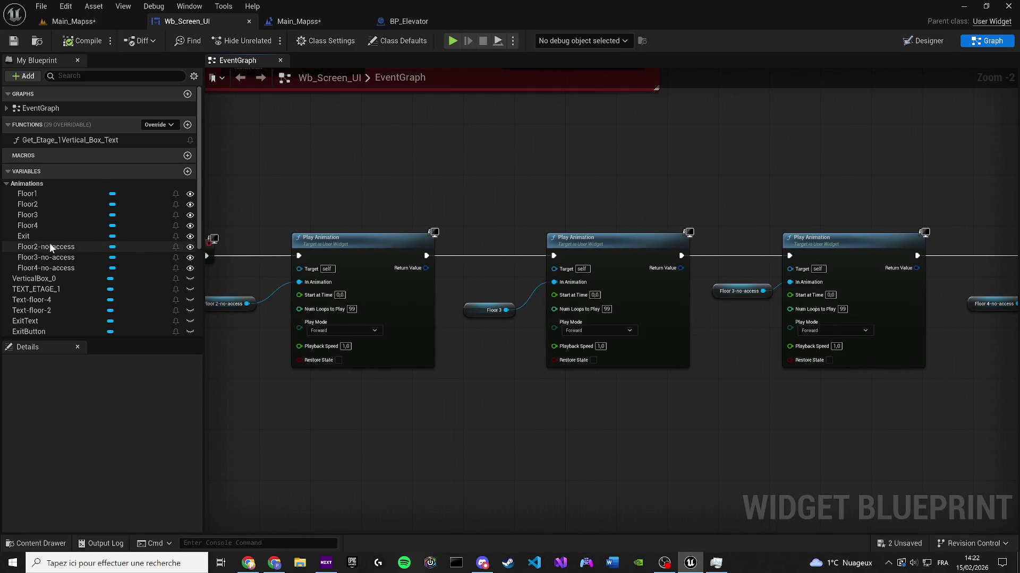
pyautogui.moveTo(48, 247)
pyautogui.mouseDown()
pyautogui.moveTo(507, 324)
pyautogui.moveTo(494, 311)
pyautogui.mouseUp()
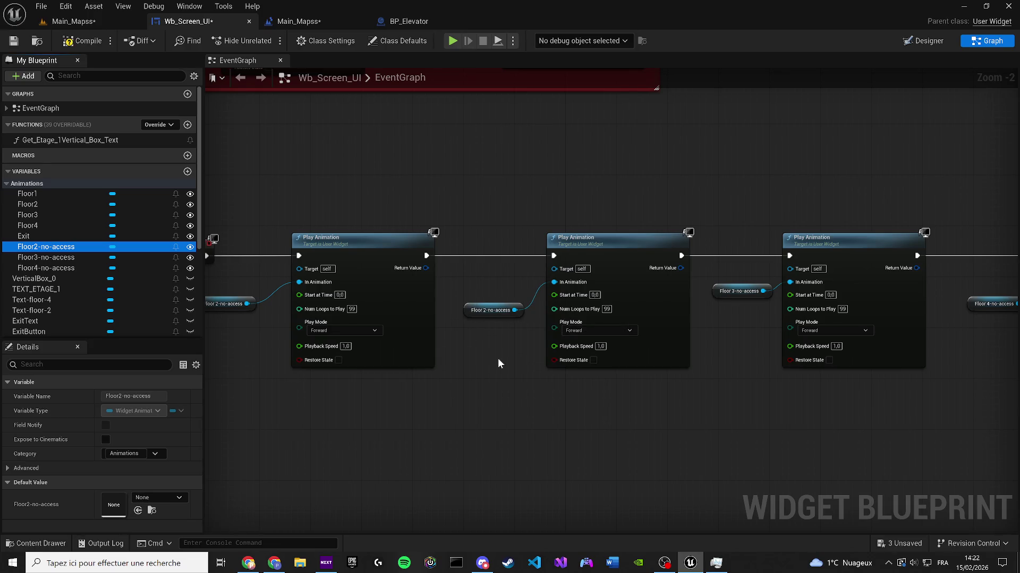
pyautogui.moveTo(498, 358); pyautogui.dragTo(554, 351)
# Step: Delete the redundant animation node, rewire the exec chain, close the gap, and save
pyautogui.moveTo(688, 374); pyautogui.dragTo(561, 286)
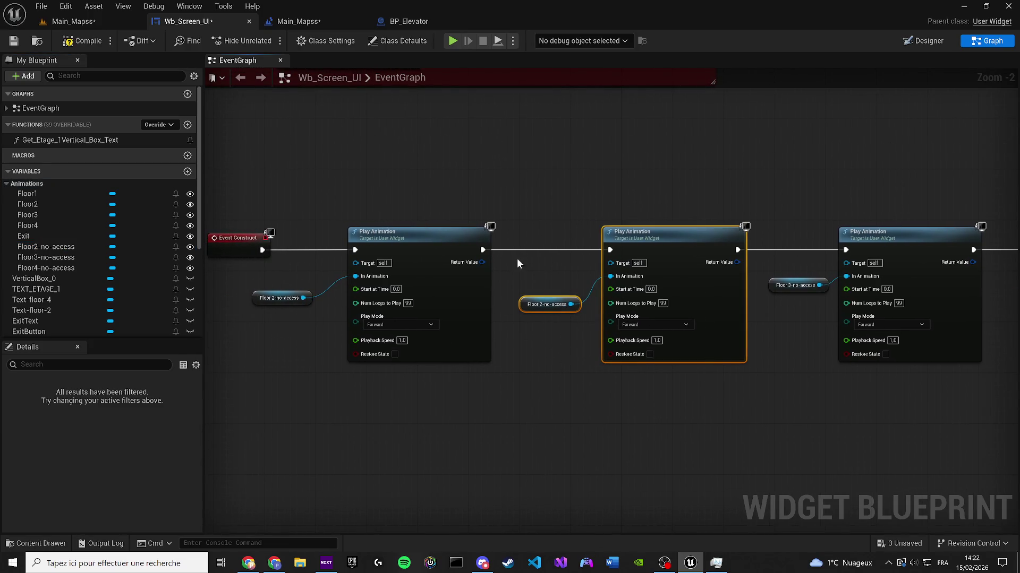
pyautogui.press('Delete')
pyautogui.moveTo(482, 250)
pyautogui.mouseDown()
pyautogui.moveTo(844, 263)
pyautogui.moveTo(847, 252)
pyautogui.mouseUp()
pyautogui.scroll(-1, 848, 252)
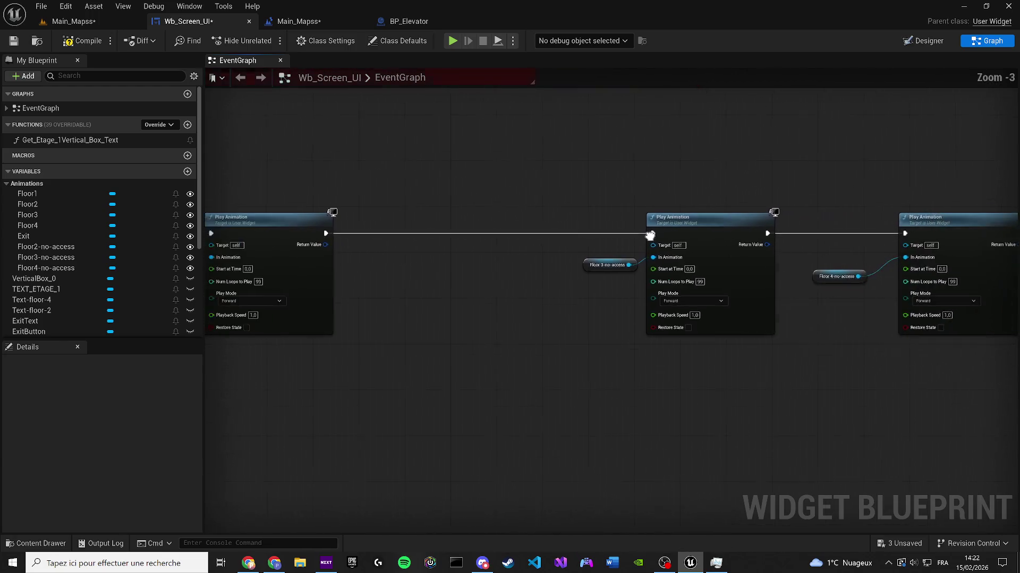
pyautogui.moveTo(938, 374); pyautogui.dragTo(596, 199)
pyautogui.moveTo(595, 265); pyautogui.dragTo(371, 265)
pyautogui.click(13, 41)
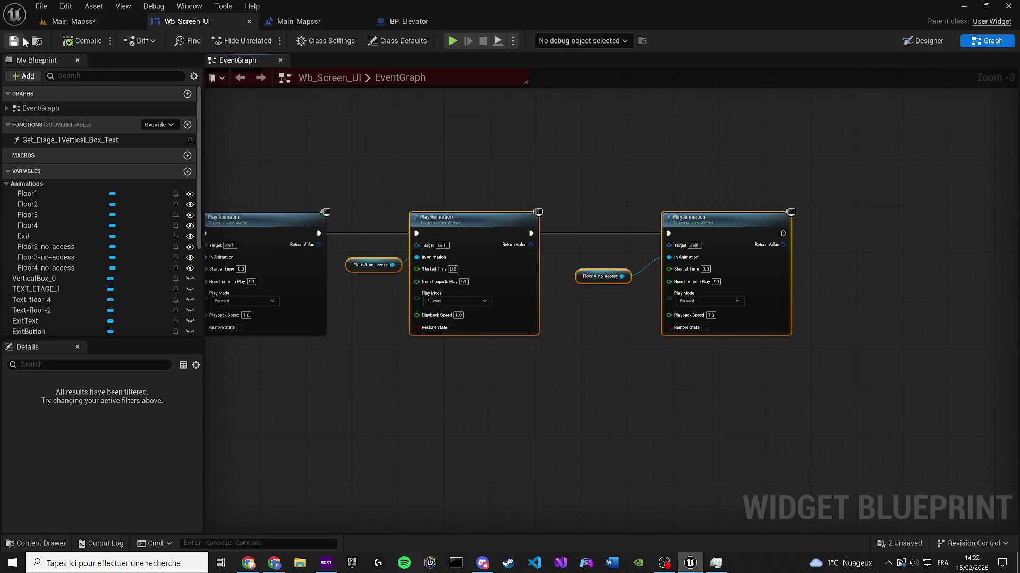
# Step: Set Floor3-no-access to play in Reverse, save, and play-test the level
pyautogui.click(442, 305)
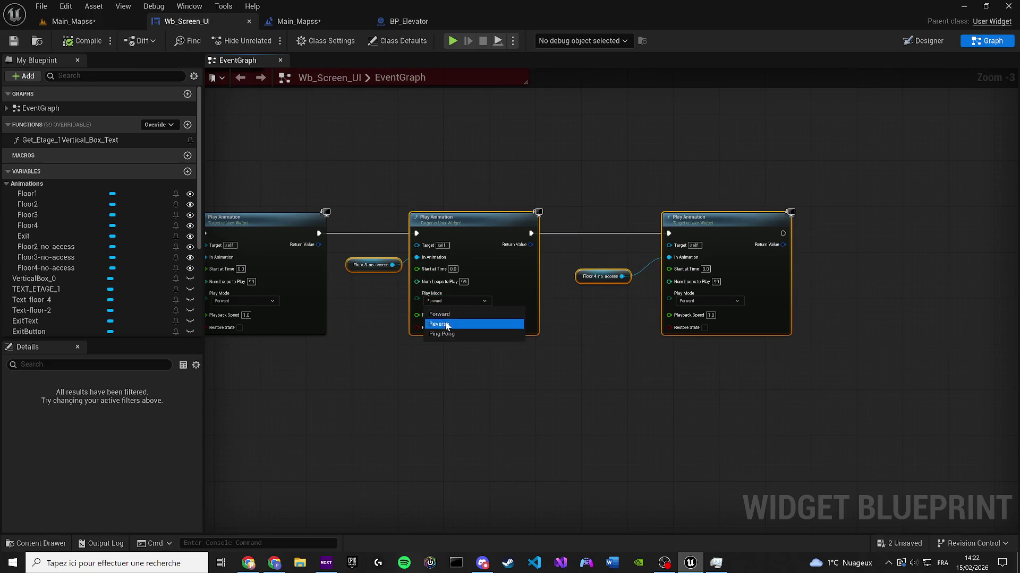
pyautogui.click(444, 324)
pyautogui.click(14, 40)
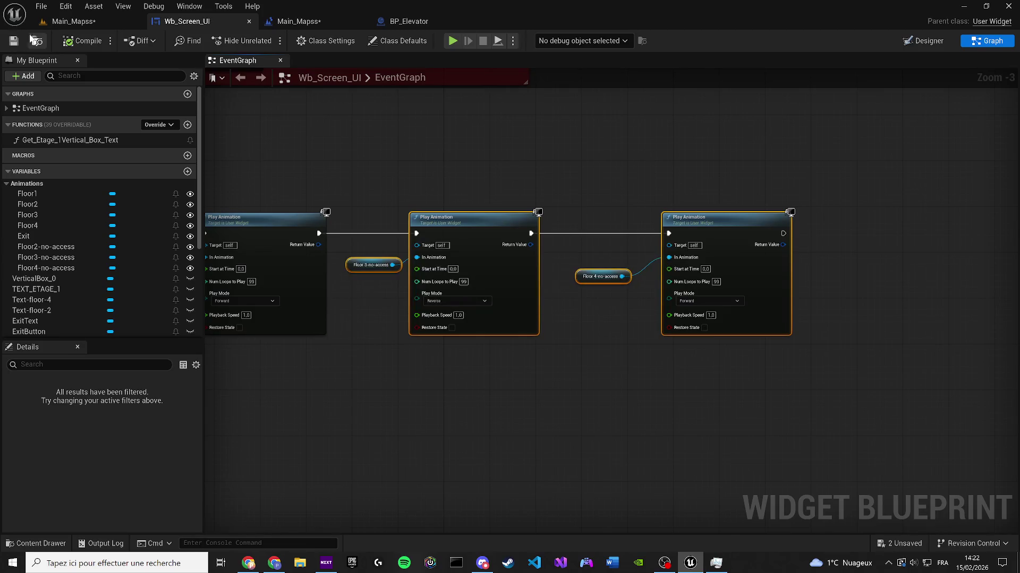
pyautogui.click(73, 21)
pyautogui.hotkey('alt', 'p')
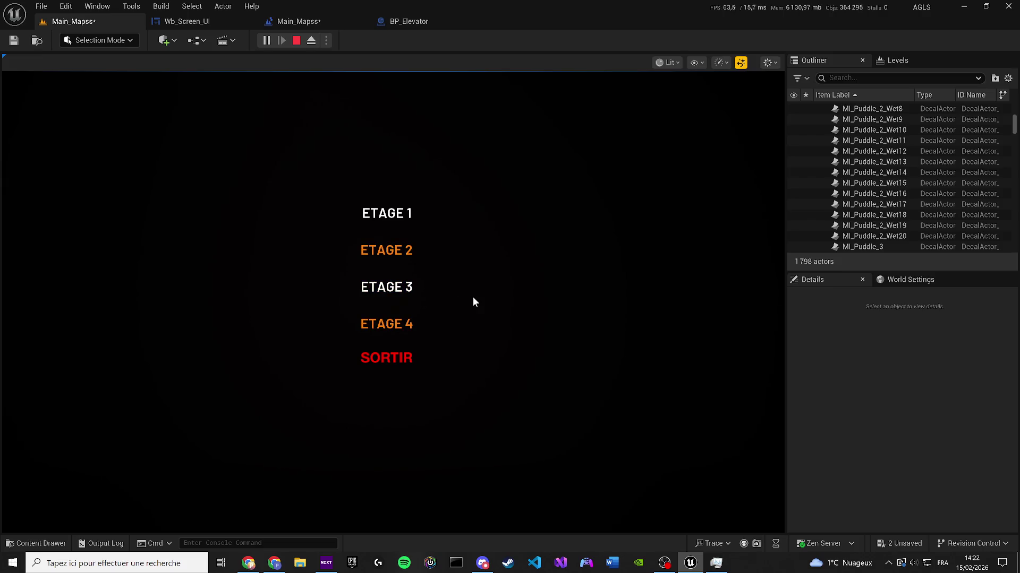
pyautogui.click(297, 41)
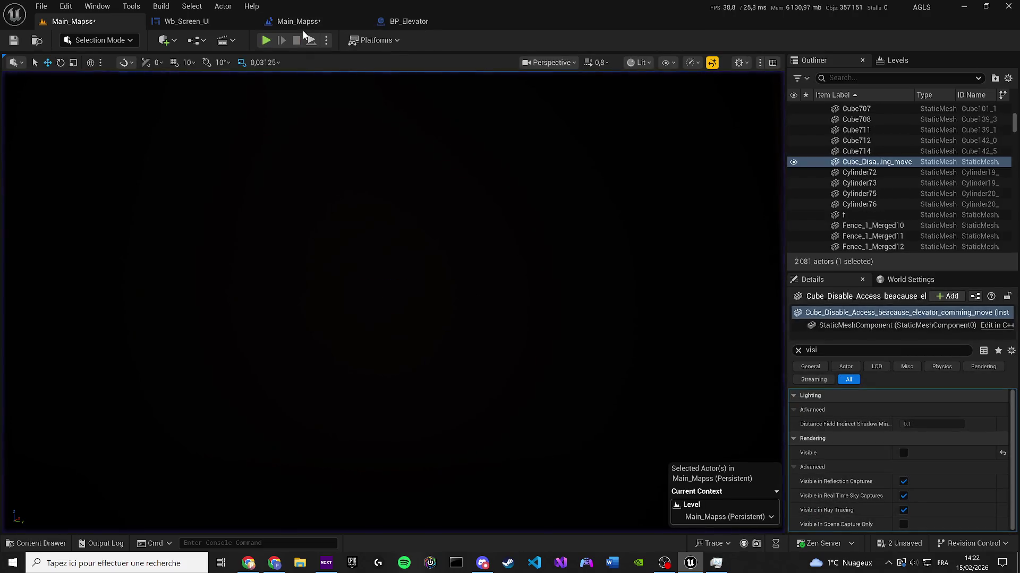
# Step: Set the Floor3-no-access Play Animation back to Forward playback
pyautogui.click(294, 21)
pyautogui.click(208, 21)
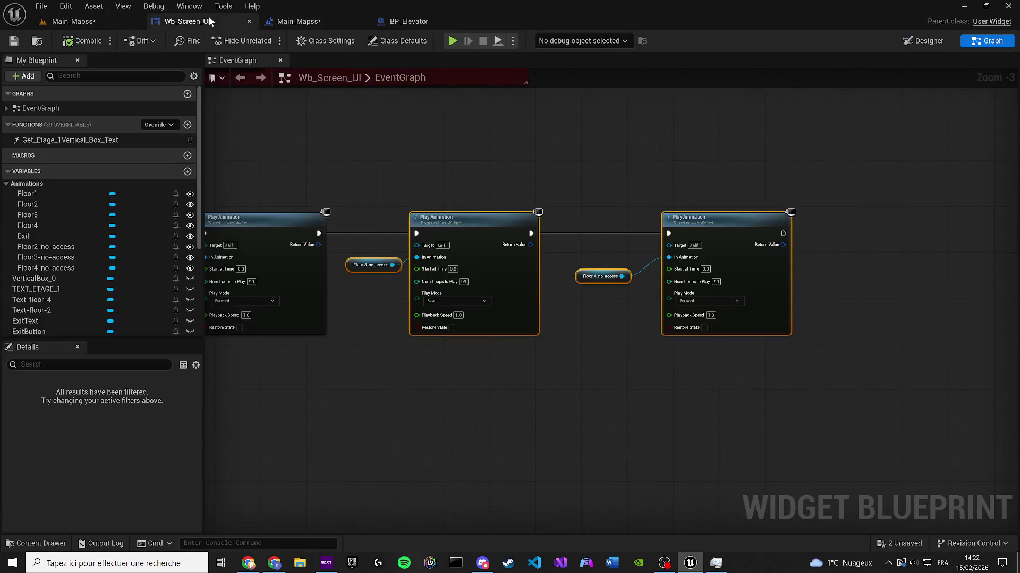
pyautogui.scroll(3, 420, 302)
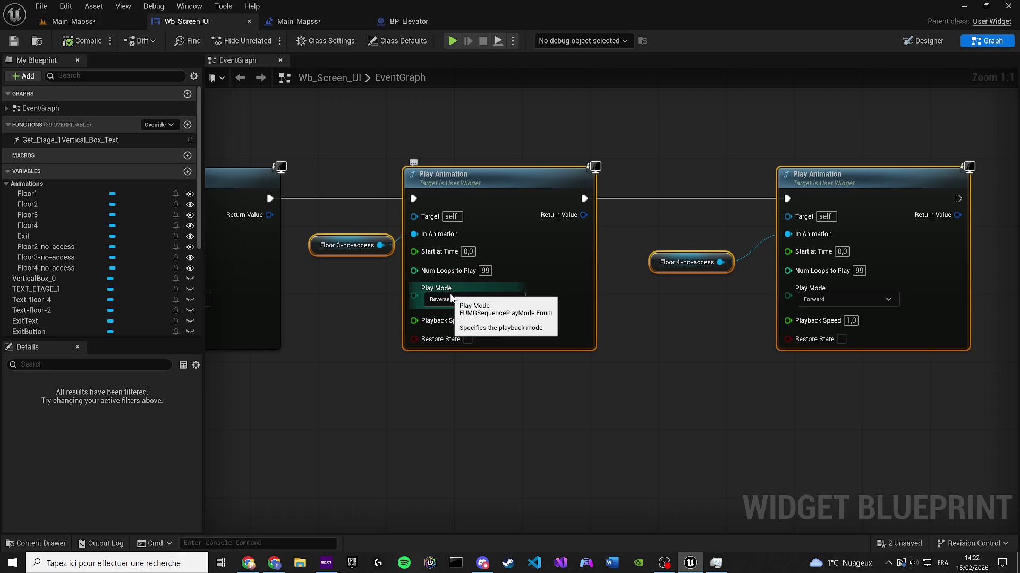
pyautogui.click(450, 298)
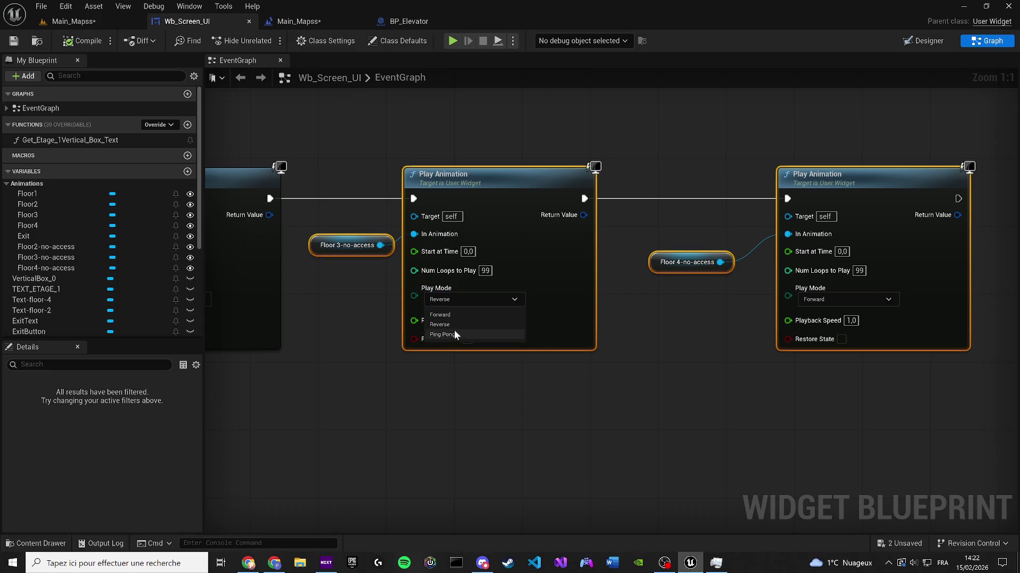
pyautogui.click(454, 320)
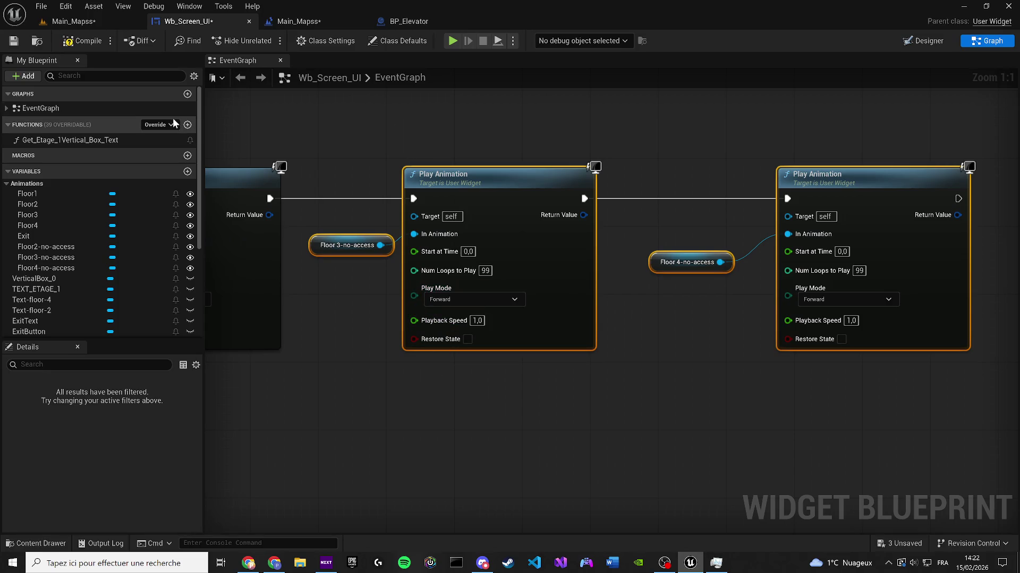
pyautogui.click(84, 22)
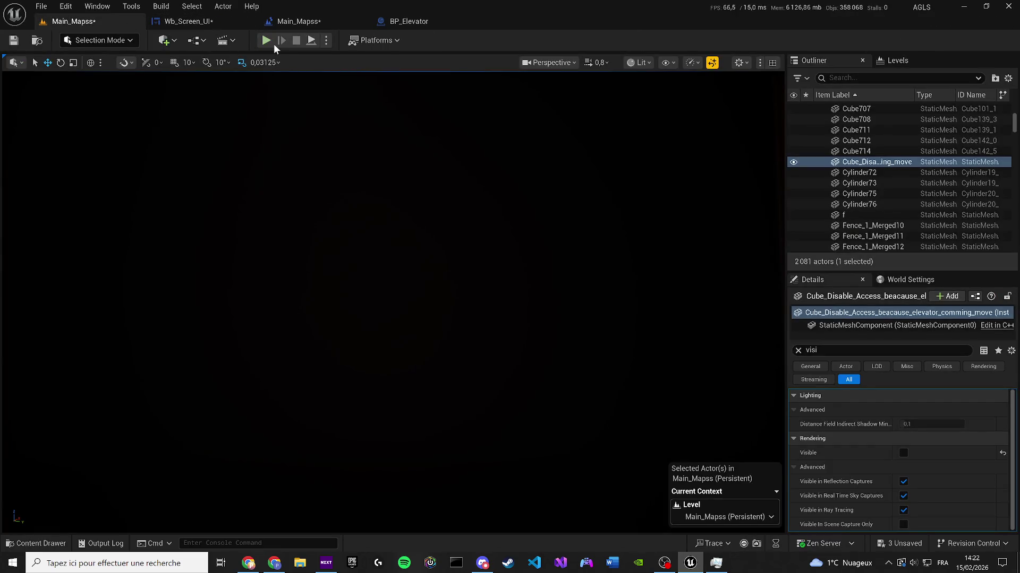
# Step: Play-test the level and bring up the floor menu at the wall terminal
pyautogui.hotkey('alt', 'p')
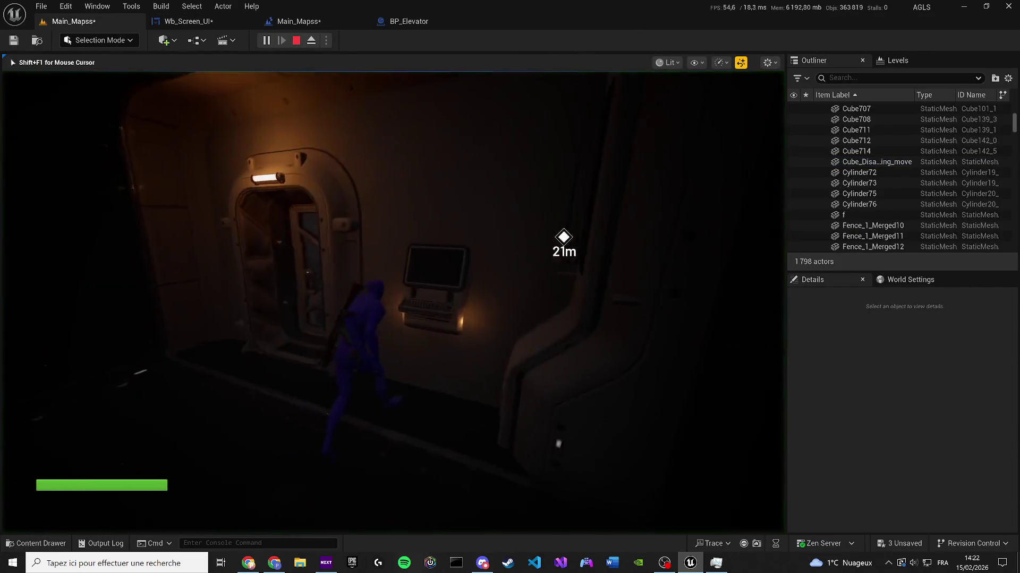
pyautogui.press('e')
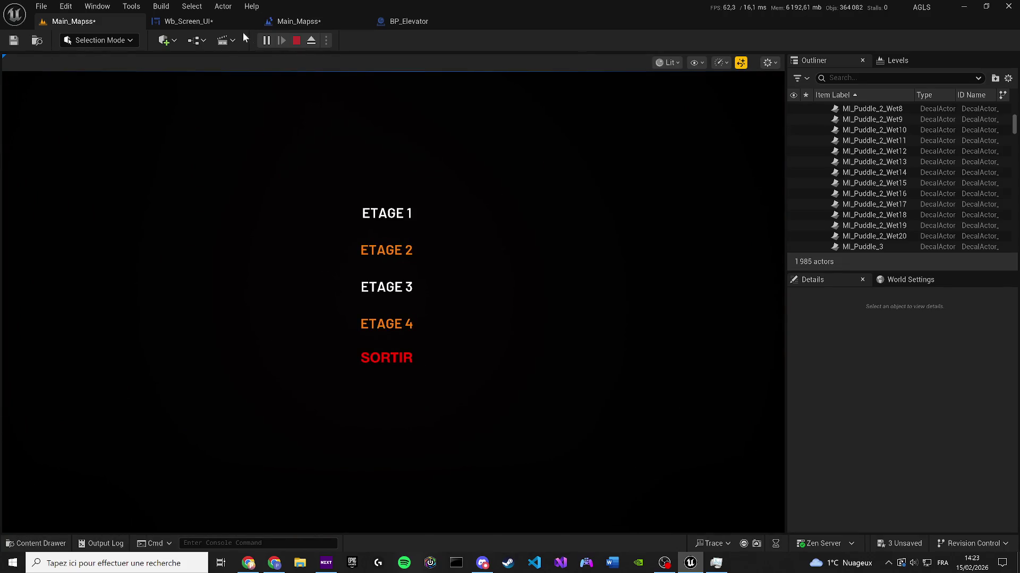
pyautogui.click(205, 23)
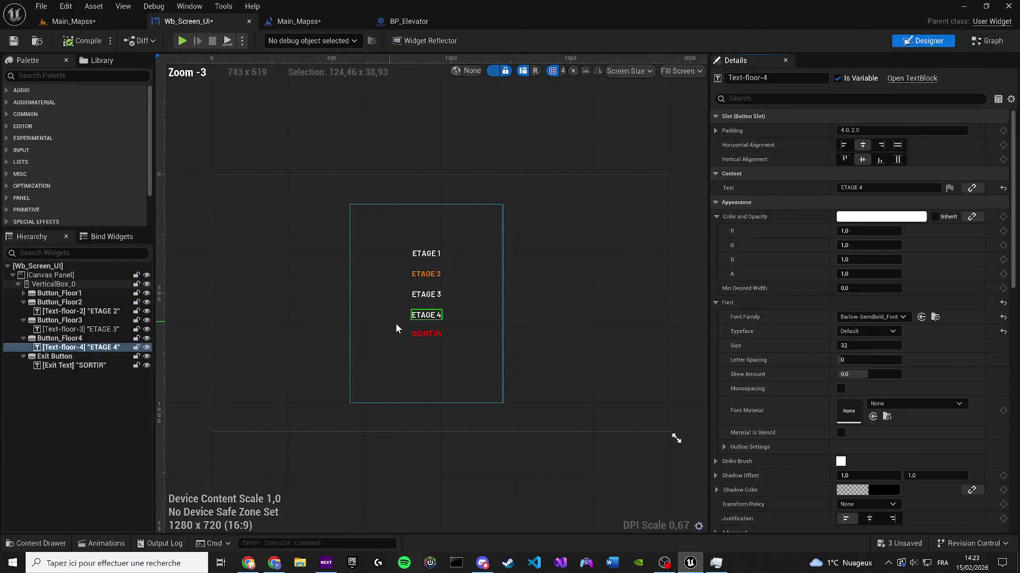
# Step: Rebind Floor3-no-access's Text-floor-2 track to Text-floor-3 in Animations, then save the widget
pyautogui.click(187, 7)
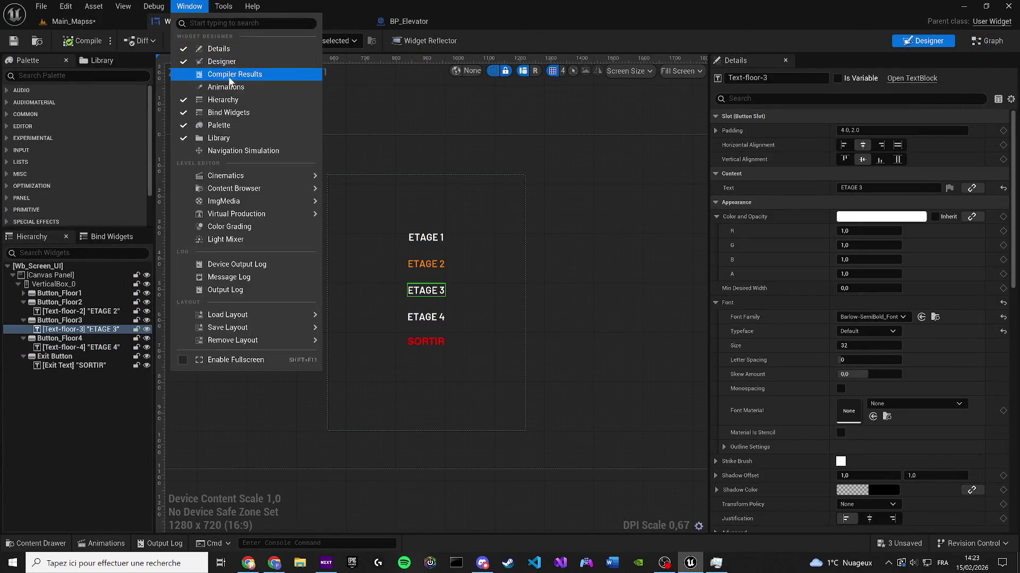
pyautogui.click(212, 125)
pyautogui.click(175, 434)
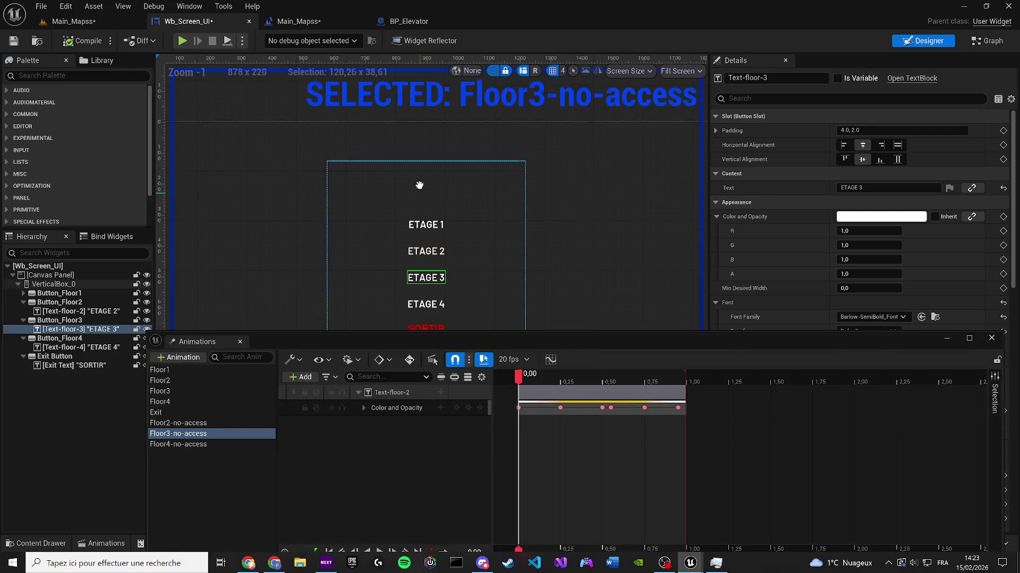
pyautogui.scroll(2, 378, 244)
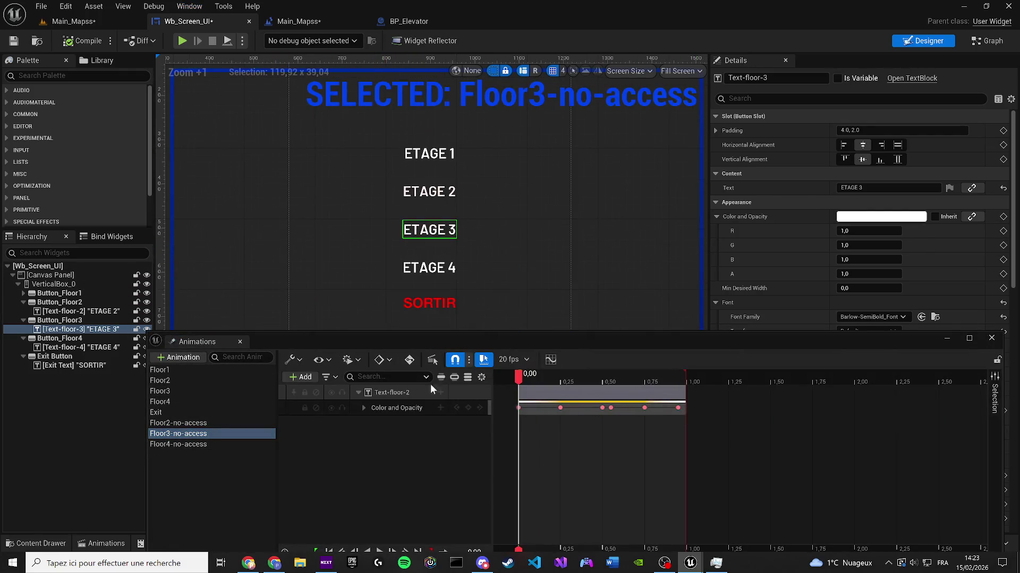
pyautogui.rightClick(386, 393)
pyautogui.click(451, 103)
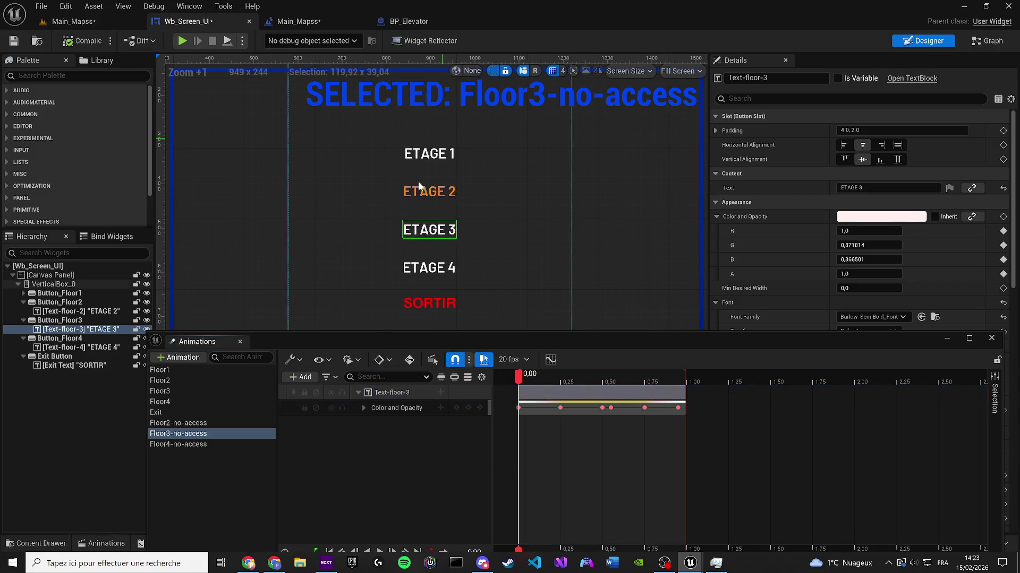
pyautogui.click(240, 341)
pyautogui.hotkey('ctrl', 's')
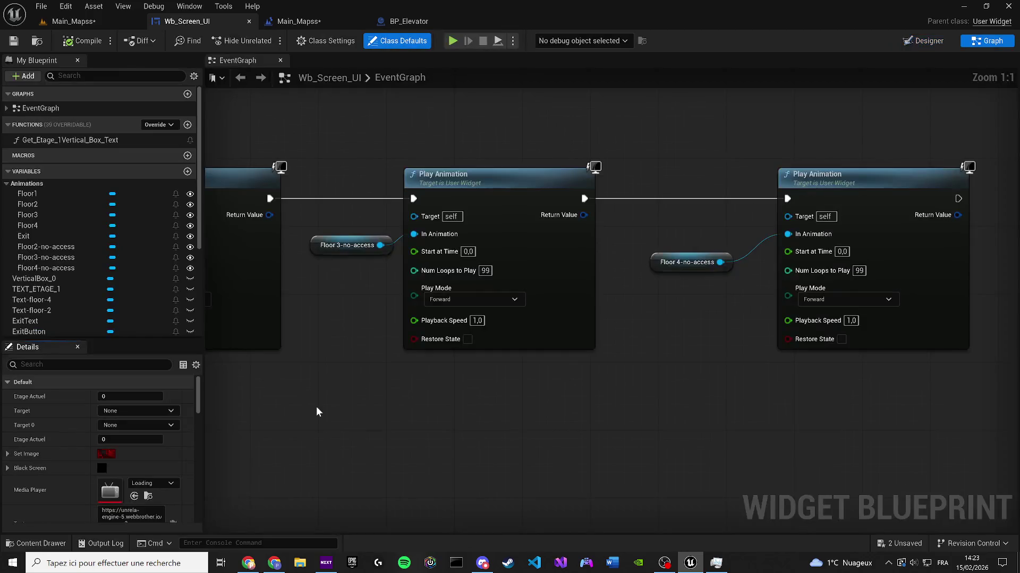
# Step: Switch the Floor3-no-access animation to Reverse and check the elevator menu in play
pyautogui.click(460, 297)
pyautogui.click(446, 321)
pyautogui.click(84, 23)
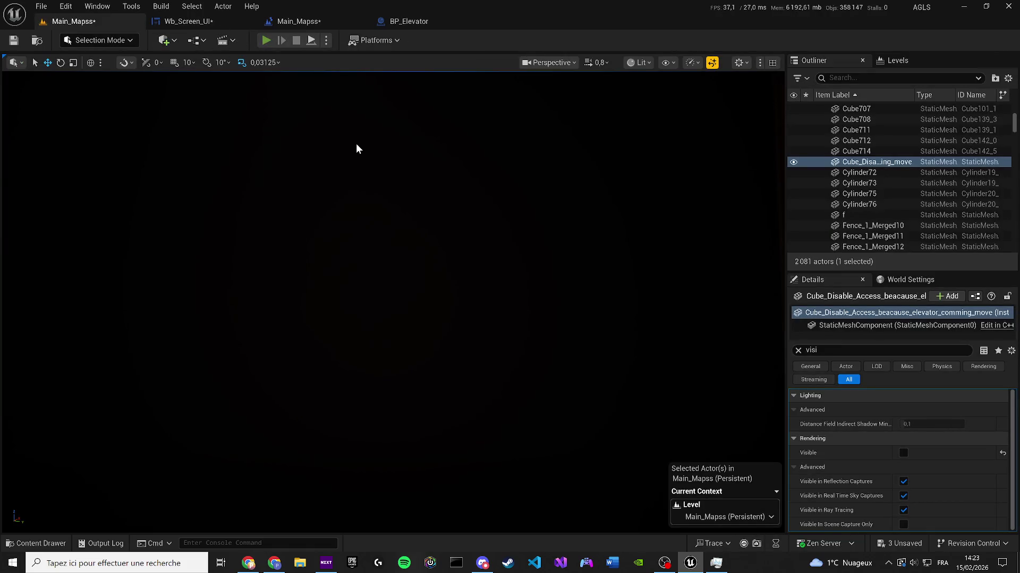
pyautogui.hotkey('alt', 'p')
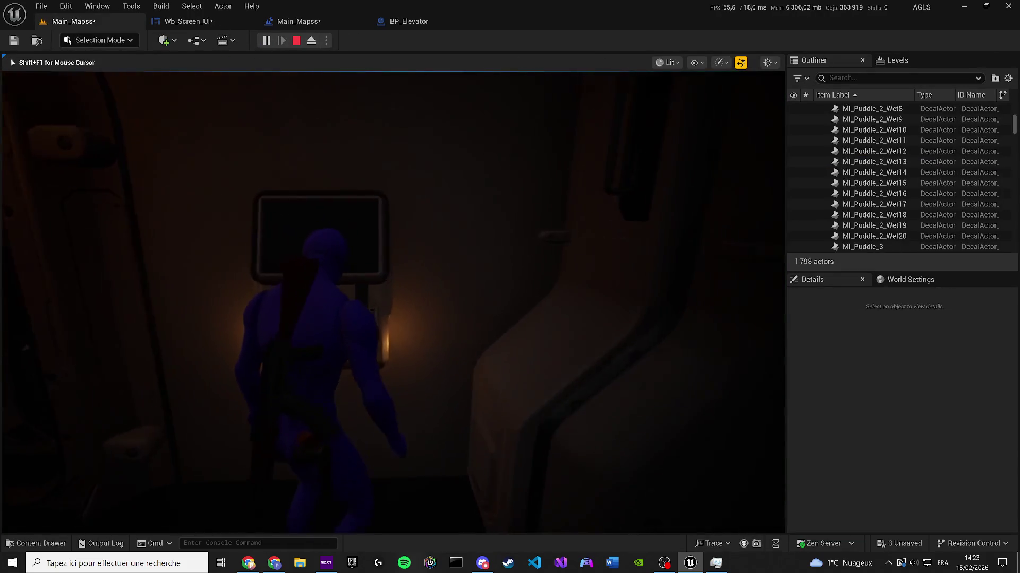
pyautogui.press('e')
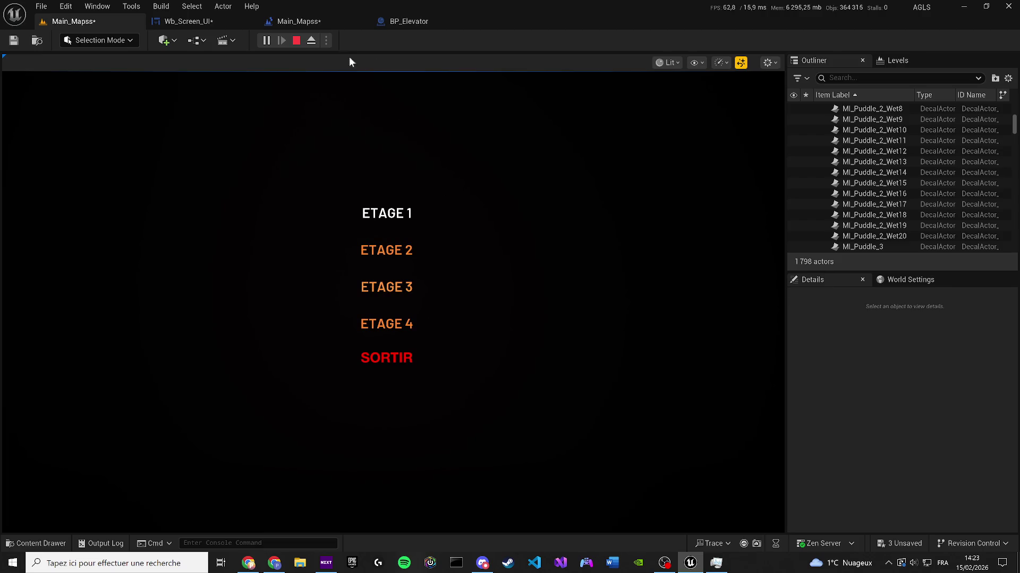
pyautogui.click(296, 41)
# Step: Set the middle Play Animation node to Forward with playback speed 0,5 and compile
pyautogui.click(302, 22)
pyautogui.click(196, 24)
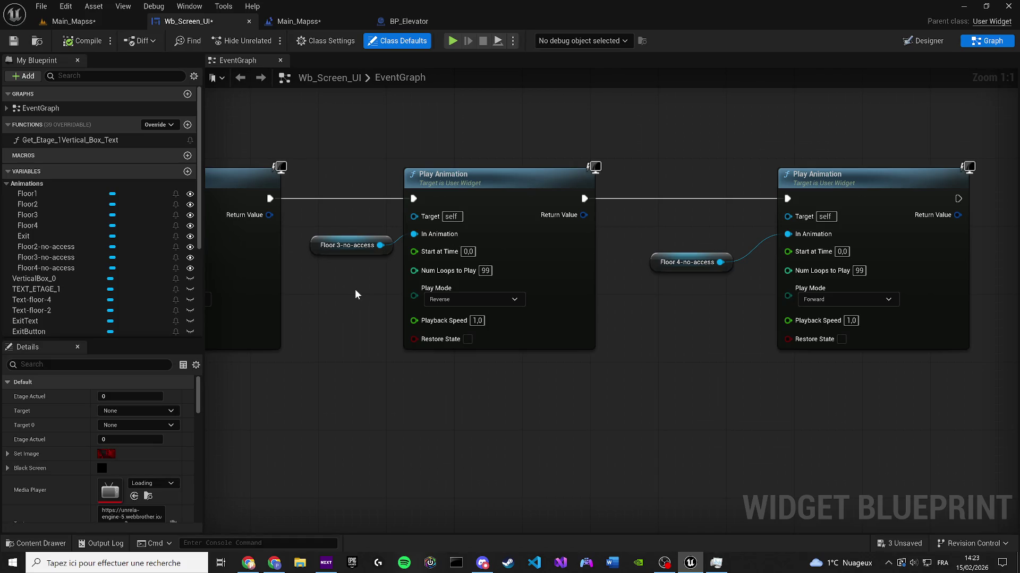
pyautogui.moveTo(355, 289)
pyautogui.mouseDown()
pyautogui.moveTo(329, 289)
pyautogui.moveTo(497, 304)
pyautogui.mouseUp()
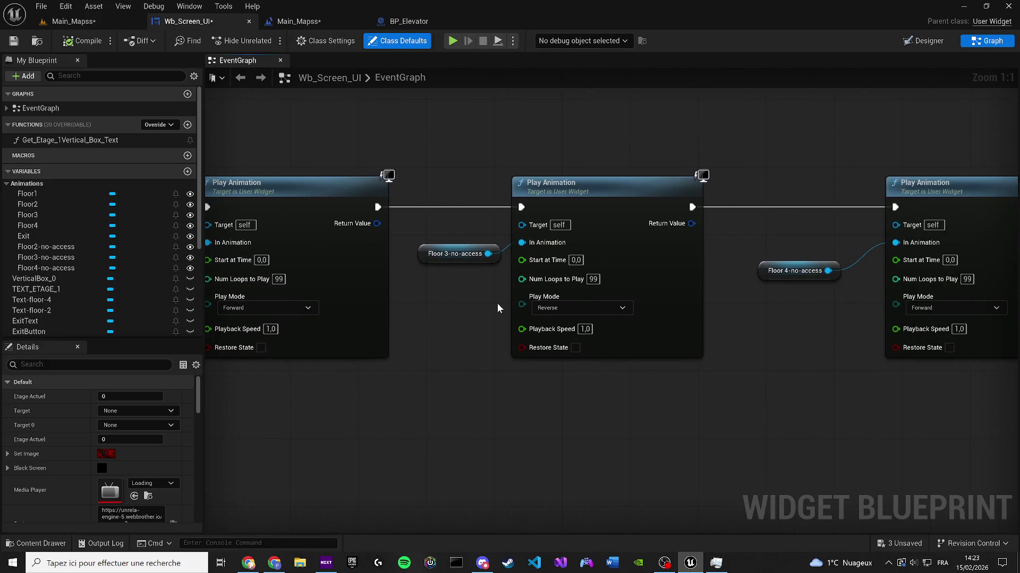
pyautogui.click(562, 313)
pyautogui.click(560, 321)
pyautogui.click(585, 329)
pyautogui.write('0,5')
pyautogui.click(84, 32)
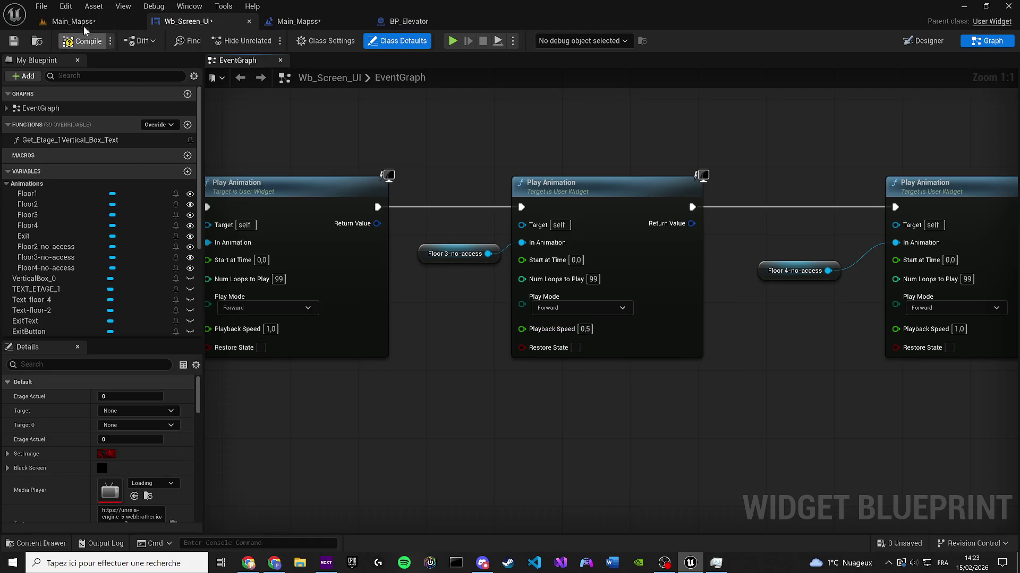
# Step: Test the elevator menu in play, try a playback speed of 0,1, and retest
pyautogui.click(451, 43)
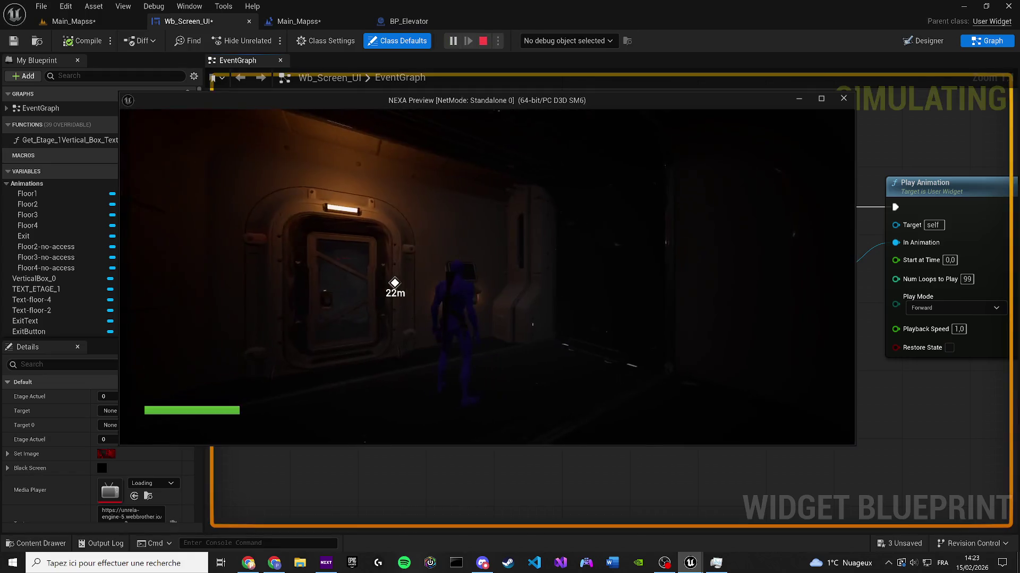
pyautogui.press('w')
pyautogui.press('e')
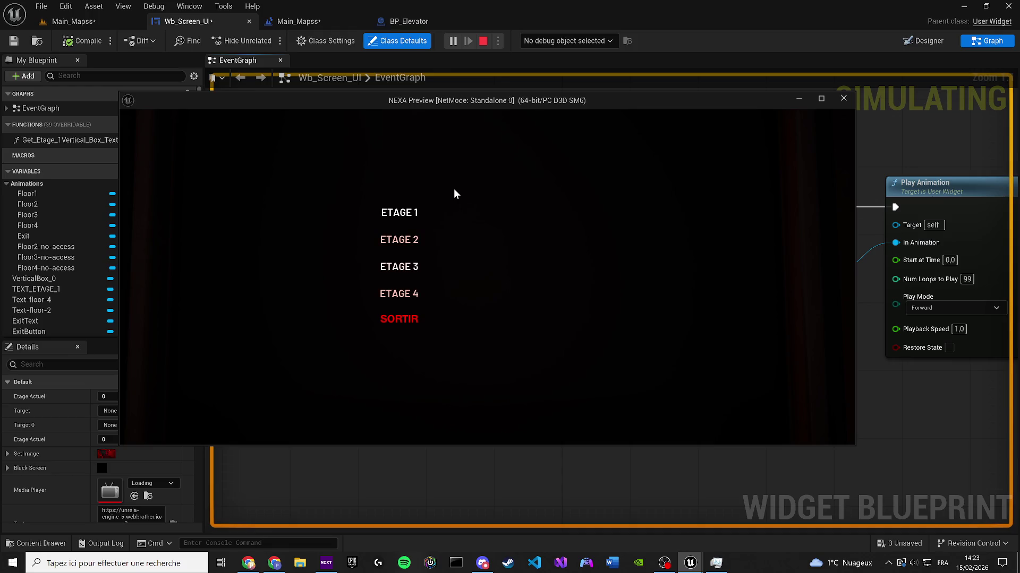
pyautogui.press('Escape')
pyautogui.write('1')
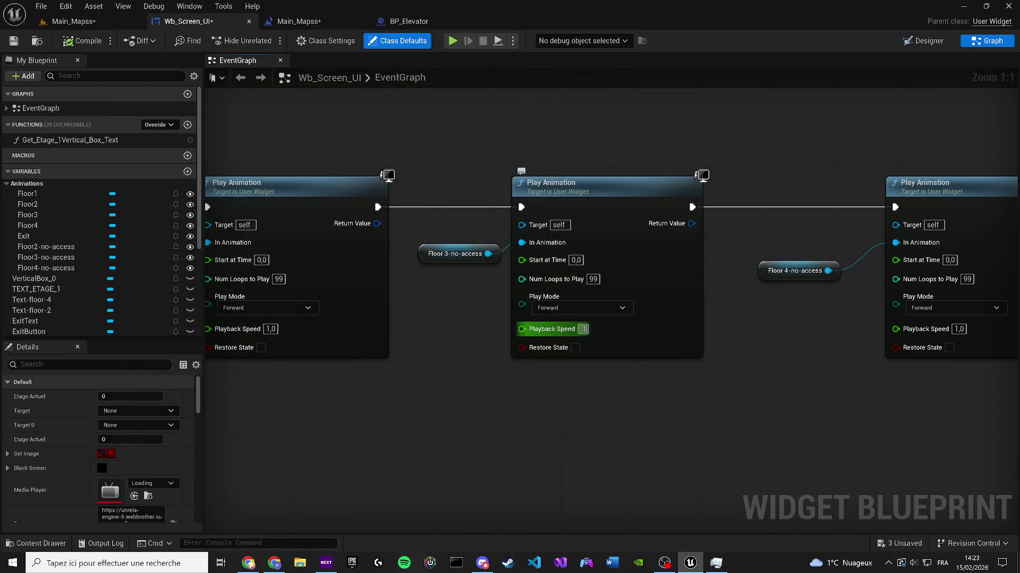
pyautogui.press('Return')
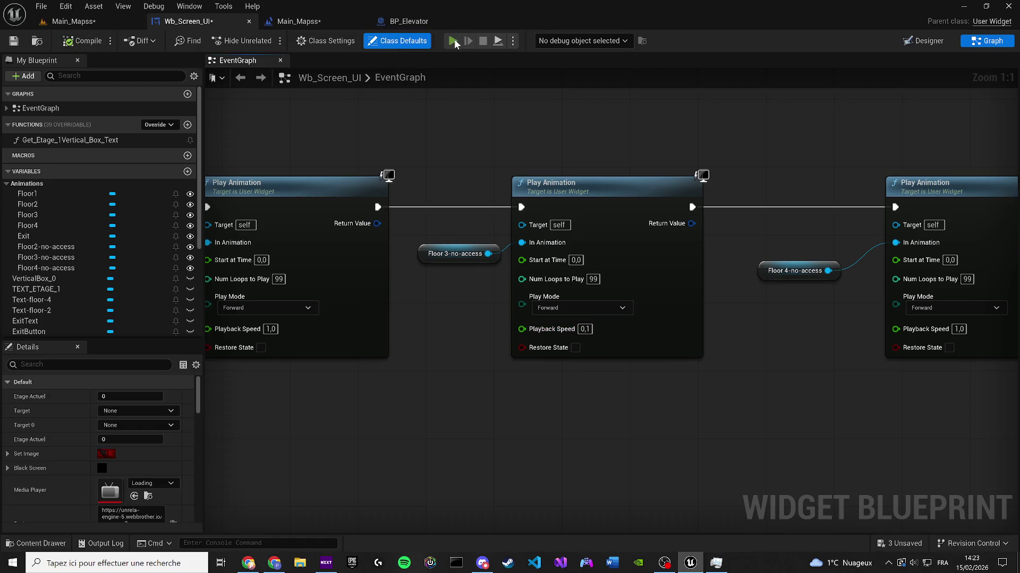
pyautogui.click(452, 41)
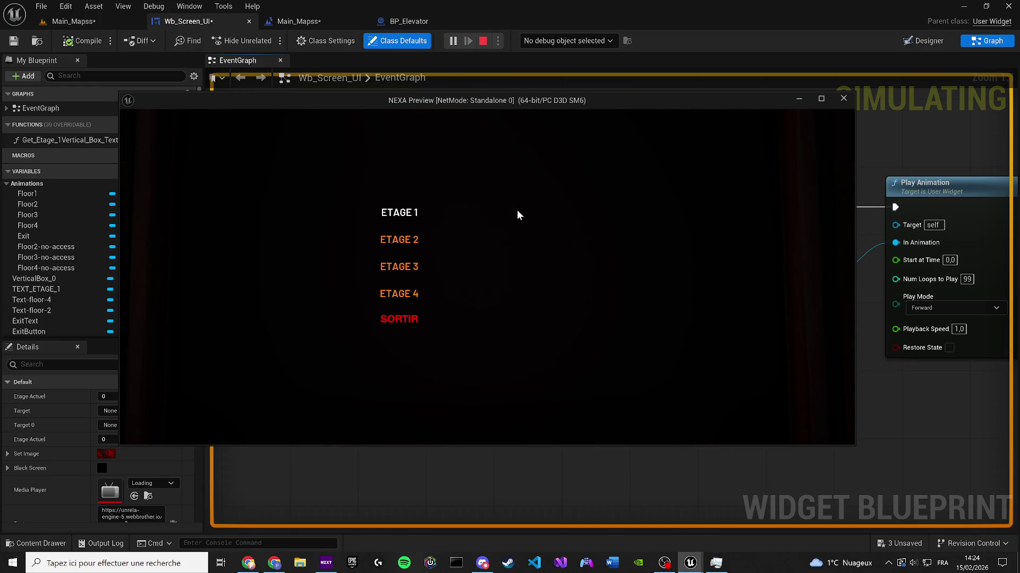
pyautogui.press('Escape')
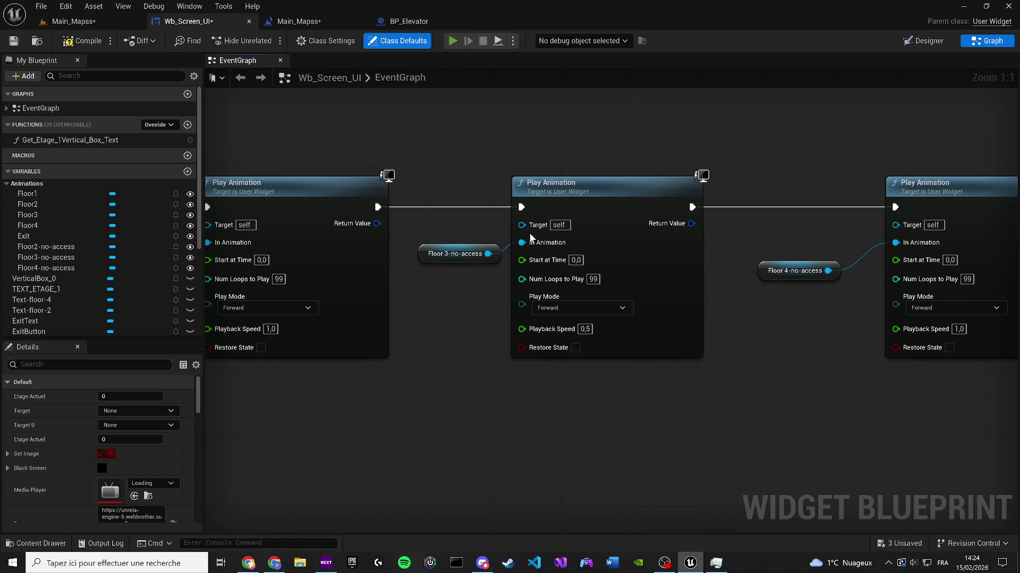
pyautogui.hotkey('alt', 'p')
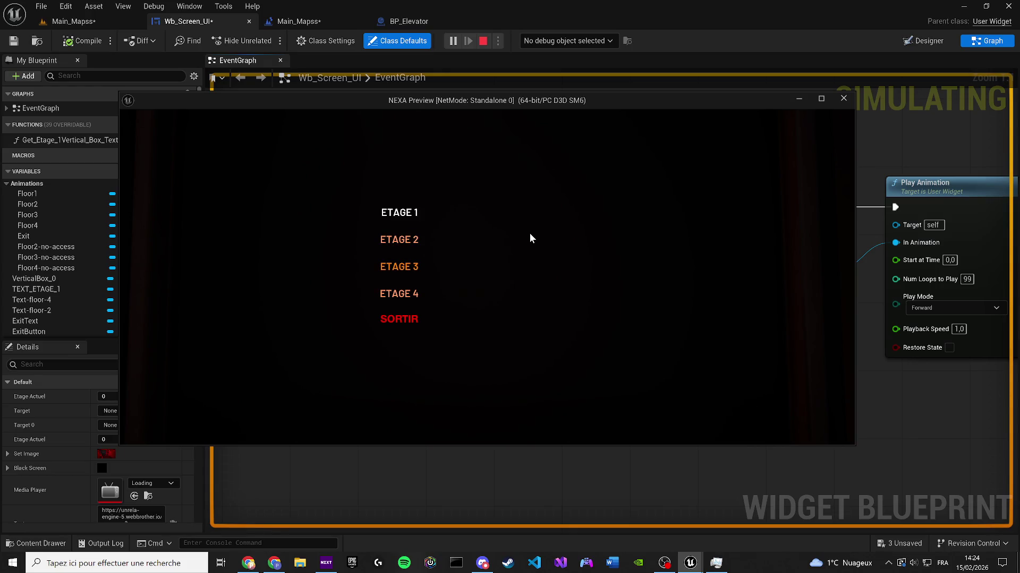
pyautogui.press('Escape')
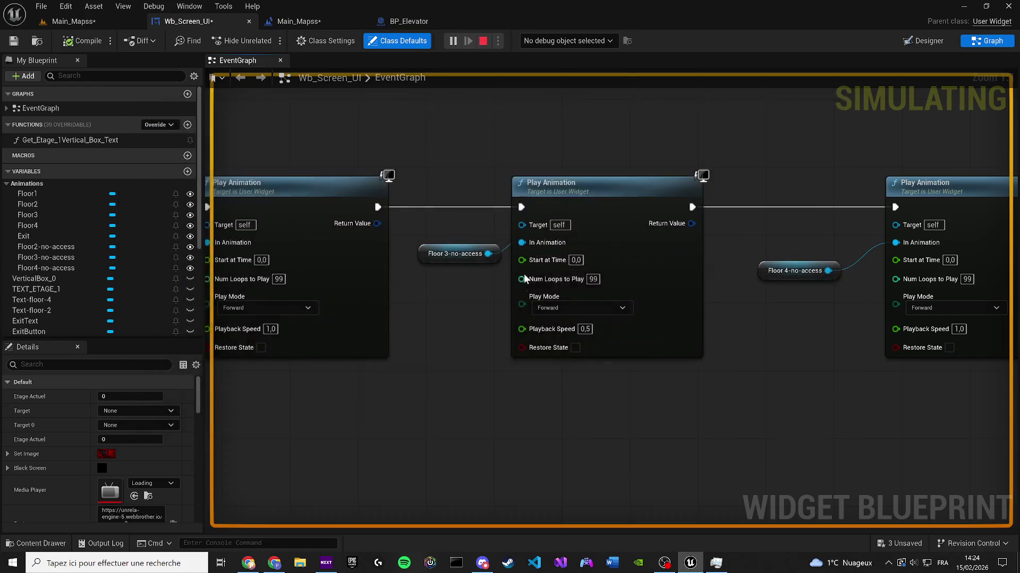
# Step: Leave the middle node on Forward play mode, save the widget, and save all packages
pyautogui.click(544, 314)
pyautogui.click(547, 333)
pyautogui.click(539, 308)
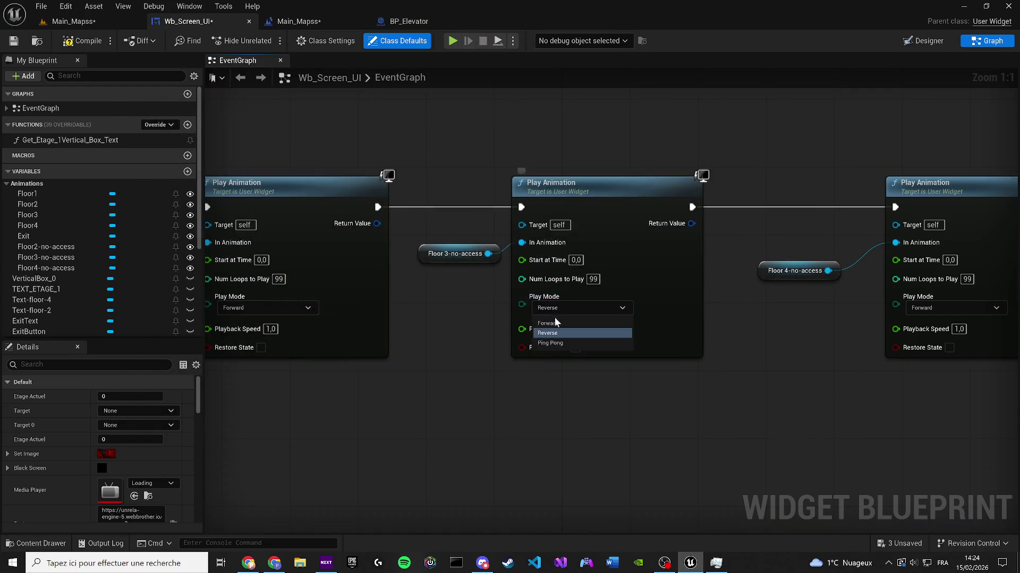
pyautogui.click(548, 323)
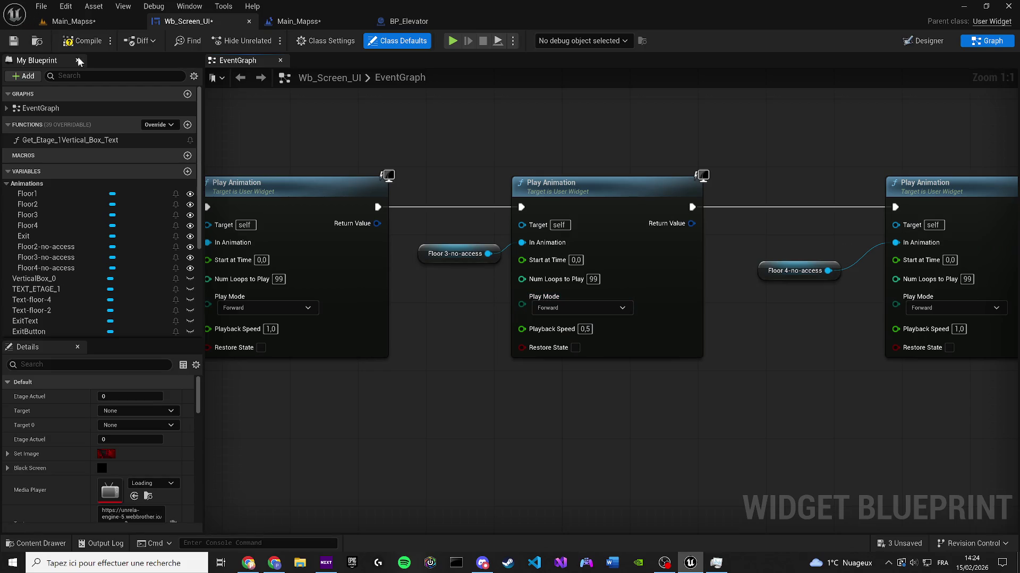
pyautogui.click(14, 42)
pyautogui.scroll(-4, 525, 289)
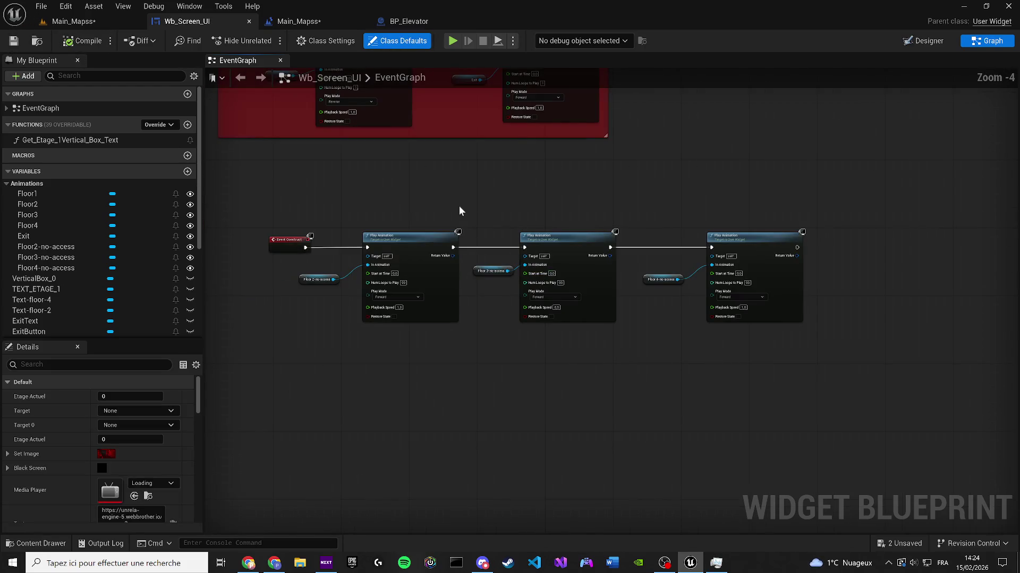
pyautogui.click(61, 23)
pyautogui.hotkey('ctrl', 's')
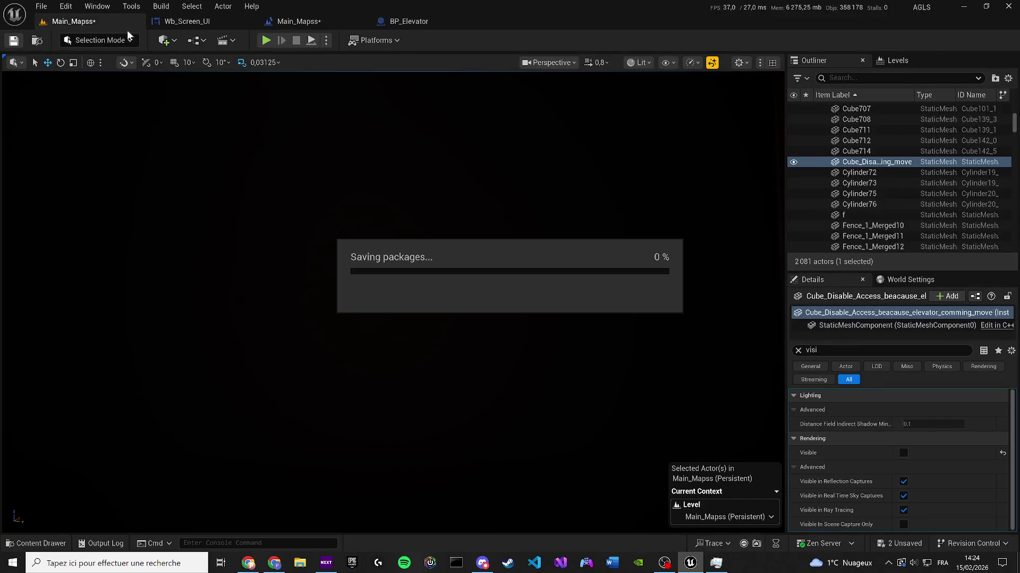
# Step: In the designer, expand the ETAGE 1 button and drop a Background Blur into the floor list
pyautogui.click(194, 21)
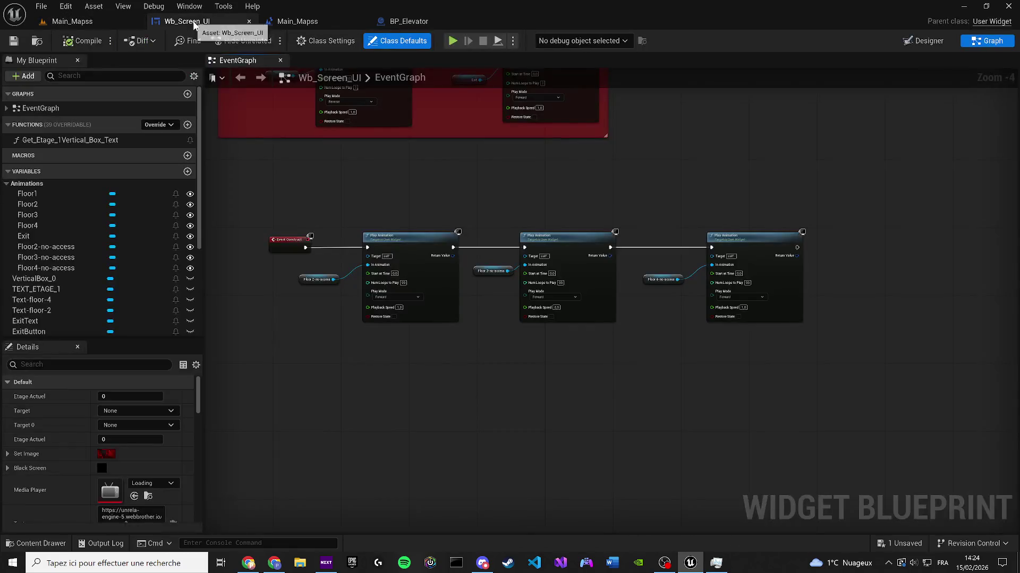
pyautogui.click(933, 42)
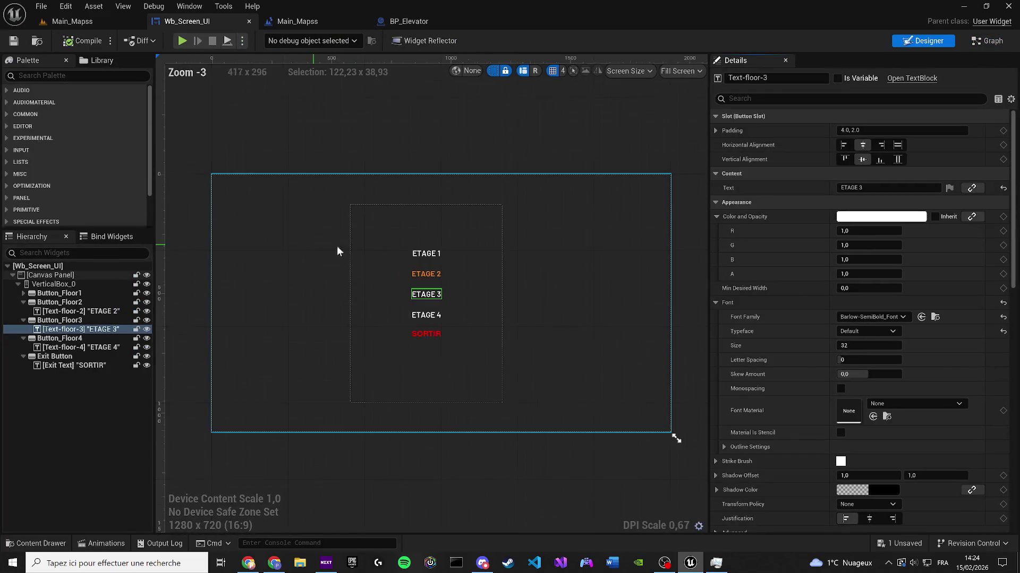
pyautogui.scroll(9, 337, 246)
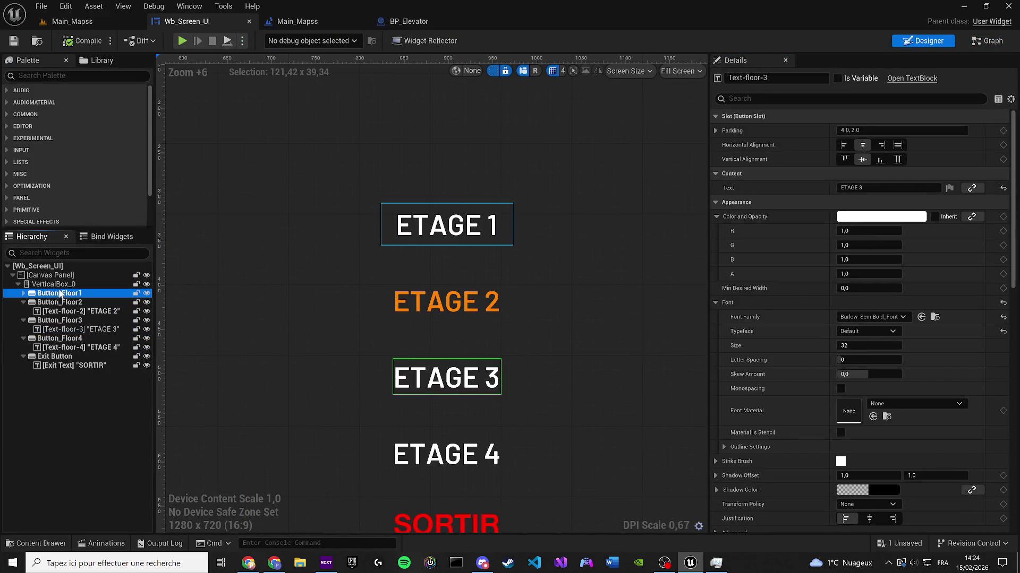
pyautogui.click(59, 293)
pyautogui.click(23, 293)
pyautogui.scroll(2, 362, 270)
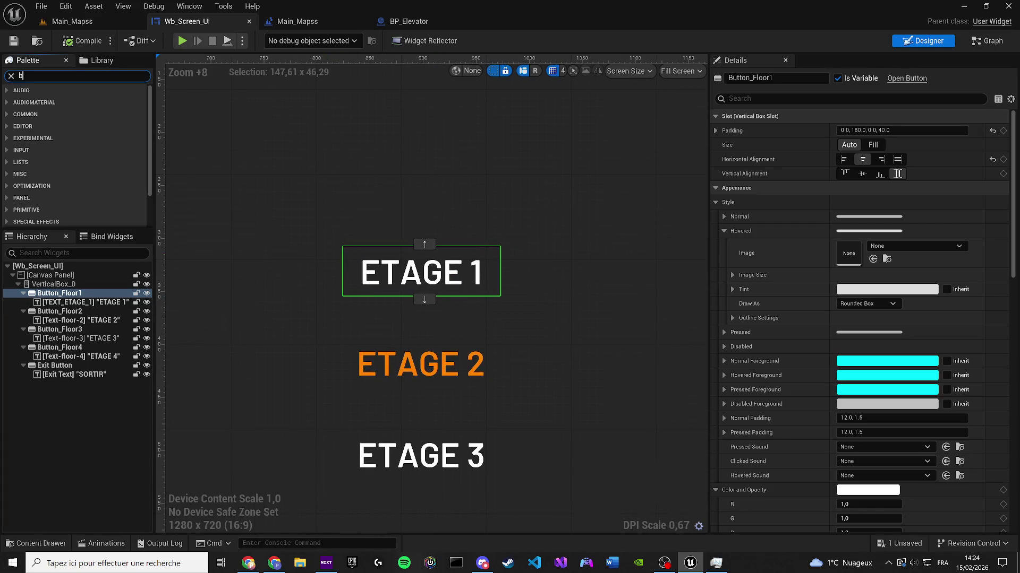
pyautogui.write('lur')
pyautogui.moveTo(91, 100)
pyautogui.mouseDown()
pyautogui.moveTo(355, 273)
pyautogui.moveTo(301, 260)
pyautogui.moveTo(347, 272)
pyautogui.moveTo(323, 263)
pyautogui.mouseUp()
# Step: Try repositioning the Background Blur above and inside the first floor button
pyautogui.scroll(-12, 317, 307)
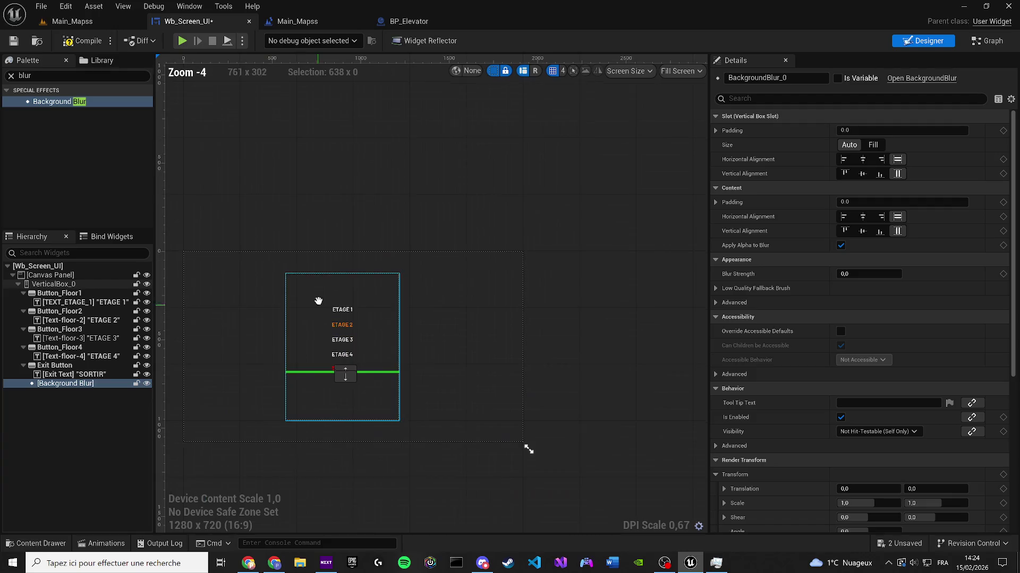
pyautogui.scroll(4, 303, 317)
pyautogui.click(42, 393)
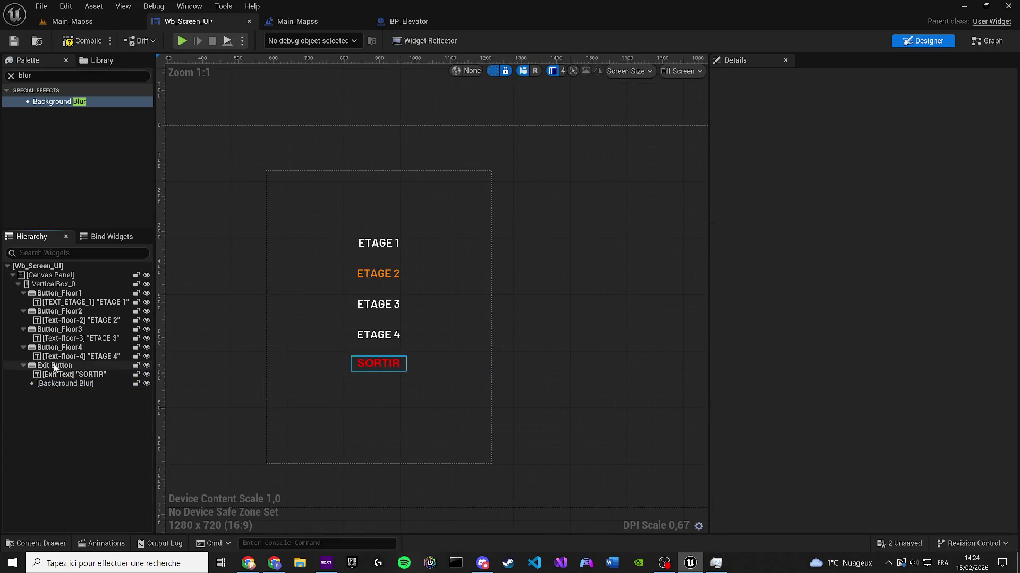
pyautogui.moveTo(53, 383); pyautogui.dragTo(62, 294)
pyautogui.scroll(7, 381, 247)
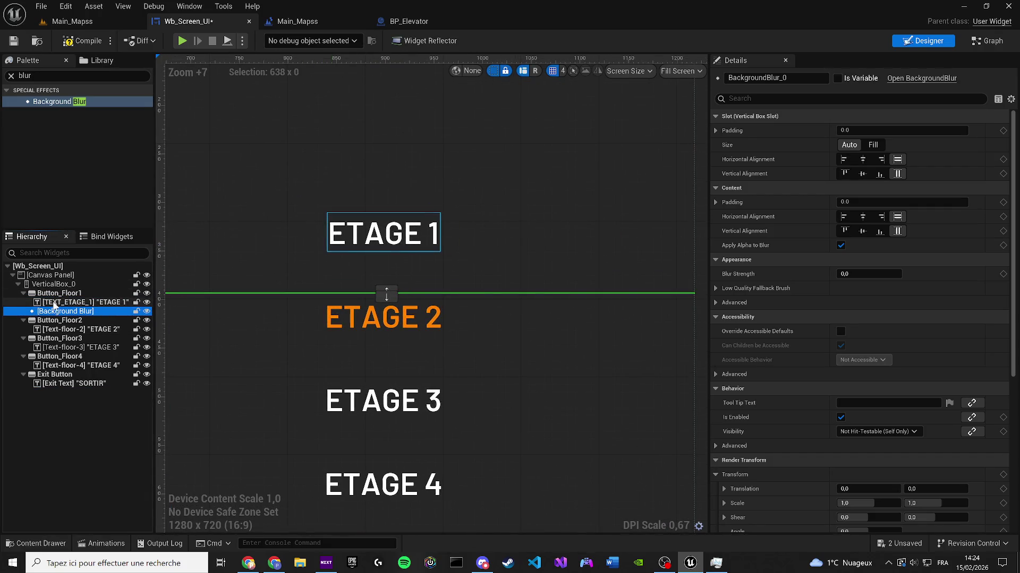
pyautogui.moveTo(61, 301); pyautogui.dragTo(62, 313)
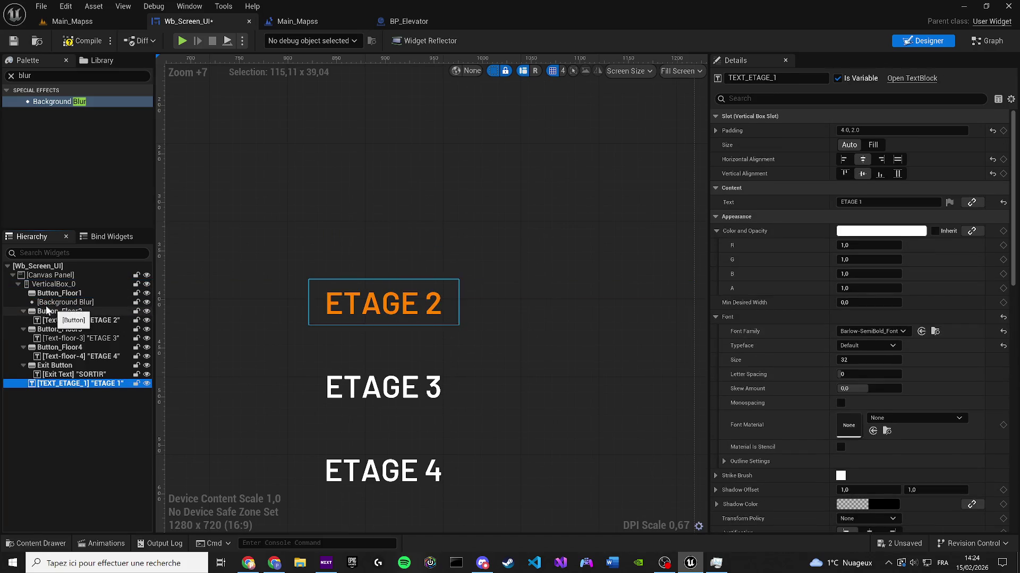
pyautogui.hotkey('ctrl', 'z')
pyautogui.click(63, 312)
pyautogui.moveTo(65, 312); pyautogui.dragTo(61, 296)
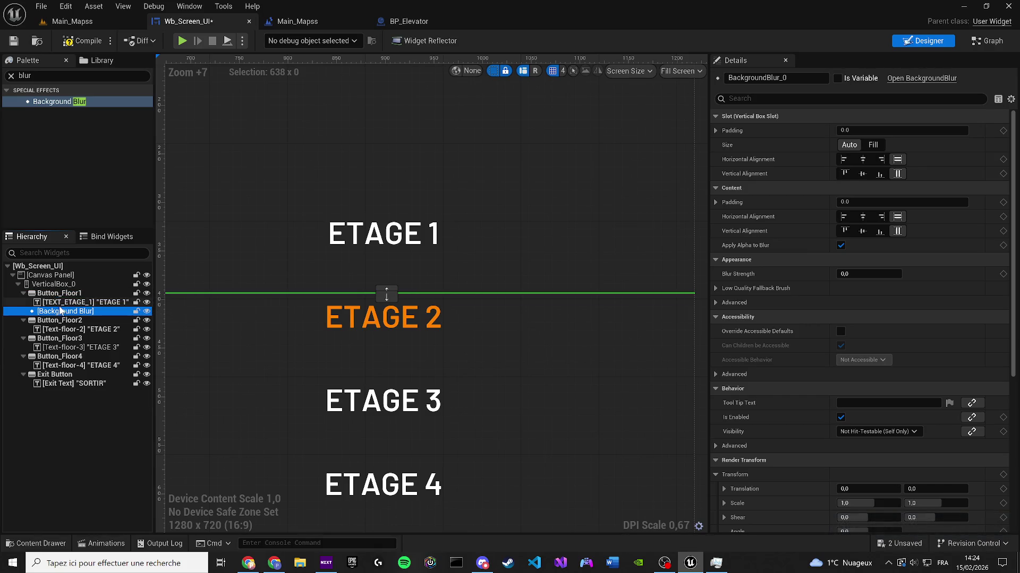
# Step: Move the Background Blur into the vertical list, then delete it from the hierarchy
pyautogui.moveTo(398, 292)
pyautogui.mouseDown()
pyautogui.moveTo(55, 295)
pyautogui.moveTo(56, 285)
pyautogui.mouseUp()
pyautogui.scroll(-6, 345, 282)
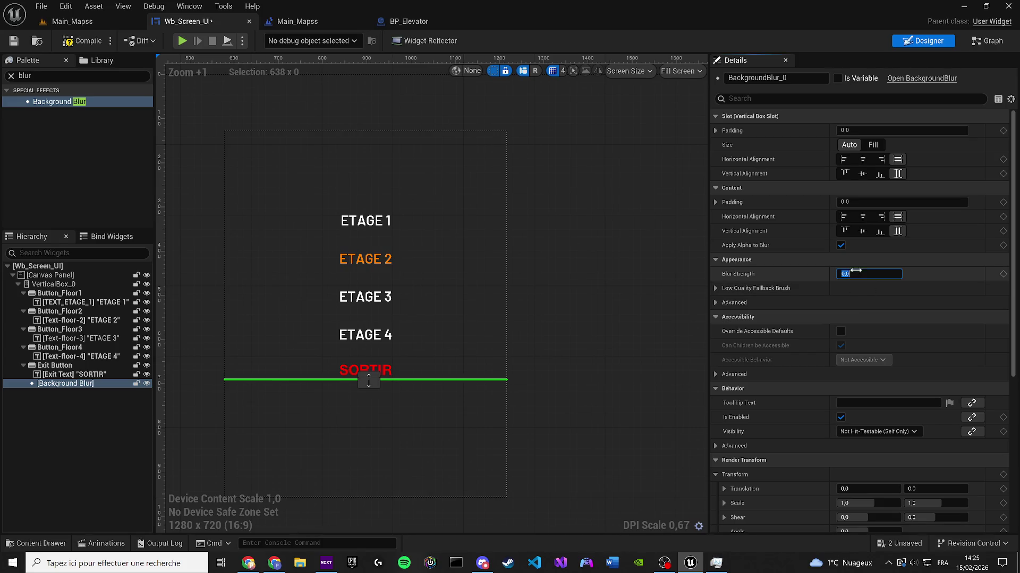
pyautogui.click(663, 283)
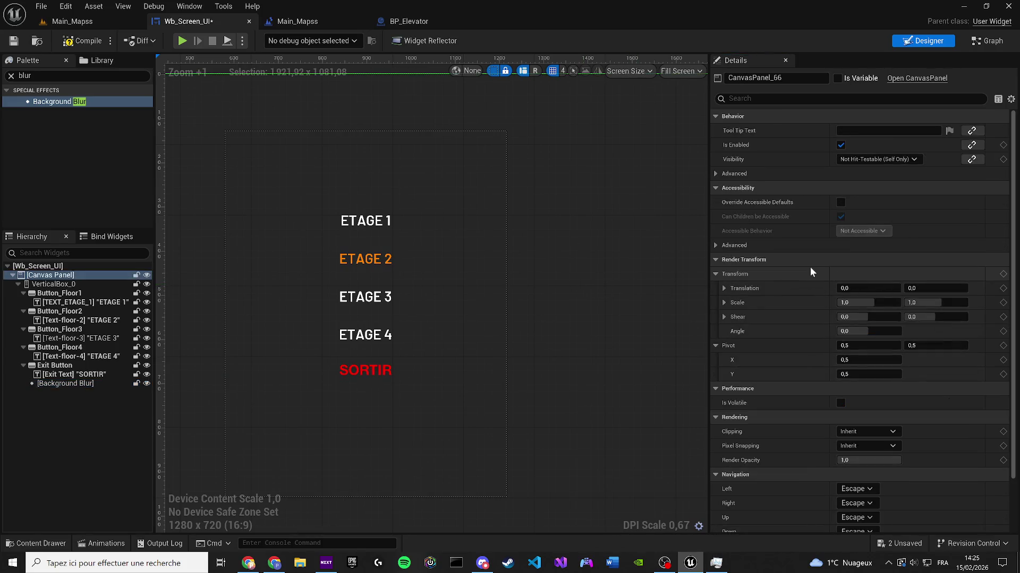
pyautogui.click(65, 383)
pyautogui.press('Delete')
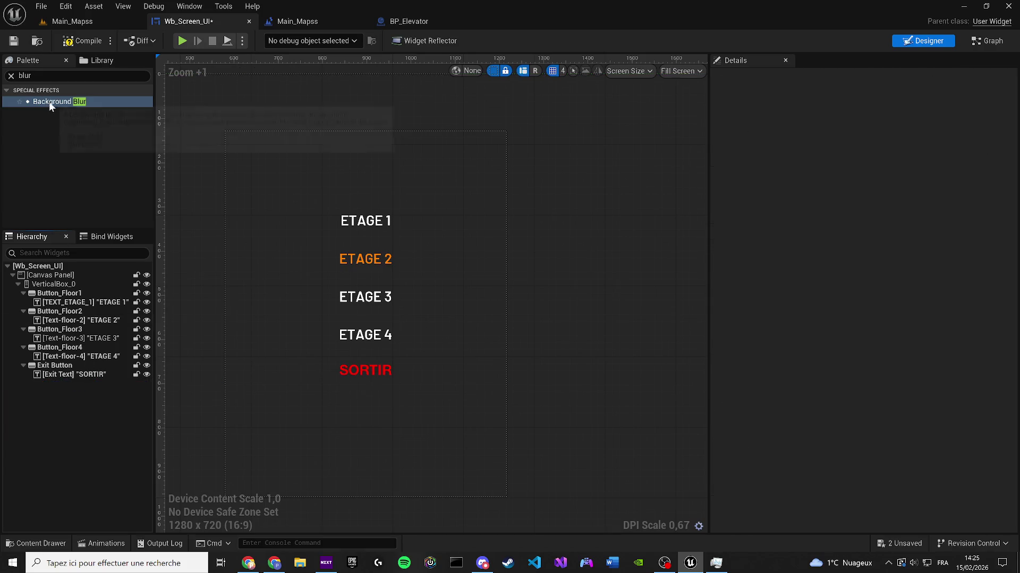
# Step: Add a Background Blur directly under the Canvas Panel and size it over the screen
pyautogui.moveTo(49, 101); pyautogui.dragTo(97, 167)
pyautogui.moveTo(75, 271); pyautogui.dragTo(59, 386)
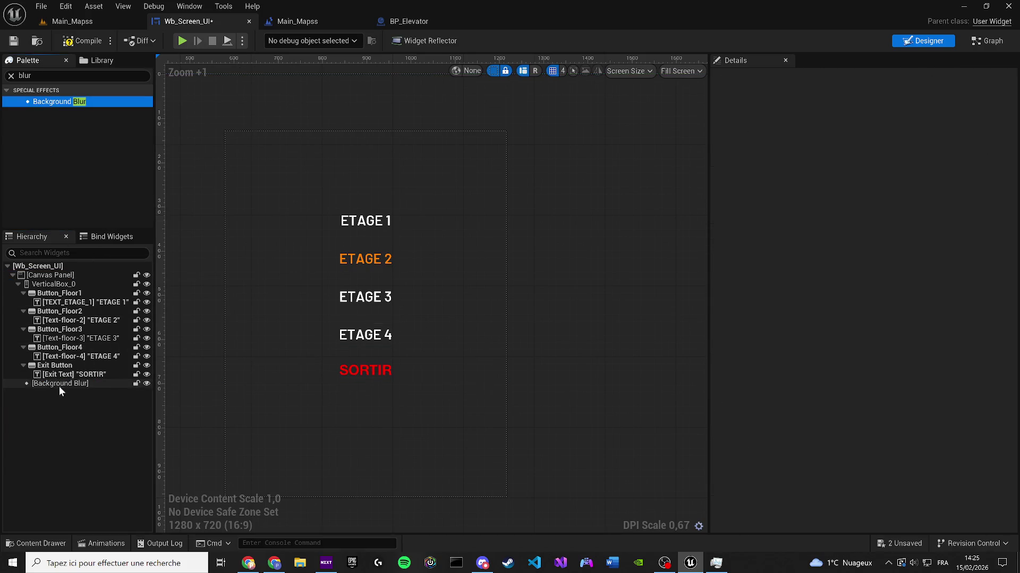
pyautogui.scroll(-5, 404, 234)
pyautogui.scroll(3, 263, 180)
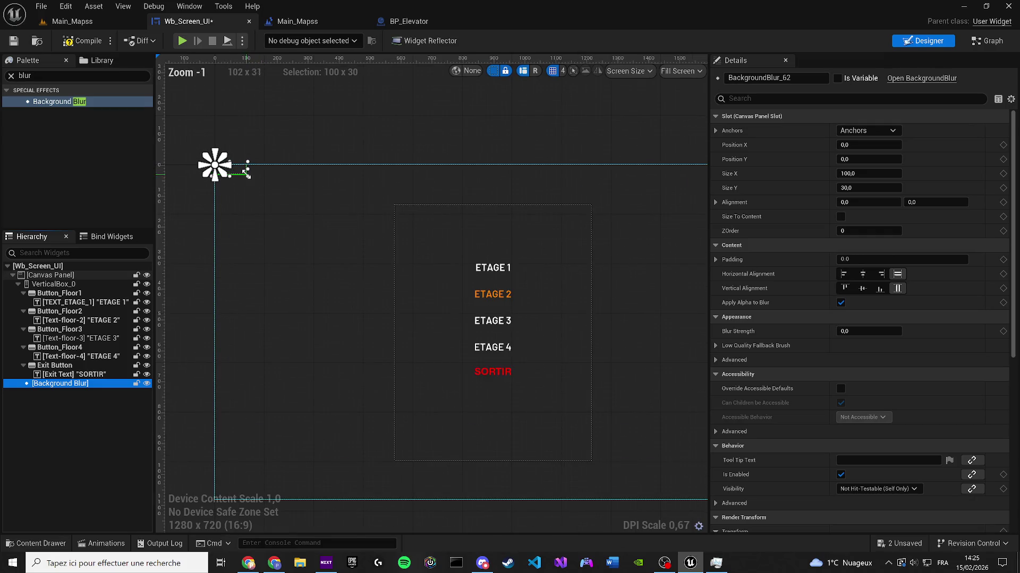
pyautogui.moveTo(248, 176)
pyautogui.mouseDown()
pyautogui.moveTo(651, 485)
pyautogui.moveTo(733, 485)
pyautogui.moveTo(648, 451)
pyautogui.moveTo(624, 457)
pyautogui.mouseUp()
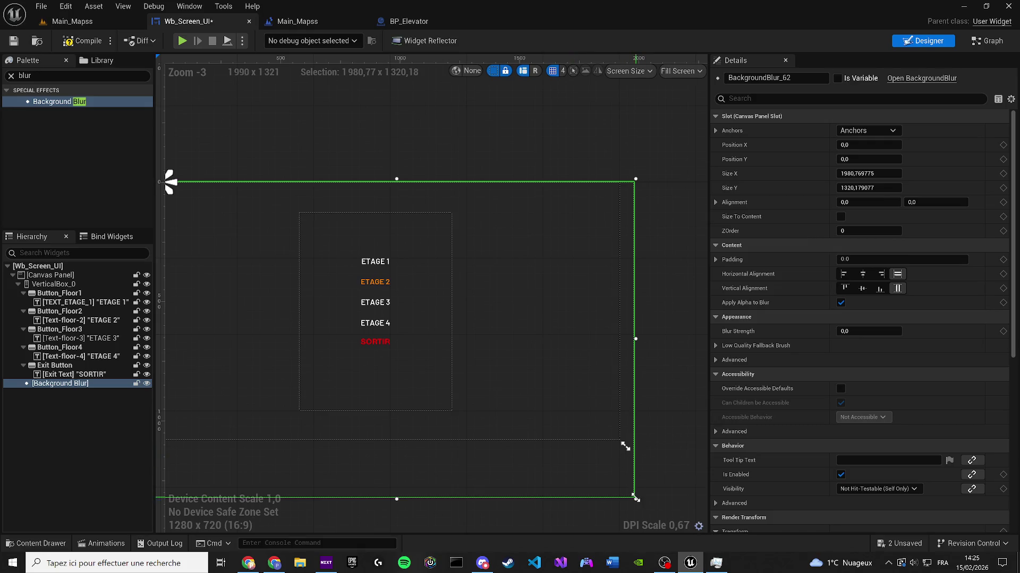
pyautogui.moveTo(636, 500); pyautogui.dragTo(612, 434)
# Step: Anchor the Background Blur to full-screen stretch
pyautogui.click(892, 131)
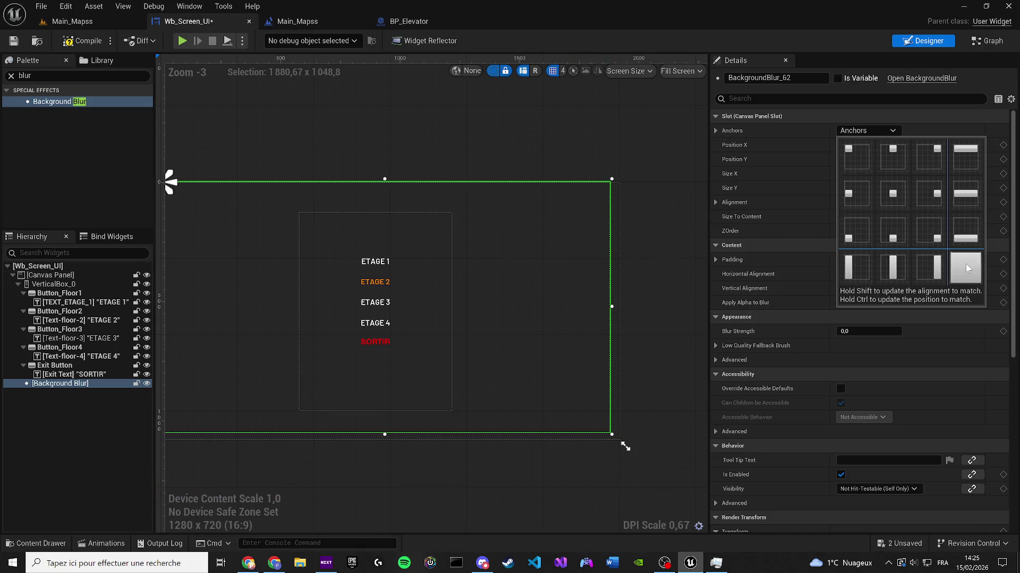
pyautogui.click(966, 268)
pyautogui.click(877, 132)
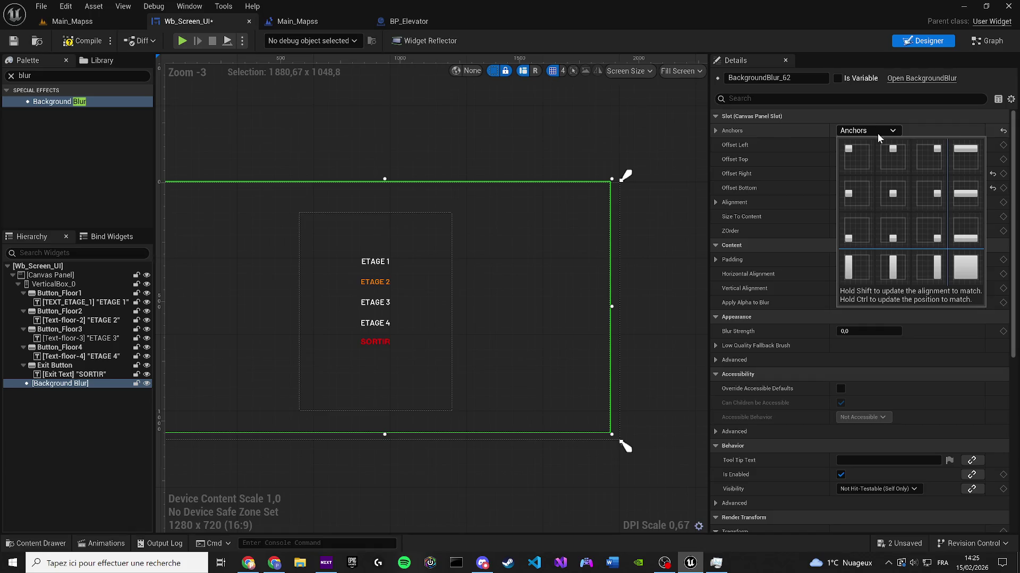
pyautogui.keyDown('ctrl'); pyautogui.keyDown('shift'); pyautogui.click(968, 268); pyautogui.keyUp('shift'); pyautogui.keyUp('ctrl')
# Step: Give the blur Blur Strength 10 and ZOrder -1, then compile the widget
pyautogui.scroll(3, 398, 266)
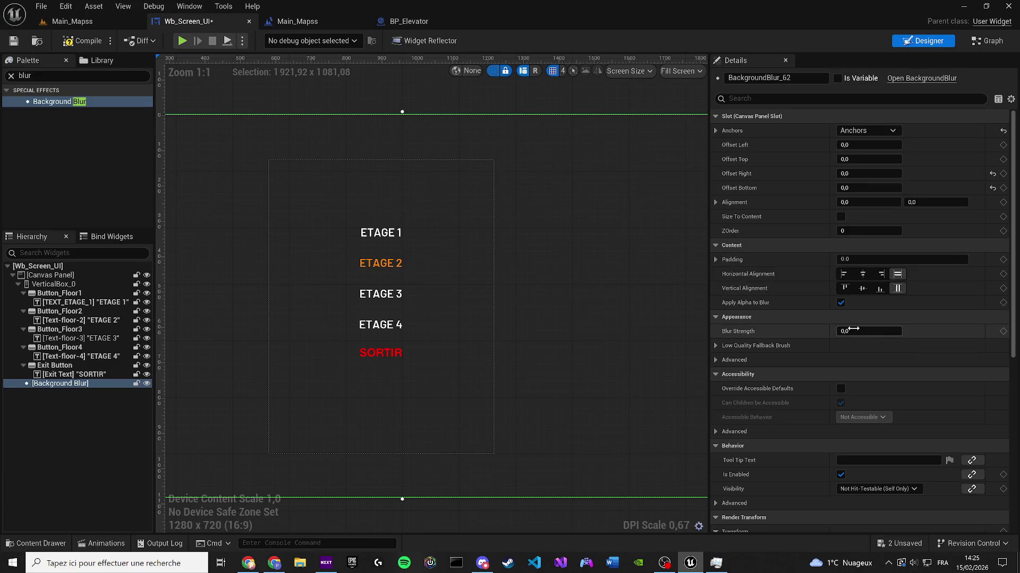
pyautogui.click(869, 331)
pyautogui.write('598')
pyautogui.press('Return')
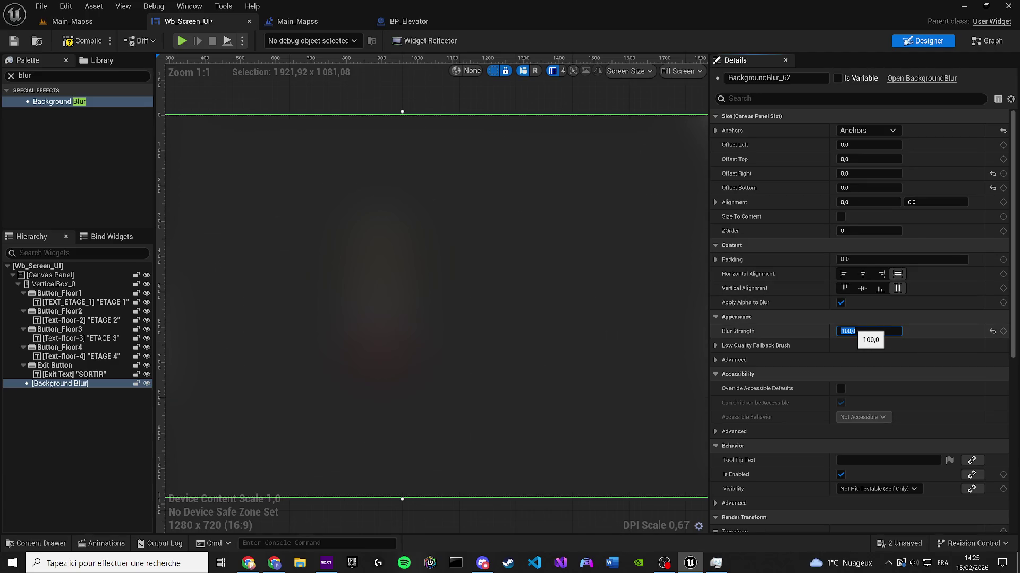
pyautogui.press('Return')
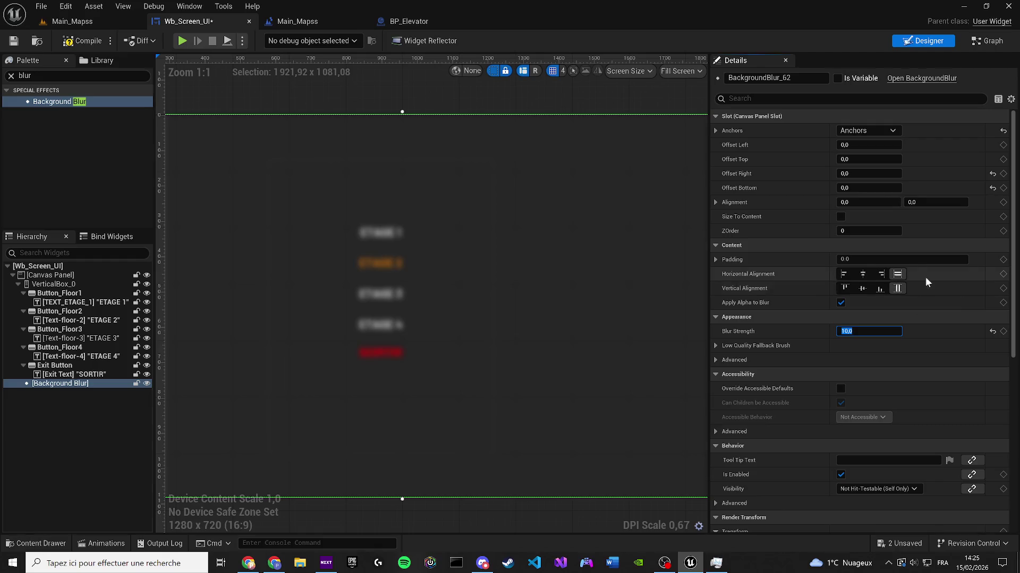
pyautogui.click(855, 231)
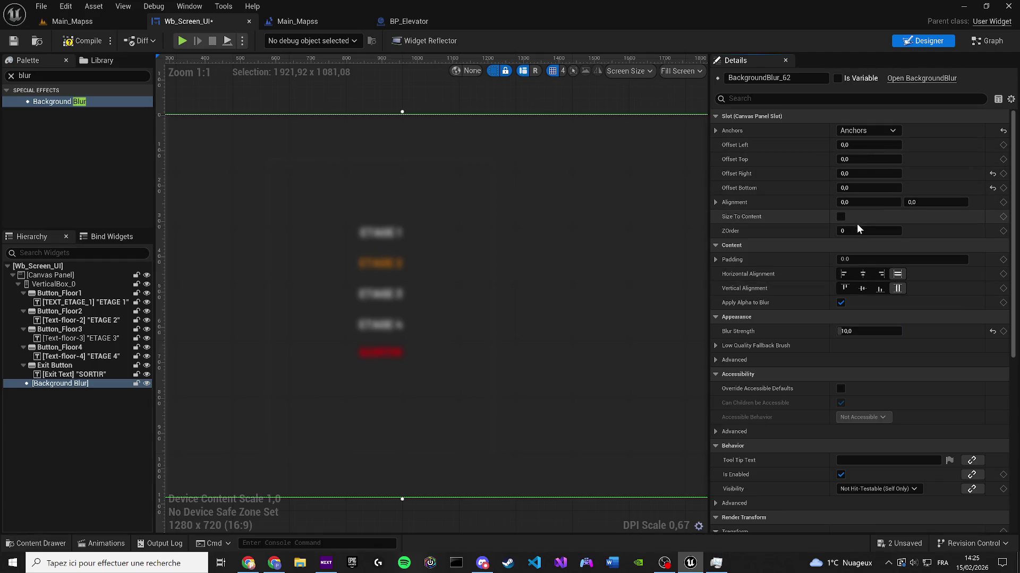
pyautogui.write('-1')
pyautogui.press('Return')
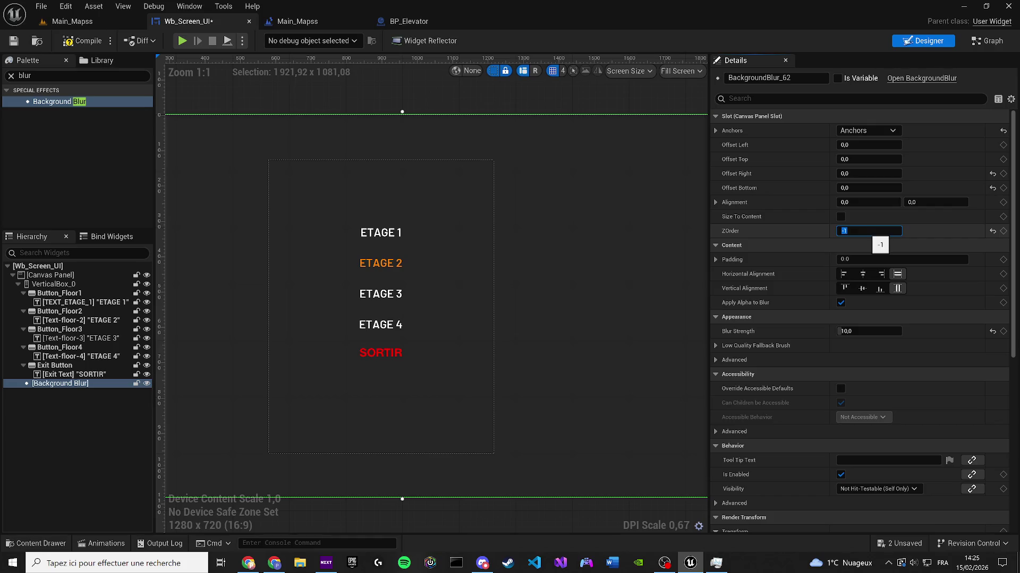
pyautogui.click(83, 43)
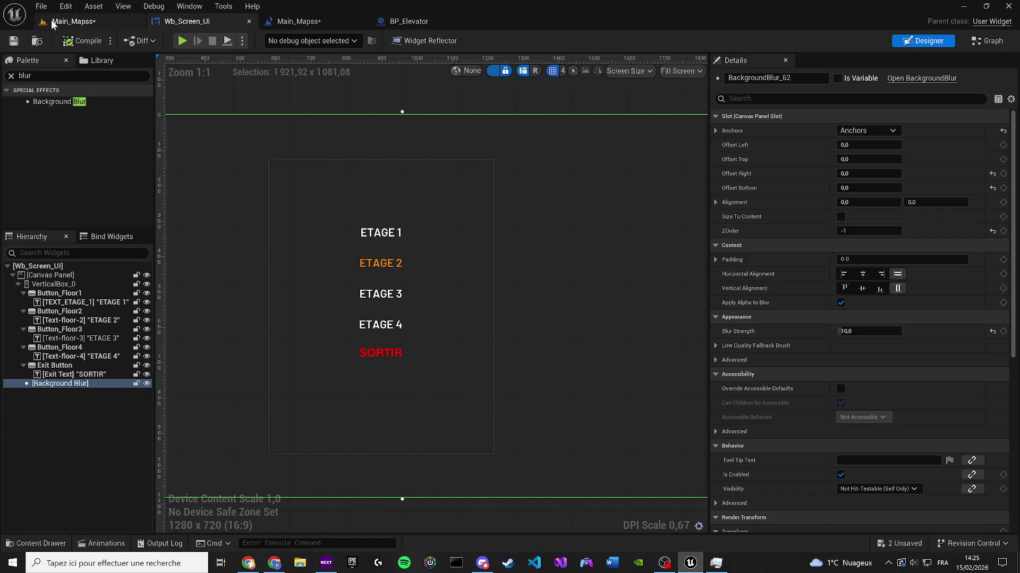
pyautogui.click(51, 20)
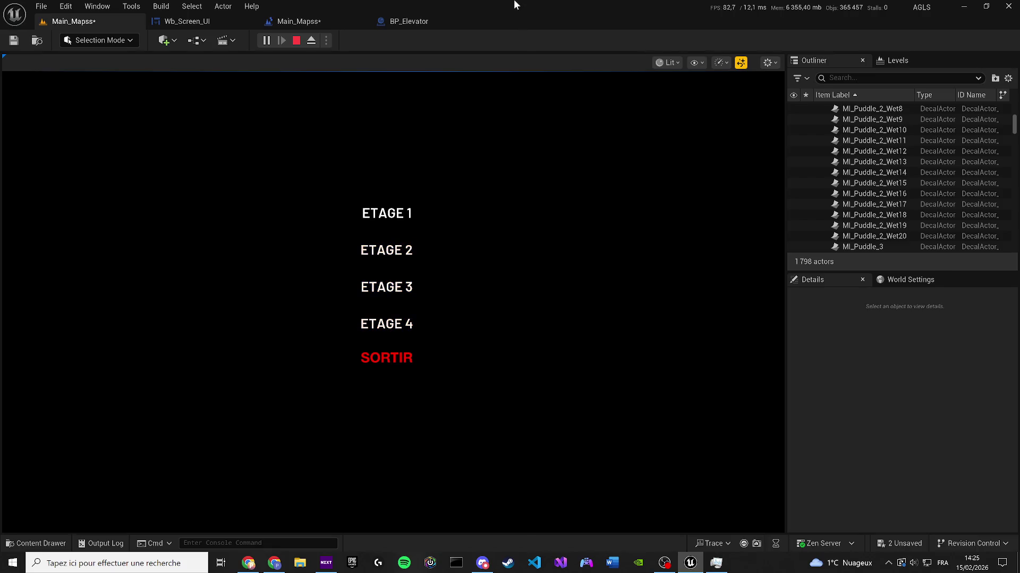
# Step: Check the level blueprint, then return to Wb_Screen_UI and select the ETAGE 1 text
pyautogui.click(285, 21)
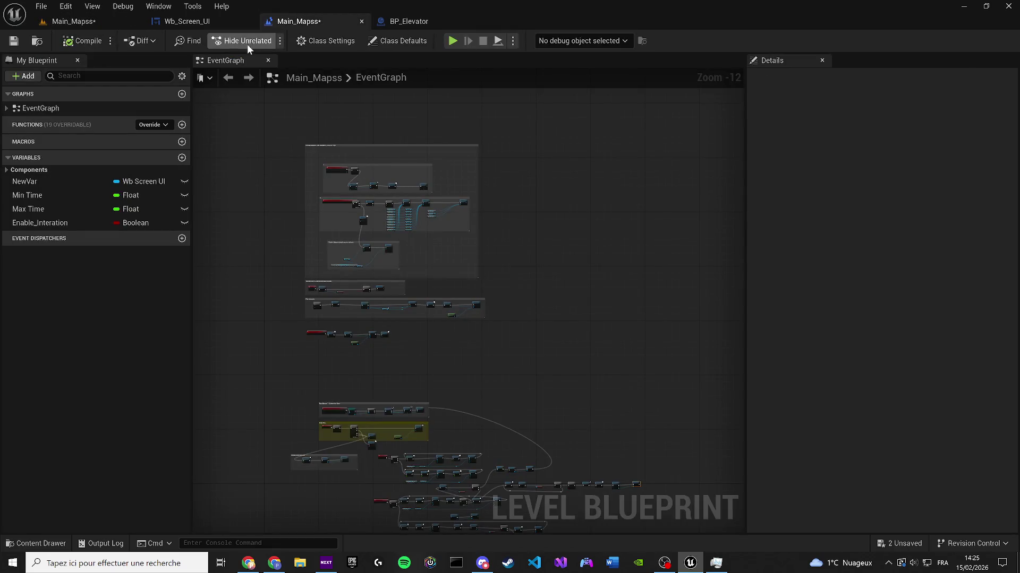
pyautogui.click(202, 25)
pyautogui.scroll(3, 372, 234)
pyautogui.click(355, 245)
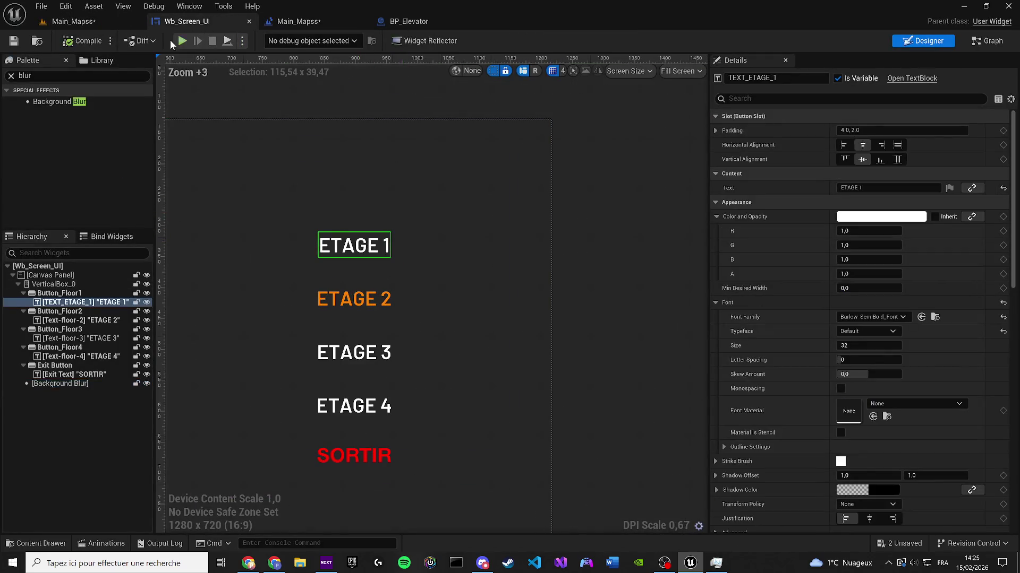
# Step: Open the Animations panel from the Window menu, then close it again
pyautogui.click(190, 6)
pyautogui.click(240, 89)
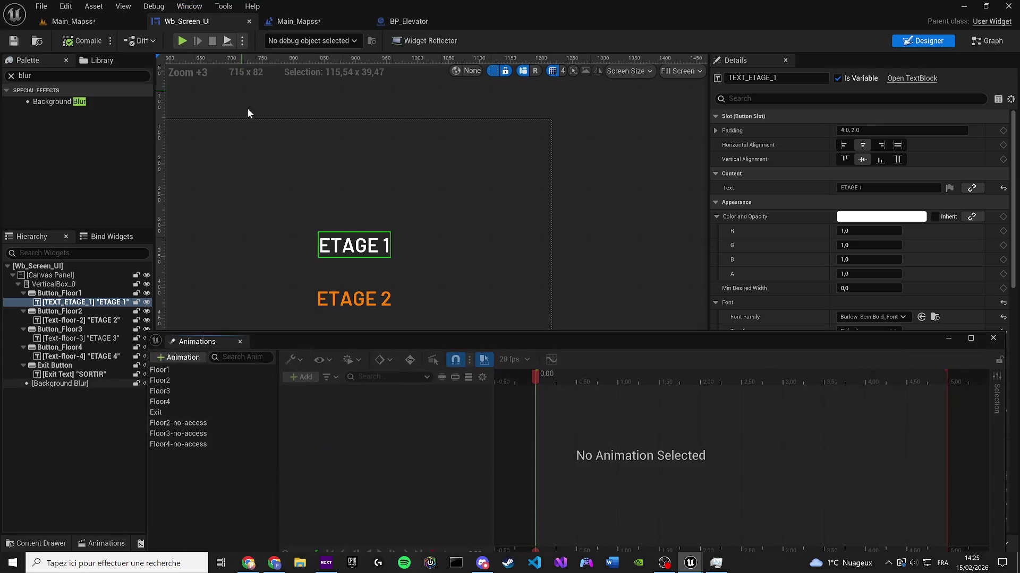
pyautogui.click(240, 341)
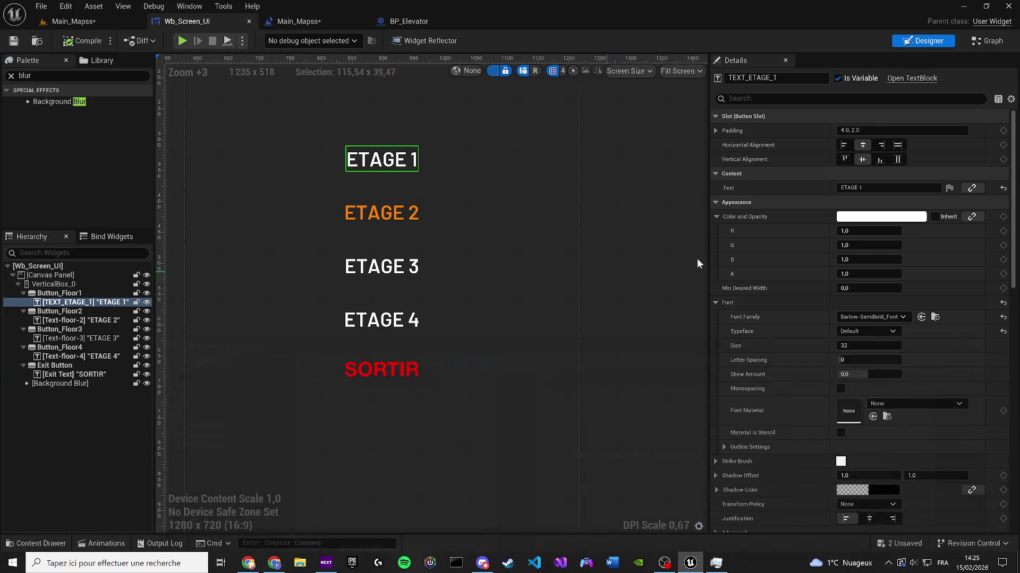
# Step: Set TEXT_ETAGE_1's Color and Opacity to green (00FF4A), then select the root canvas panel
pyautogui.click(891, 217)
pyautogui.moveTo(743, 303); pyautogui.dragTo(684, 343)
pyautogui.click(808, 487)
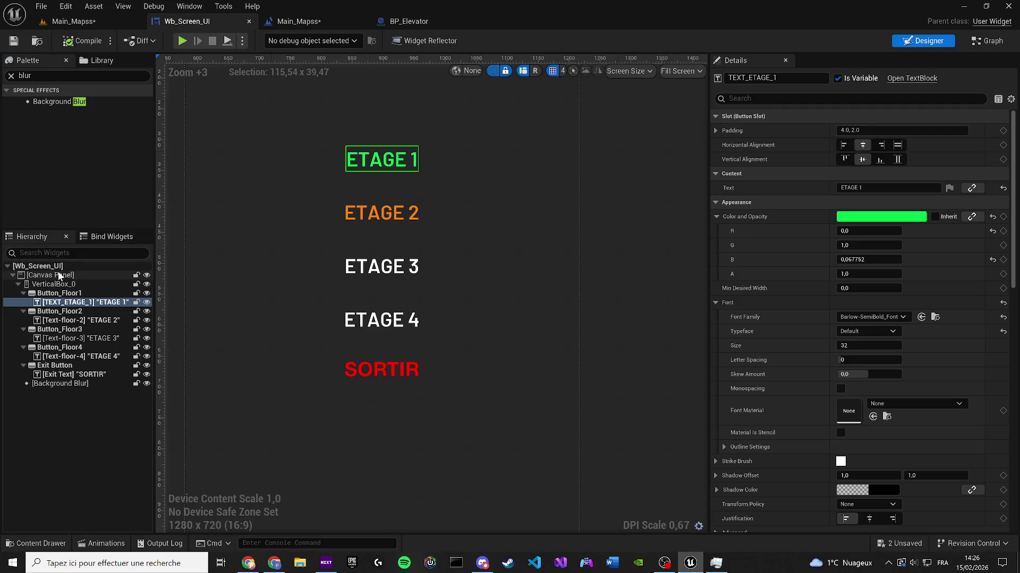
pyautogui.click(58, 275)
pyautogui.click(24, 76)
pyautogui.write('b')
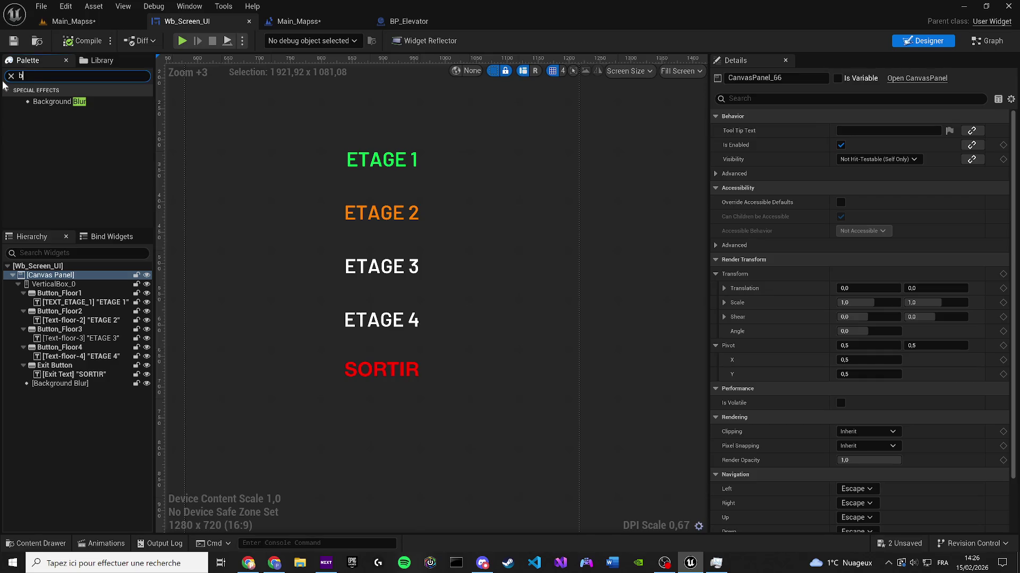
# Step: Add a Button to the canvas panel and position it just above ETAGE 1
pyautogui.write('ut')
pyautogui.moveTo(66, 123)
pyautogui.mouseDown()
pyautogui.moveTo(80, 303)
pyautogui.moveTo(61, 287)
pyautogui.moveTo(65, 381)
pyautogui.mouseUp()
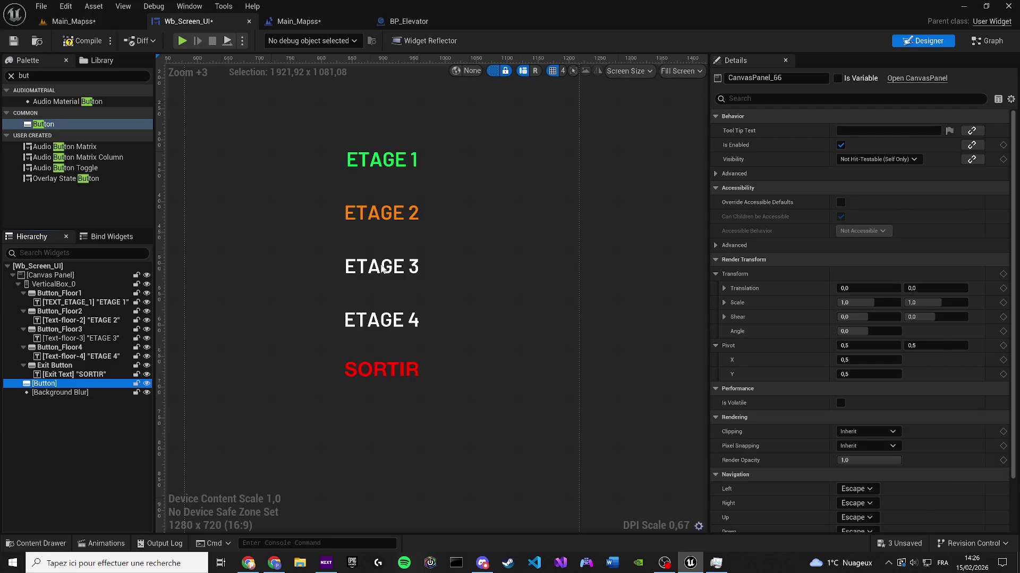
pyautogui.scroll(-7, 382, 268)
pyautogui.scroll(3, 266, 215)
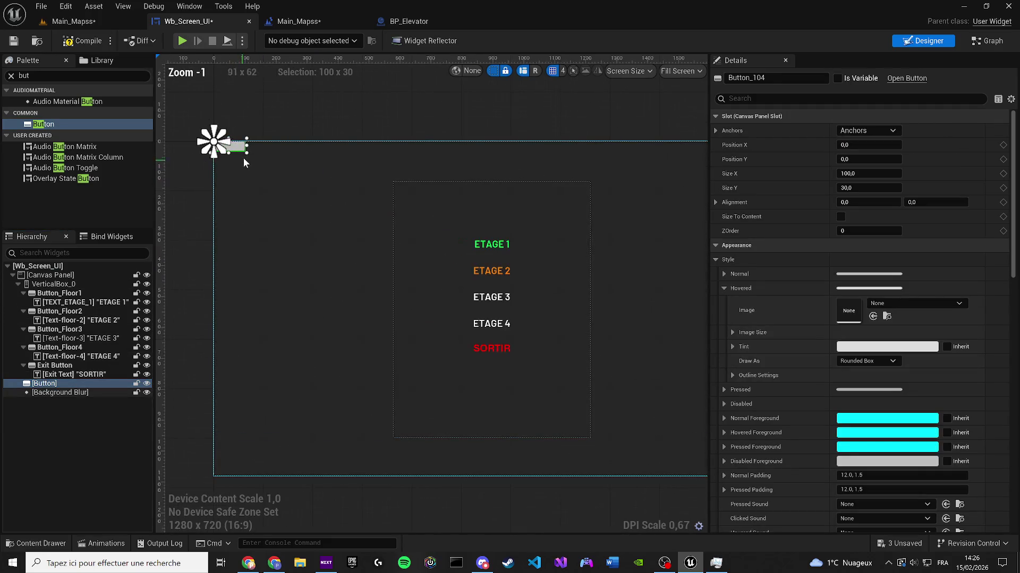
pyautogui.moveTo(246, 151)
pyautogui.mouseDown()
pyautogui.moveTo(539, 389)
pyautogui.moveTo(519, 208)
pyautogui.moveTo(520, 225)
pyautogui.mouseUp()
pyautogui.moveTo(539, 167)
pyautogui.mouseDown()
pyautogui.moveTo(464, 232)
pyautogui.moveTo(499, 228)
pyautogui.mouseUp()
pyautogui.scroll(6, 531, 229)
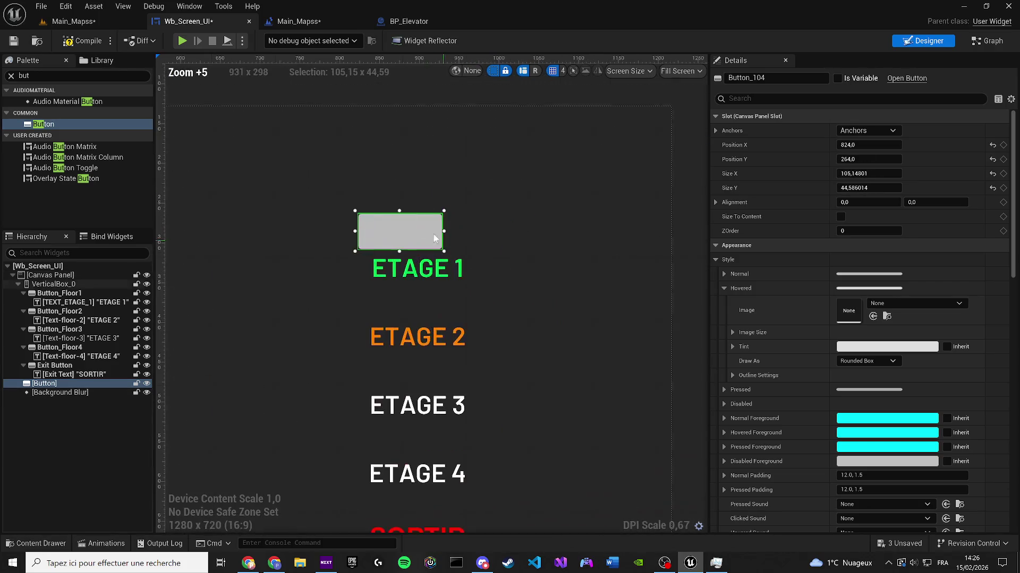
pyautogui.moveTo(434, 234)
pyautogui.mouseDown()
pyautogui.moveTo(427, 224)
pyautogui.moveTo(482, 213)
pyautogui.mouseUp()
pyautogui.scroll(2, 428, 224)
pyautogui.scroll(2, 362, 221)
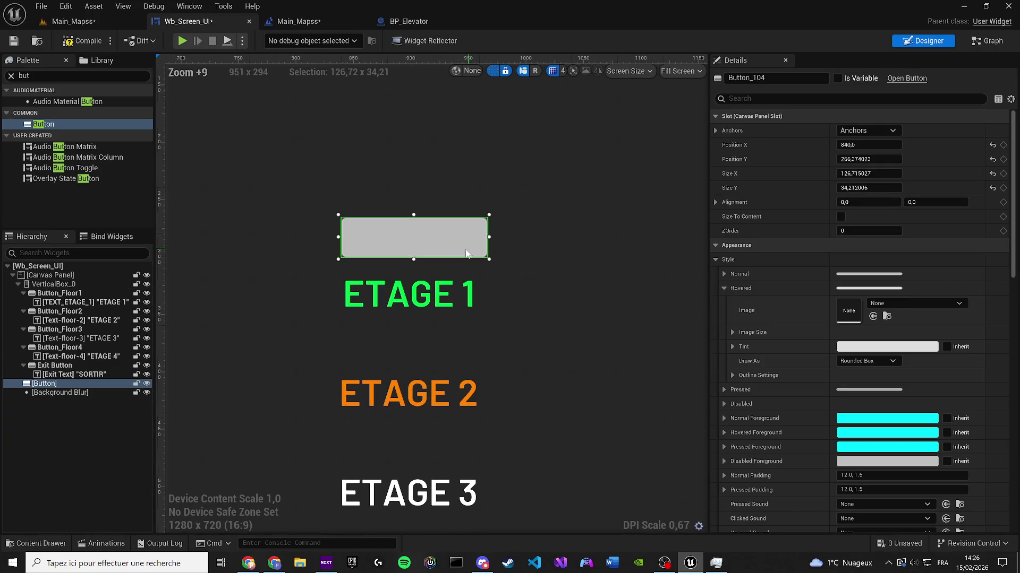
pyautogui.moveTo(413, 234)
pyautogui.mouseDown()
pyautogui.moveTo(396, 227)
pyautogui.moveTo(405, 227)
pyautogui.mouseUp()
pyautogui.scroll(8, 441, 224)
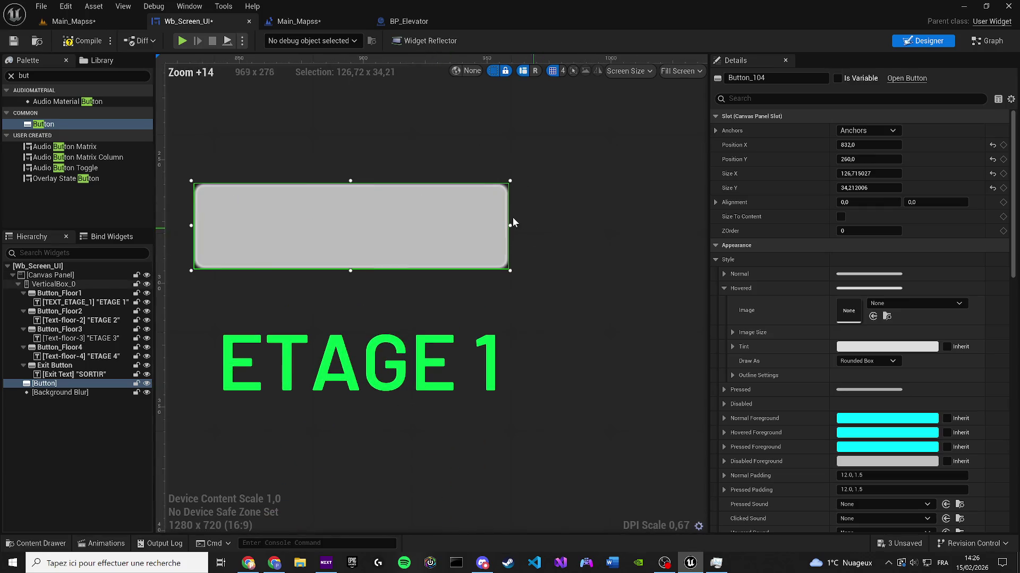
pyautogui.scroll(2, 525, 227)
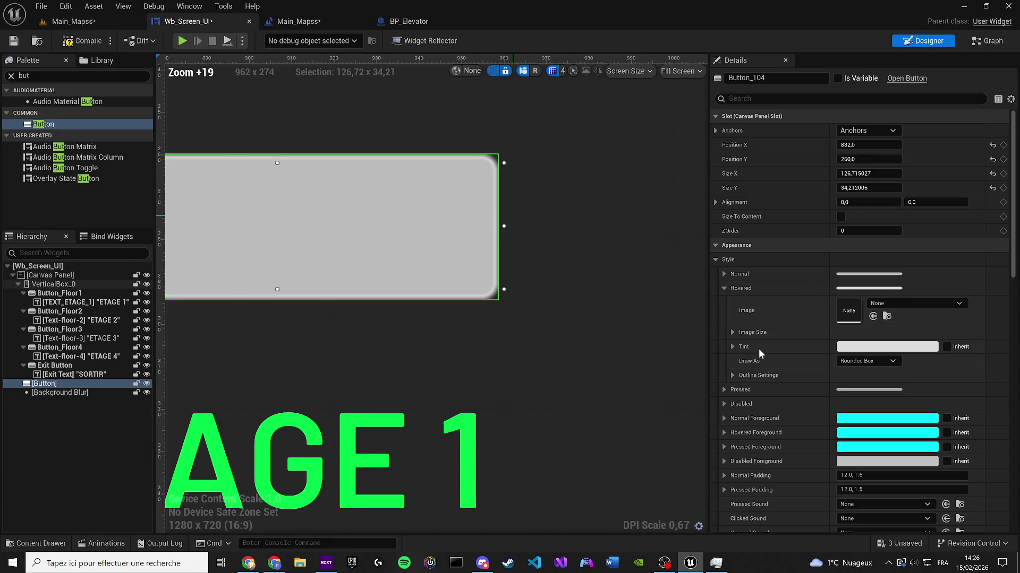
# Step: Compile and save the Wb_Screen_UI widget with Ctrl+S
pyautogui.click(733, 376)
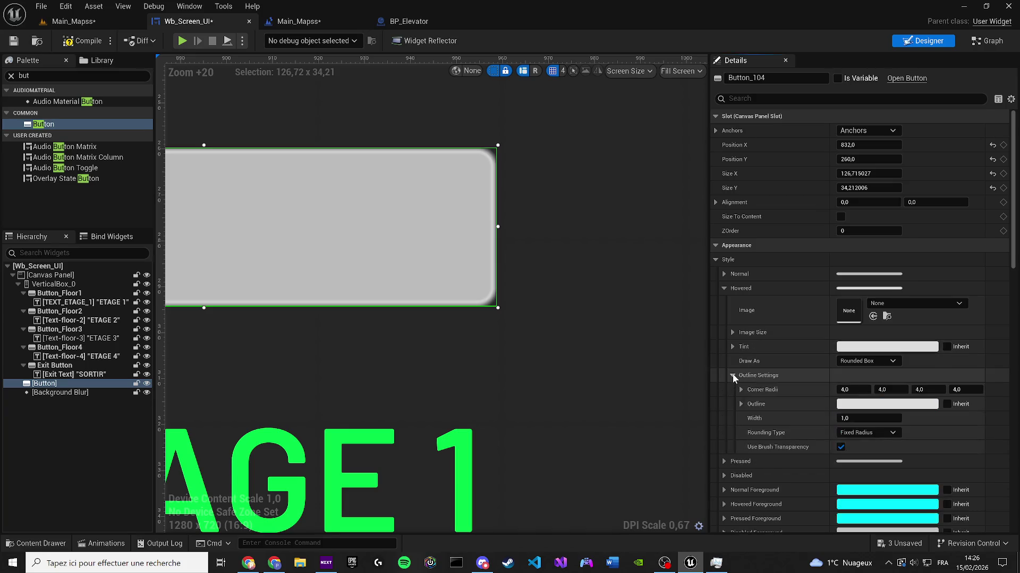
pyautogui.click(732, 375)
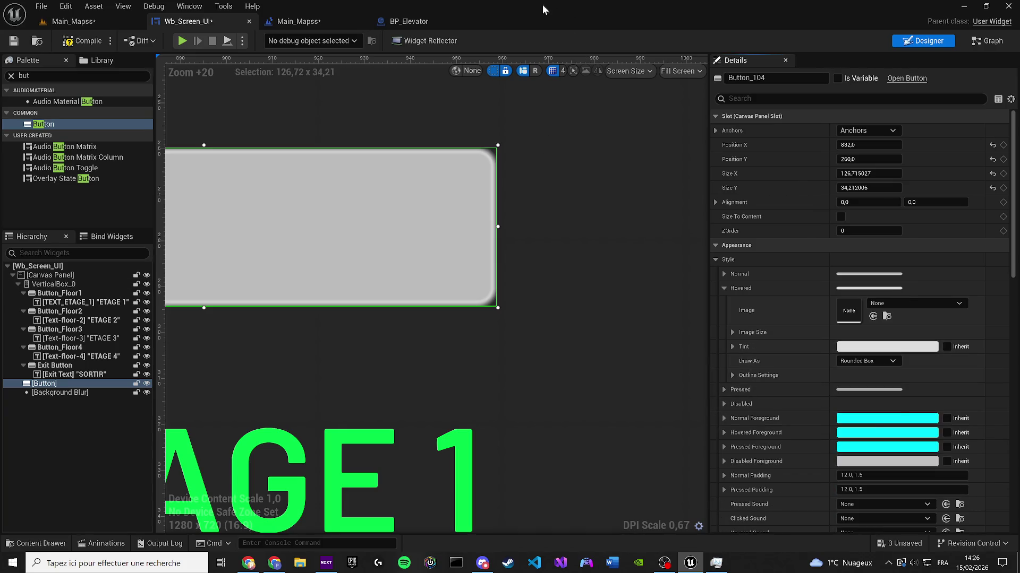
pyautogui.click(986, 6)
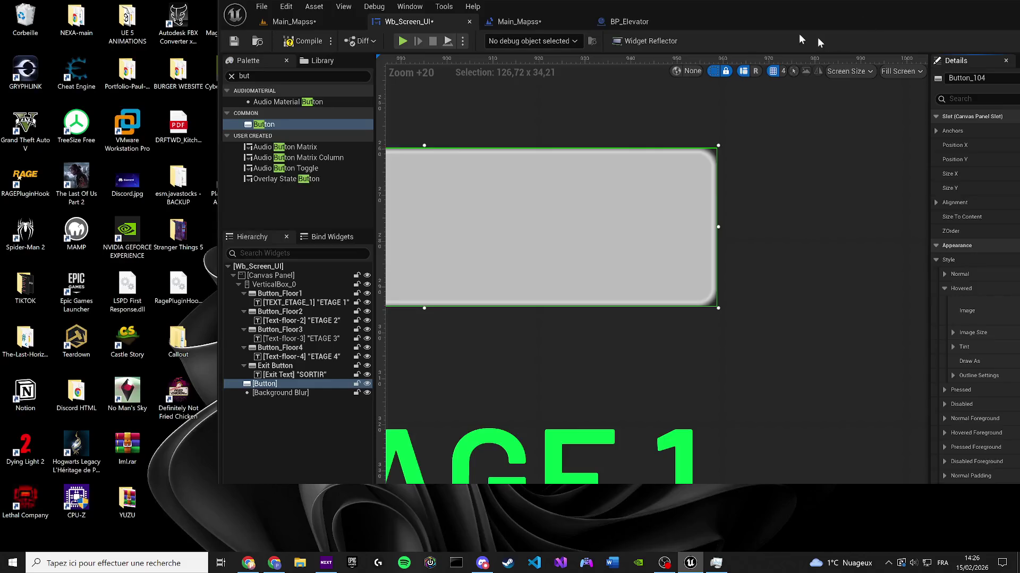
pyautogui.moveTo(883, 7); pyautogui.dragTo(671, 7)
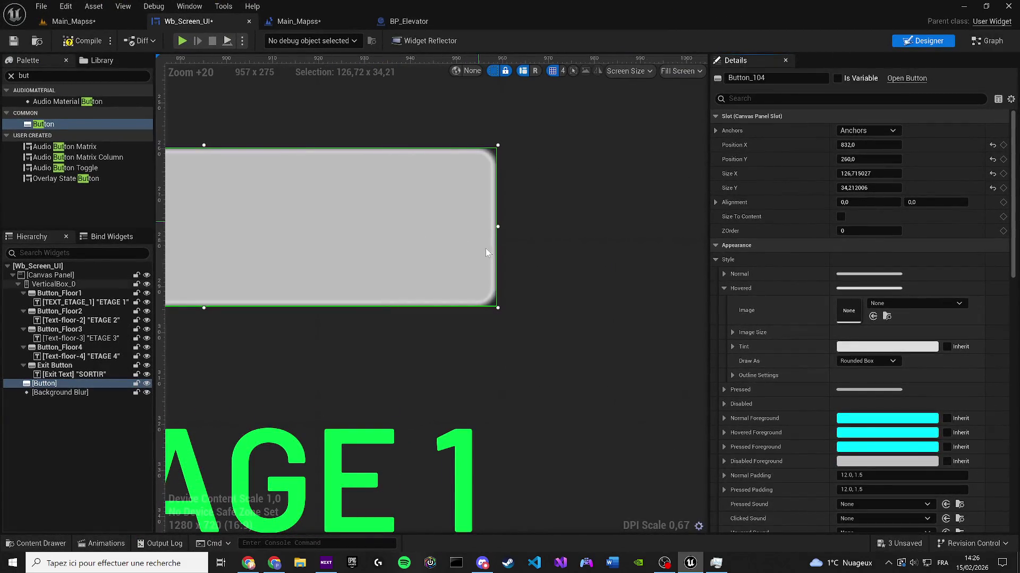
pyautogui.scroll(-8, 449, 268)
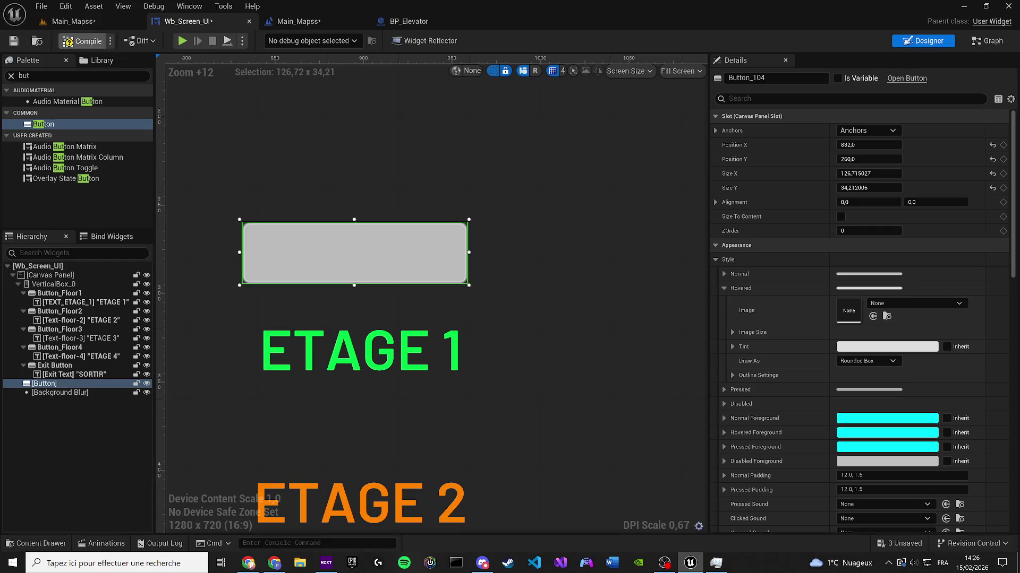
pyautogui.hotkey('ctrl', 's')
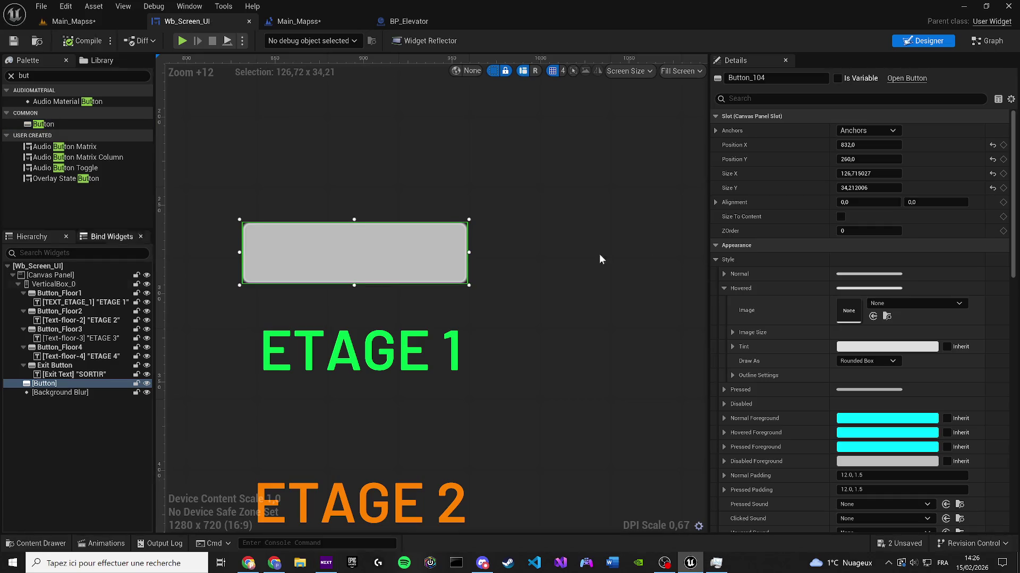
pyautogui.scroll(1, 447, 266)
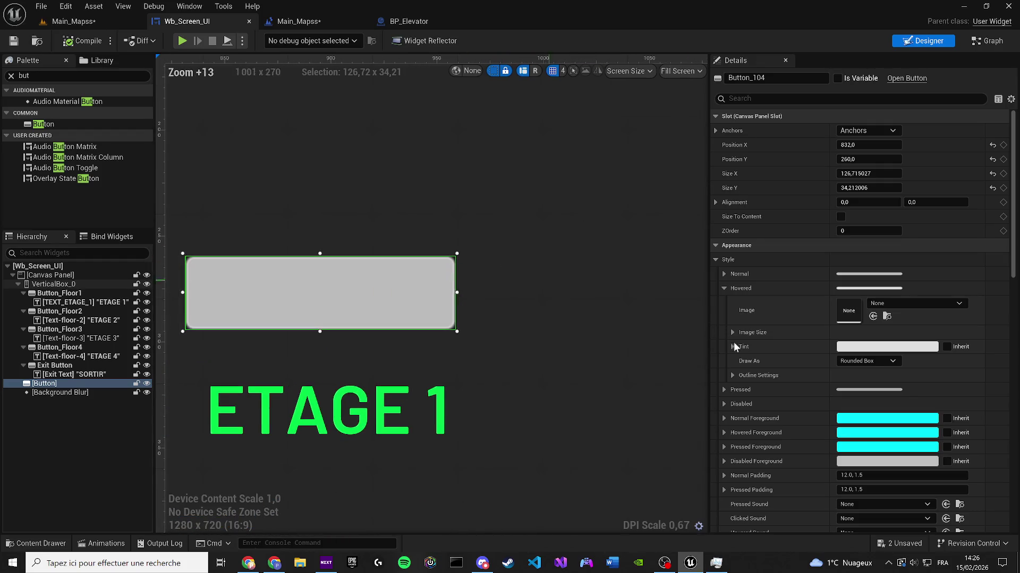
# Step: Set all four Hovered outline corner radii of the button to 15
pyautogui.click(733, 376)
pyautogui.click(851, 390)
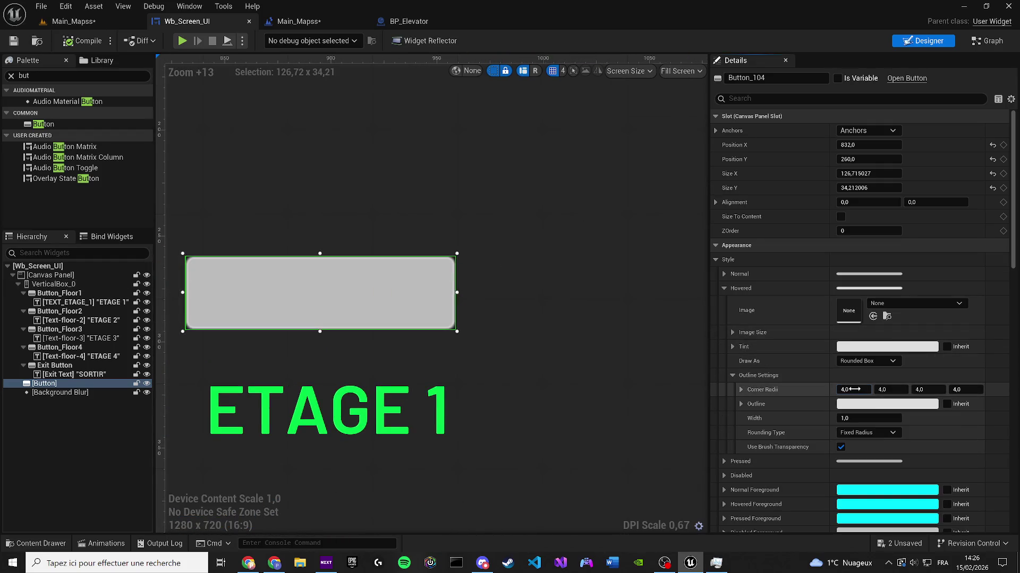
pyautogui.write('15')
pyautogui.click(886, 392)
pyautogui.click(971, 392)
pyautogui.press('Return')
pyautogui.click(732, 375)
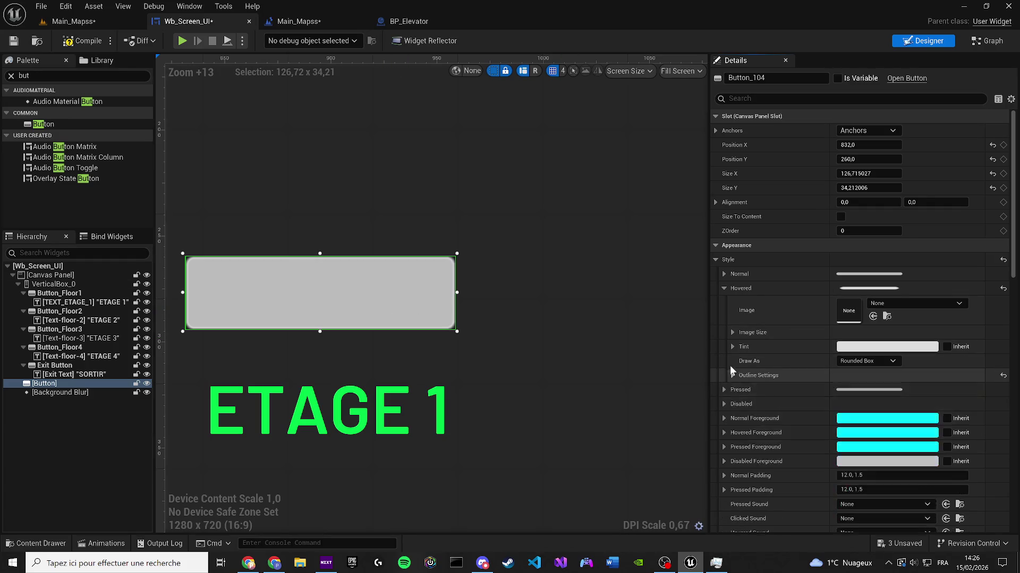
pyautogui.click(732, 346)
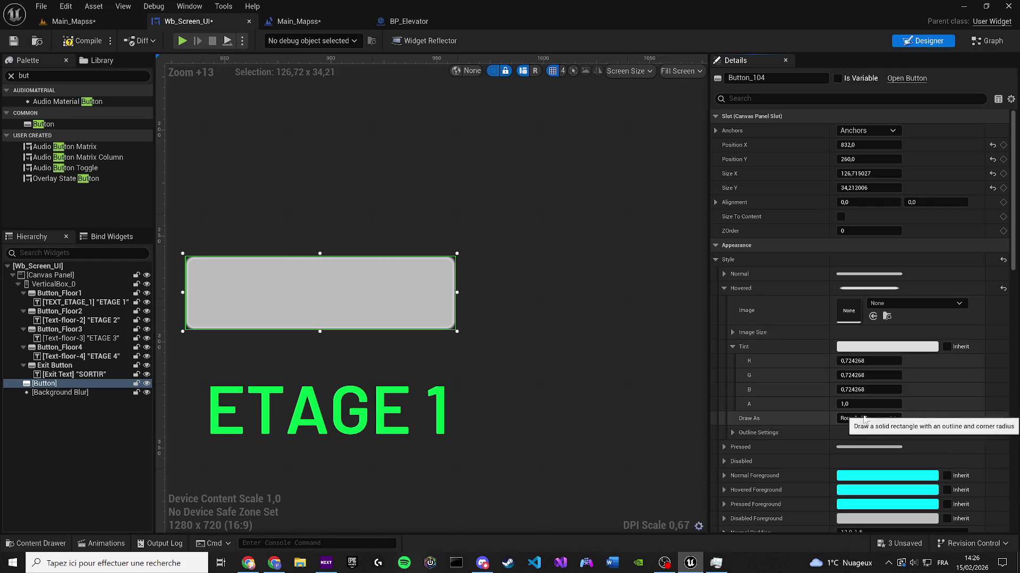
pyautogui.click(733, 346)
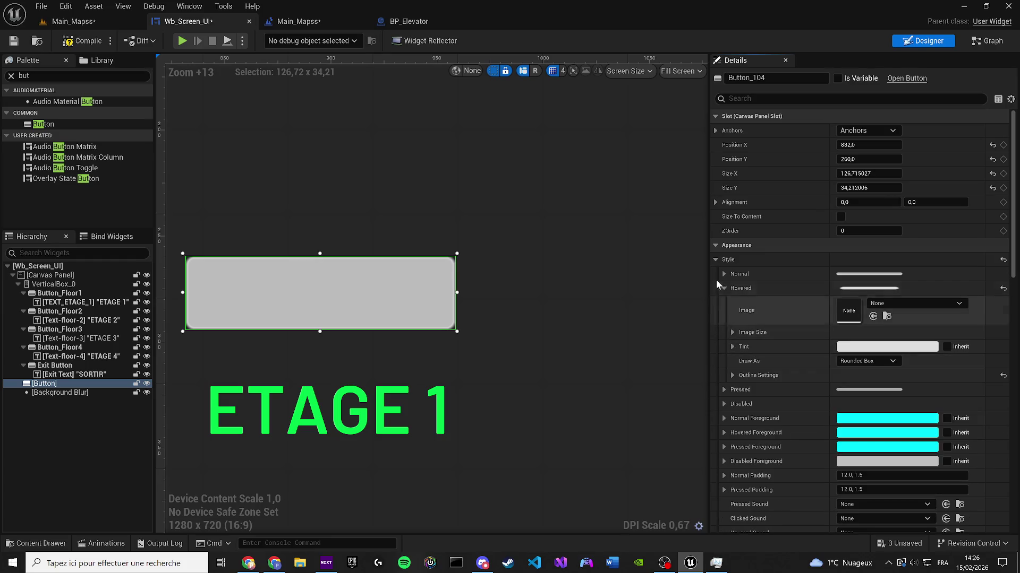
pyautogui.click(723, 289)
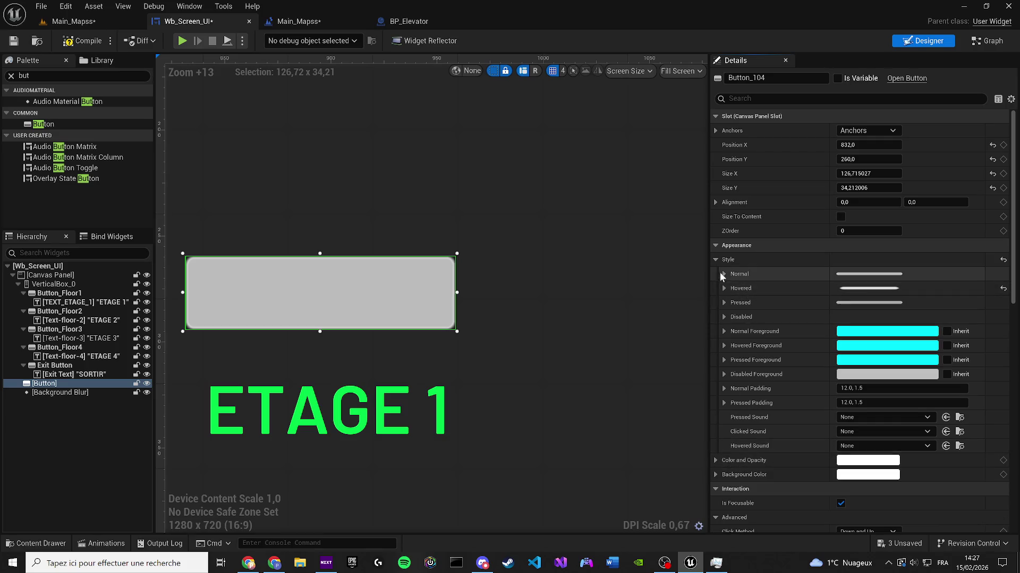
# Step: Set all four Normal outline corner radii to 15 and move the pill button toward the centre
pyautogui.click(724, 274)
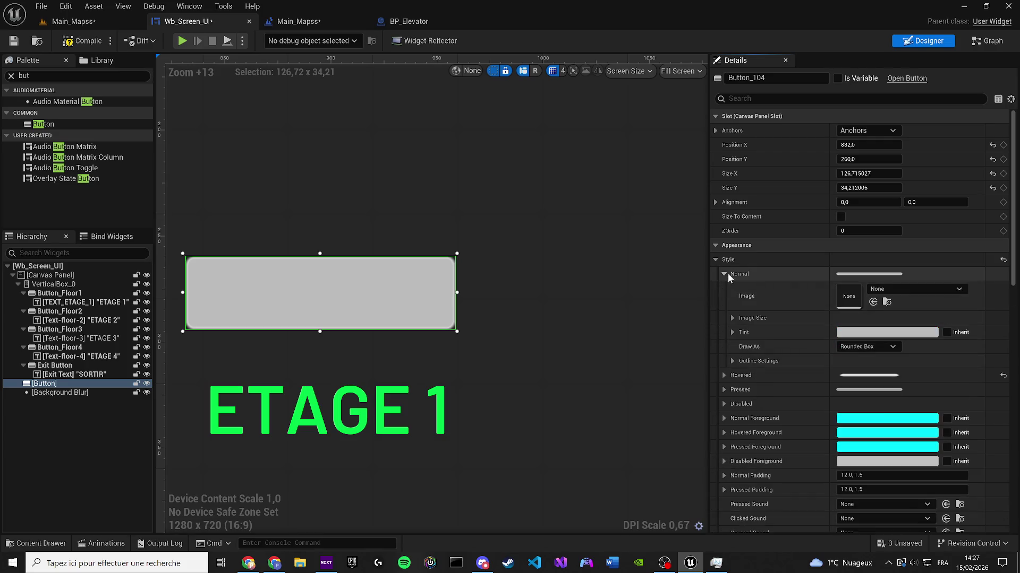
pyautogui.click(733, 361)
pyautogui.click(851, 376)
pyautogui.write('15')
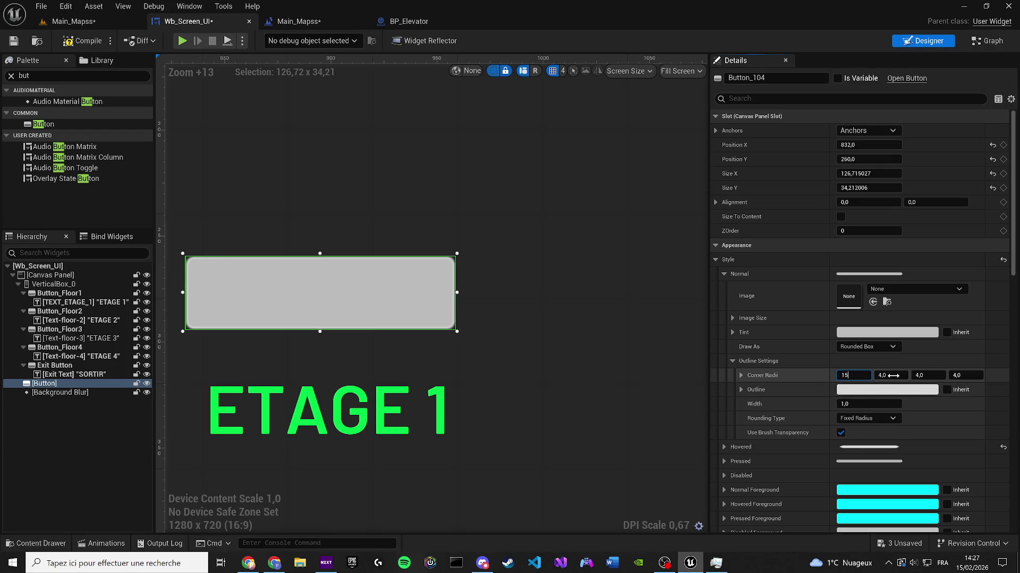
pyautogui.click(894, 376)
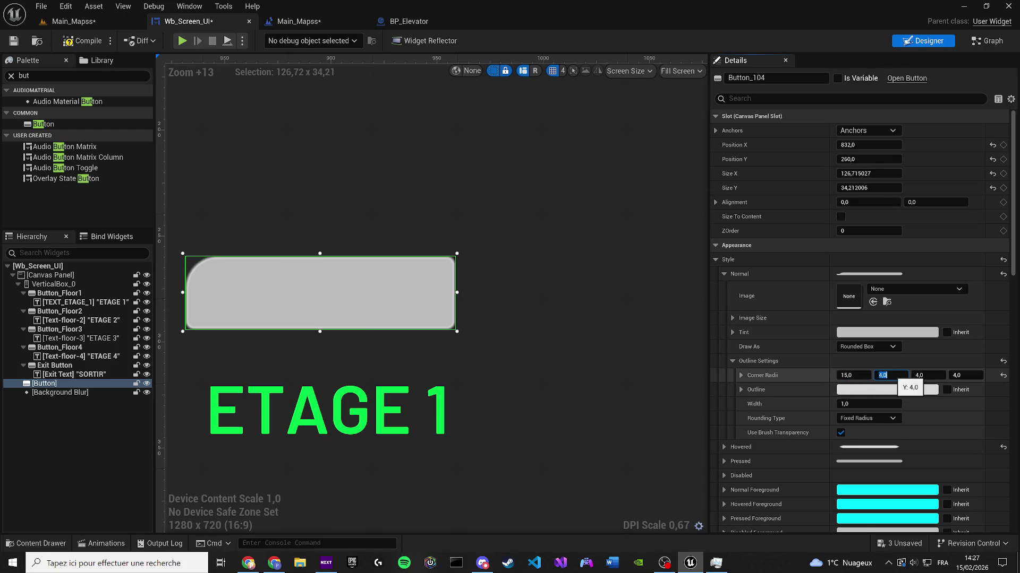
pyautogui.write('1515')
pyautogui.click(956, 375)
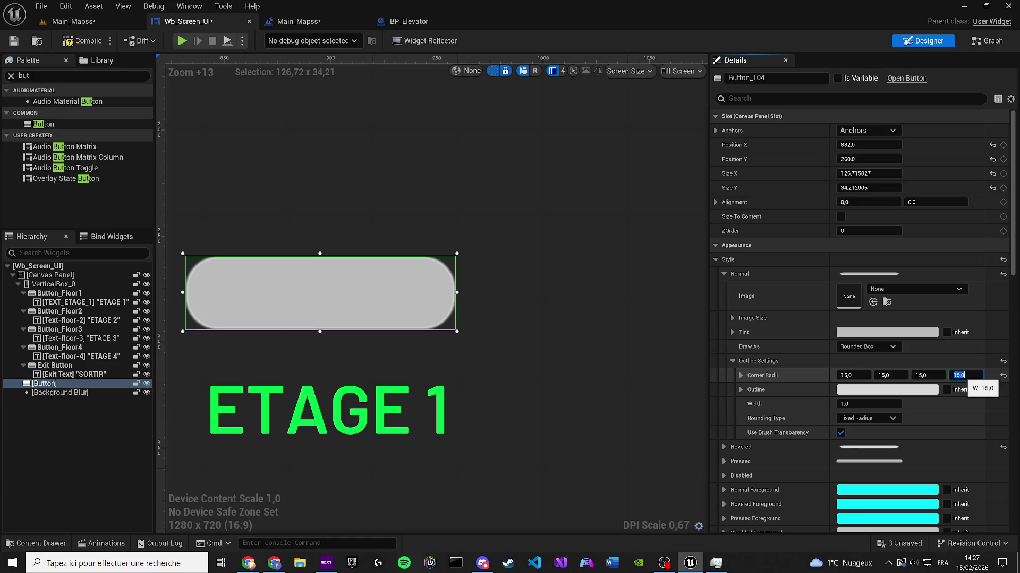
pyautogui.press('Return')
pyautogui.moveTo(306, 198); pyautogui.dragTo(412, 230)
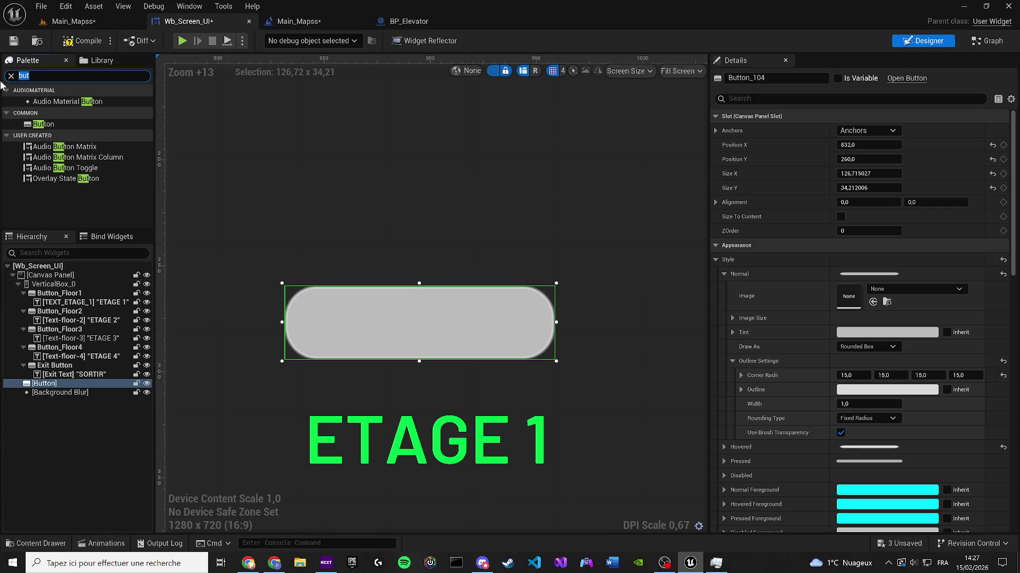
pyautogui.write('bl')
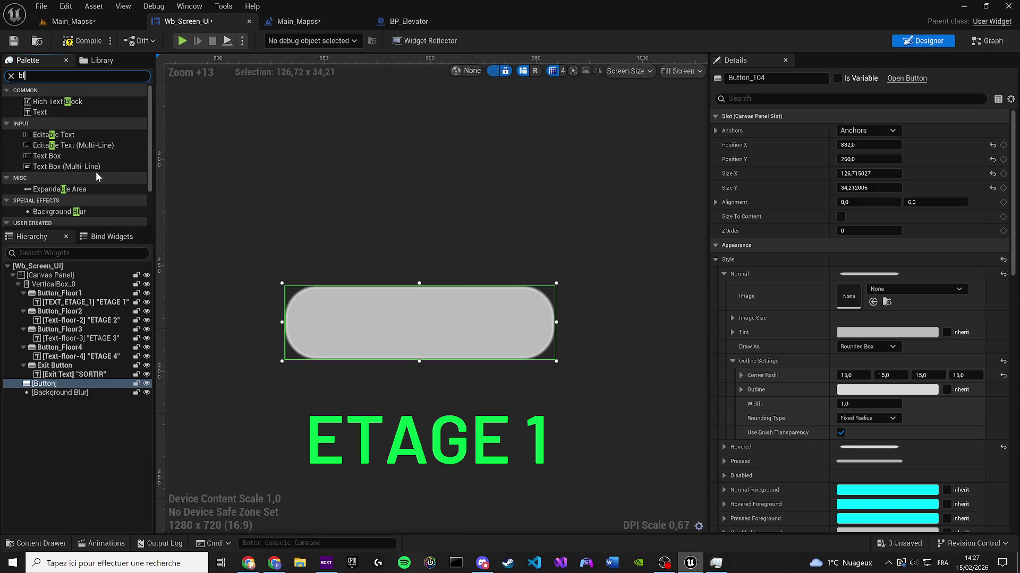
pyautogui.write('ur')
# Step: Place a Background Blur inside the button and raise its Blur Strength to about 92.8
pyautogui.click(69, 103)
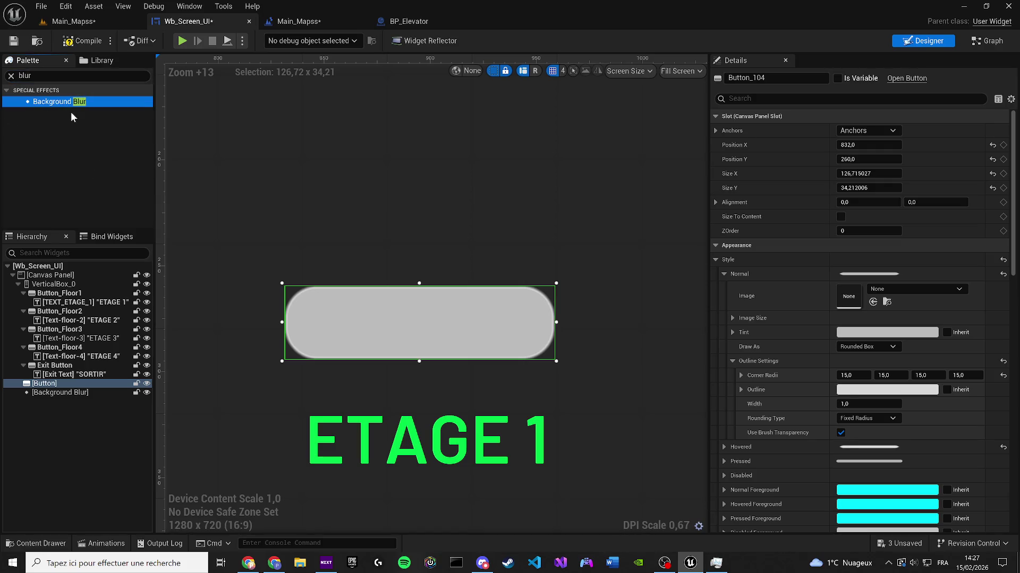
pyautogui.moveTo(99, 142)
pyautogui.mouseDown()
pyautogui.moveTo(43, 417)
pyautogui.moveTo(62, 388)
pyautogui.mouseUp()
pyautogui.click(60, 394)
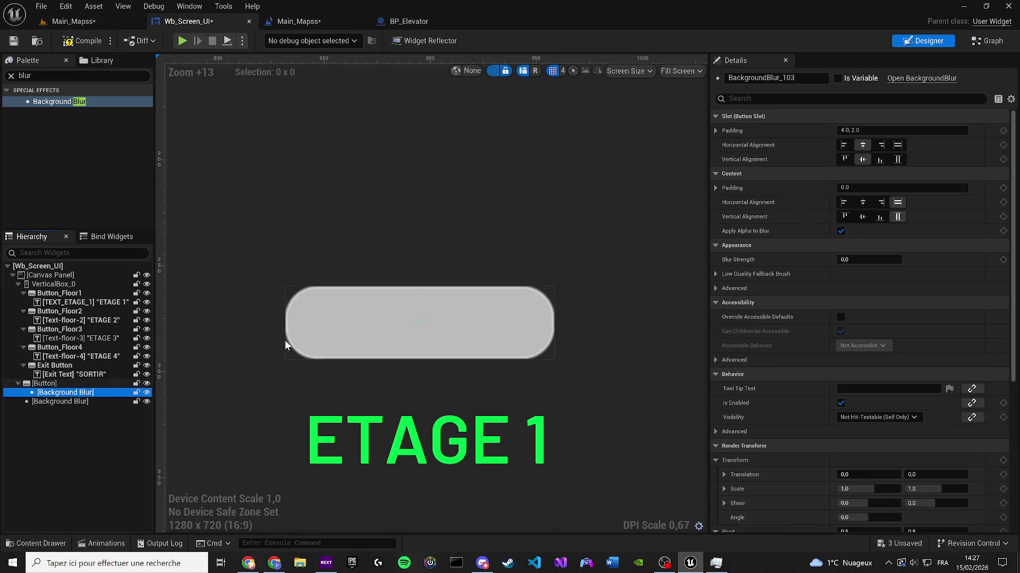
pyautogui.scroll(-8, 361, 308)
pyautogui.scroll(8, 401, 317)
pyautogui.scroll(4, 400, 317)
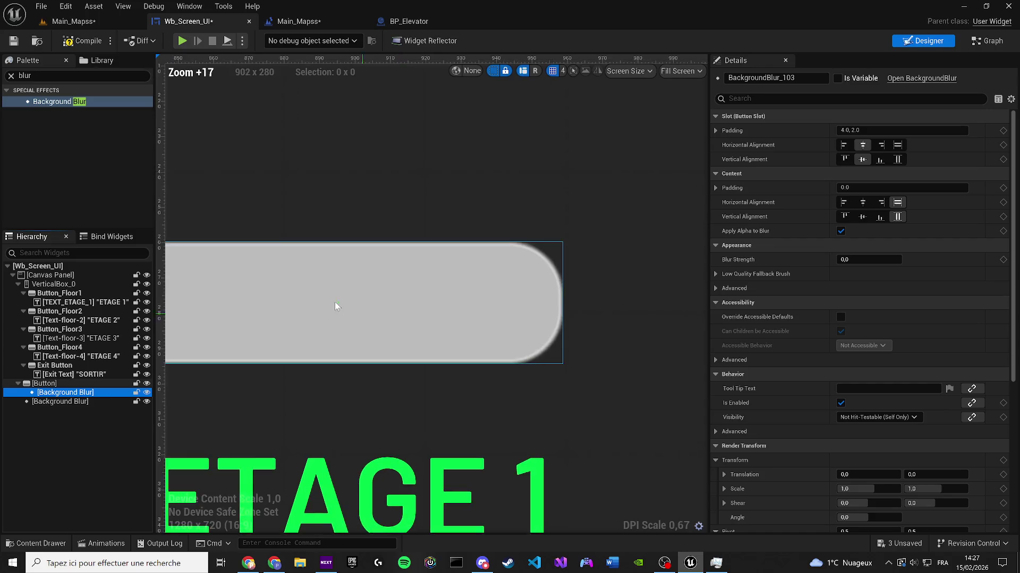
pyautogui.moveTo(850, 260); pyautogui.dragTo(860, 260)
# Step: Set the blur's Horizontal Alignment to Fill, compile, and start a play test
pyautogui.scroll(-14, 556, 241)
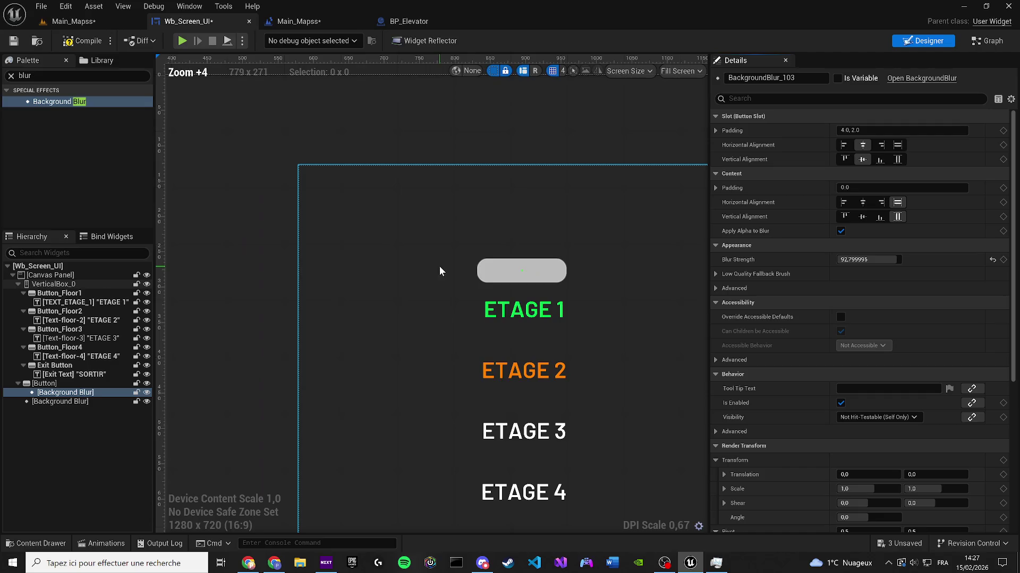
pyautogui.scroll(-4, 273, 246)
pyautogui.scroll(10, 407, 266)
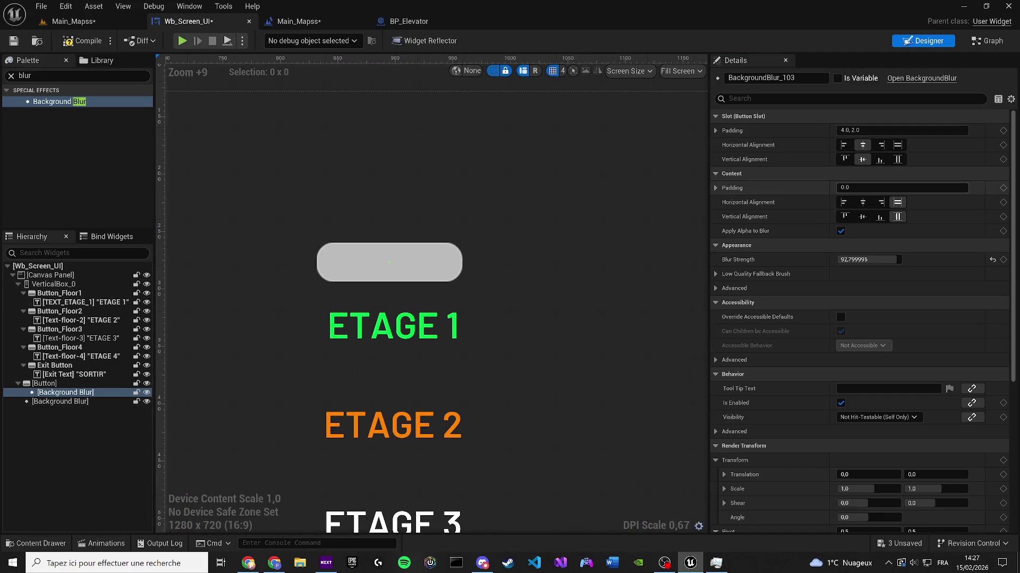
pyautogui.click(843, 145)
pyautogui.click(880, 160)
pyautogui.click(897, 145)
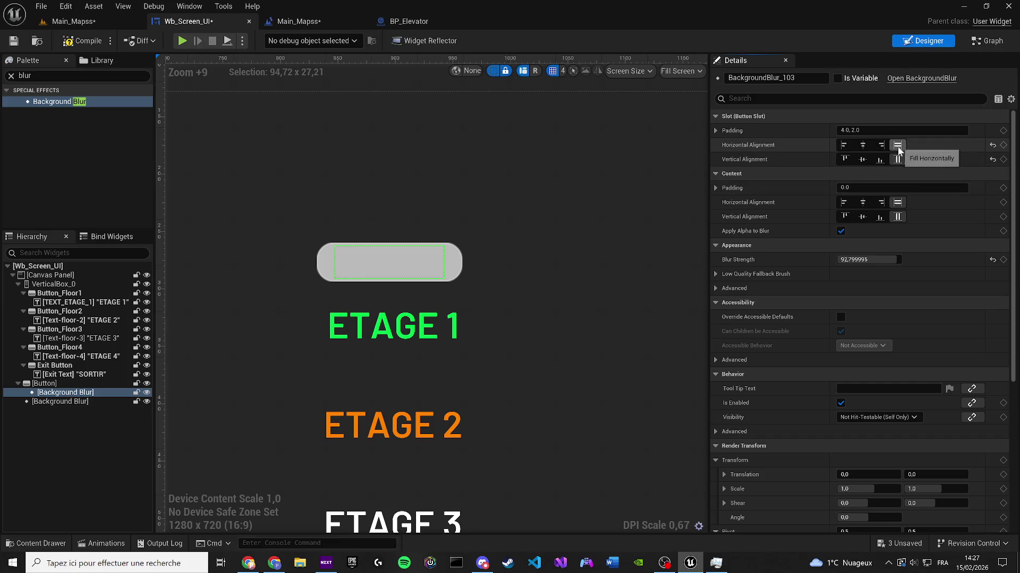
pyautogui.scroll(1, 380, 215)
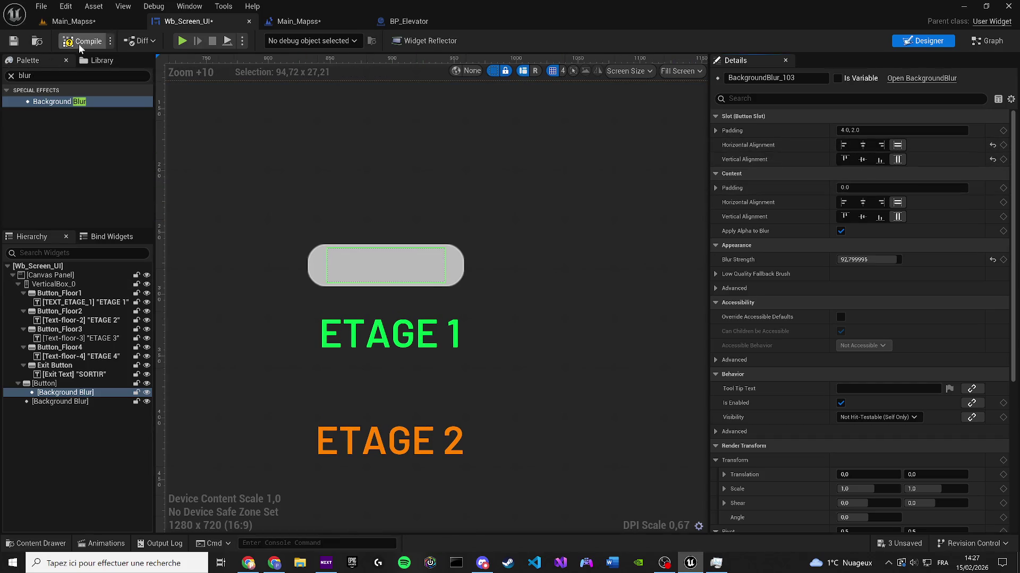
pyautogui.click(61, 22)
pyautogui.click(267, 40)
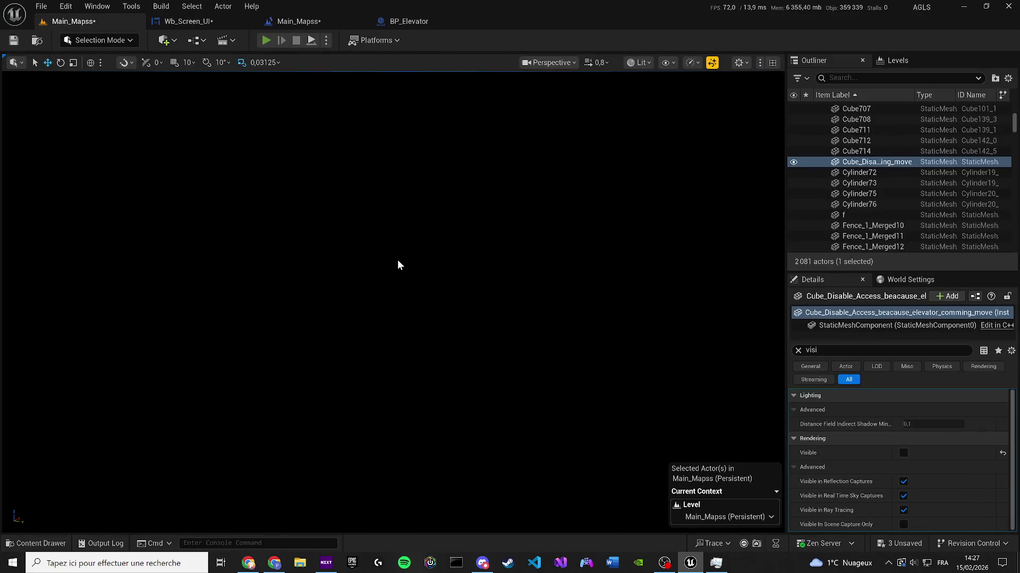
# Step: In the running game, walk to the elevator screen and interact to show the floor menu
pyautogui.click(397, 259)
pyautogui.press('w')
pyautogui.press('e')
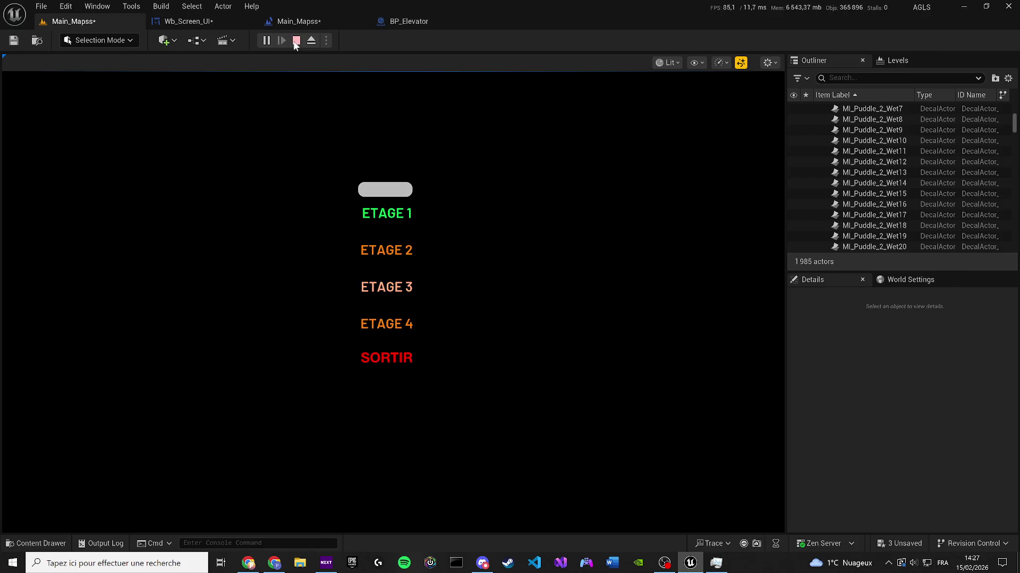
# Step: Stop the play session, return to Wb_Screen_UI, and select the pill button
pyautogui.click(296, 41)
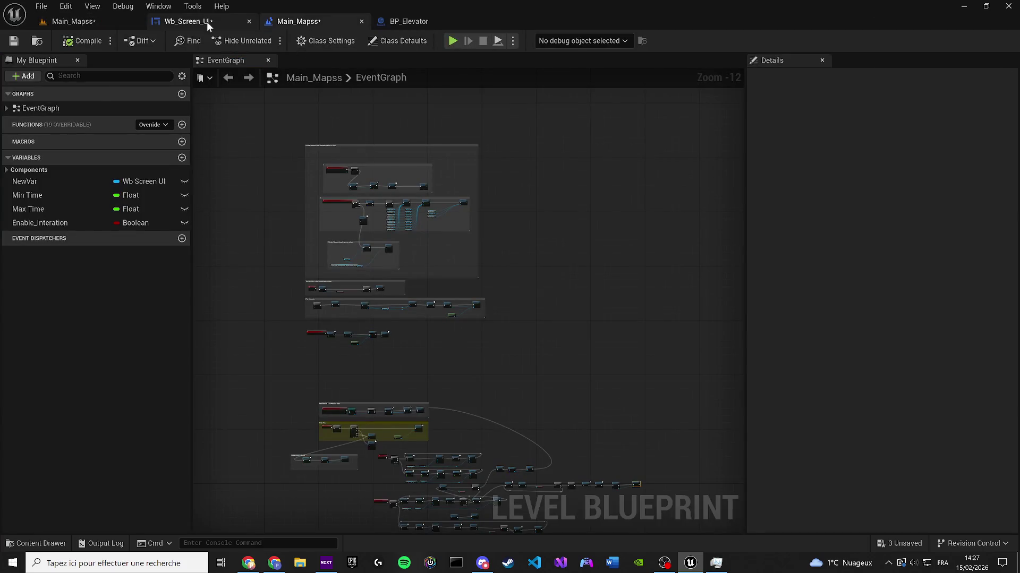
pyautogui.click(205, 21)
pyautogui.click(385, 212)
pyautogui.click(385, 265)
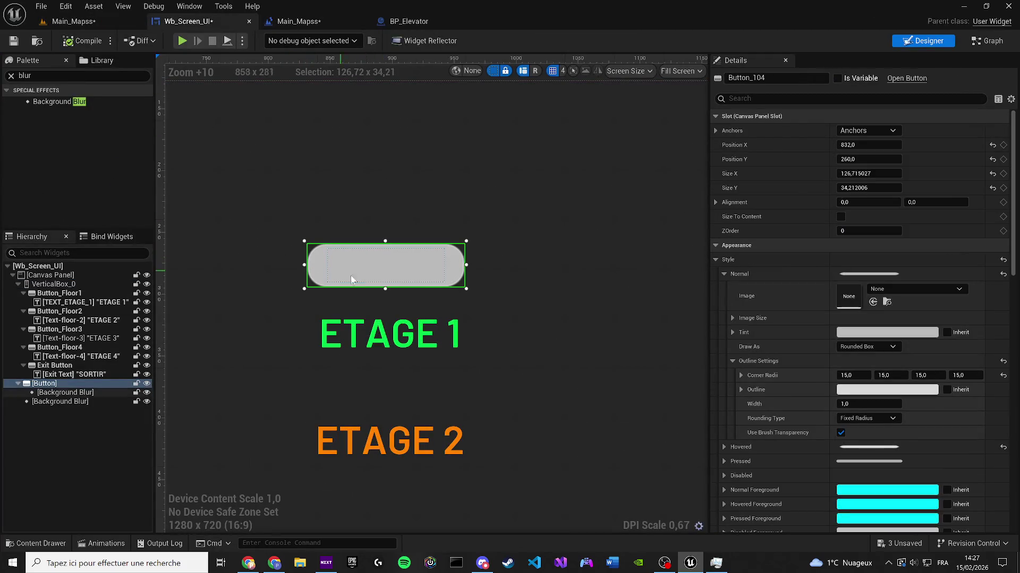
# Step: Slightly enlarge the pill button and set its blur to fill horizontally and vertically
pyautogui.moveTo(467, 288)
pyautogui.mouseDown()
pyautogui.moveTo(488, 300)
pyautogui.moveTo(472, 277)
pyautogui.mouseUp()
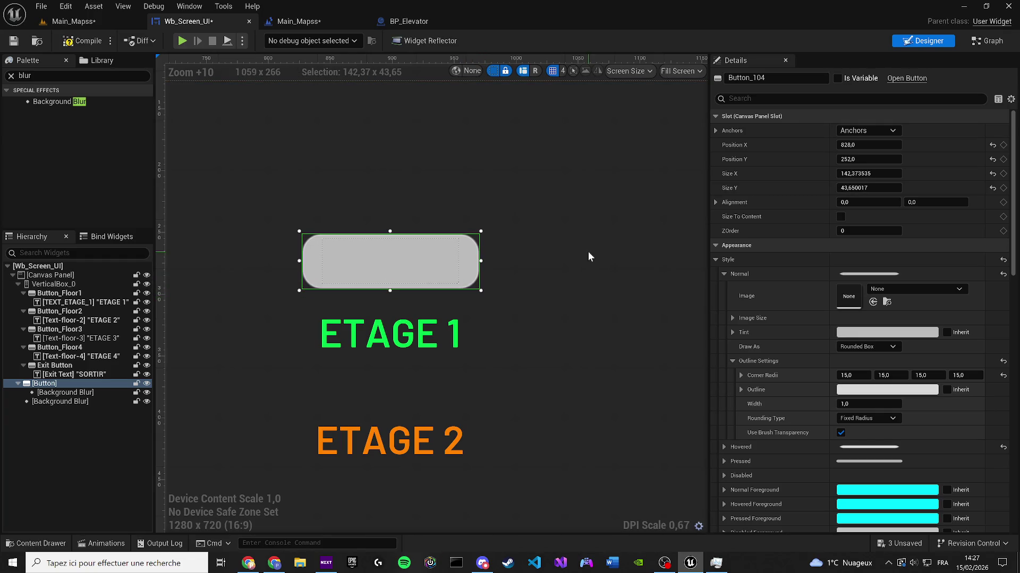
pyautogui.click(453, 264)
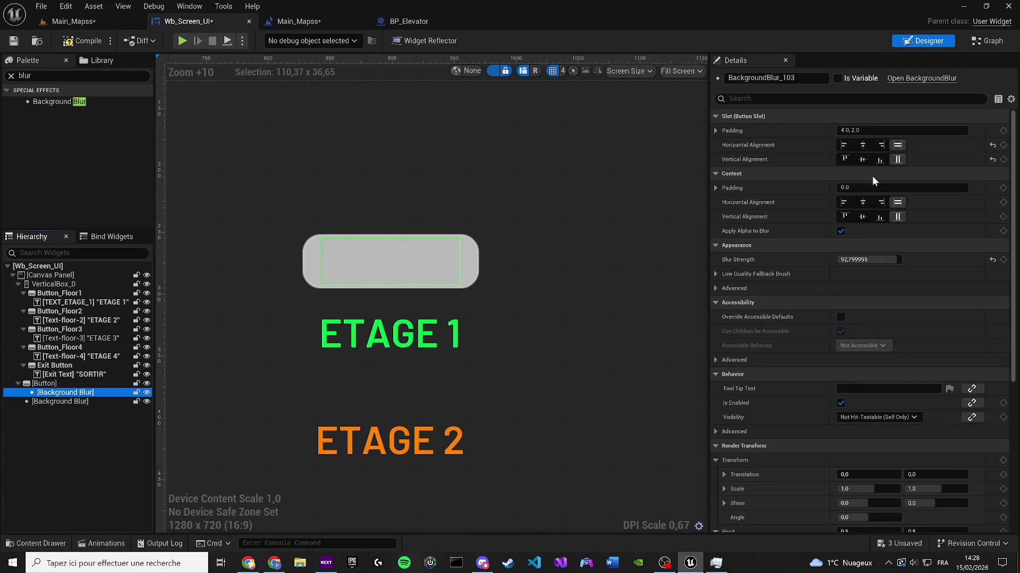
pyautogui.click(843, 145)
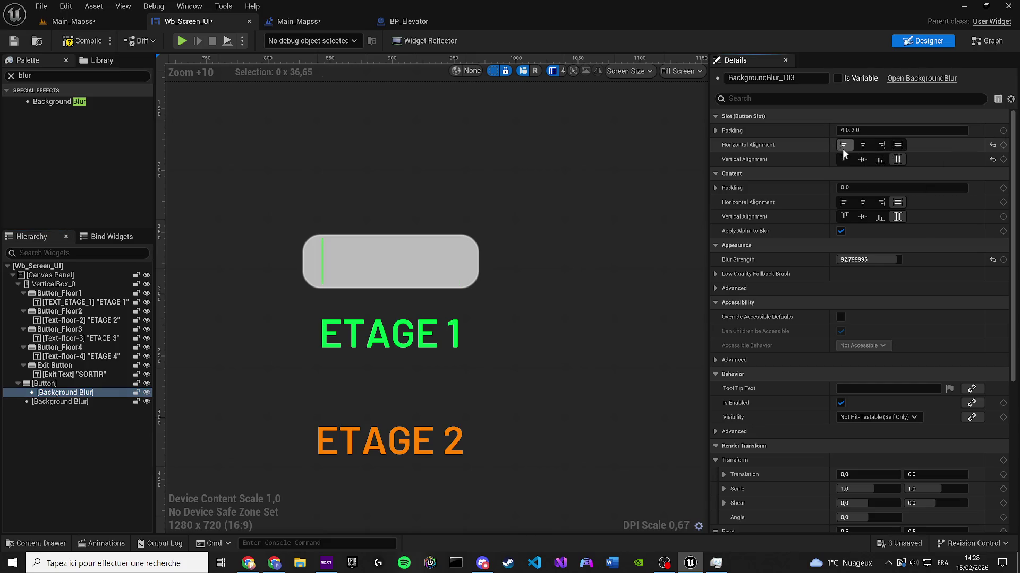
pyautogui.click(862, 159)
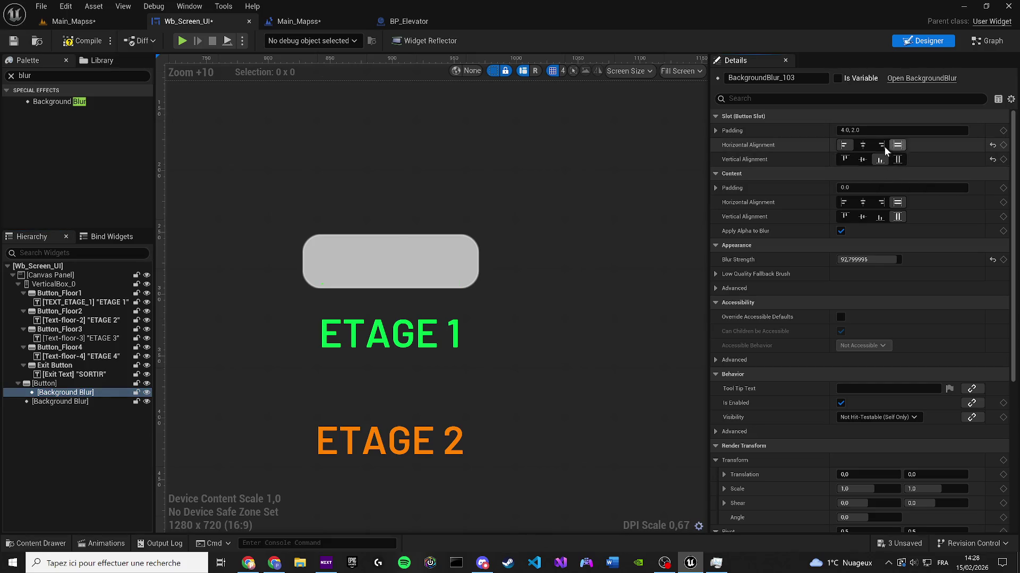
pyautogui.click(897, 145)
pyautogui.click(898, 159)
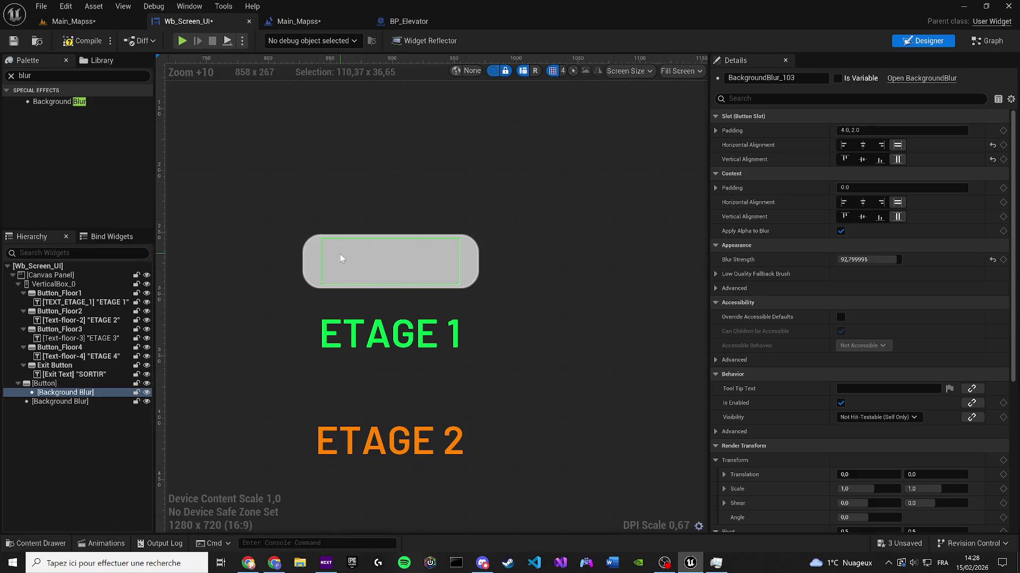
# Step: Zero the blur's slot padding, then set its bottom padding to -1
pyautogui.click(754, 131)
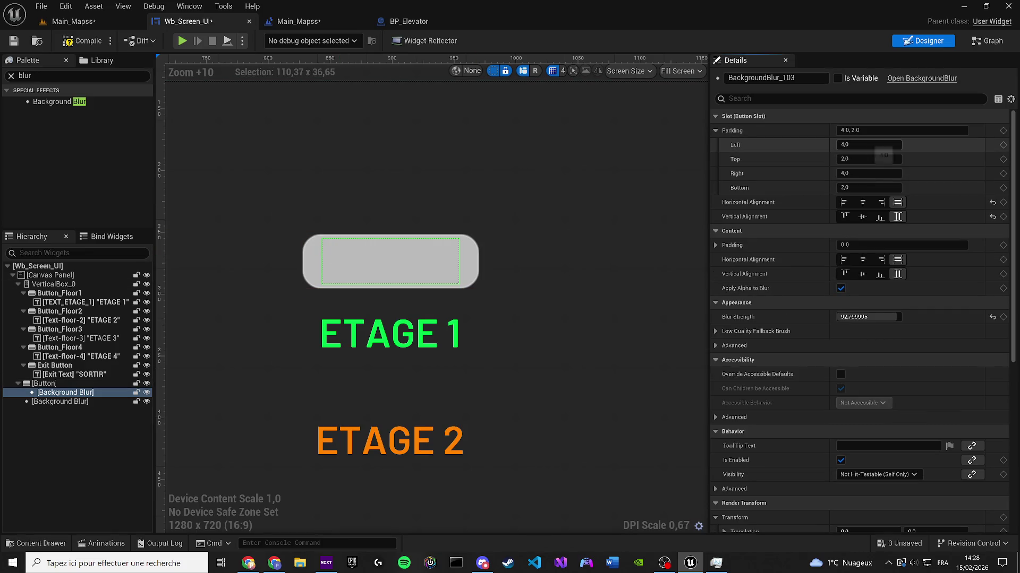
pyautogui.write('0')
pyautogui.press('Tab')
pyautogui.write('0')
pyautogui.press('Return')
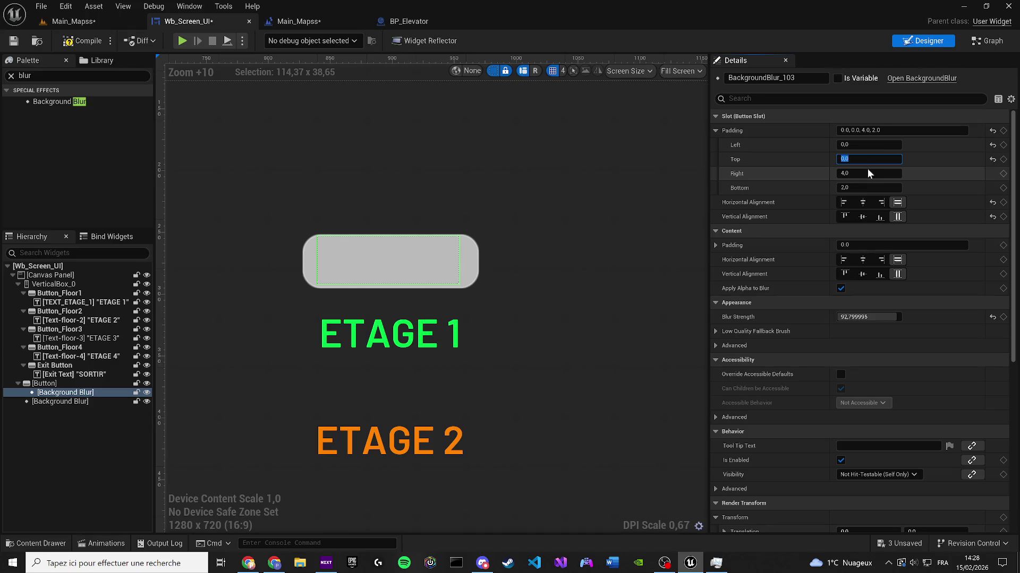
pyautogui.write('0')
pyautogui.press('Tab')
pyautogui.write('0,')
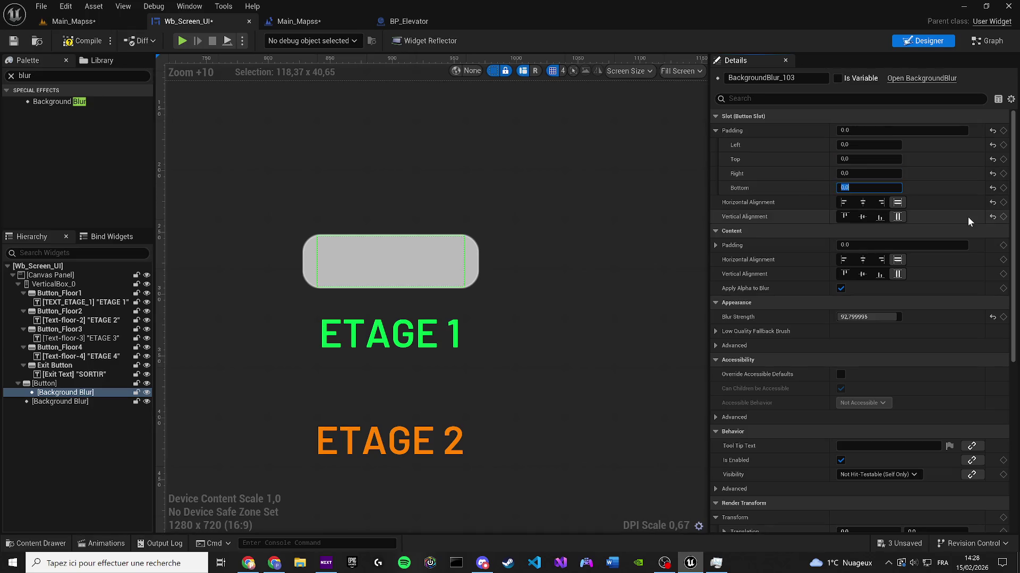
pyautogui.write('0')
pyautogui.press('Return')
pyautogui.write('0')
pyautogui.press('Return')
pyautogui.write('-1')
pyautogui.press('Return')
# Step: Set the blur's left padding to -5, then select the ETAGE 1 text label
pyautogui.scroll(5, 449, 246)
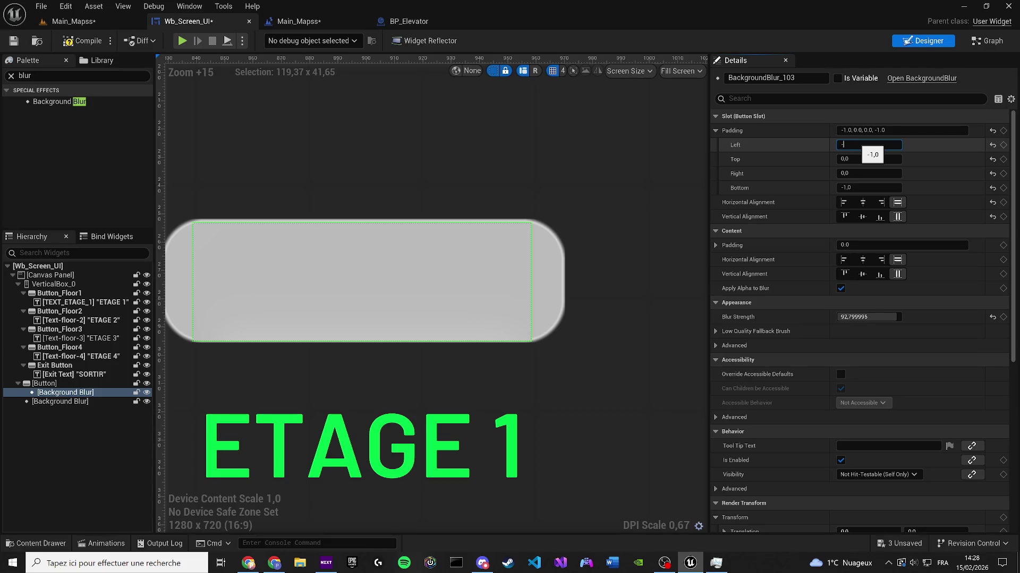
pyautogui.press('Return')
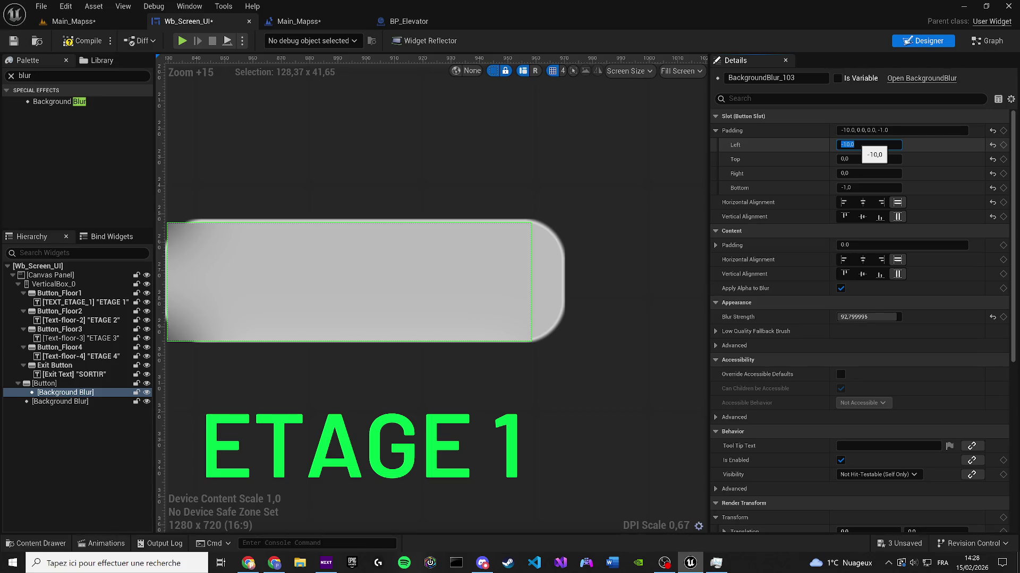
pyautogui.write('5')
pyautogui.press('Return')
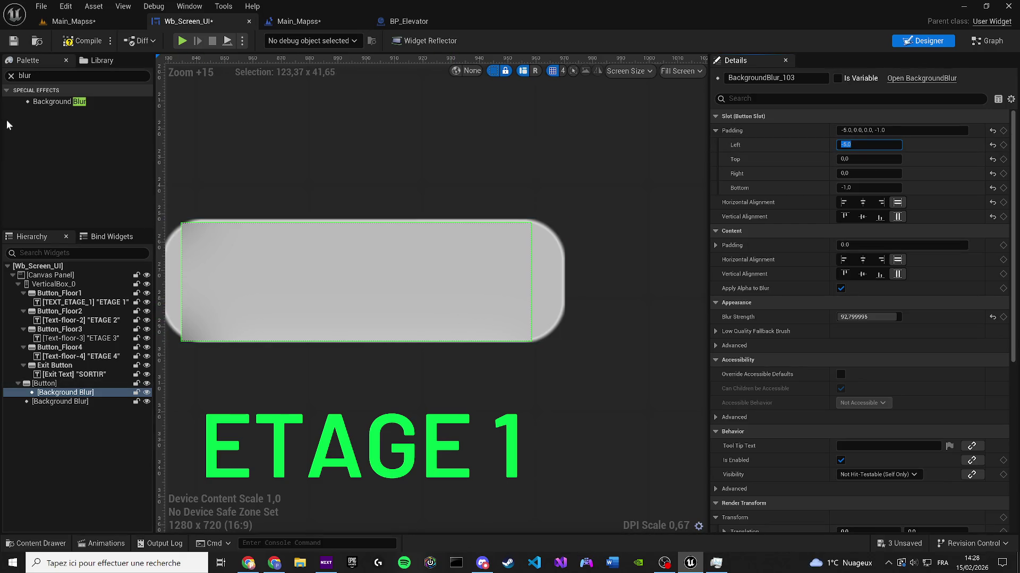
pyautogui.click(30, 76)
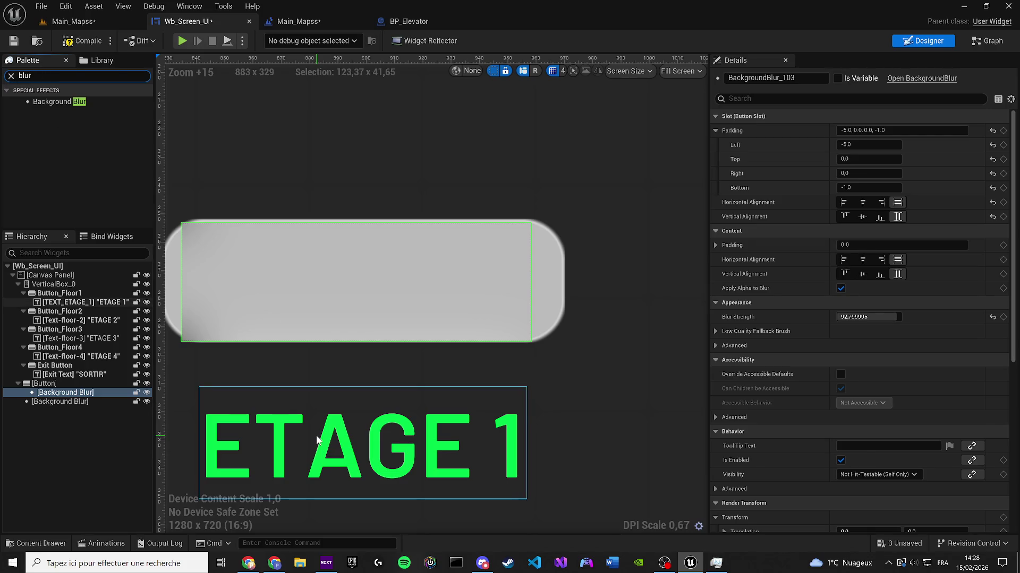
pyautogui.click(52, 303)
pyautogui.click(51, 303)
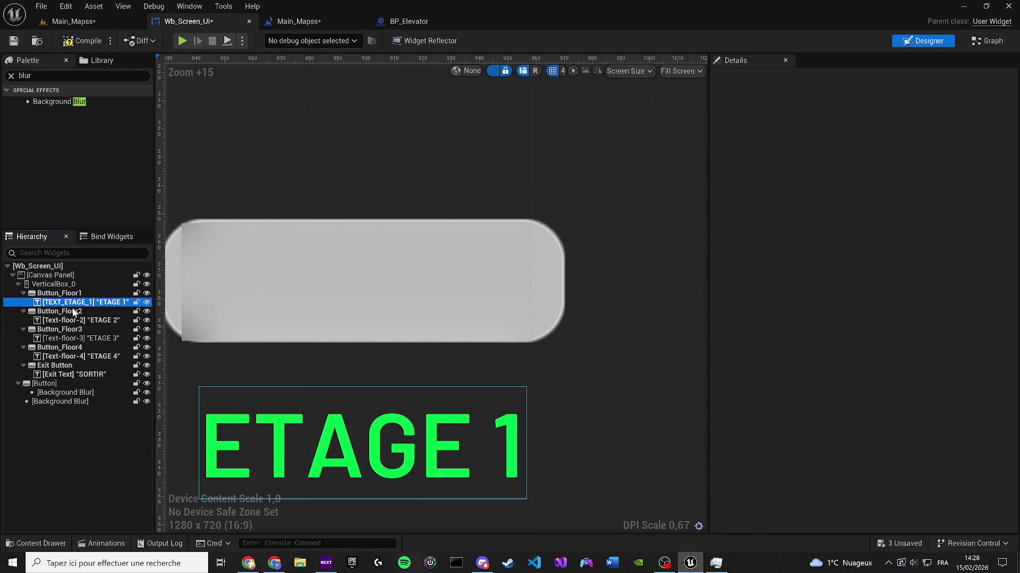
# Step: Copy the ETAGE 1 label and paste it into the grey button, replacing the blur
pyautogui.hotkey('ctrl', 'c')
pyautogui.click(95, 382)
pyautogui.hotkey('ctrl', 'v')
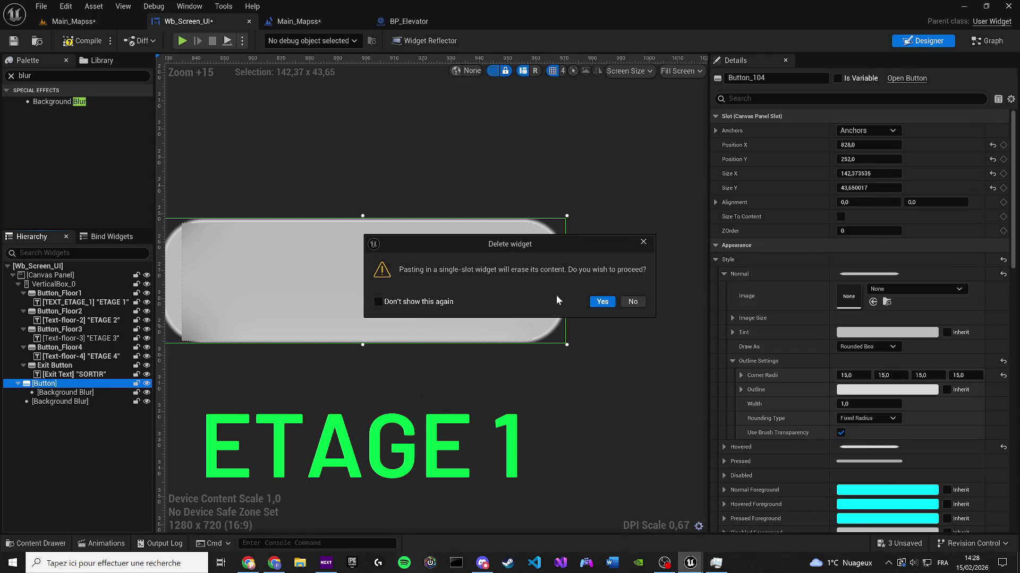
pyautogui.click(602, 302)
pyautogui.scroll(-5, 317, 304)
pyautogui.scroll(3, 340, 313)
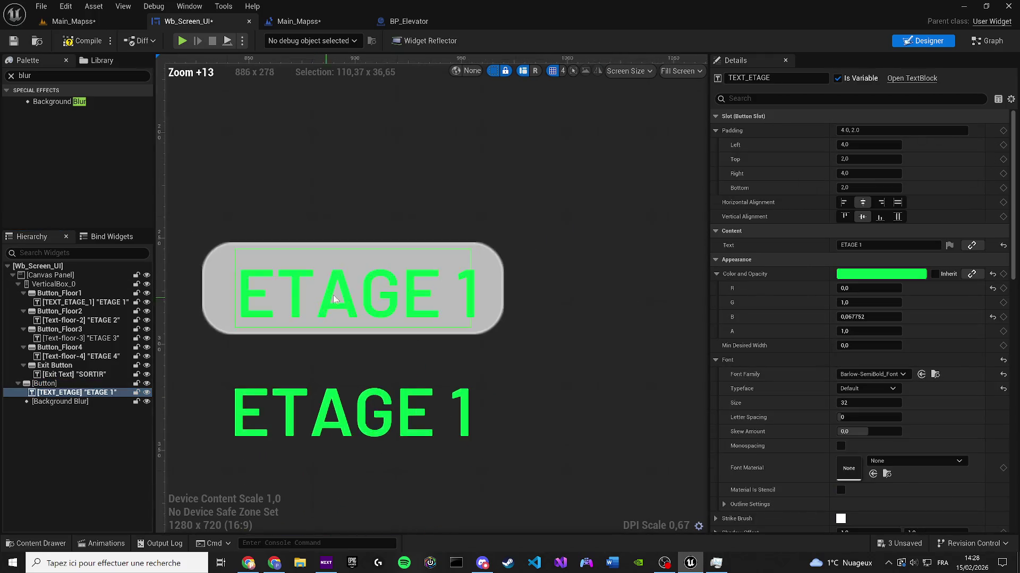
pyautogui.scroll(-6, 320, 219)
pyautogui.scroll(4, 313, 303)
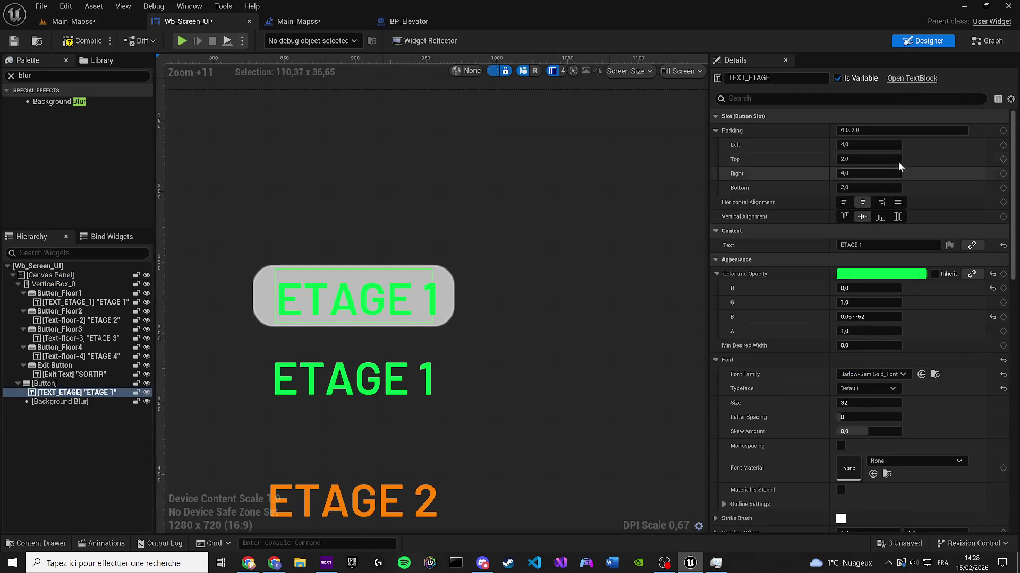
# Step: Set the pasted label's Padding Left, Top, Right and Bottom to 0
pyautogui.click(869, 144)
pyautogui.write('0')
pyautogui.press('Tab')
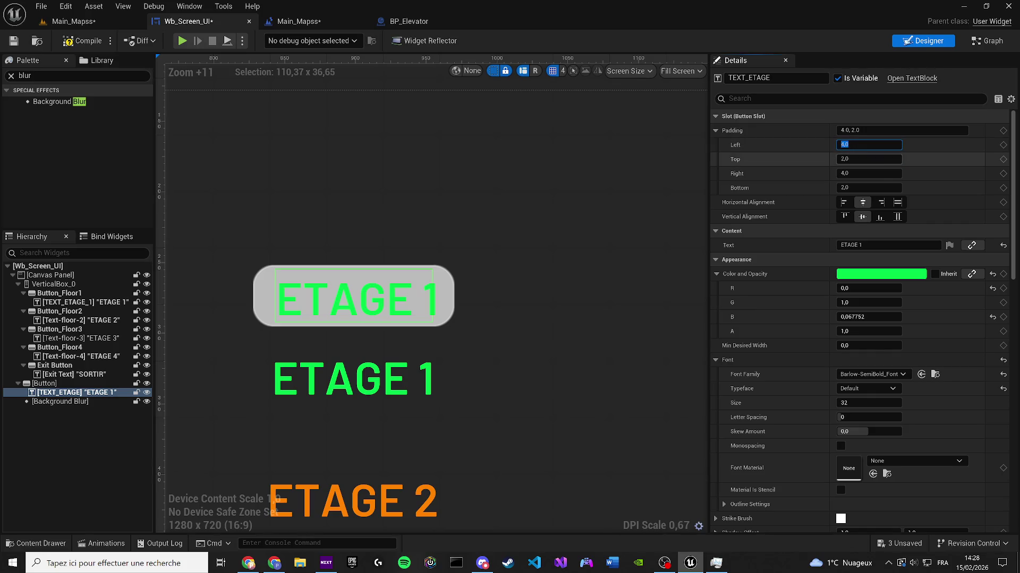
pyautogui.write('0')
pyautogui.press('Tab')
pyautogui.write('0')
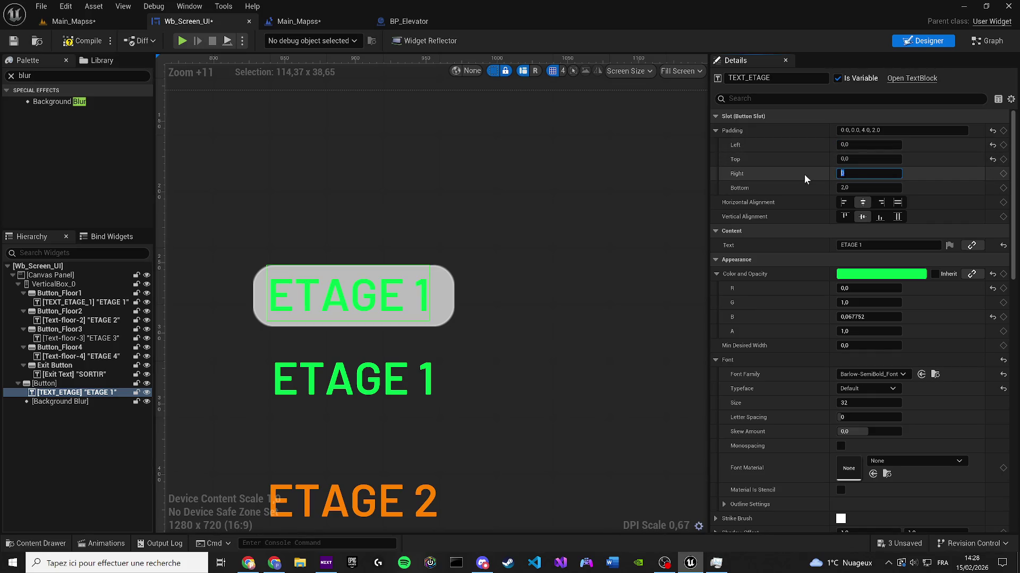
pyautogui.press('Tab')
pyautogui.write('0')
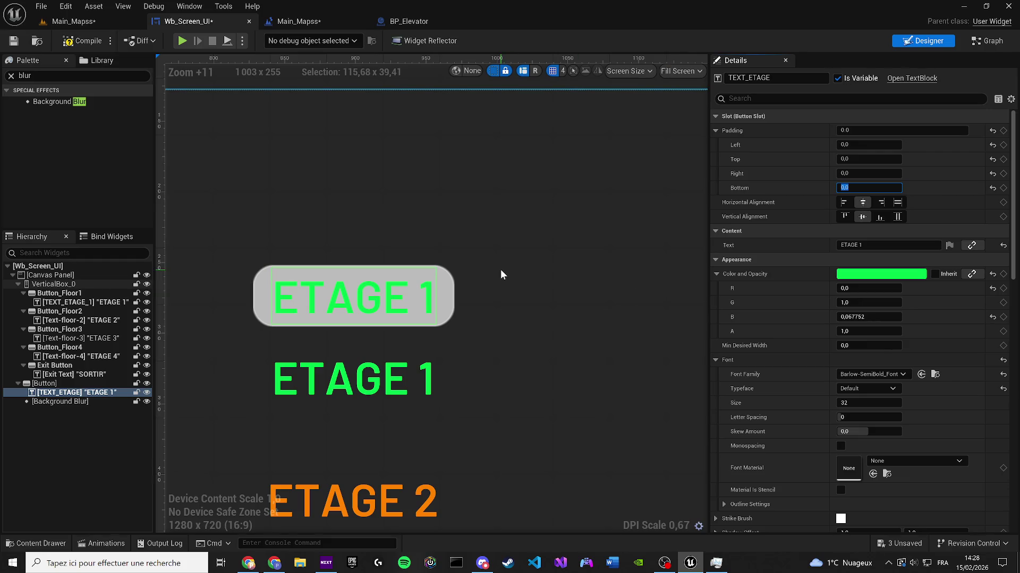
# Step: Select the grey button and keep its Draw As style set to Rounded Box
pyautogui.click(431, 267)
pyautogui.scroll(-3, 499, 325)
pyautogui.scroll(3, 499, 345)
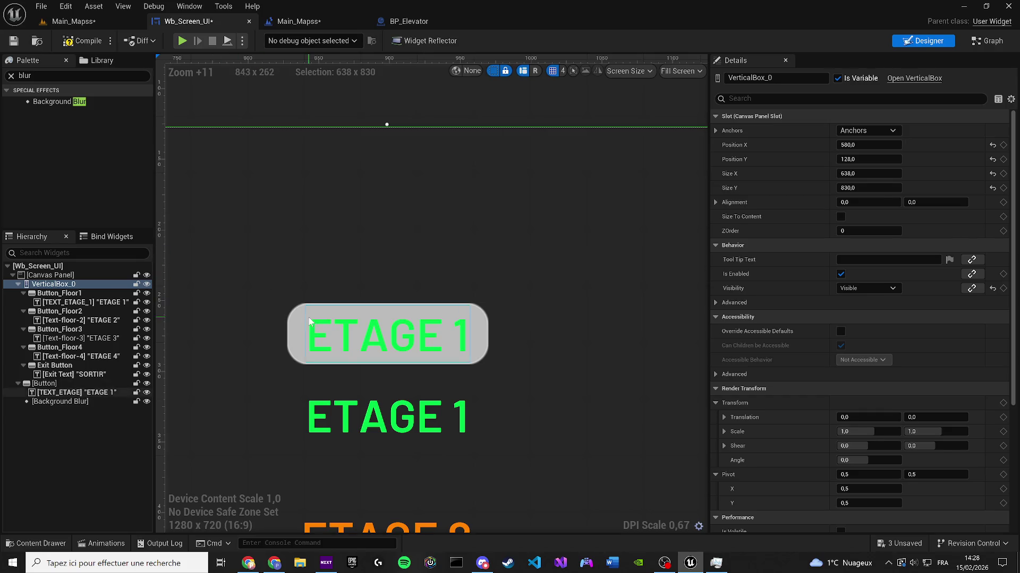
pyautogui.click(296, 322)
pyautogui.click(296, 323)
pyautogui.scroll(1, 295, 322)
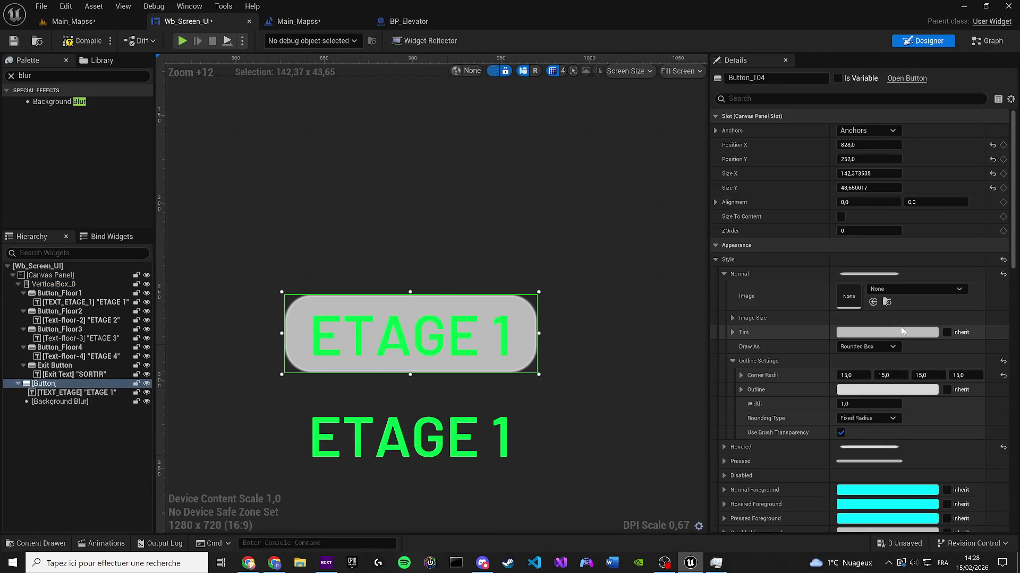
pyautogui.click(866, 346)
pyautogui.click(864, 348)
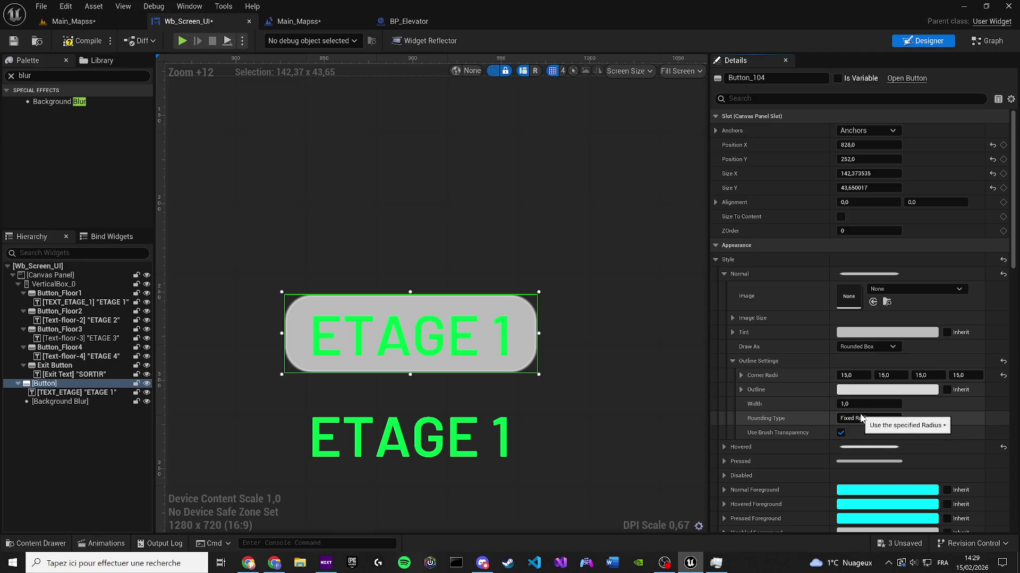
# Step: Set the Normal outline width to 0 and keep the Fixed Radius rounding type
pyautogui.moveTo(869, 404)
pyautogui.mouseDown()
pyautogui.moveTo(892, 404)
pyautogui.moveTo(850, 404)
pyautogui.mouseUp()
pyautogui.write('15')
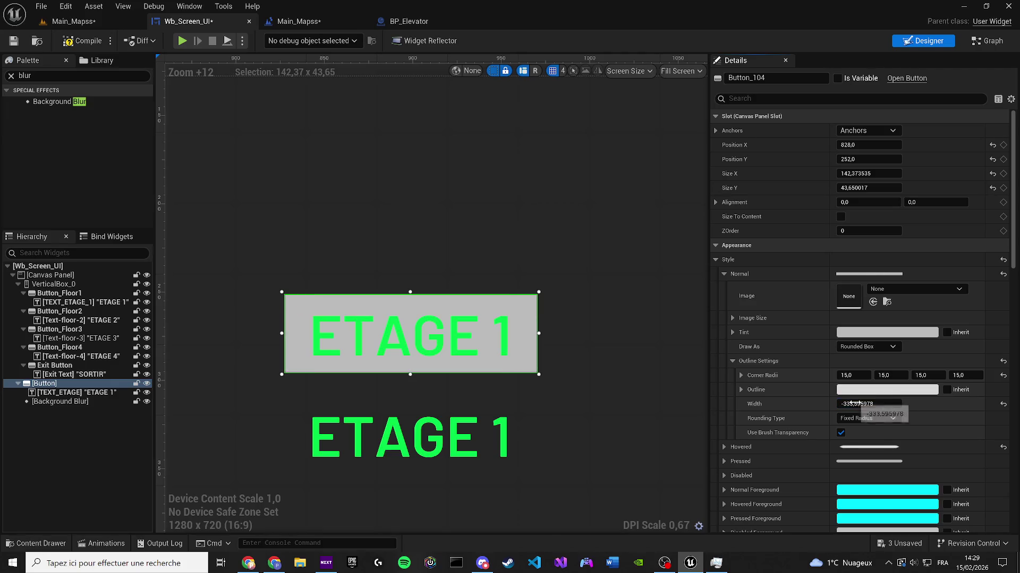
pyautogui.press('Return')
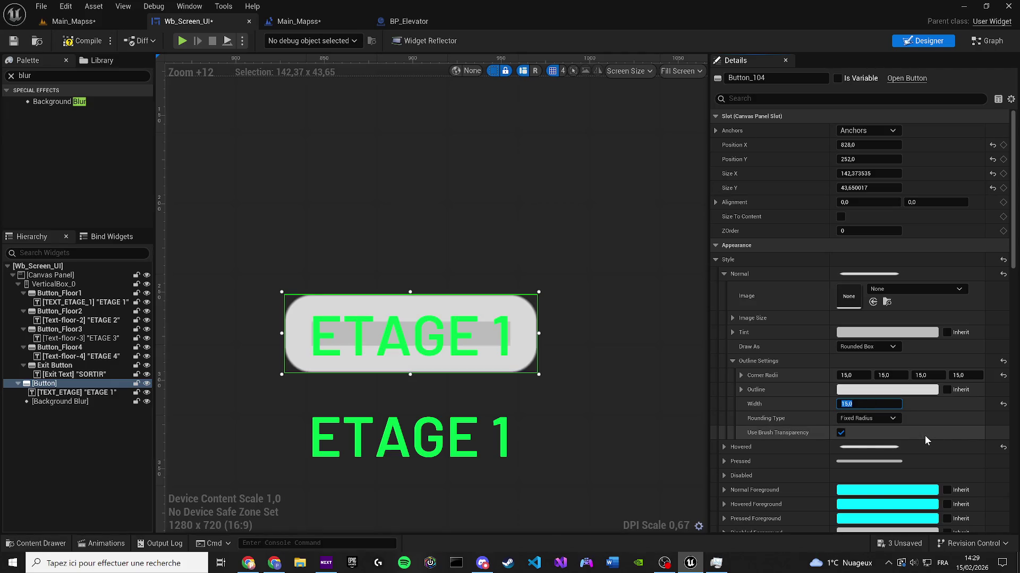
pyautogui.scroll(3, 537, 333)
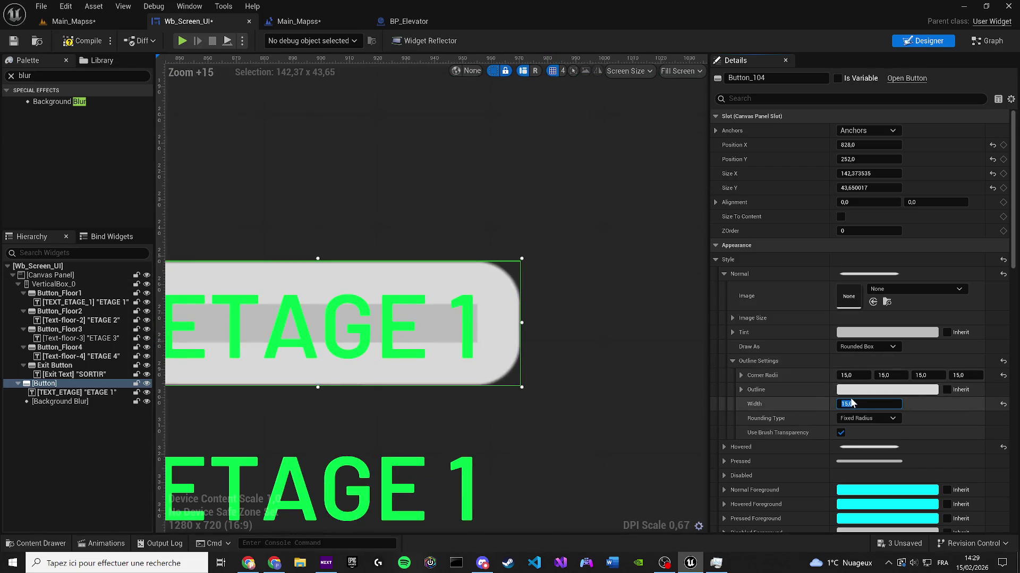
pyautogui.write('0')
pyautogui.press('Return')
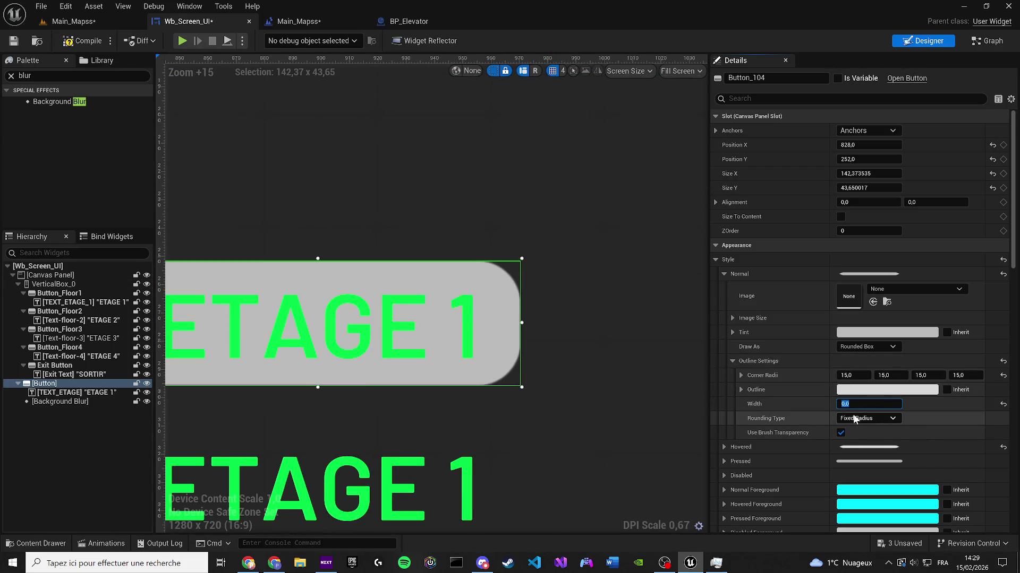
pyautogui.click(865, 418)
pyautogui.click(862, 438)
pyautogui.click(855, 420)
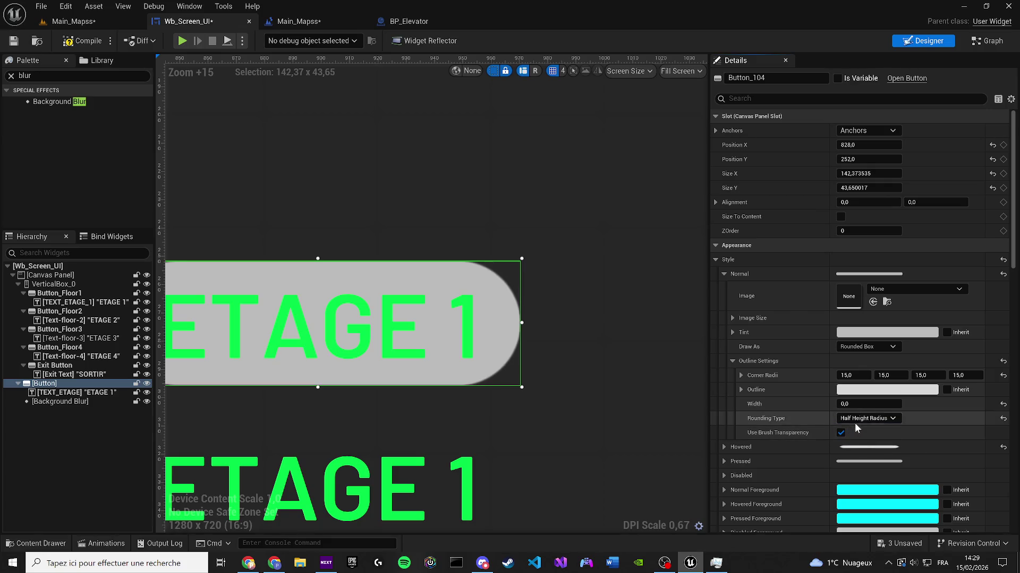
pyautogui.click(858, 428)
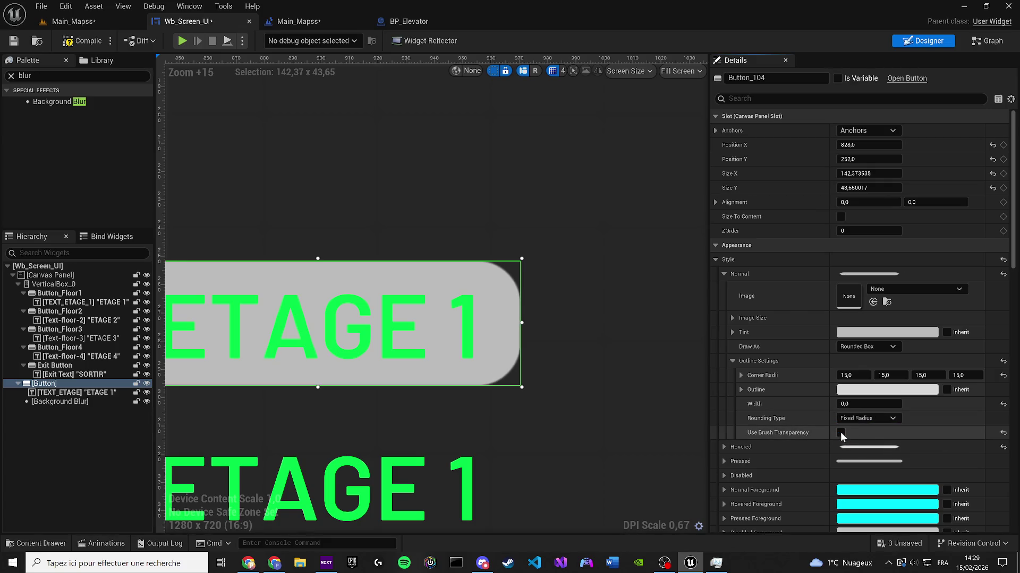
# Step: Raise the Pressed state's outline corner radius to 15
pyautogui.scroll(-3, 740, 435)
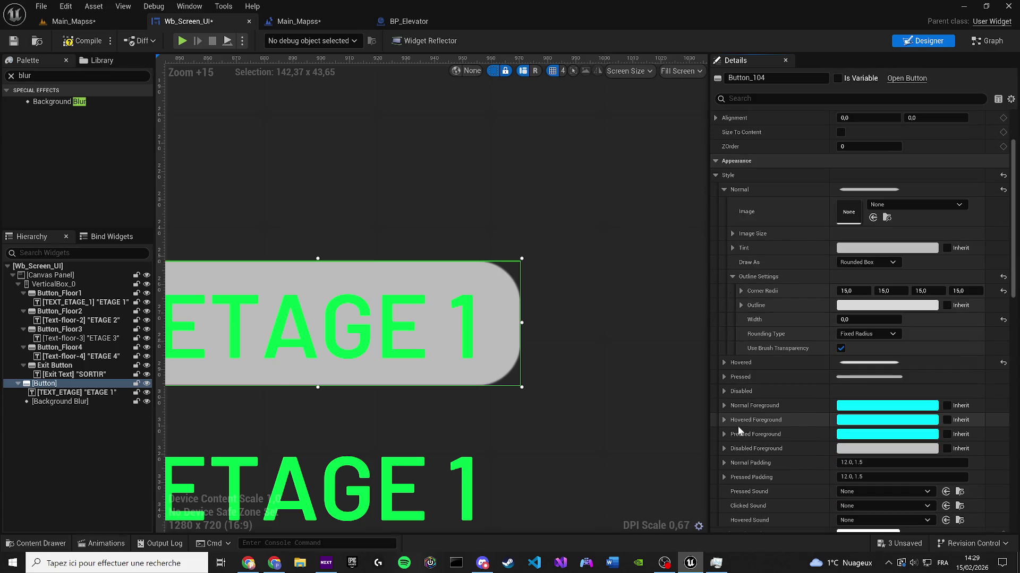
pyautogui.click(723, 377)
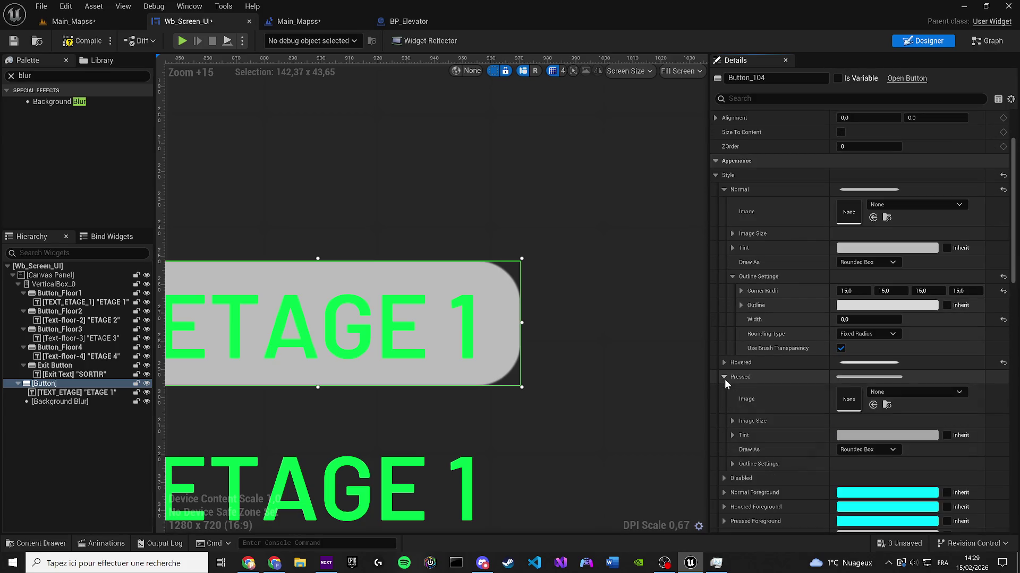
pyautogui.click(733, 463)
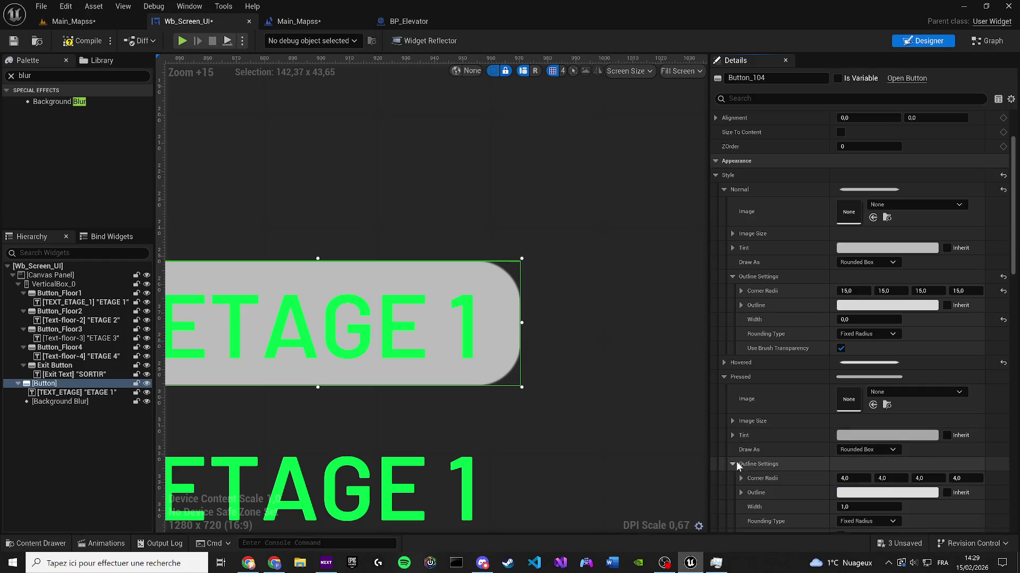
pyautogui.click(859, 478)
pyautogui.write('5')
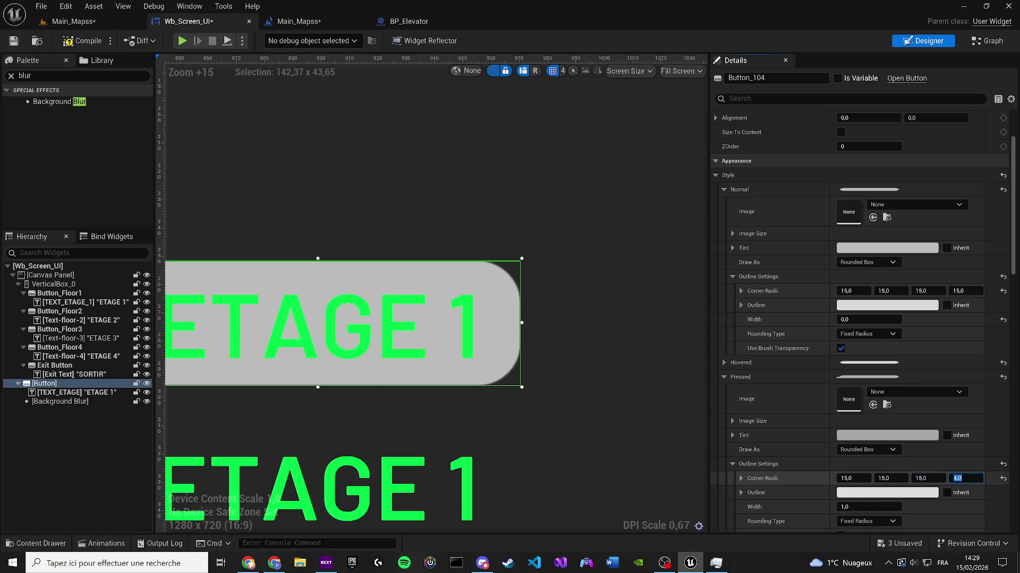
pyautogui.click(724, 376)
# Step: Save the Wb_Screen_UI widget blueprint and switch to the Main_Mapss level
pyautogui.click(723, 362)
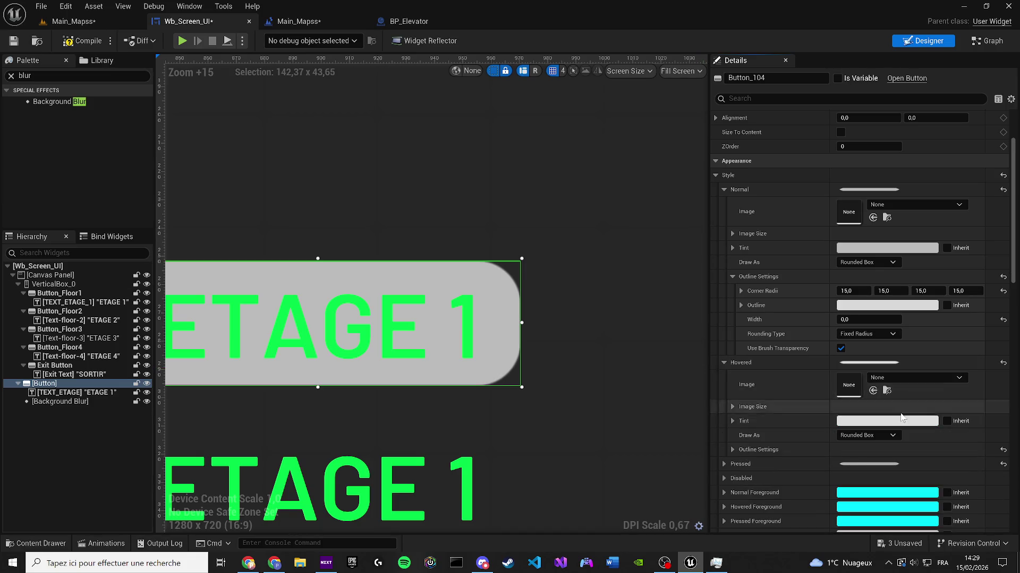
pyautogui.click(733, 450)
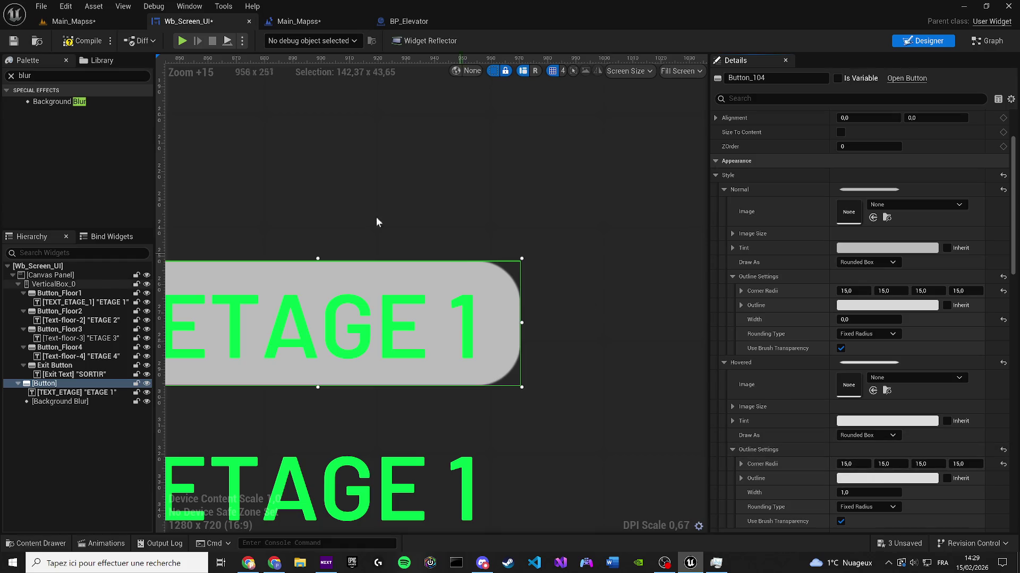
pyautogui.click(15, 41)
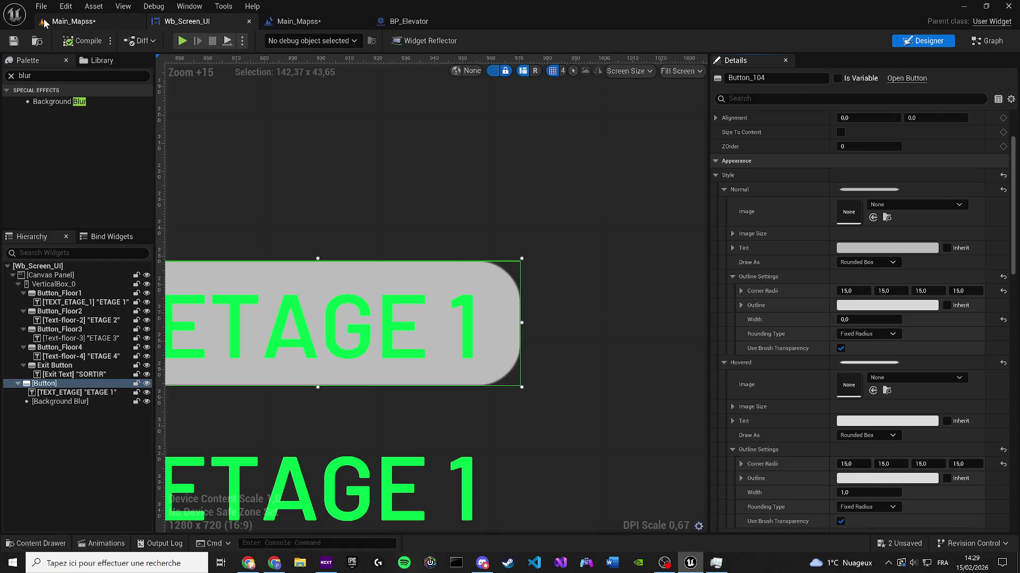
pyautogui.click(73, 22)
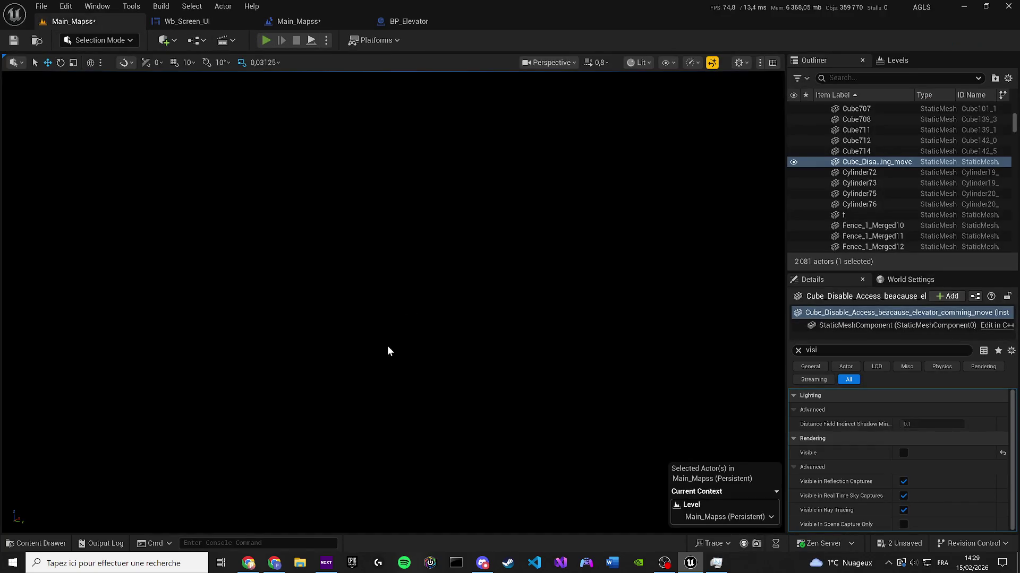
# Step: Play-test the level to check the rounded ETAGE 1 button, then stop and reopen Wb_Screen_UI
pyautogui.hotkey('alt', 'p')
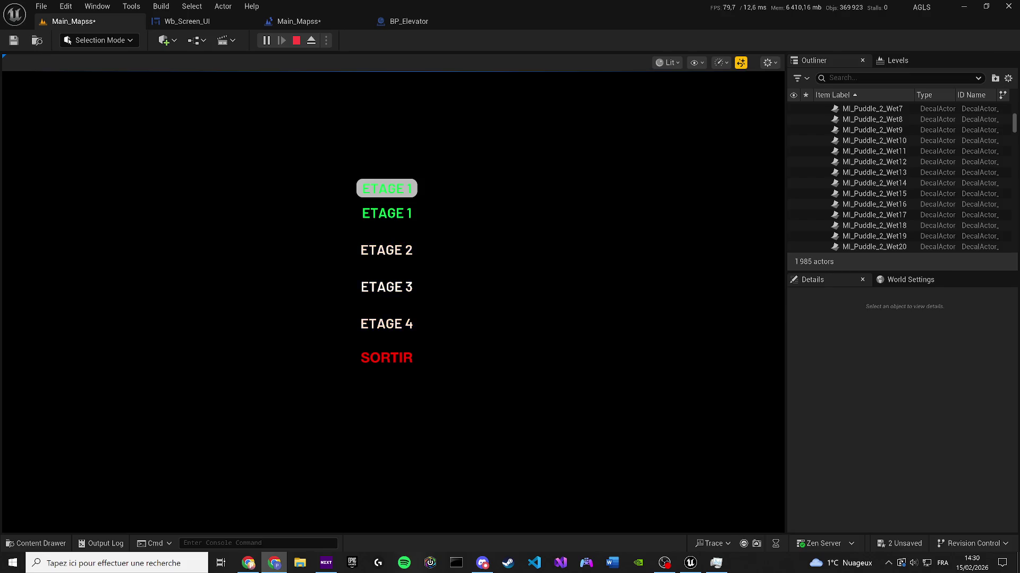
pyautogui.press('XF86AudioLowerVolume')
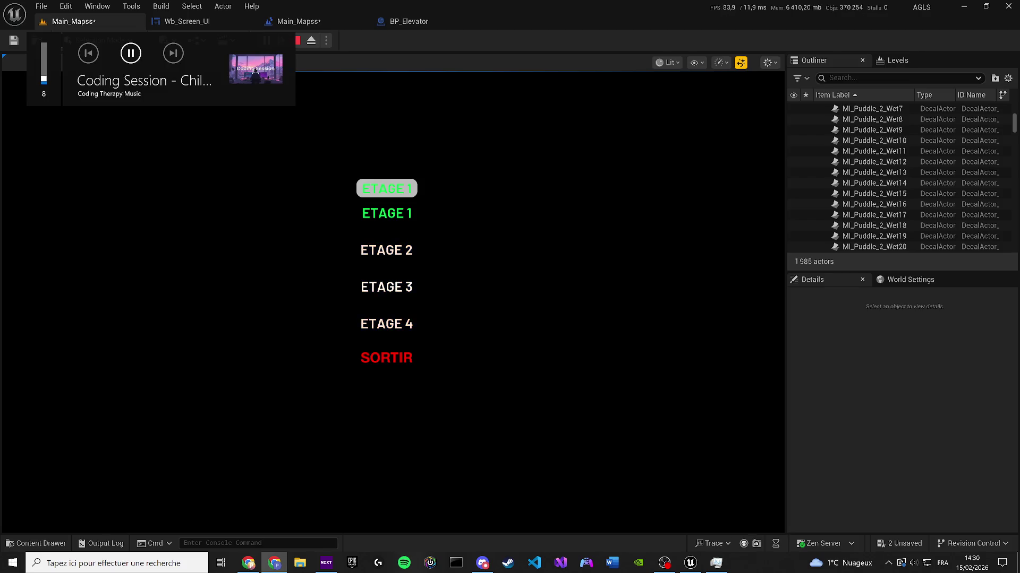
pyautogui.click(300, 40)
pyautogui.click(218, 23)
pyautogui.scroll(-4, 376, 264)
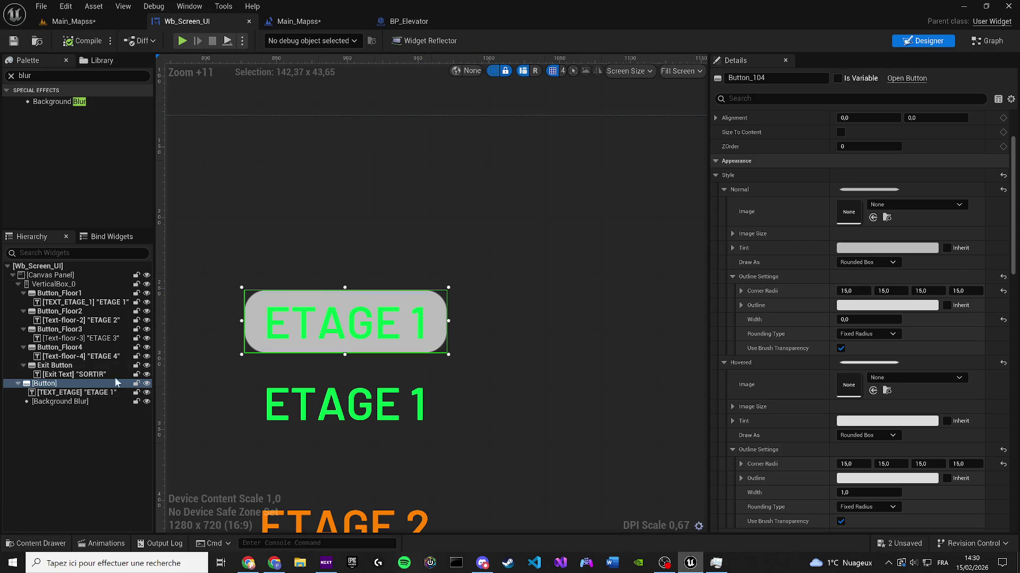
# Step: Delete the grey test button and its label from the widget
pyautogui.click(68, 383)
pyautogui.scroll(-5, 393, 260)
pyautogui.press('Delete')
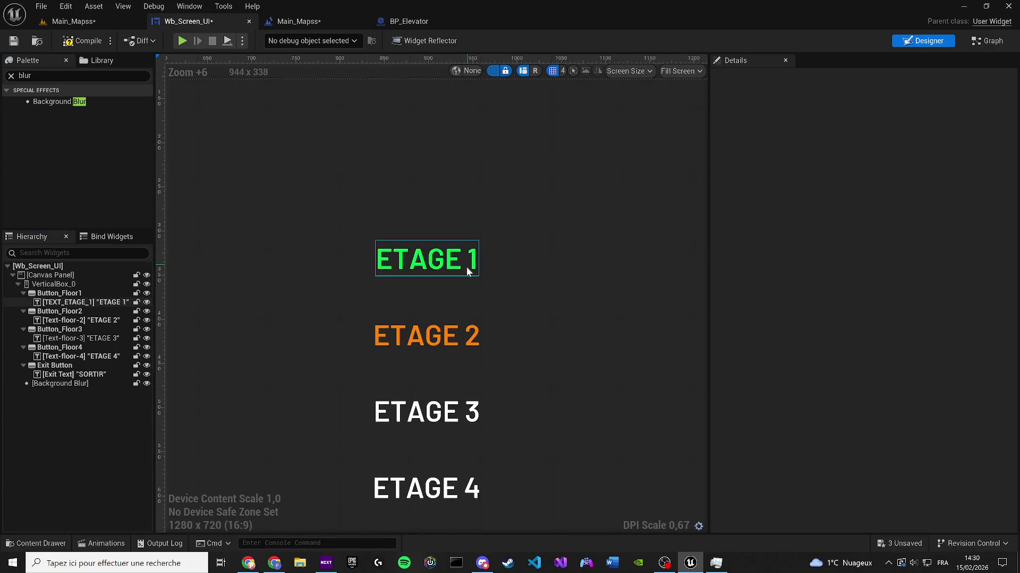
pyautogui.scroll(2, 467, 267)
# Step: Add an Image widget to the Canvas Panel, outside the label column, next to ETAGE 1
pyautogui.click(22, 75)
pyautogui.write('ima')
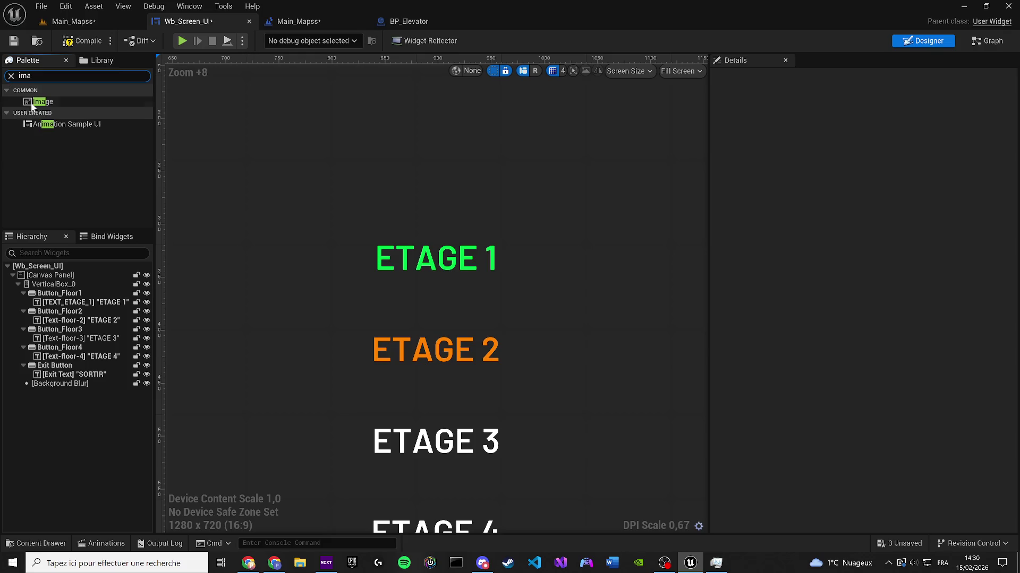
pyautogui.moveTo(43, 101)
pyautogui.mouseDown()
pyautogui.moveTo(129, 123)
pyautogui.moveTo(355, 254)
pyautogui.moveTo(322, 252)
pyautogui.mouseUp()
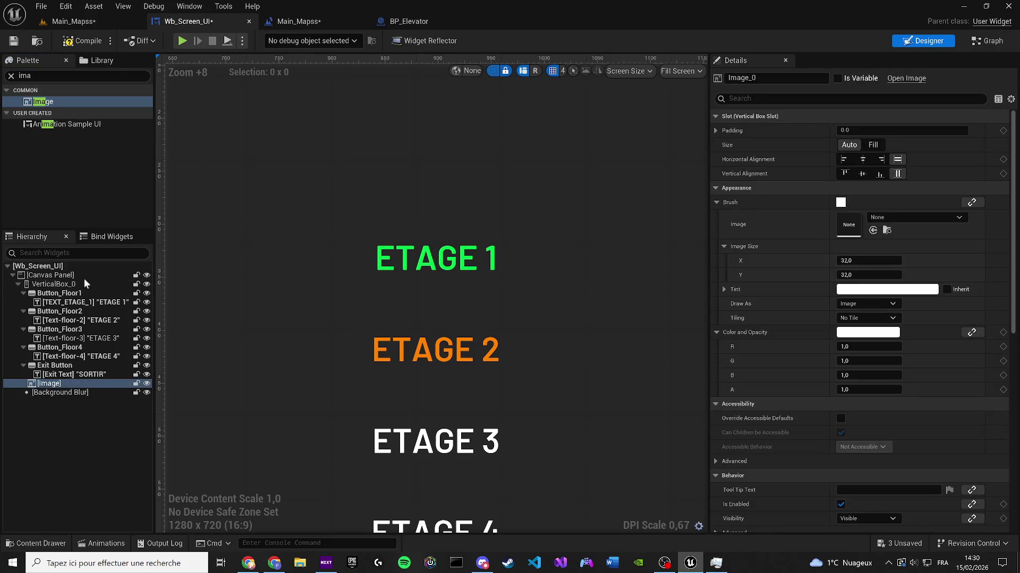
pyautogui.scroll(-7, 314, 275)
pyautogui.moveTo(49, 383); pyautogui.dragTo(51, 275)
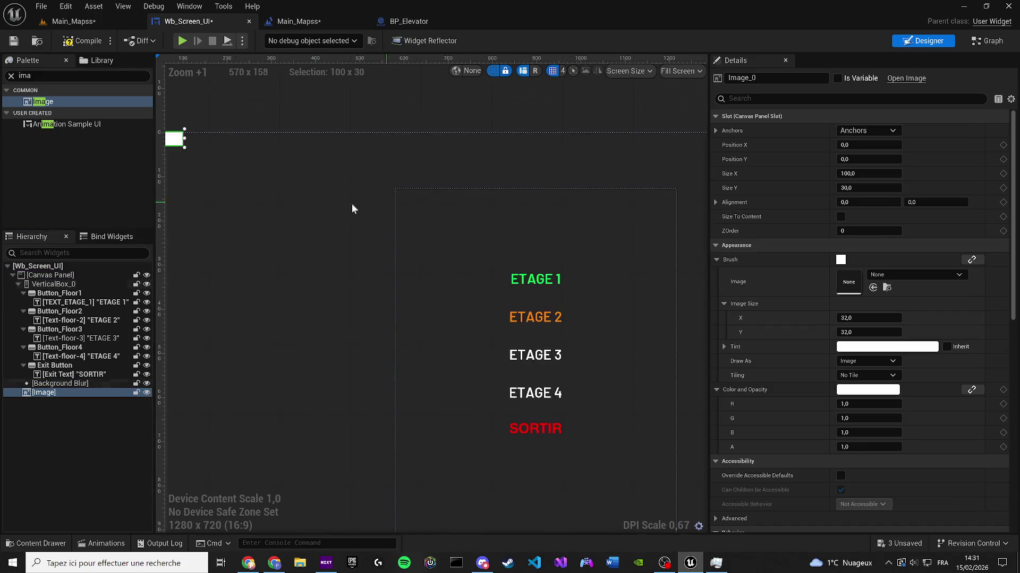
pyautogui.moveTo(180, 142)
pyautogui.mouseDown()
pyautogui.moveTo(509, 283)
pyautogui.moveTo(439, 269)
pyautogui.moveTo(428, 278)
pyautogui.moveTo(298, 276)
pyautogui.mouseUp()
pyautogui.scroll(15, 508, 285)
pyautogui.scroll(-6, 298, 276)
# Step: Resize the image from its left edge into a thin 2,98 × 30 white bar beside ETAGE 1
pyautogui.moveTo(204, 263)
pyautogui.mouseDown()
pyautogui.moveTo(418, 271)
pyautogui.moveTo(398, 267)
pyautogui.mouseUp()
pyautogui.click(284, 269)
pyautogui.scroll(3, 287, 270)
pyautogui.hotkey('ctrl', 'z')
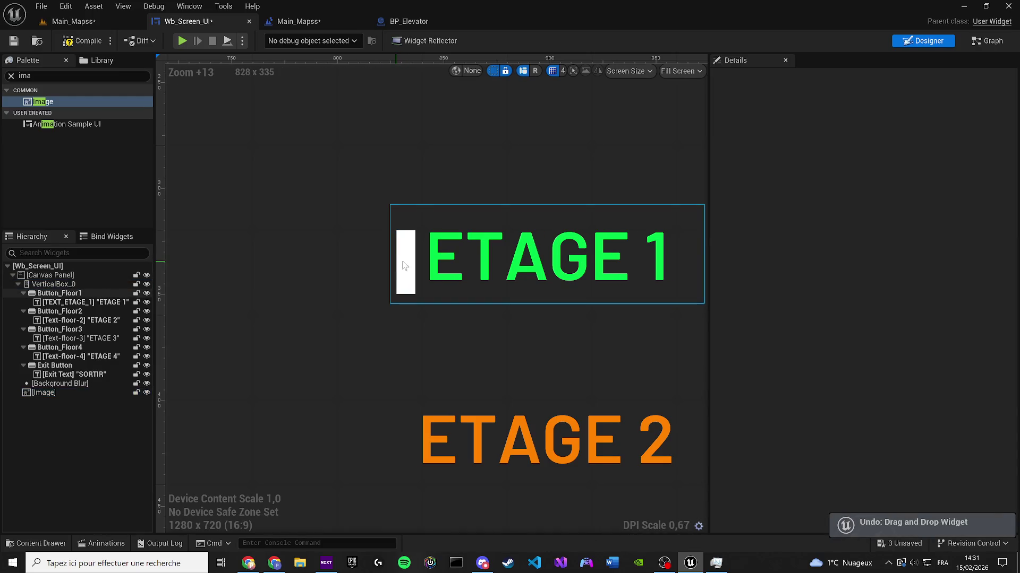
pyautogui.click(401, 266)
pyautogui.scroll(4, 393, 266)
pyautogui.moveTo(379, 260)
pyautogui.mouseDown()
pyautogui.moveTo(408, 262)
pyautogui.moveTo(218, 278)
pyautogui.moveTo(296, 272)
pyautogui.mouseUp()
pyautogui.scroll(-11, 218, 274)
pyautogui.scroll(4, 229, 273)
pyautogui.click(274, 274)
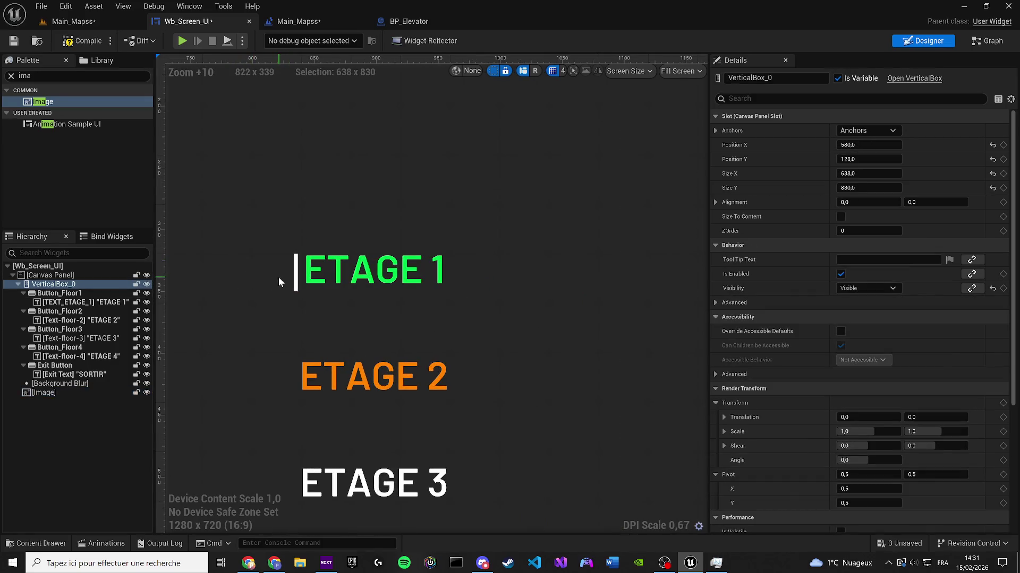
pyautogui.click(290, 286)
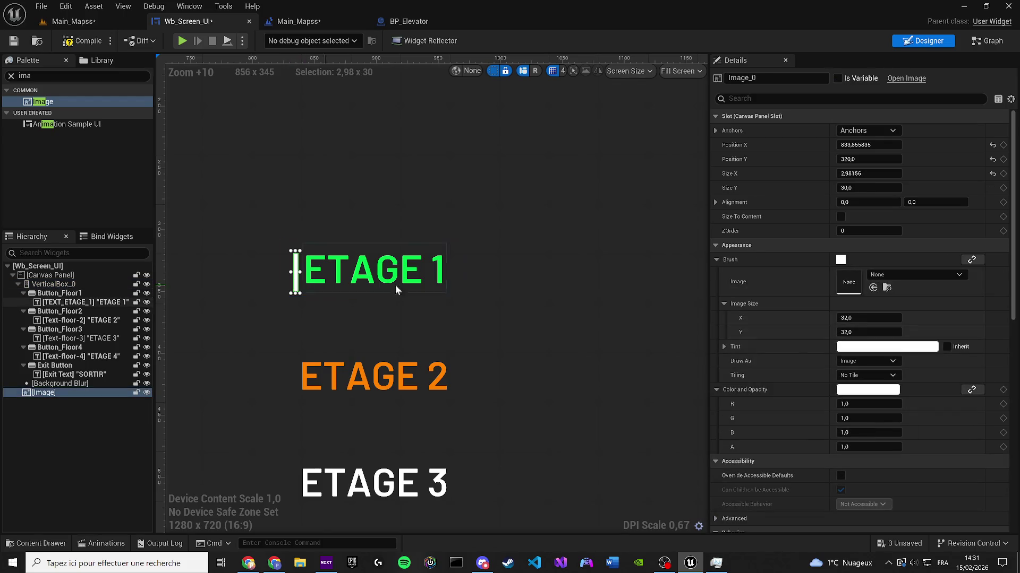
# Step: Duplicate the white bar and place copies beside ETAGE 2 and ETAGE 3
pyautogui.hotkey('ctrl', 'd')
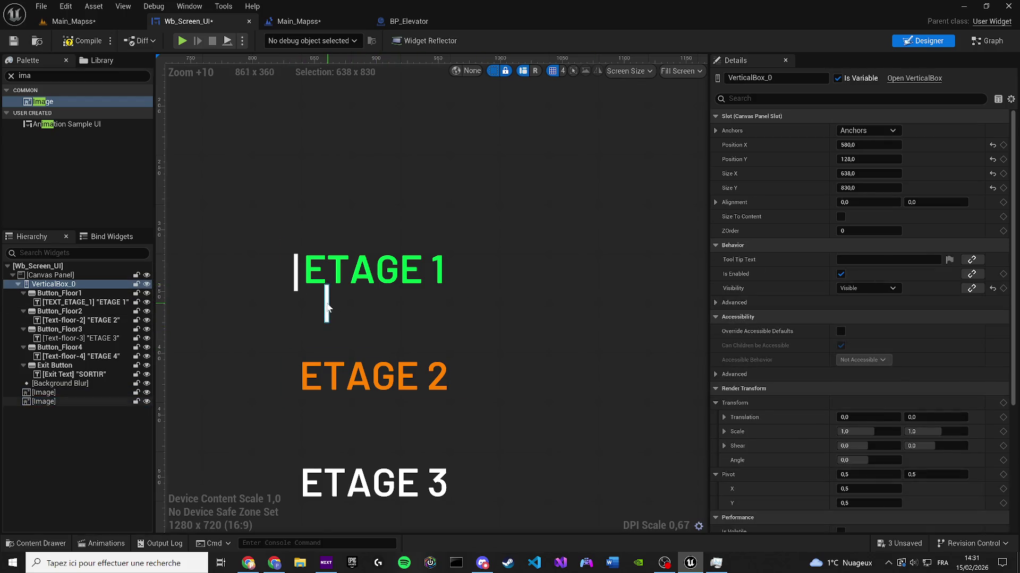
pyautogui.moveTo(327, 310)
pyautogui.mouseDown()
pyautogui.moveTo(292, 364)
pyautogui.moveTo(298, 377)
pyautogui.mouseUp()
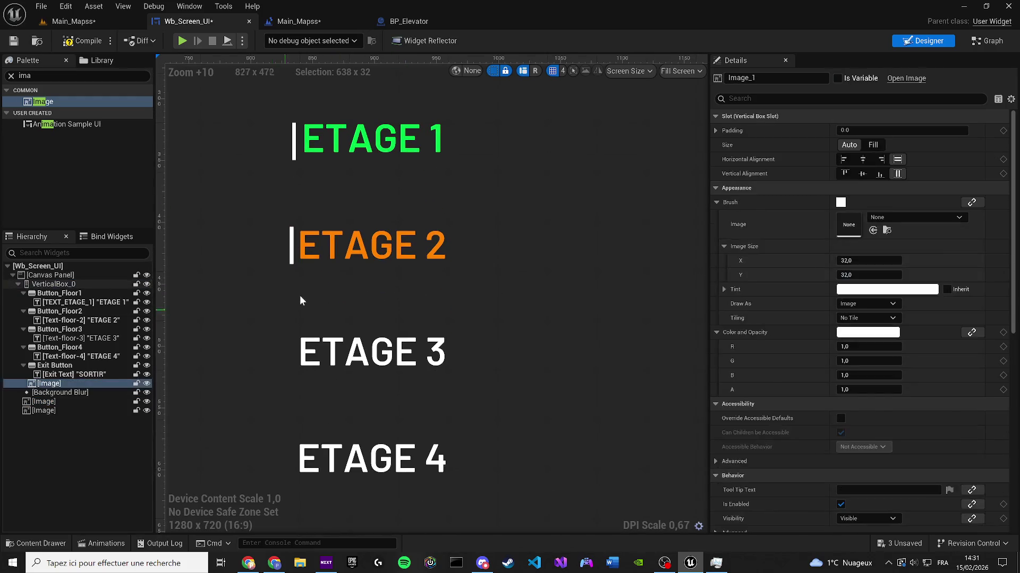
pyautogui.scroll(-6, 259, 296)
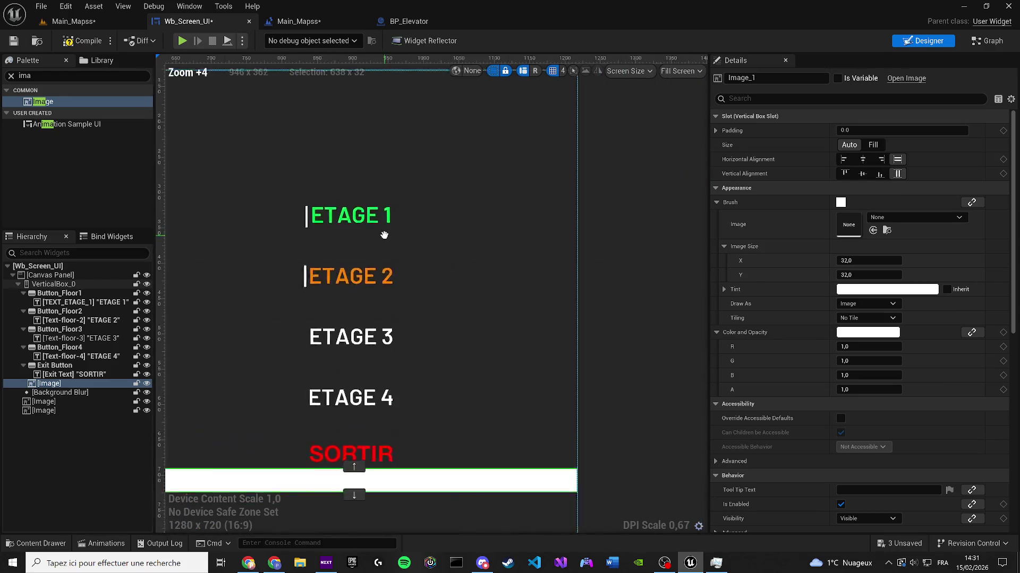
pyautogui.hotkey('ctrl', 'z')
pyautogui.scroll(3, 281, 282)
pyautogui.click(295, 281)
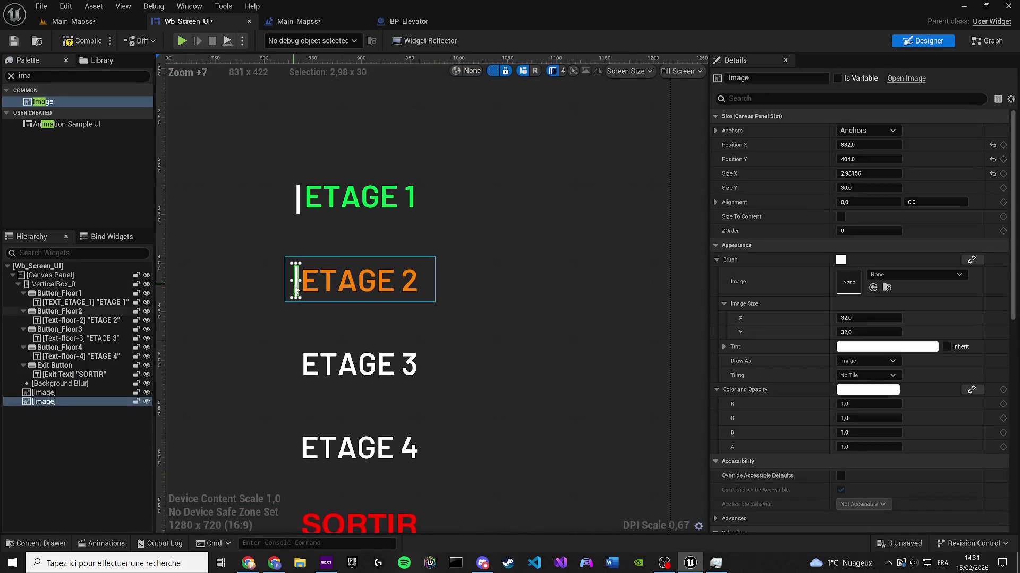
pyautogui.hotkey('ctrl', 'd')
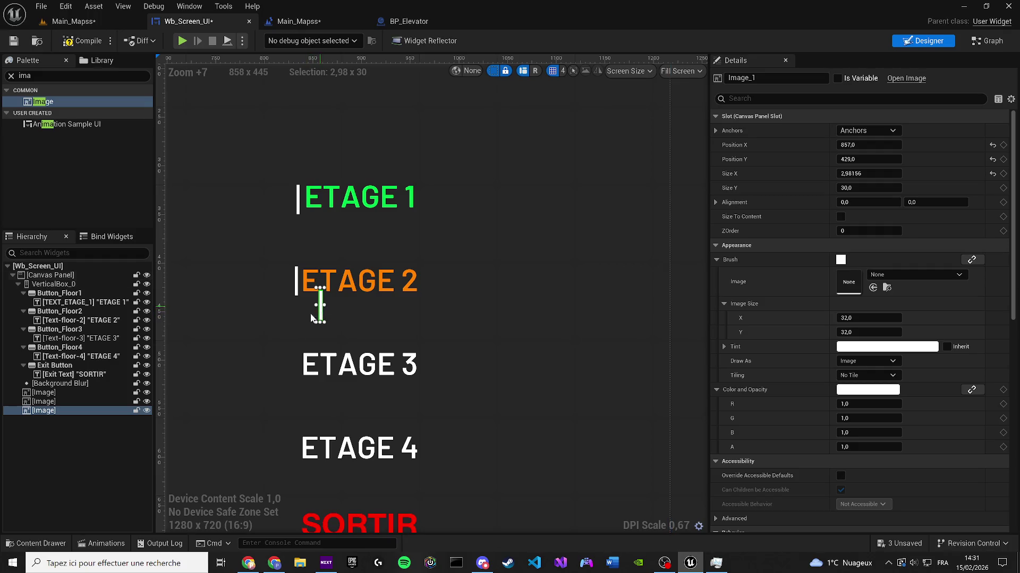
pyautogui.moveTo(312, 318); pyautogui.dragTo(300, 373)
pyautogui.keyDown('ctrl'); pyautogui.click(269, 324); pyautogui.keyUp('ctrl')
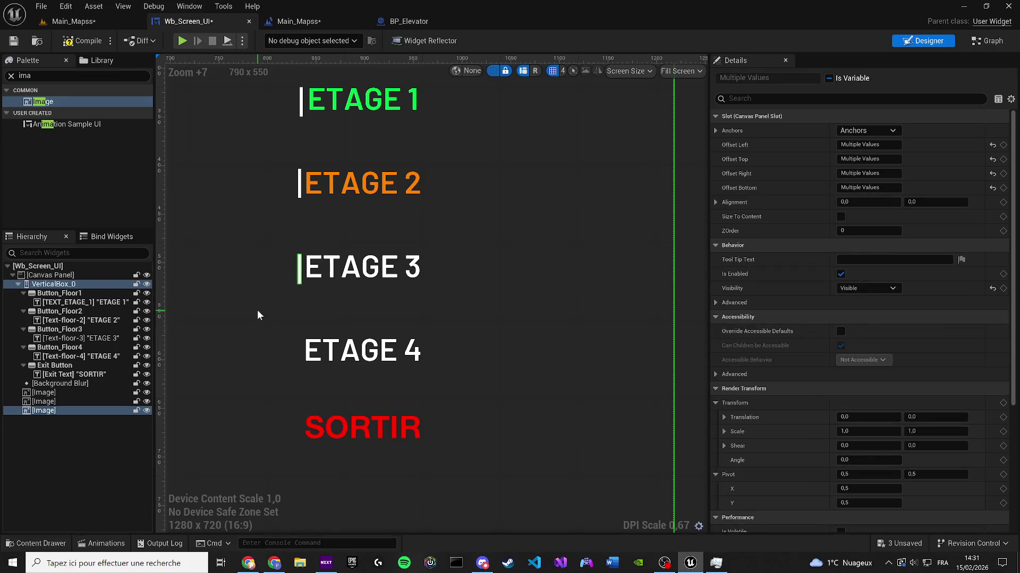
# Step: Duplicate the bar again for copies beside ETAGE 4 and SORTIR
pyautogui.scroll(-1, 279, 322)
pyautogui.click(297, 273)
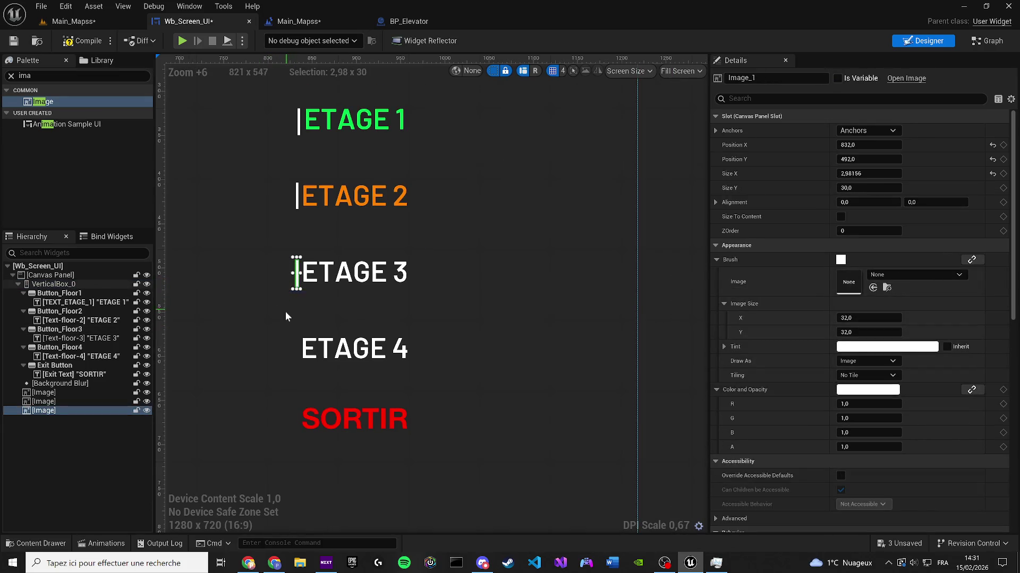
pyautogui.hotkey('ctrl', 'd')
pyautogui.scroll(2, 285, 313)
pyautogui.moveTo(295, 279)
pyautogui.mouseDown()
pyautogui.moveTo(293, 448)
pyautogui.moveTo(288, 439)
pyautogui.mouseUp()
pyautogui.hotkey('ctrl', 'd')
pyautogui.click(317, 387)
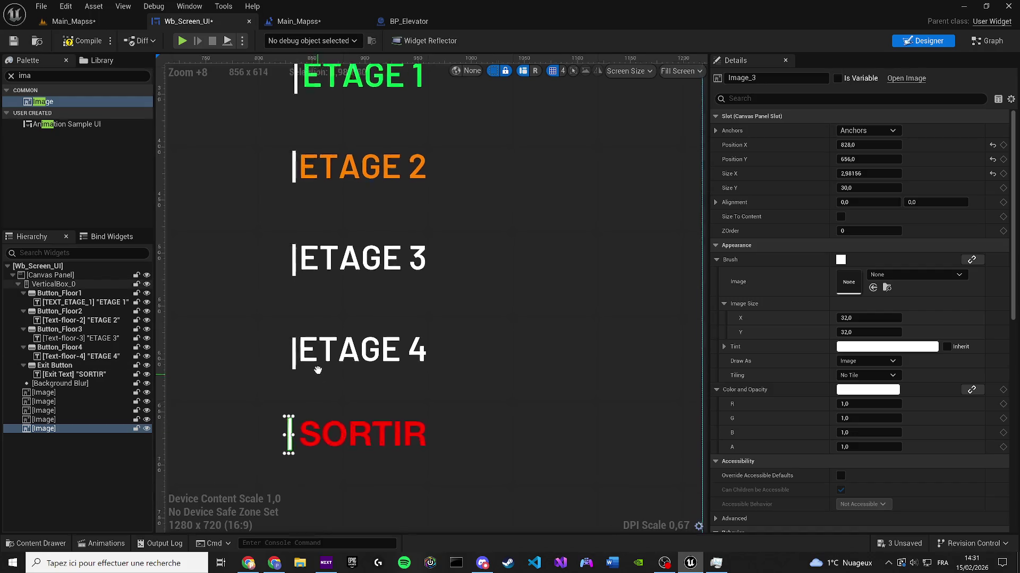
# Step: Tint the SORTIR bar's Brush pure red (FF0000) and bring the whole floor list into view
pyautogui.scroll(-1, 318, 331)
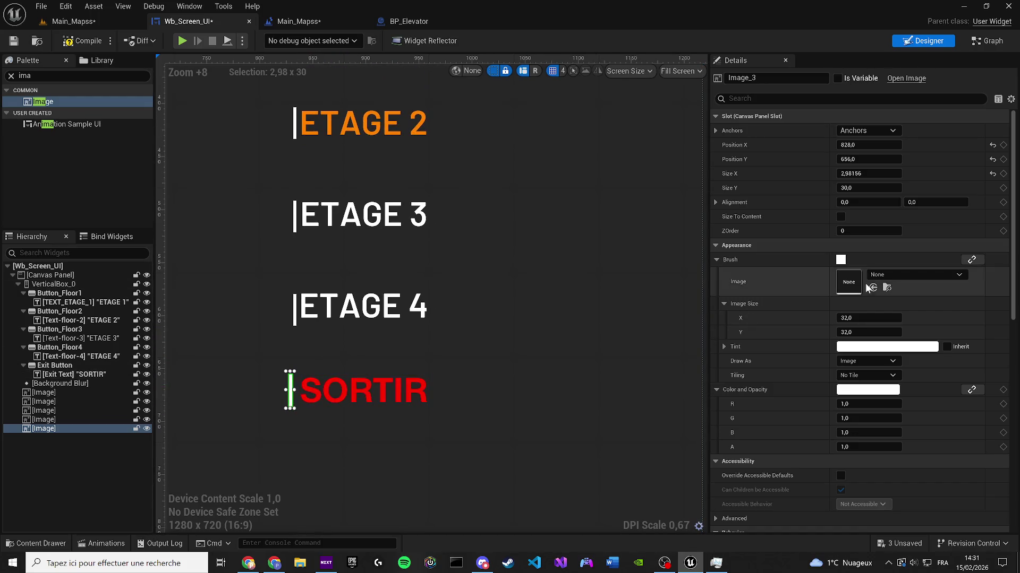
pyautogui.click(839, 347)
pyautogui.moveTo(763, 297); pyautogui.dragTo(765, 274)
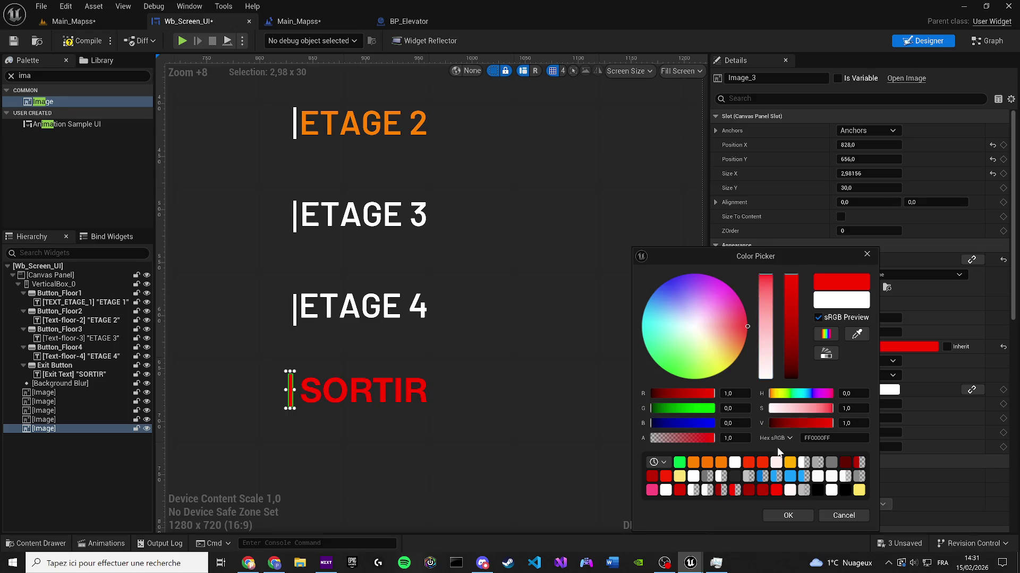
pyautogui.click(788, 515)
pyautogui.scroll(-5, 434, 335)
pyautogui.click(443, 299)
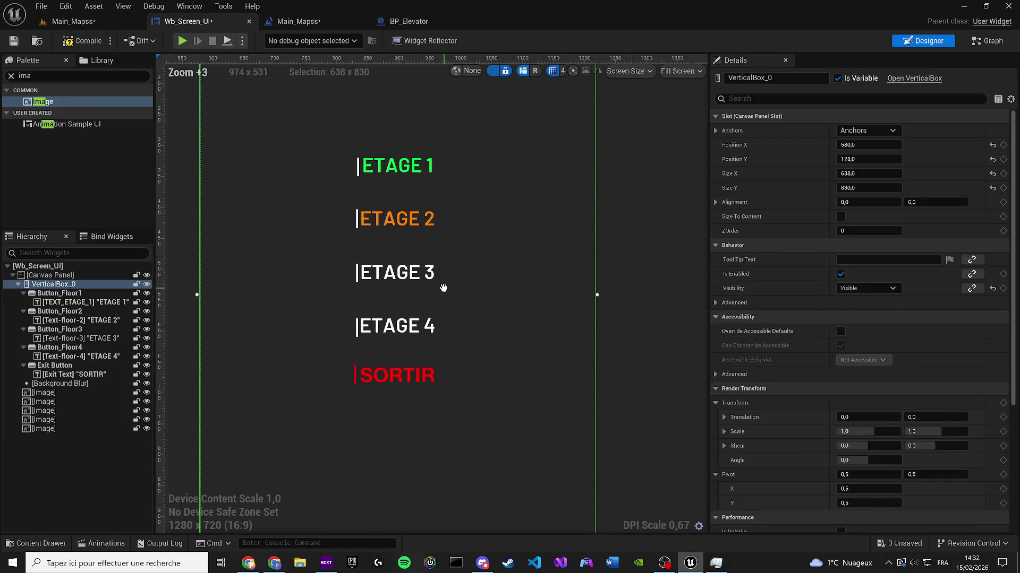
pyautogui.moveTo(443, 298); pyautogui.dragTo(439, 328)
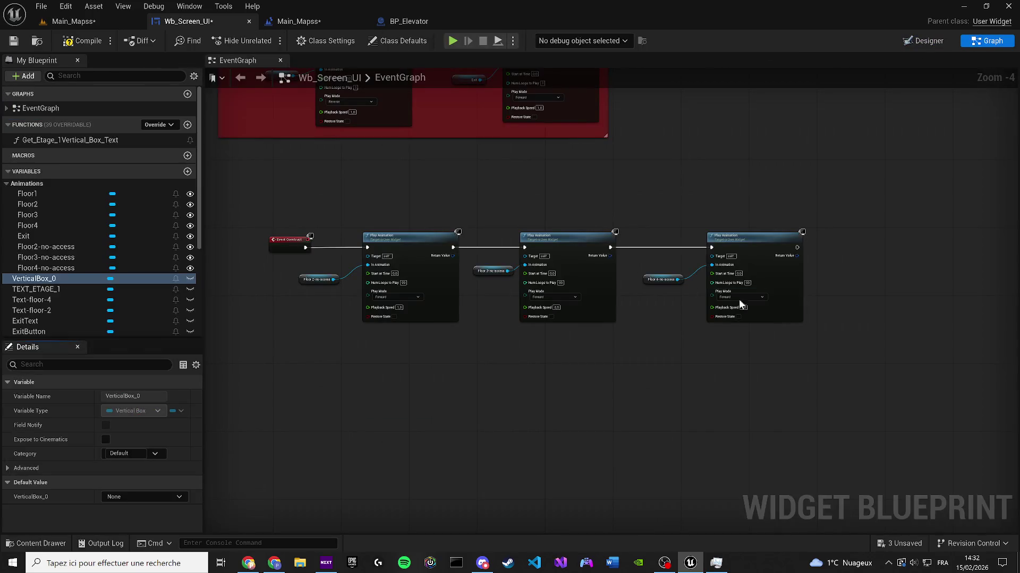
# Step: Delete the animation nodes from the event graph and compile the widget
pyautogui.moveTo(869, 387); pyautogui.dragTo(276, 226)
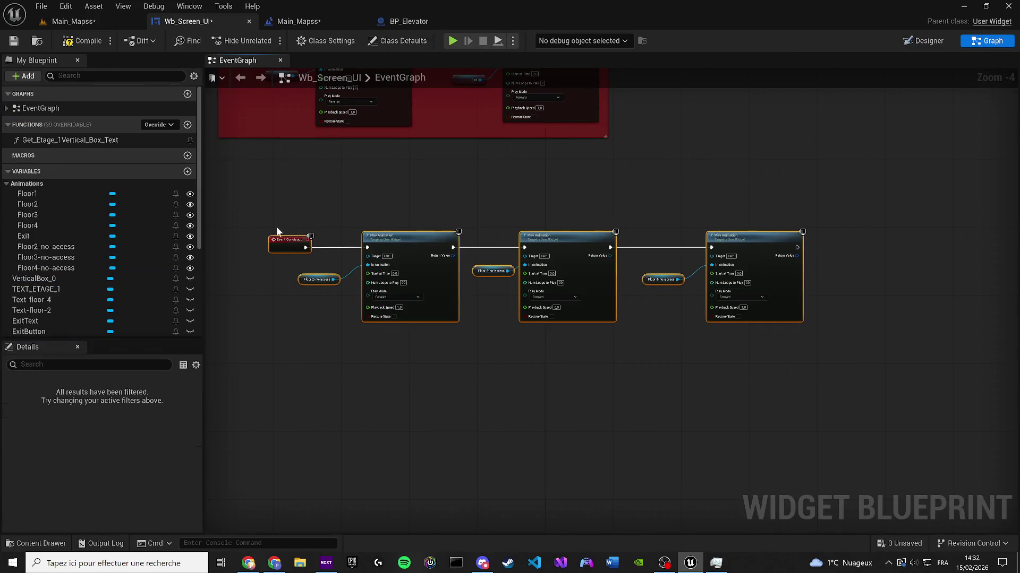
pyautogui.press('Delete')
pyautogui.click(82, 41)
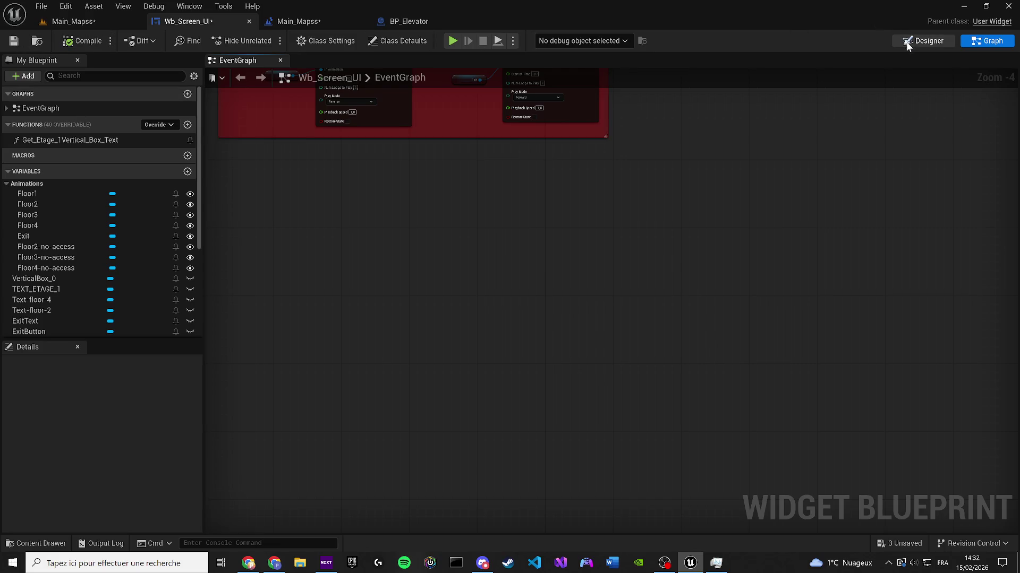
# Step: Back in the designer, nudge the white bar beside ETAGE 1 up slightly
pyautogui.click(923, 40)
pyautogui.scroll(4, 454, 222)
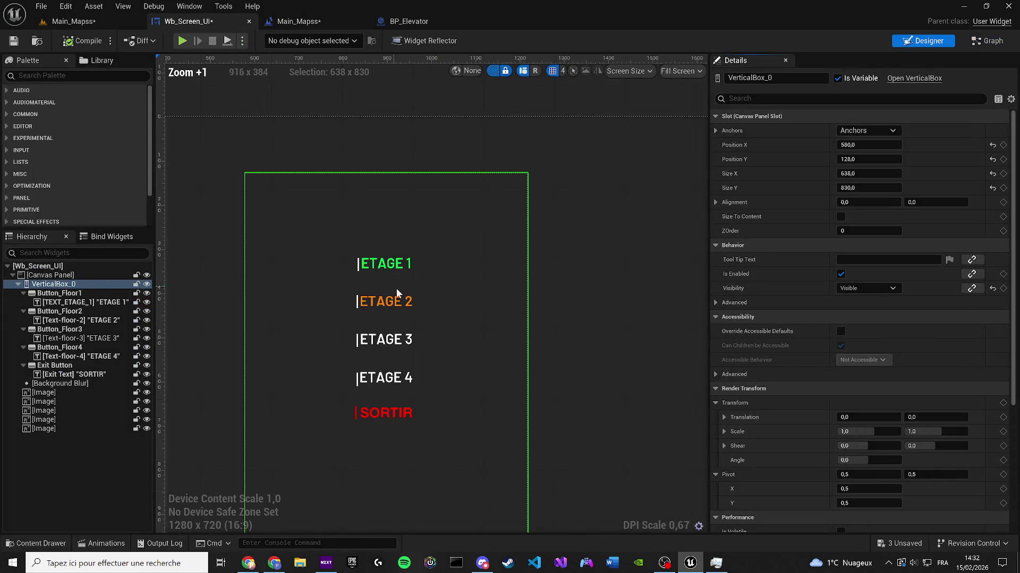
pyautogui.scroll(13, 445, 312)
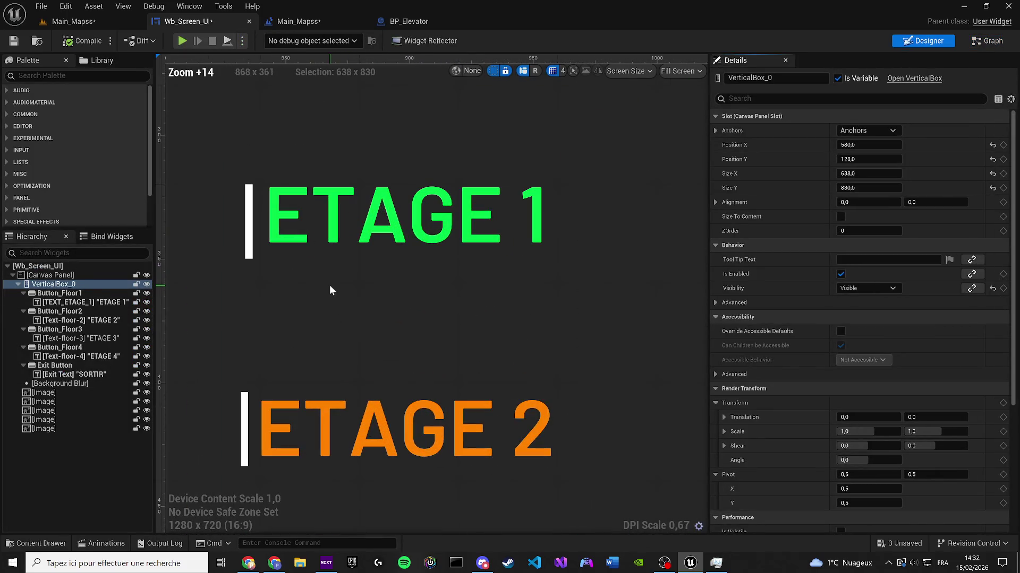
pyautogui.moveTo(330, 290)
pyautogui.mouseDown()
pyautogui.moveTo(358, 231)
pyautogui.moveTo(372, 125)
pyautogui.moveTo(357, 232)
pyautogui.moveTo(300, 185)
pyautogui.mouseUp()
pyautogui.click(275, 170)
pyautogui.scroll(4, 327, 214)
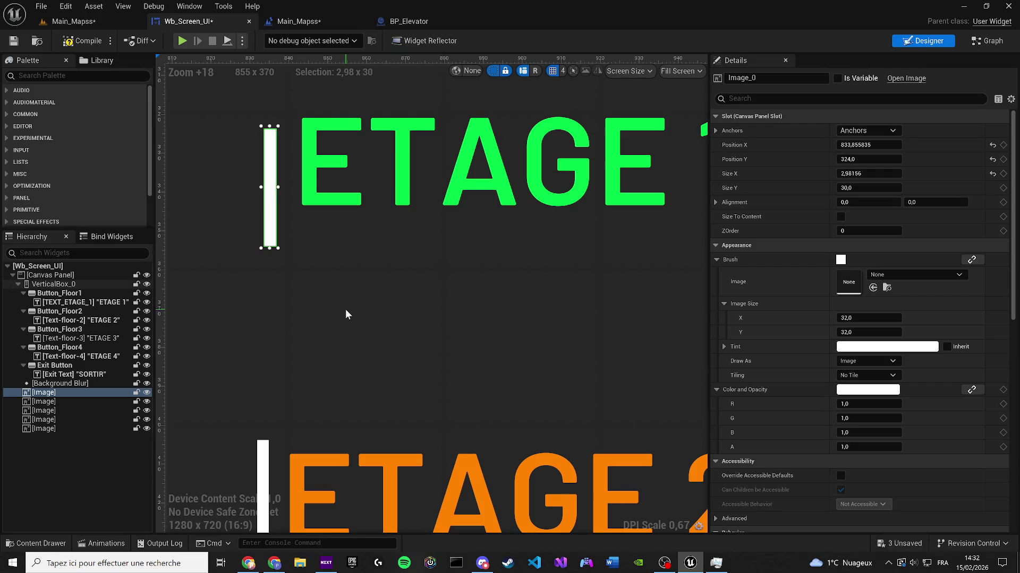
pyautogui.press('Up')
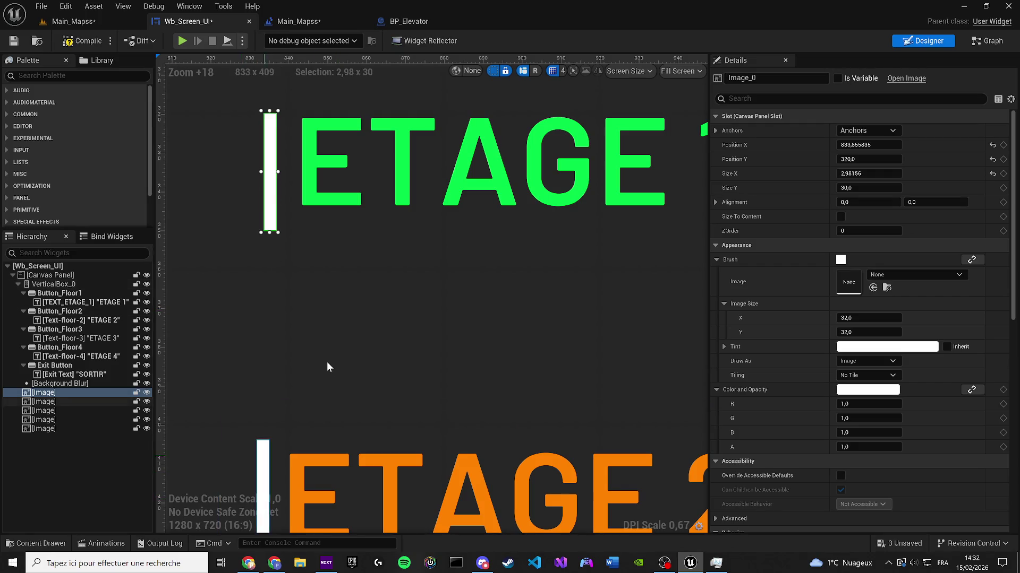
# Step: Inspect the bars beside ETAGE 2 and ETAGE 3, then compile again
pyautogui.click(326, 366)
pyautogui.scroll(-3, 297, 243)
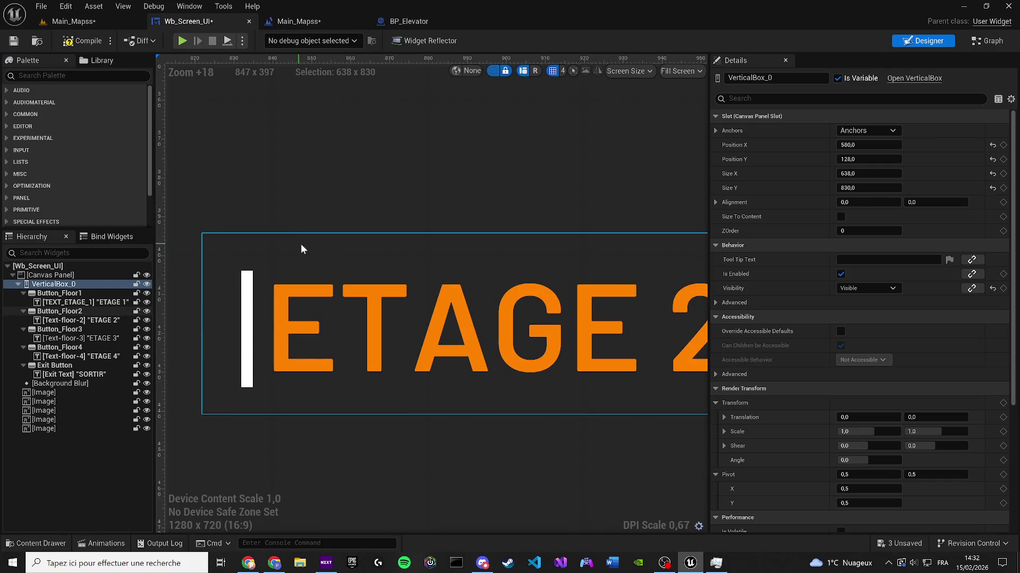
pyautogui.scroll(-2, 301, 245)
pyautogui.click(259, 290)
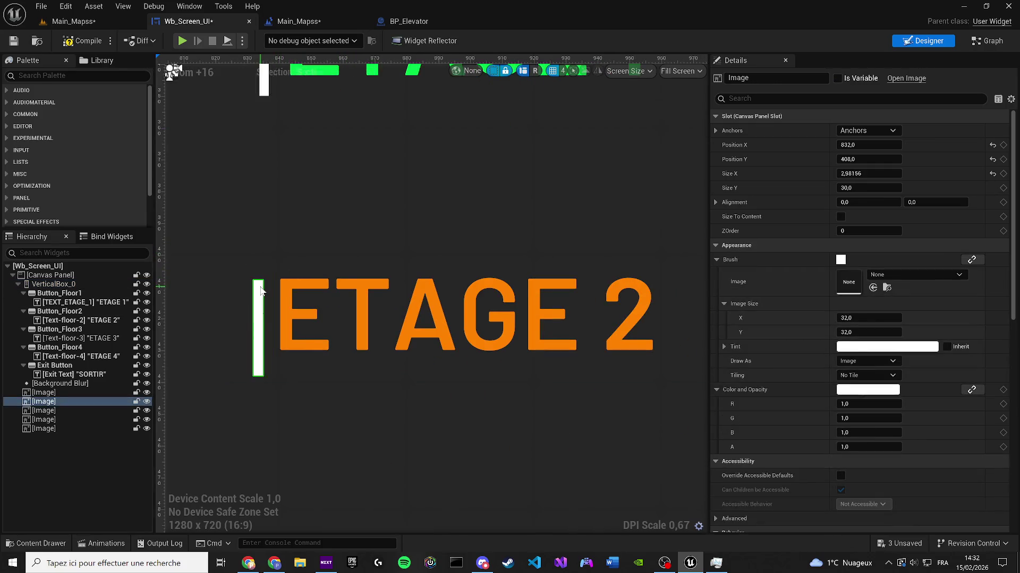
pyautogui.scroll(-5, 333, 190)
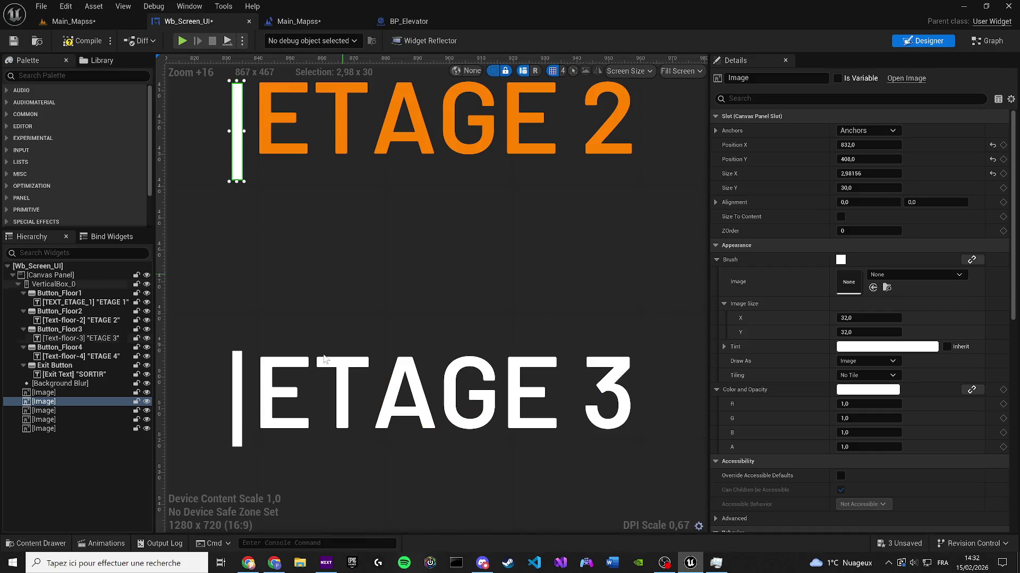
pyautogui.click(294, 373)
pyautogui.scroll(-3, 307, 393)
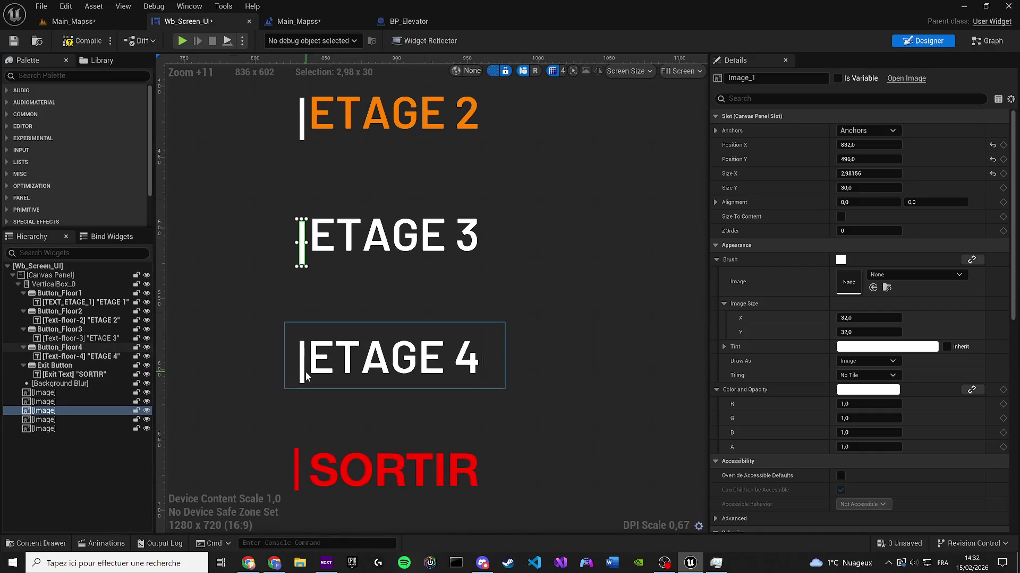
pyautogui.scroll(-3, 305, 372)
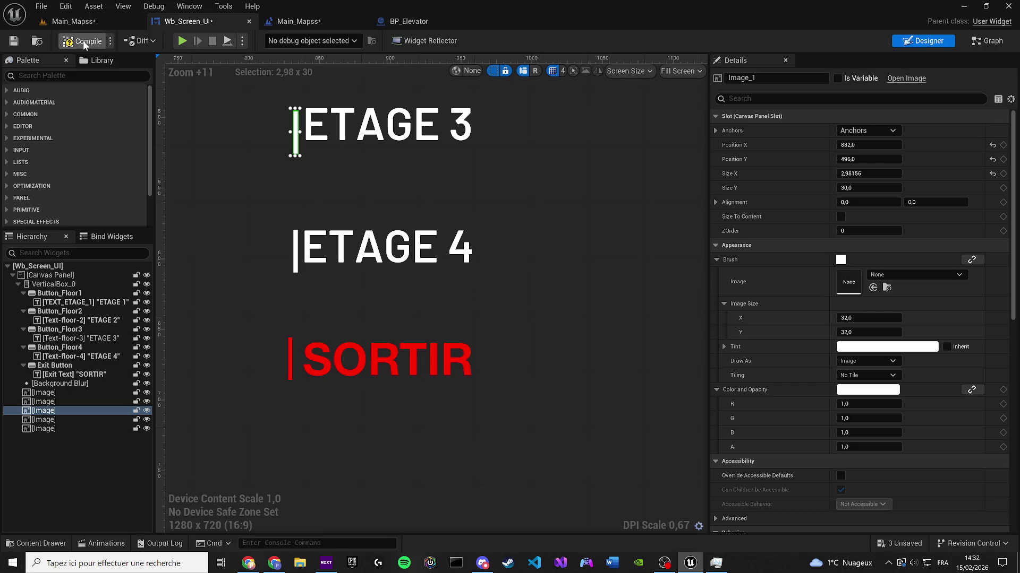
pyautogui.click(83, 41)
# Step: Review the placement of the bars beside ETAGE 2, ETAGE 3 and ETAGE 4
pyautogui.click(296, 250)
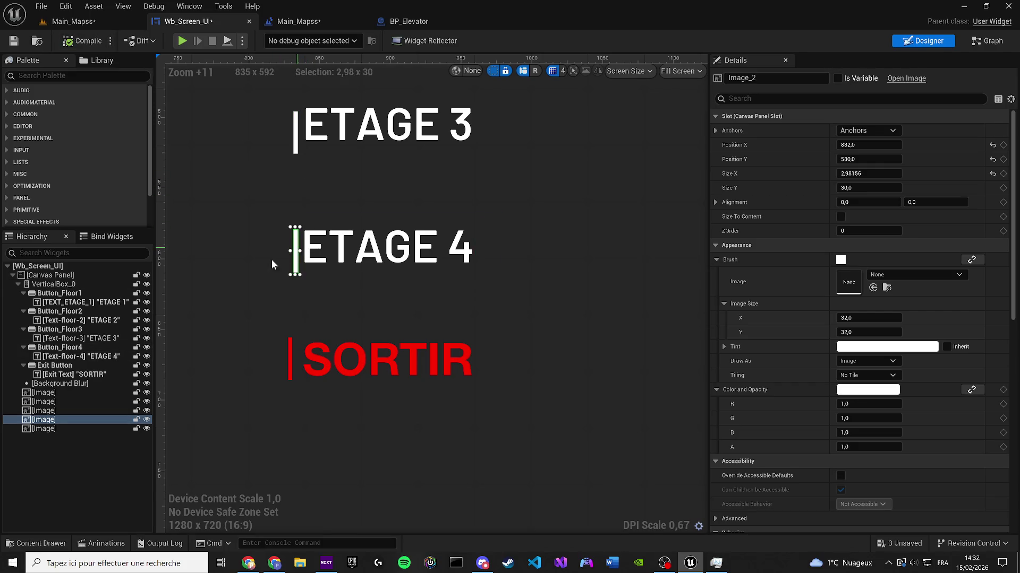
pyautogui.click(256, 266)
pyautogui.scroll(2, 259, 174)
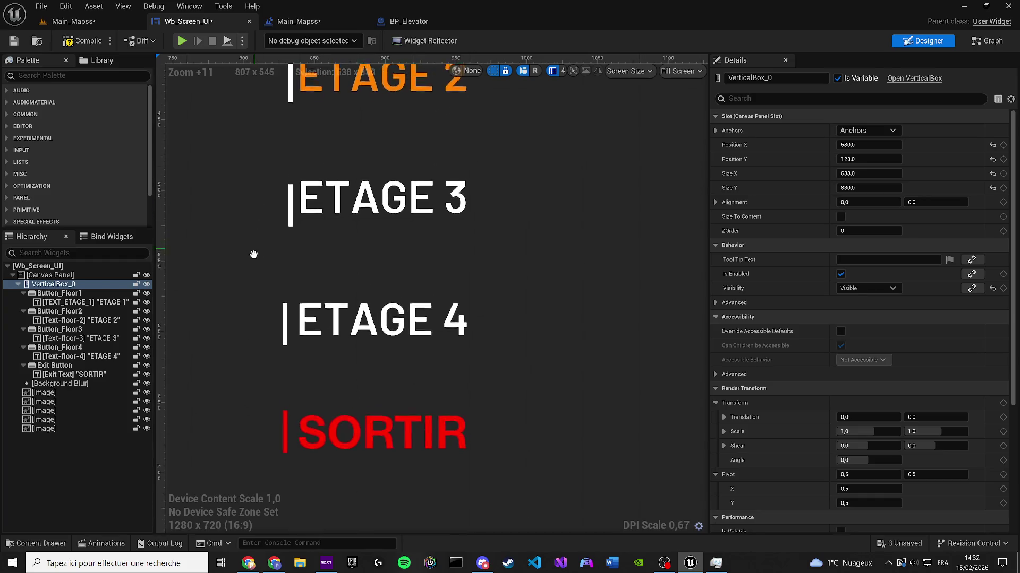
pyautogui.click(290, 207)
pyautogui.click(286, 209)
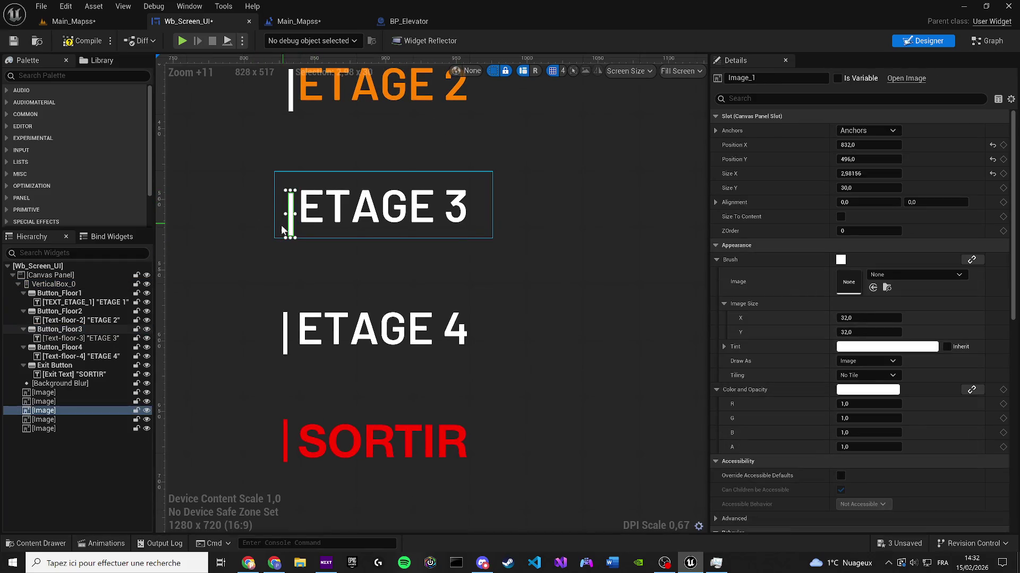
pyautogui.click(239, 304)
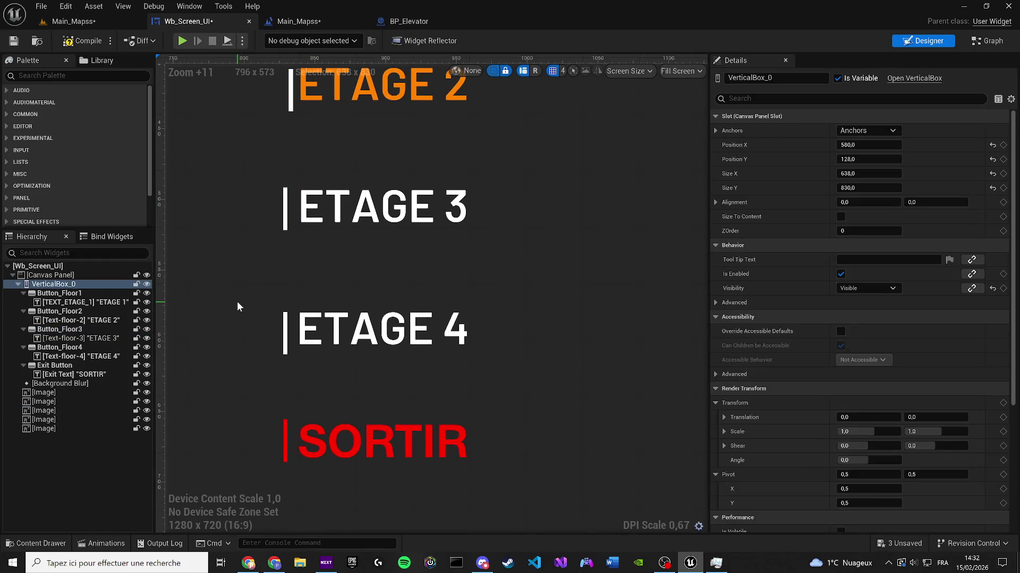
pyautogui.click(286, 328)
pyautogui.scroll(3, 236, 196)
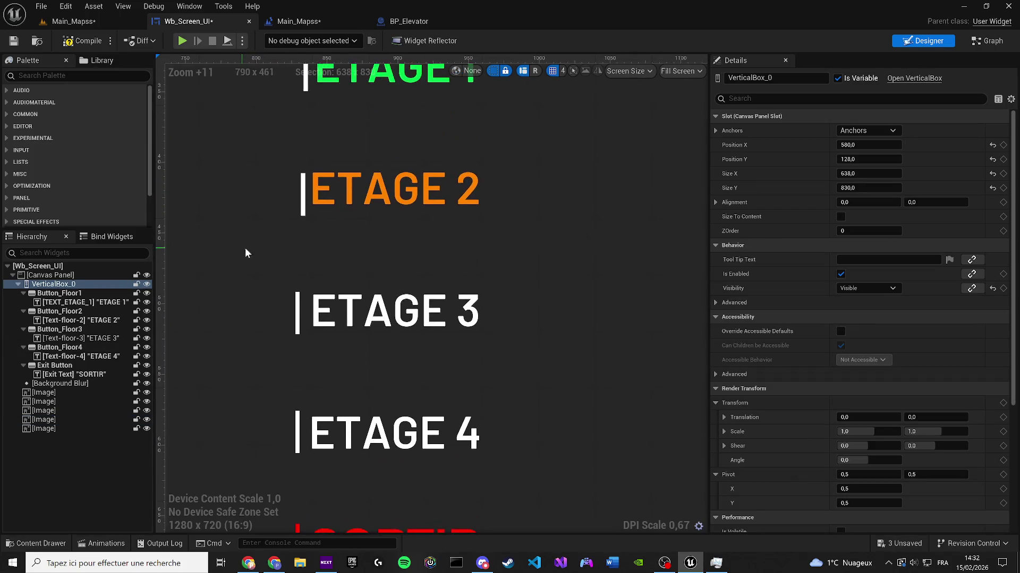
pyautogui.click(297, 312)
pyautogui.click(264, 289)
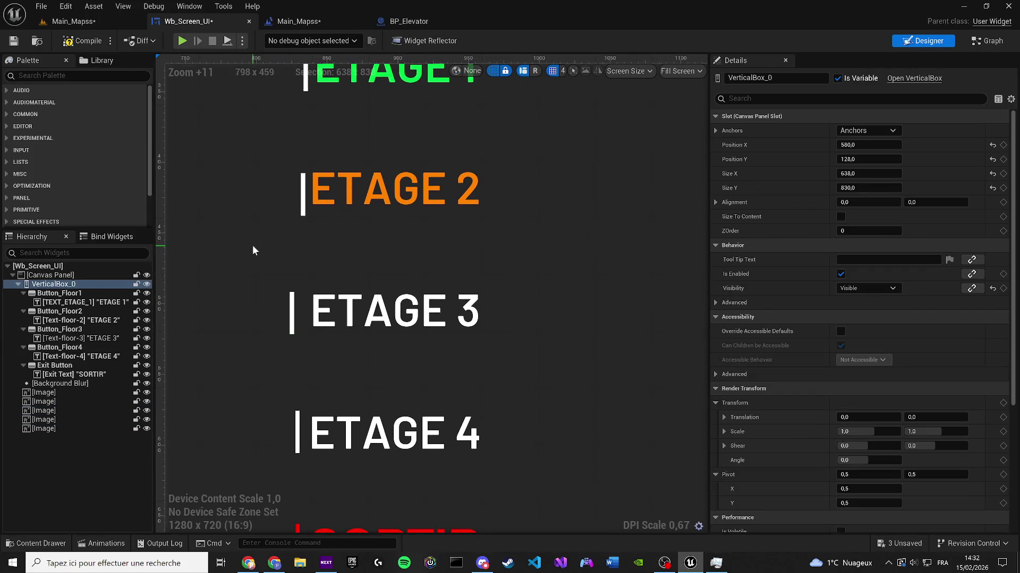
pyautogui.click(299, 192)
# Step: Select the floor VerticalBox, compile and save Wb_Screen_UI, and return to Main_Mapss
pyautogui.click(228, 211)
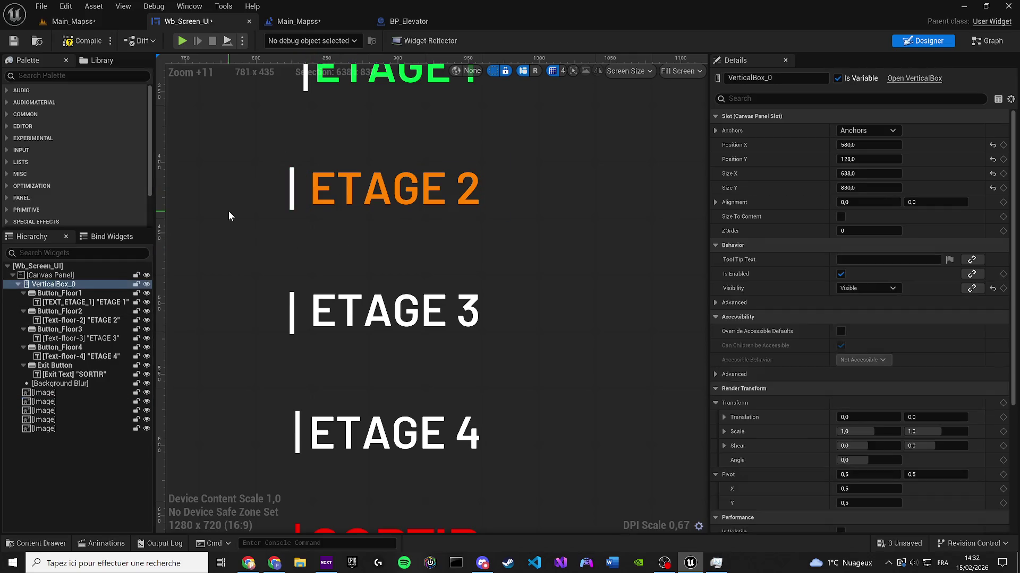
pyautogui.scroll(3, 244, 295)
pyautogui.click(326, 229)
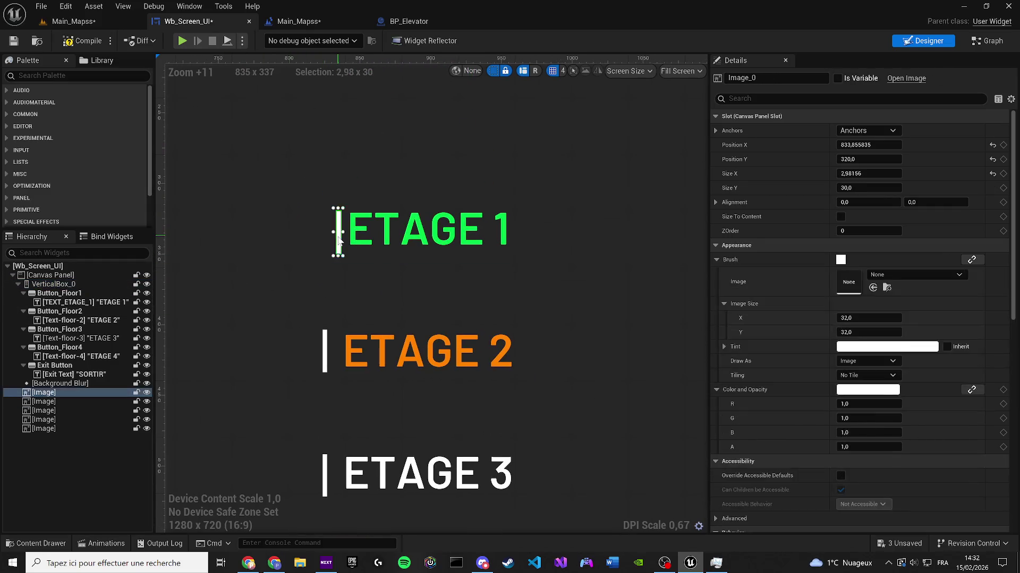
pyautogui.click(280, 276)
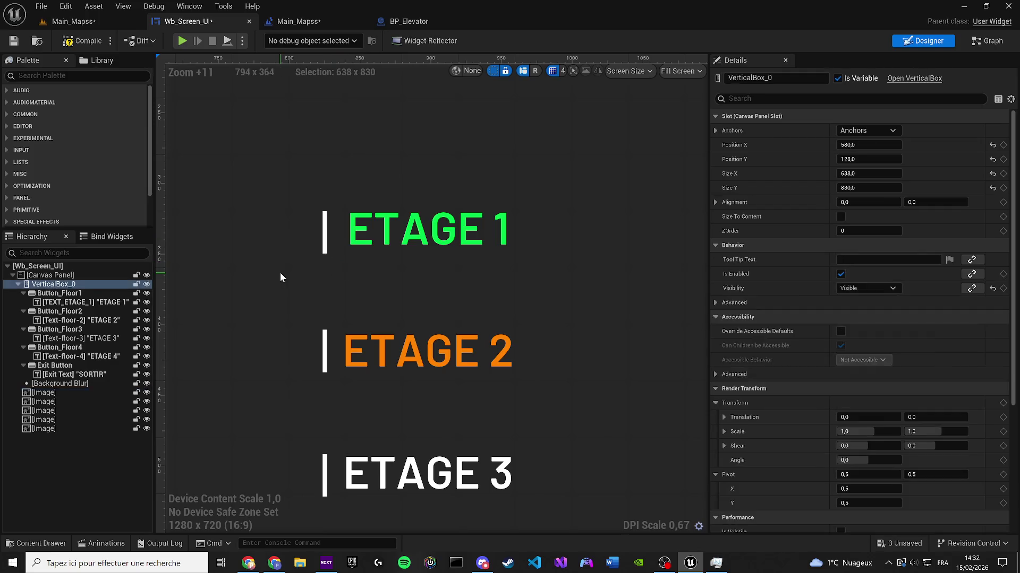
pyautogui.scroll(-5, 279, 275)
pyautogui.moveTo(279, 275); pyautogui.dragTo(295, 204)
pyautogui.scroll(-3, 295, 204)
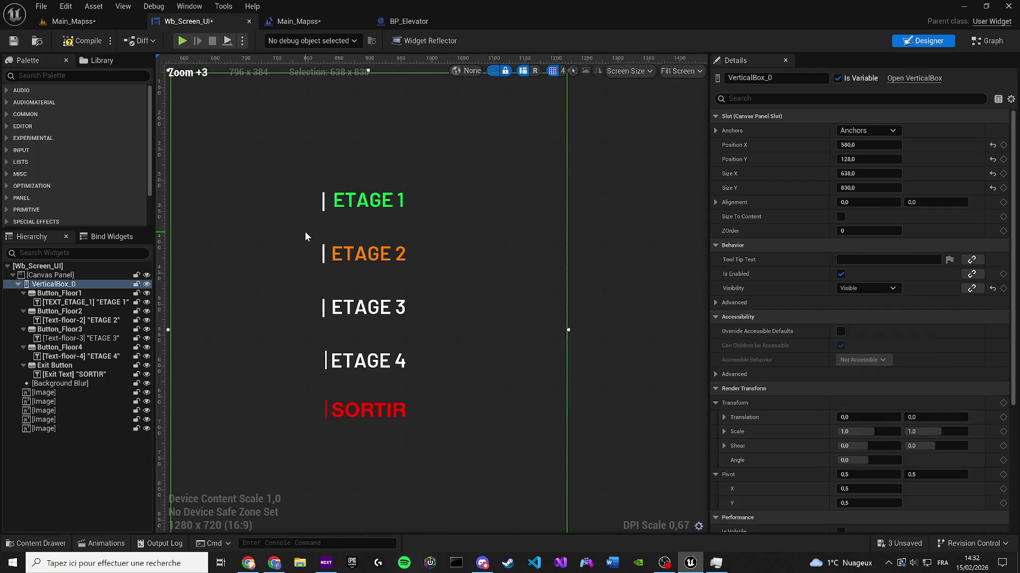
pyautogui.click(79, 43)
pyautogui.click(20, 43)
pyautogui.click(84, 21)
# Step: Save Main_Mapss, play, walk to the terminal, open the elevator menu and try ETAGE 2
pyautogui.click(16, 43)
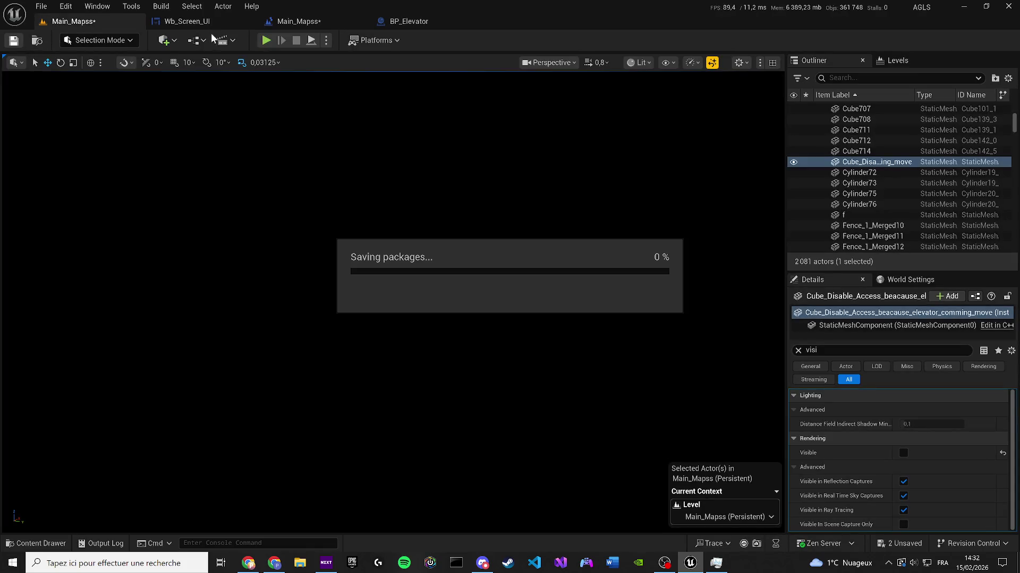
pyautogui.click(267, 41)
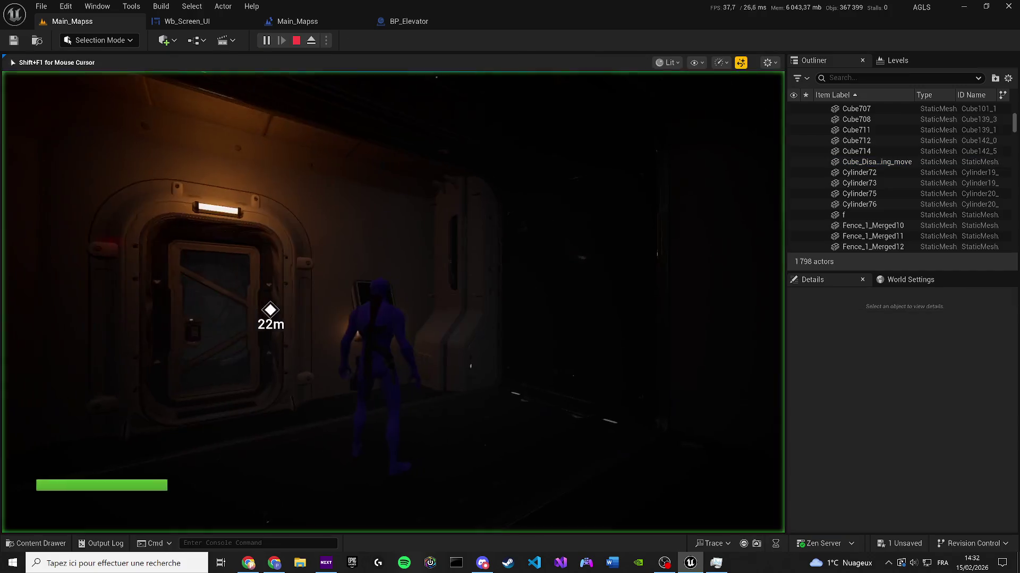
pyautogui.press('w')
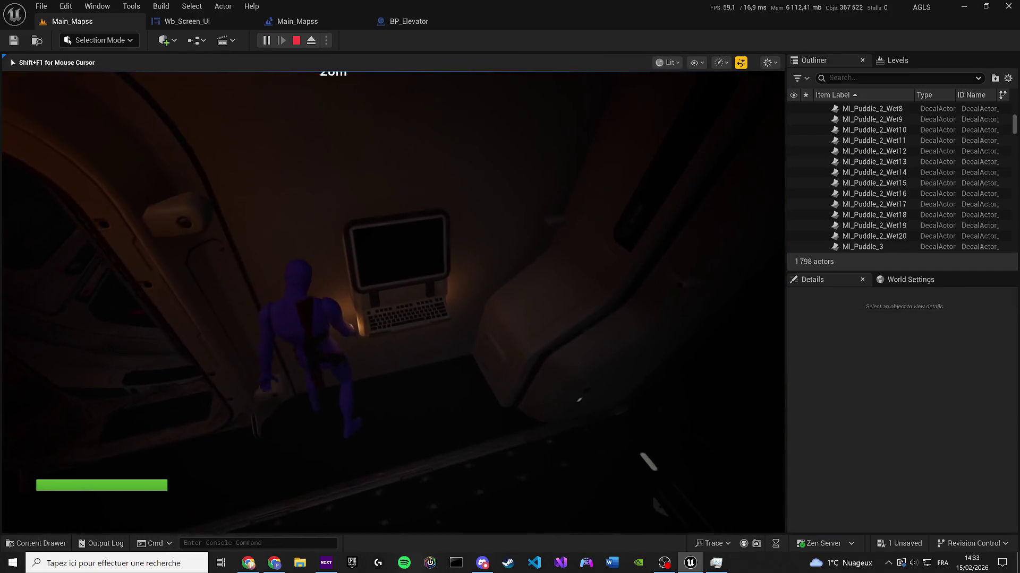
pyautogui.press('e')
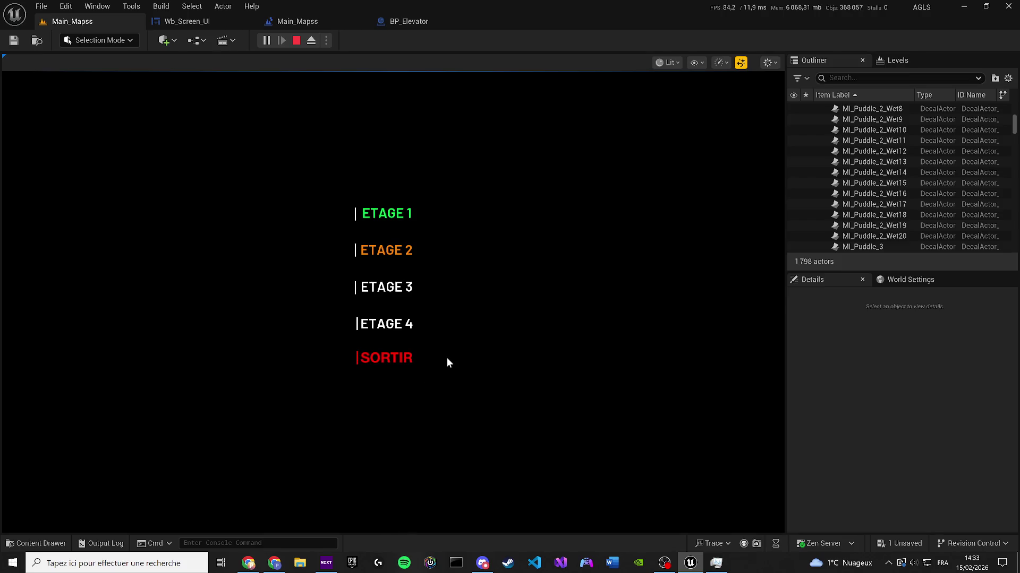
pyautogui.click(379, 211)
pyautogui.click(411, 257)
pyautogui.click(218, 24)
# Step: Copy ETAGE 2's orange Color and Opacity and paste it onto ETAGE 3 and ETAGE 4
pyautogui.click(348, 262)
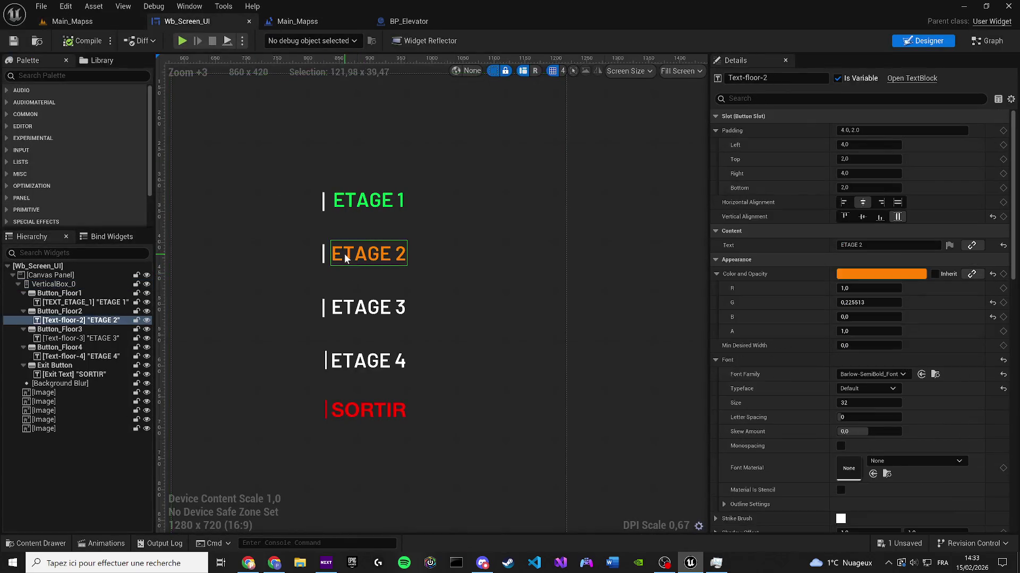
pyautogui.rightClick(876, 274)
pyautogui.click(907, 333)
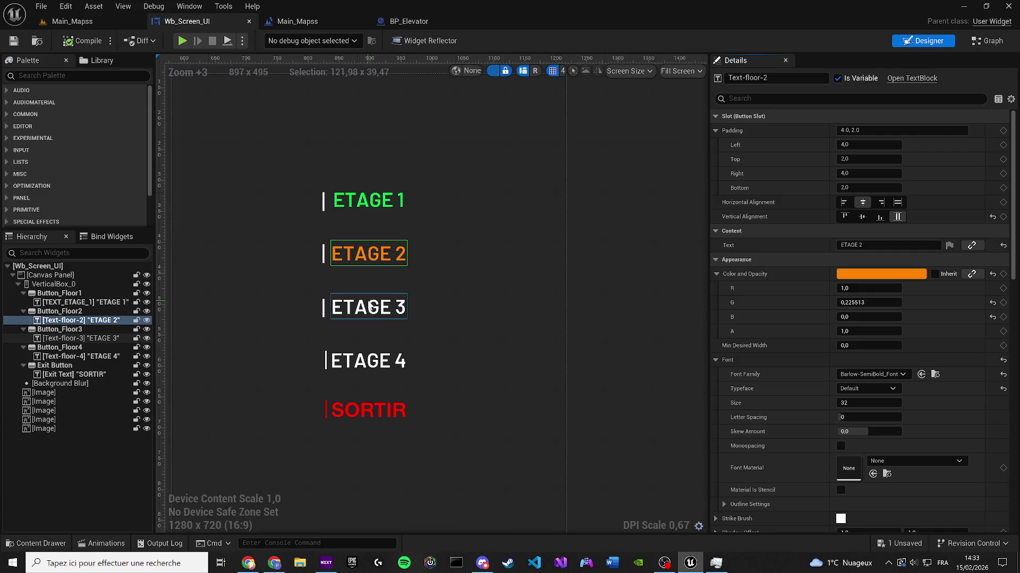
pyautogui.click(80, 338)
pyautogui.rightClick(848, 276)
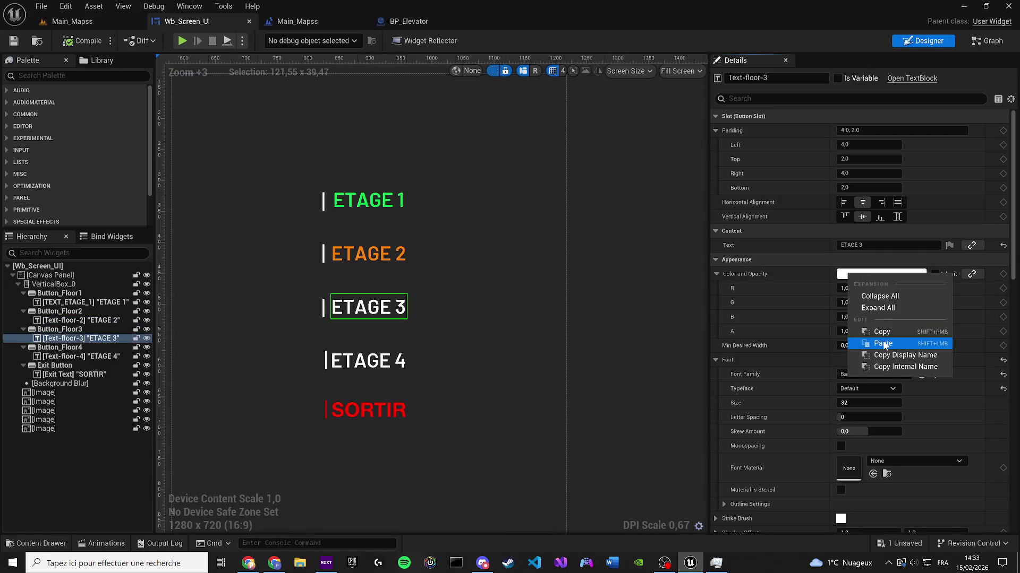
pyautogui.click(883, 344)
pyautogui.click(372, 363)
pyautogui.rightClick(871, 275)
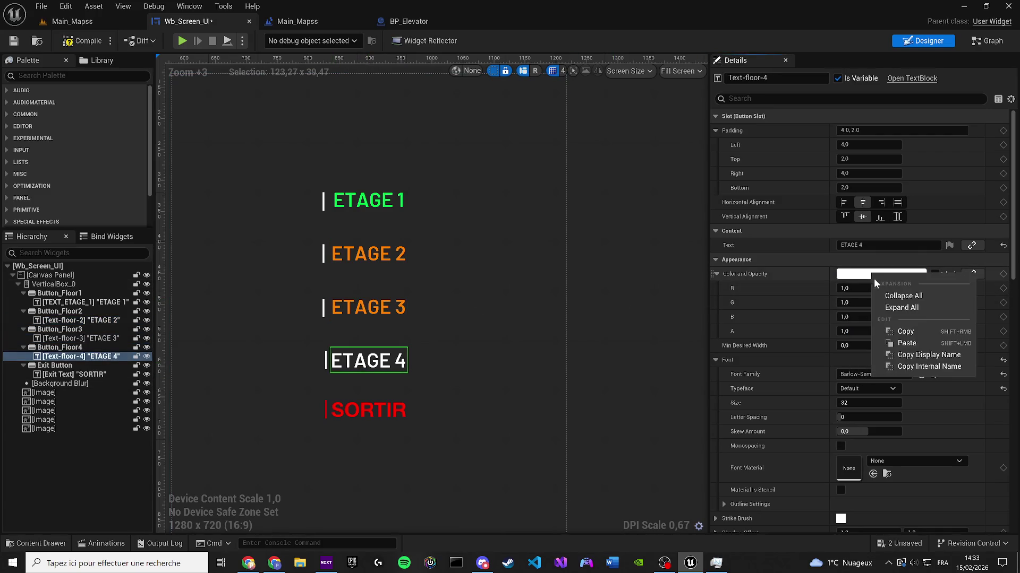
pyautogui.click(900, 341)
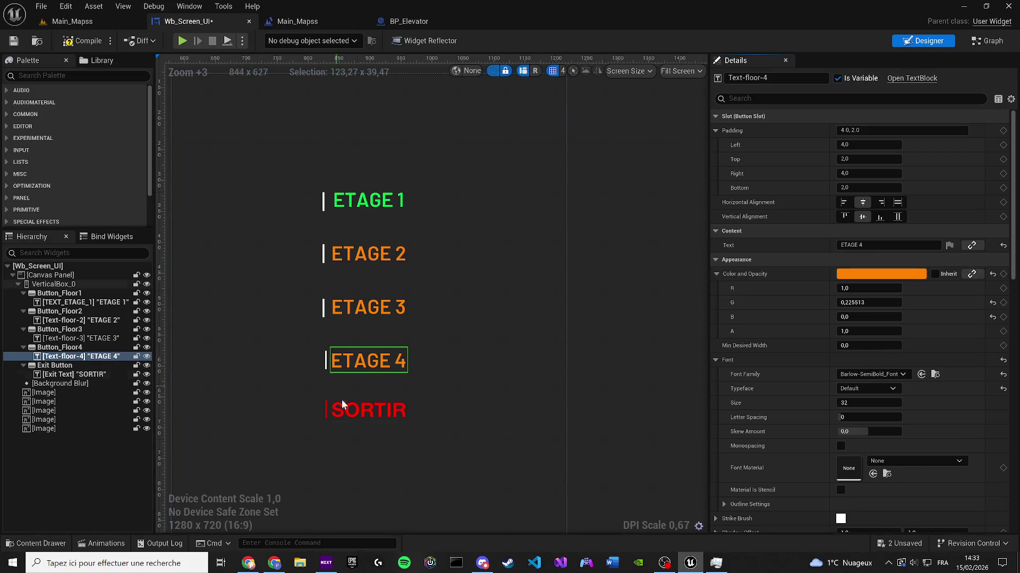
# Step: Set the SORTIR text's font family to Barlow-SemiBold
pyautogui.click(359, 409)
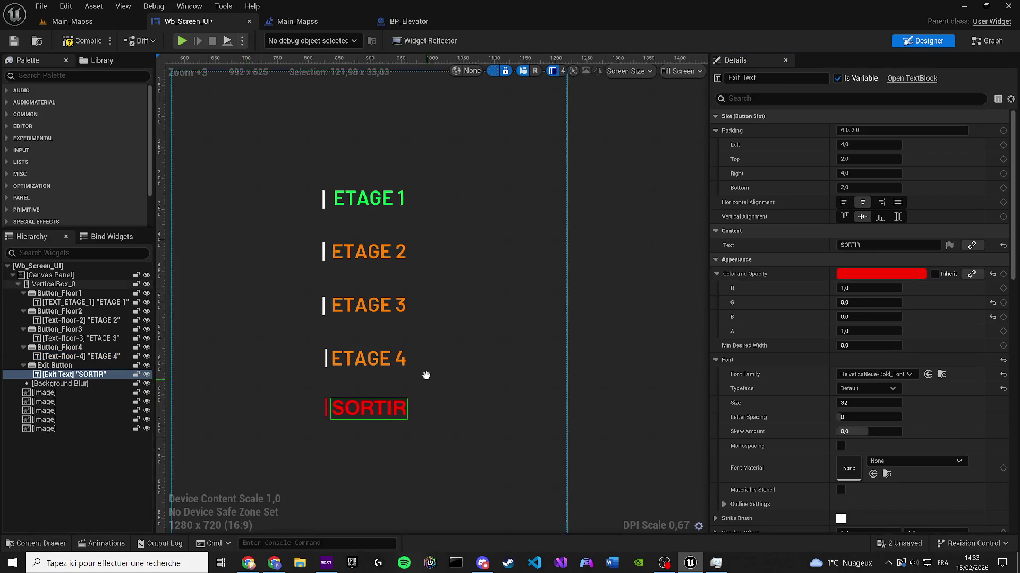
pyautogui.click(904, 375)
pyautogui.click(881, 265)
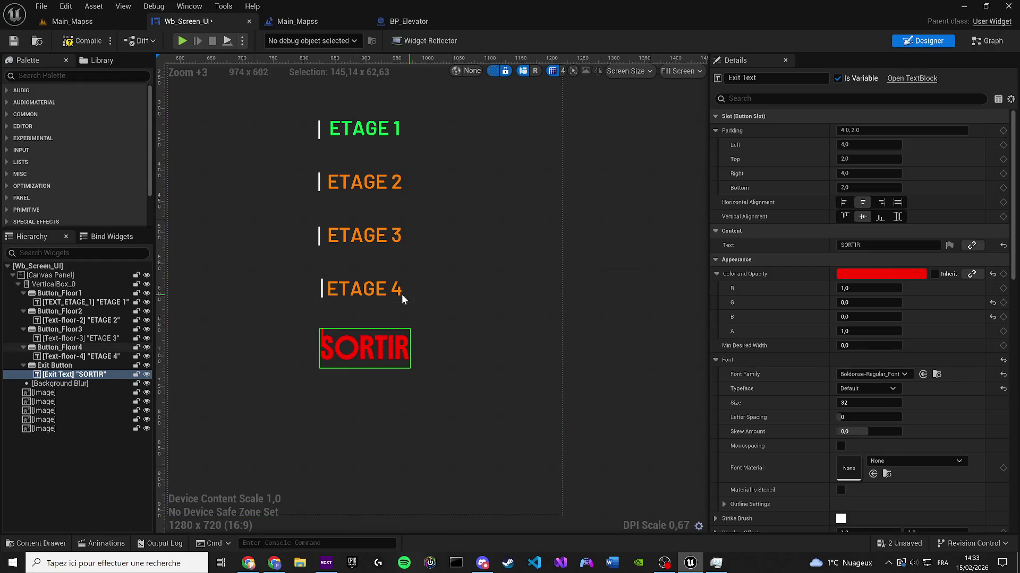
pyautogui.click(354, 281)
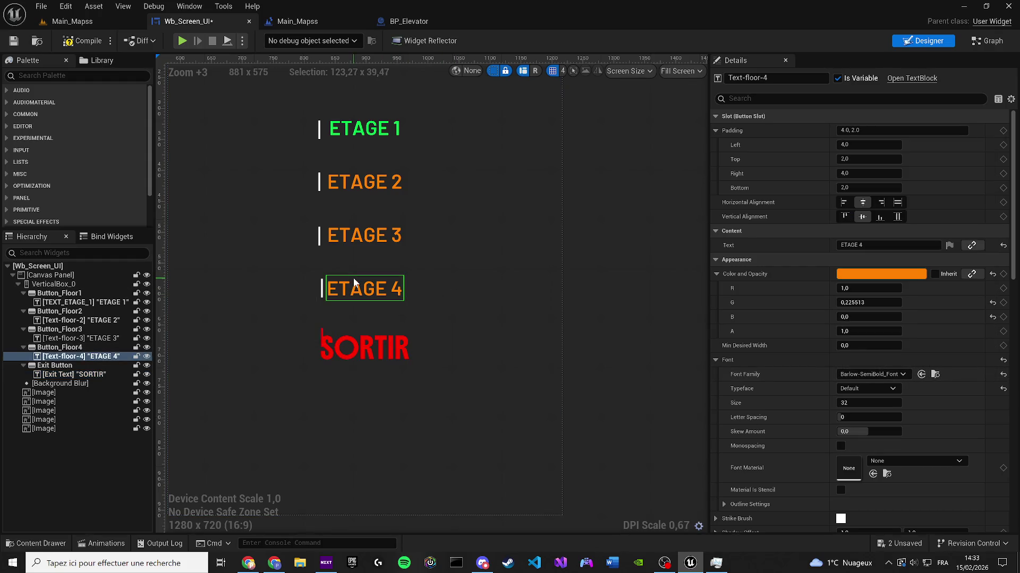
pyautogui.click(381, 345)
pyautogui.click(853, 376)
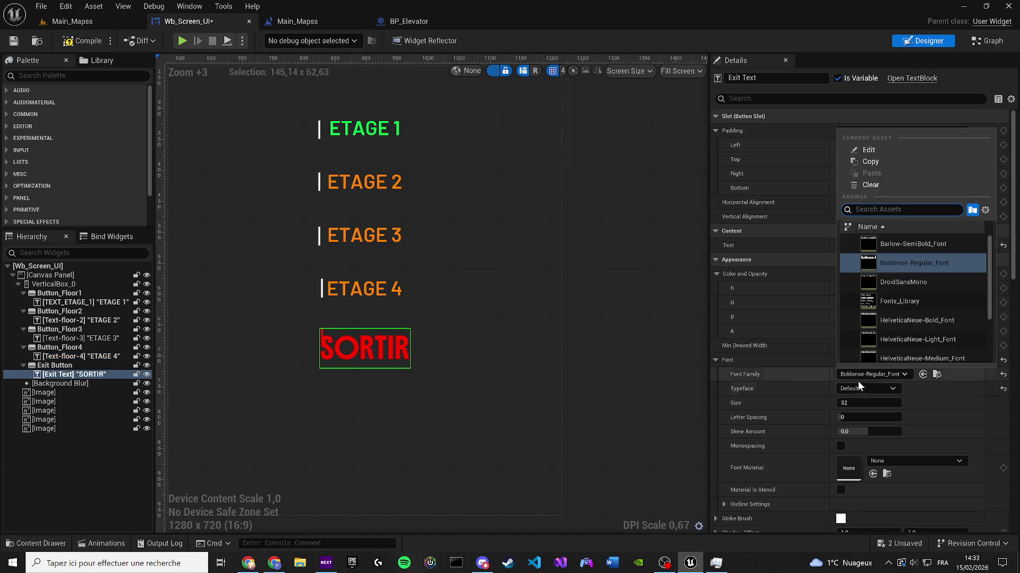
pyautogui.click(923, 246)
pyautogui.click(922, 247)
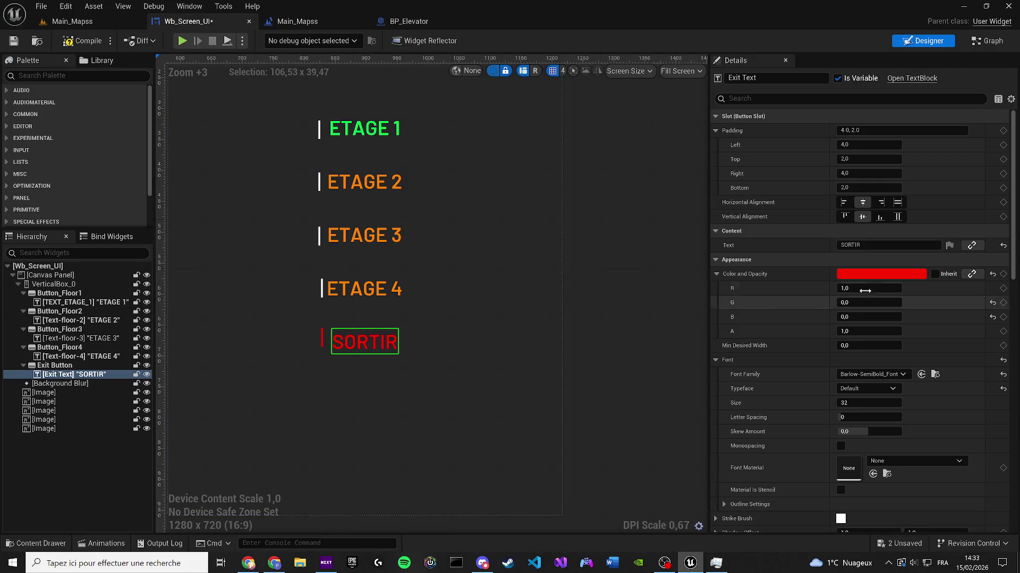
pyautogui.click(884, 374)
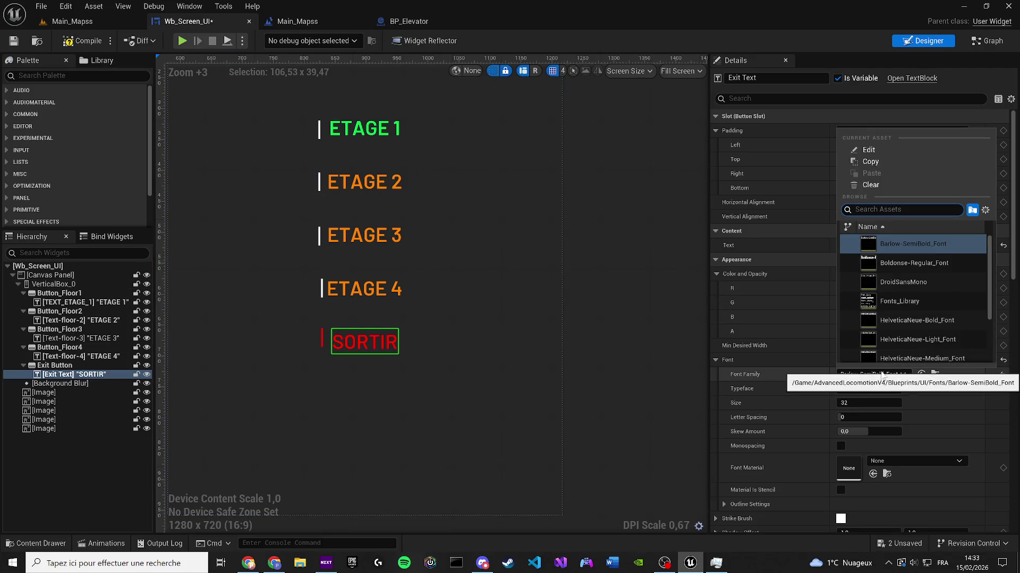
pyautogui.click(884, 376)
# Step: Check the SORTIR button and its red bar, undoing an accidental reorder of SORTIR
pyautogui.scroll(5, 308, 343)
pyautogui.click(400, 371)
pyautogui.click(400, 372)
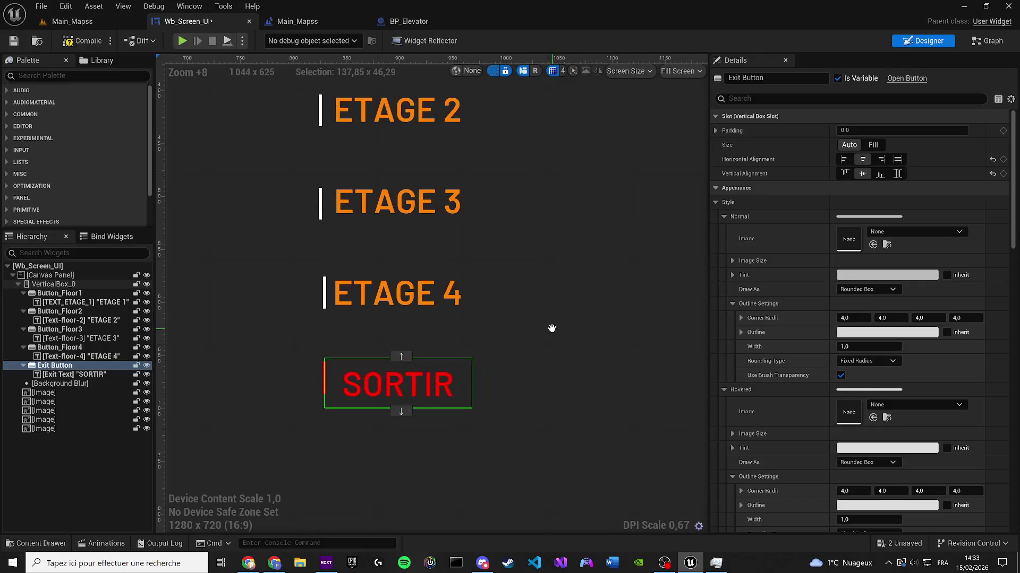
pyautogui.click(413, 354)
pyautogui.hotkey('ctrl', 'z')
pyautogui.scroll(2, 364, 381)
pyautogui.scroll(1, 364, 381)
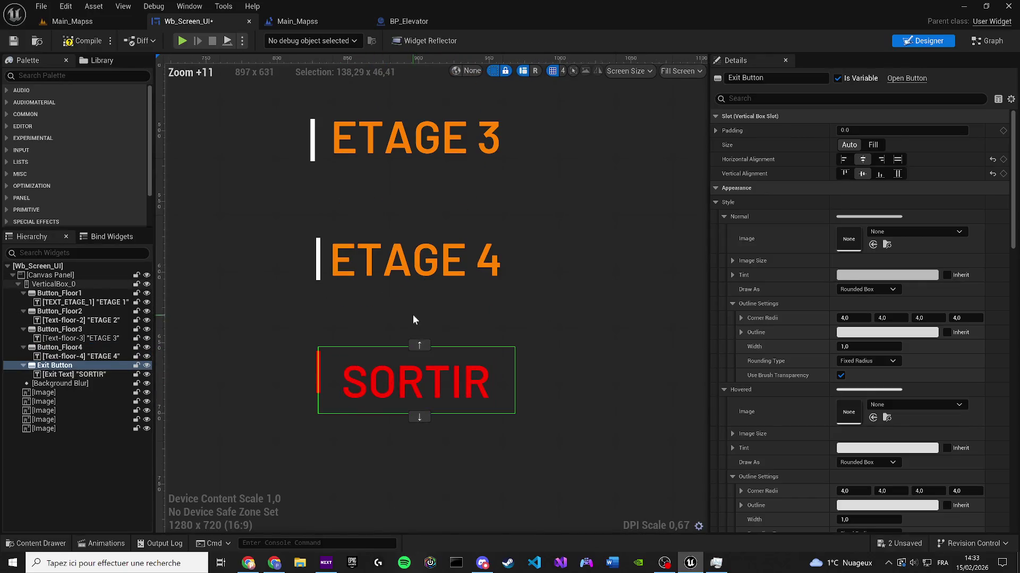
pyautogui.click(412, 314)
pyautogui.click(335, 330)
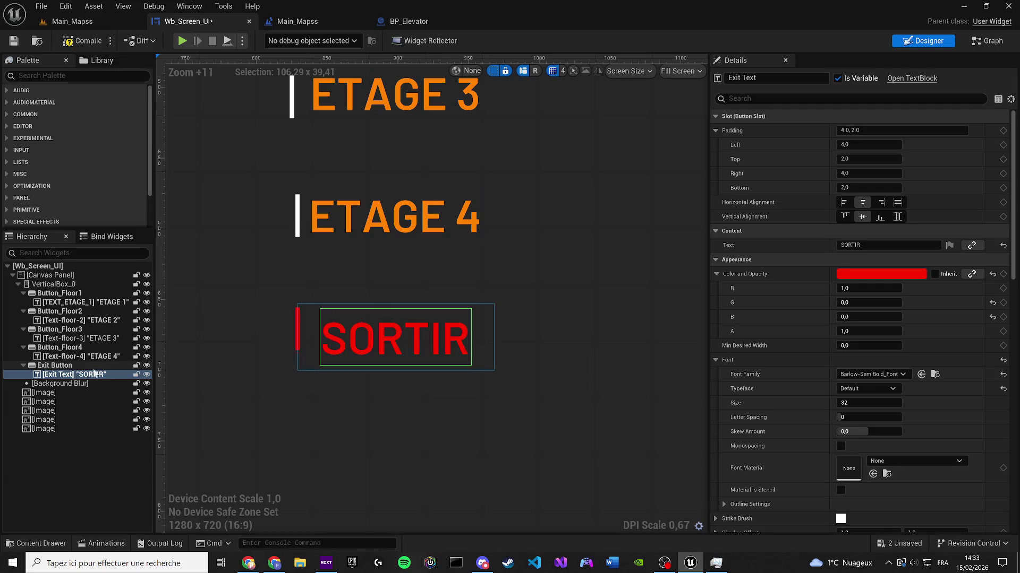
pyautogui.click(54, 366)
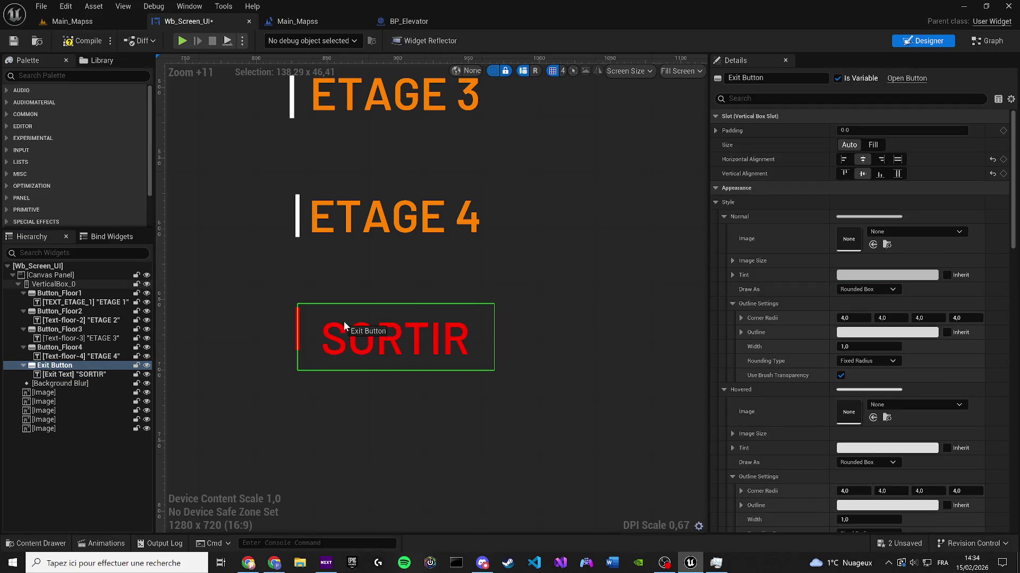
pyautogui.click(285, 325)
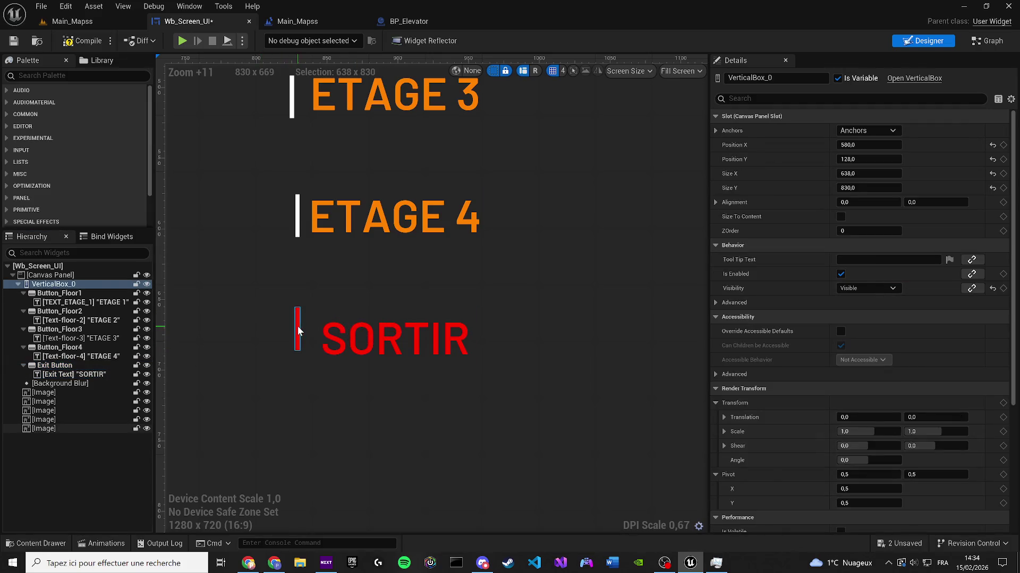
pyautogui.click(297, 326)
pyautogui.click(355, 387)
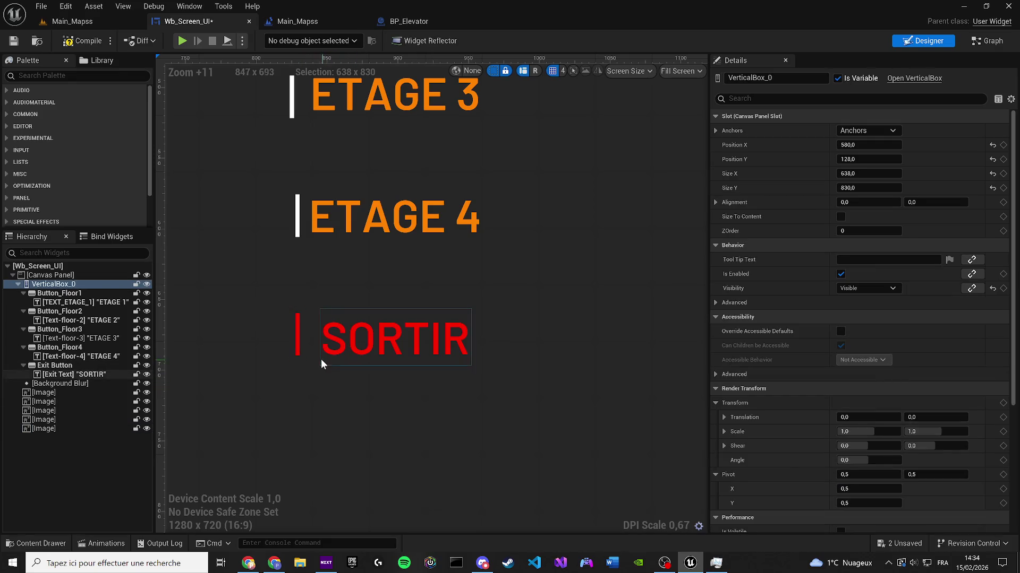
pyautogui.click(298, 338)
pyautogui.click(348, 385)
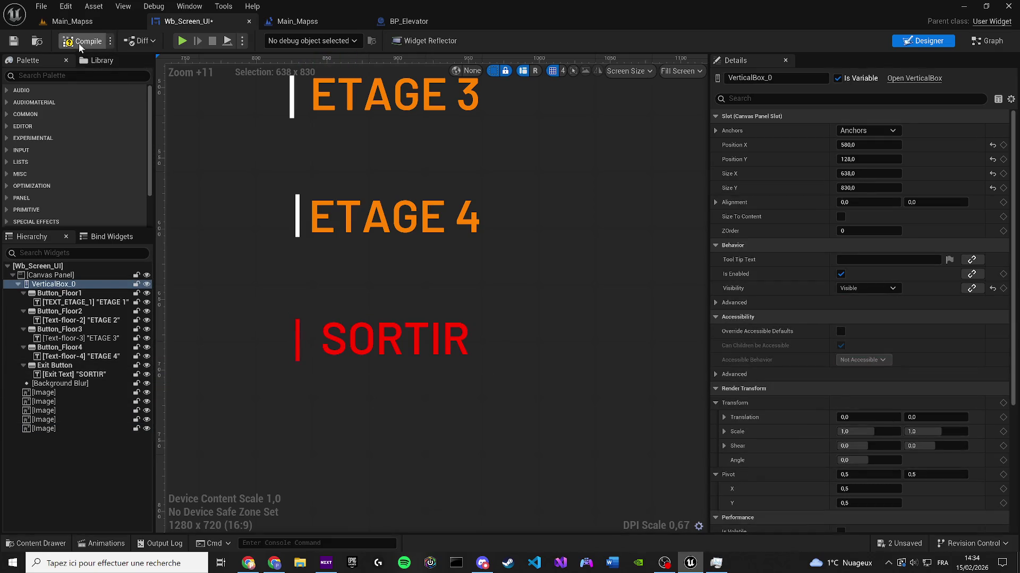
# Step: Compile and save Wb_Screen_UI, then return to the Main_Mapss level
pyautogui.click(13, 41)
pyautogui.click(988, 43)
pyautogui.scroll(-3, 559, 221)
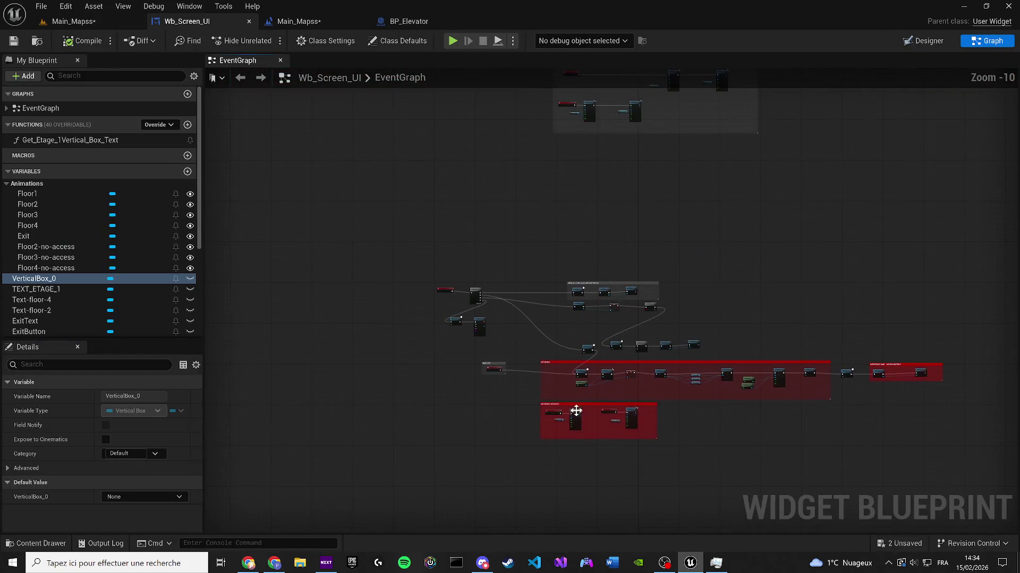
pyautogui.scroll(6, 473, 205)
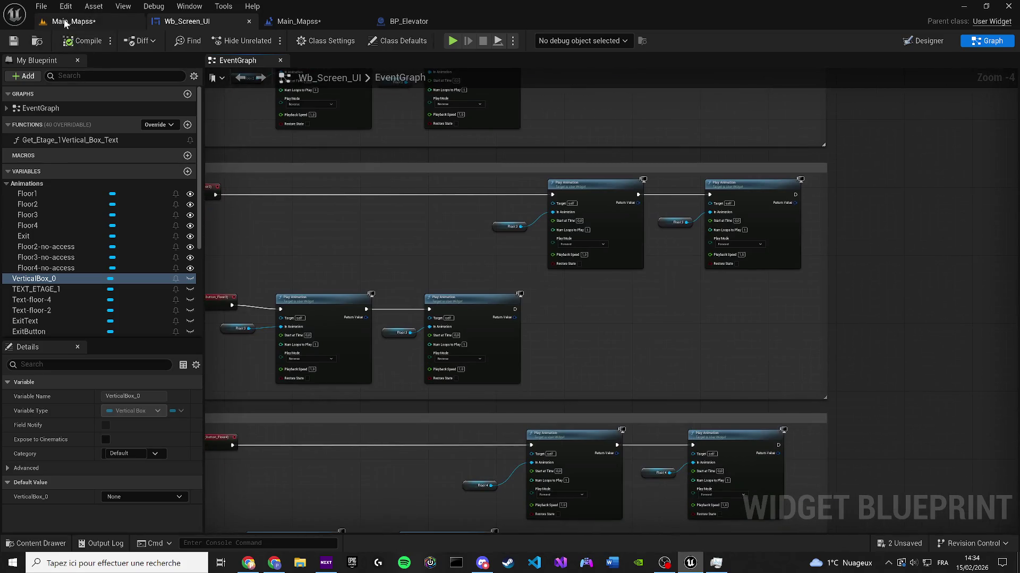
pyautogui.click(73, 22)
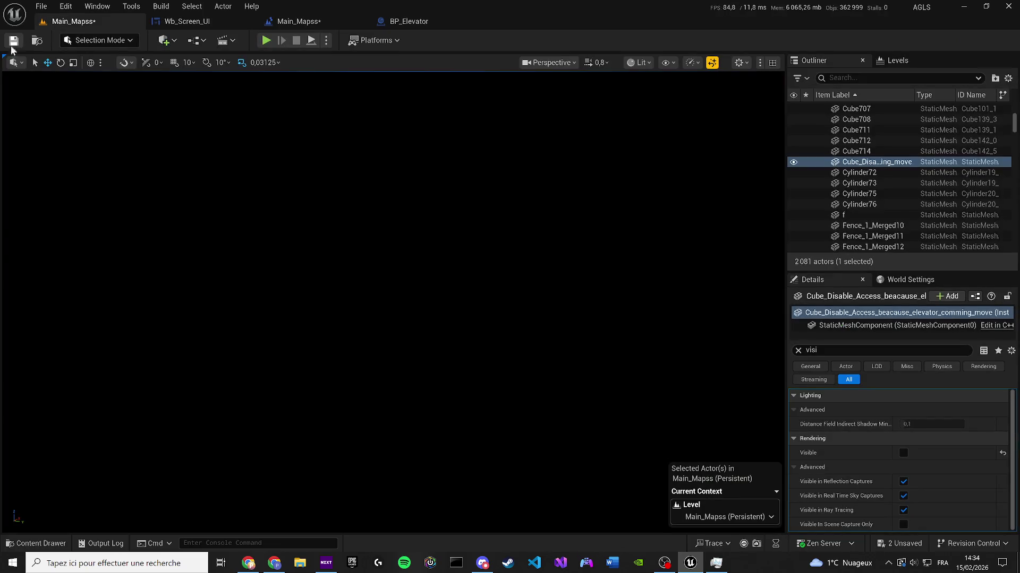
# Step: Save Main_Mapss, play-test the terminal menu by picking ETAGE 4, then stop and return to the Level Blueprint
pyautogui.click(12, 45)
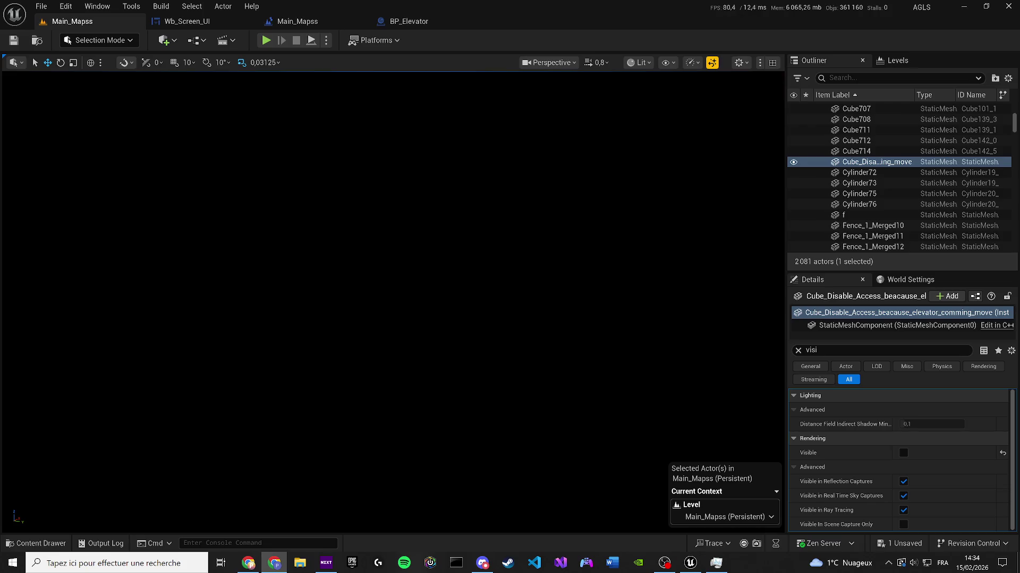
pyautogui.click(267, 41)
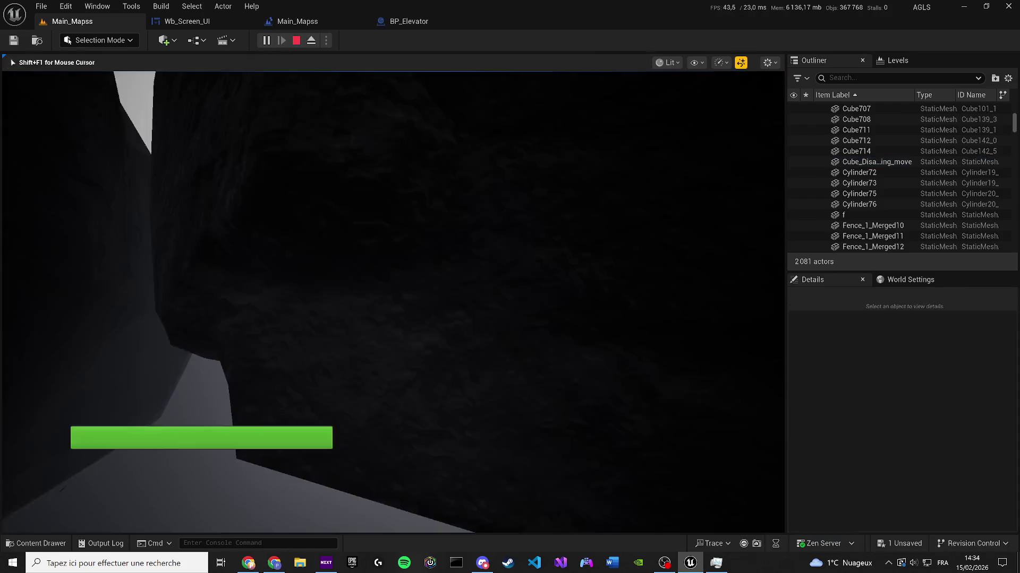
pyautogui.press('e')
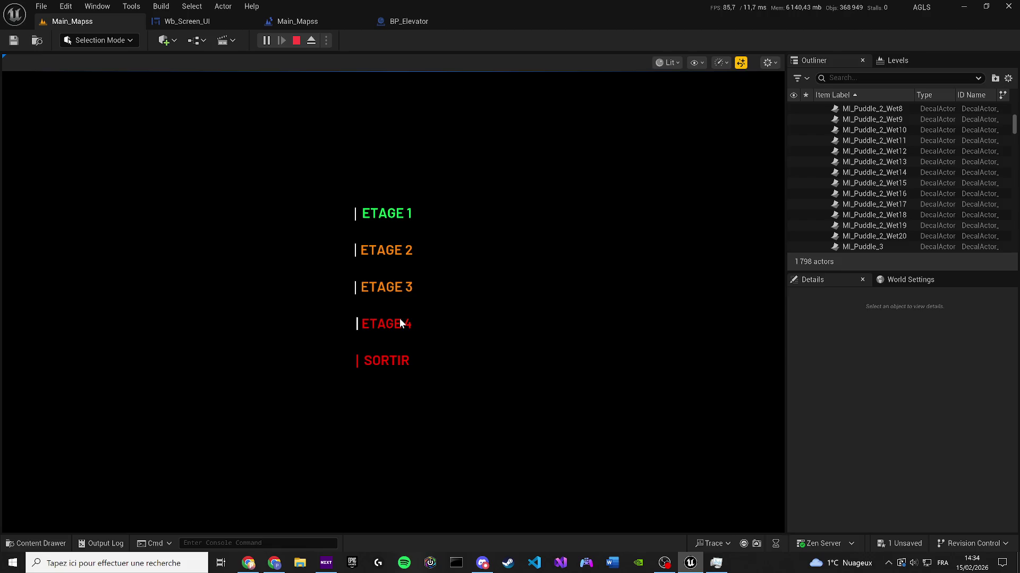
pyautogui.click(415, 326)
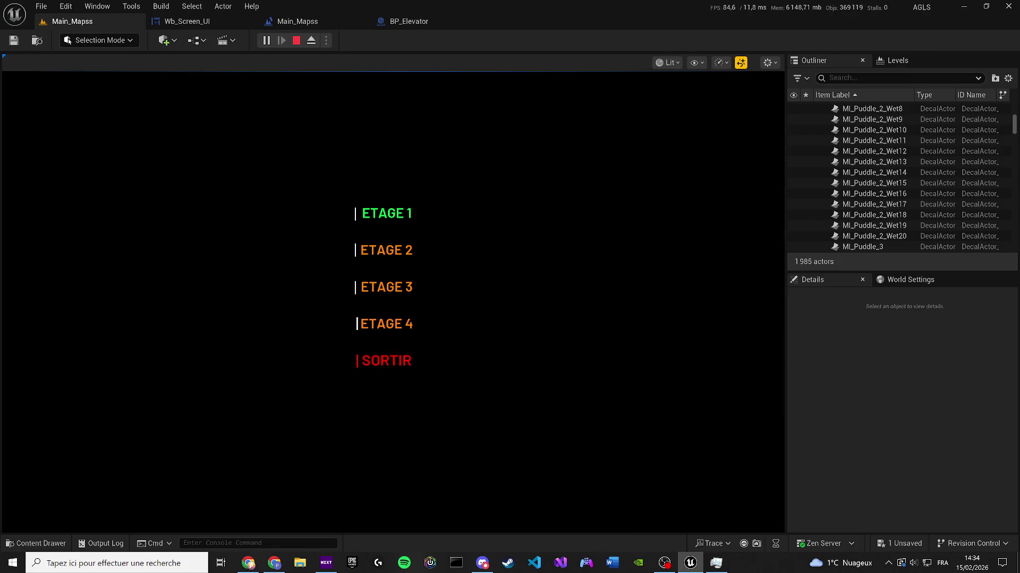
pyautogui.press('w')
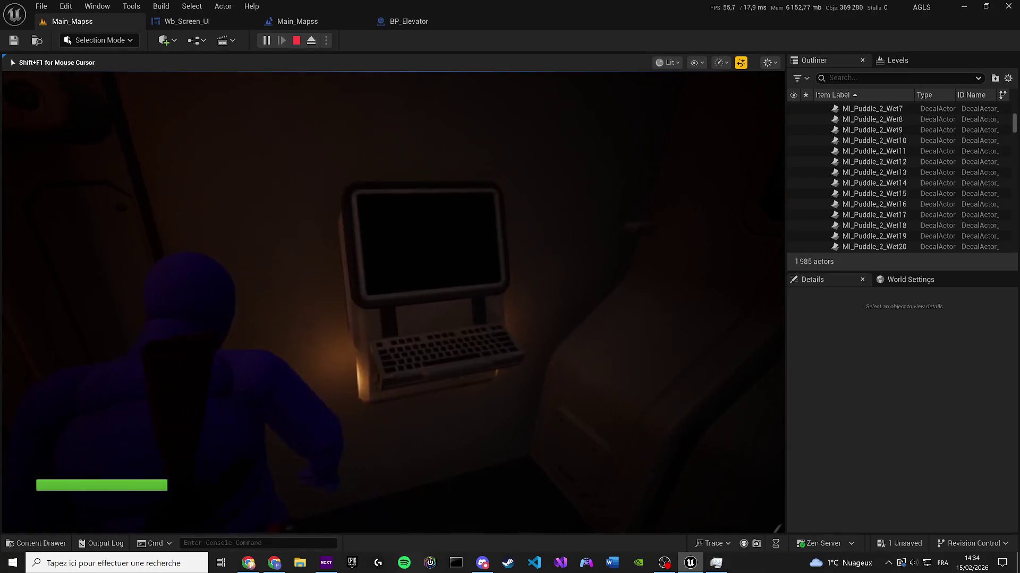
pyautogui.press('Escape')
pyautogui.click(290, 22)
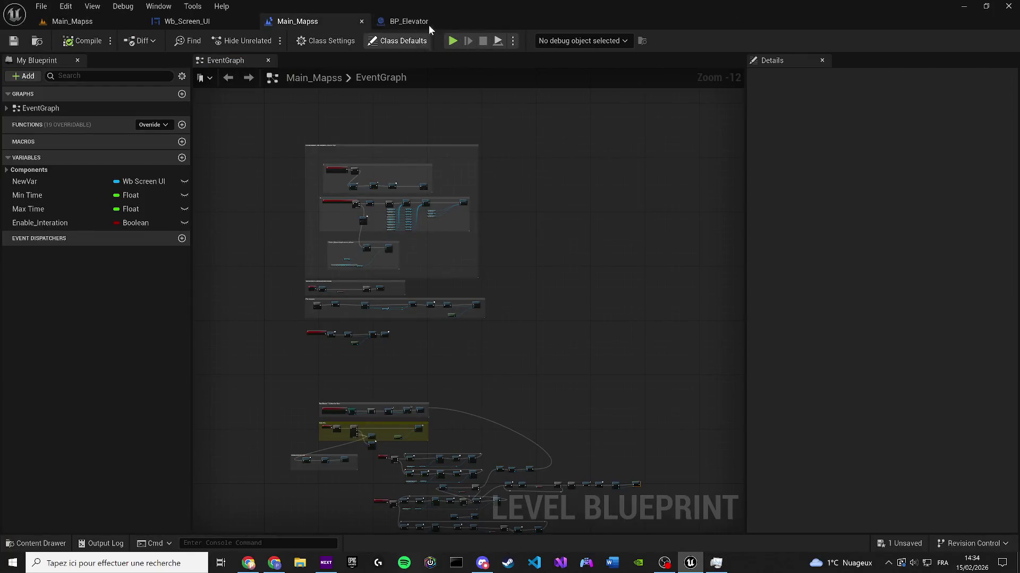
# Step: Open Wb_Screen_UI in the Designer and show the Animations panel
pyautogui.click(419, 23)
pyautogui.click(225, 25)
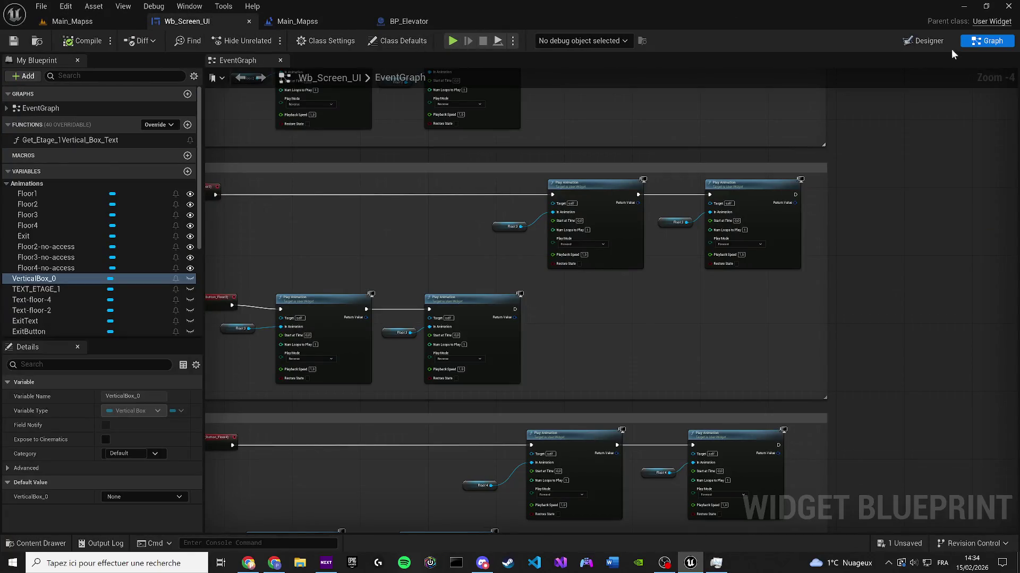
pyautogui.click(923, 41)
pyautogui.scroll(2, 356, 125)
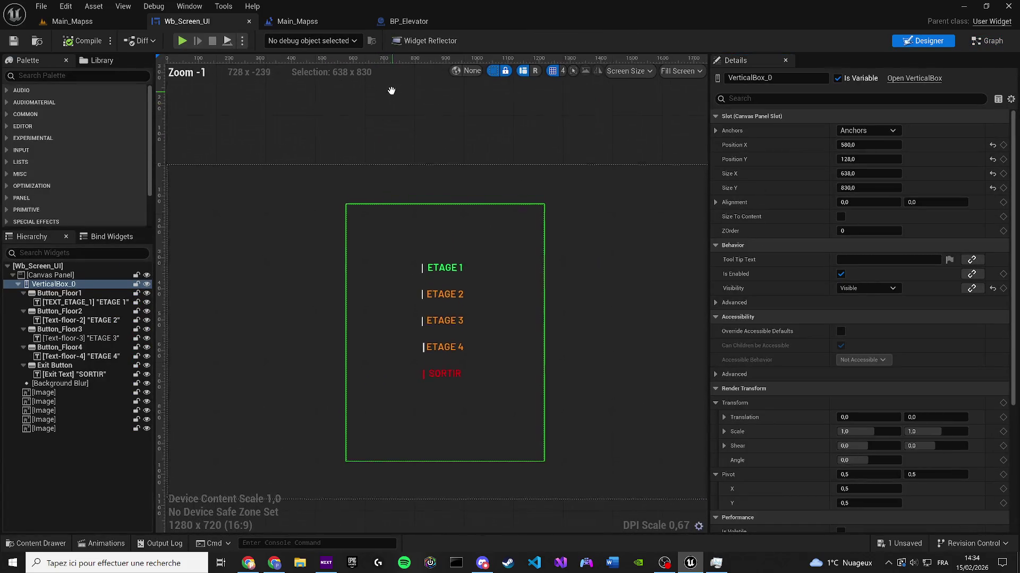
pyautogui.click(386, 129)
pyautogui.scroll(2, 458, 173)
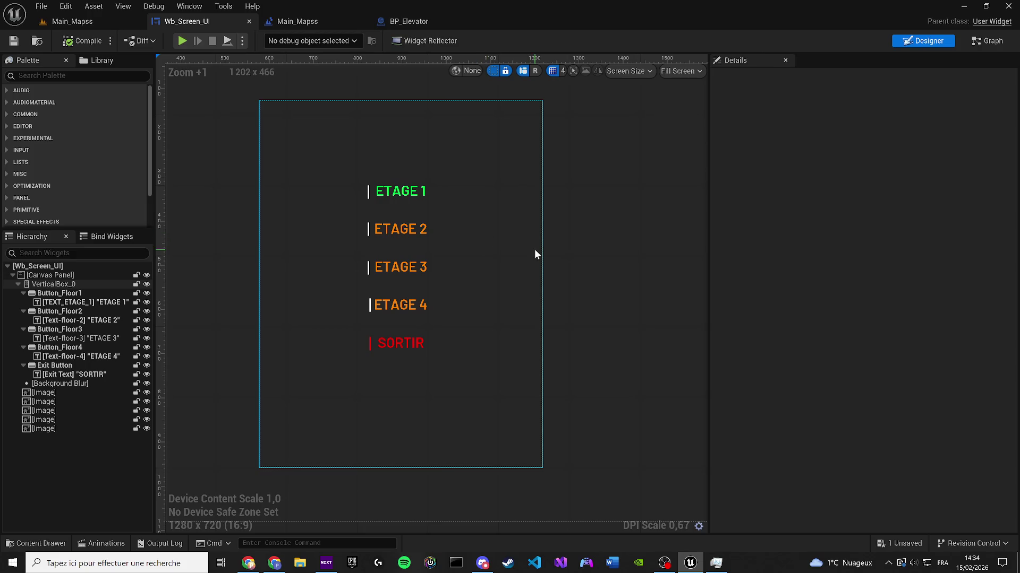
pyautogui.click(189, 6)
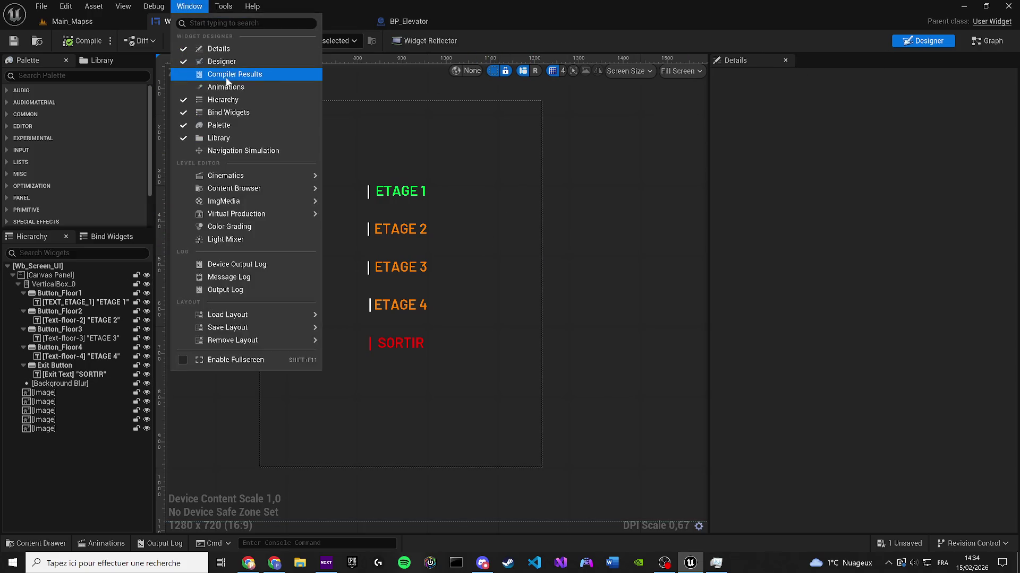
pyautogui.click(222, 96)
# Step: Delete the button's Color and Opacity track from the Floor2 animation
pyautogui.click(185, 381)
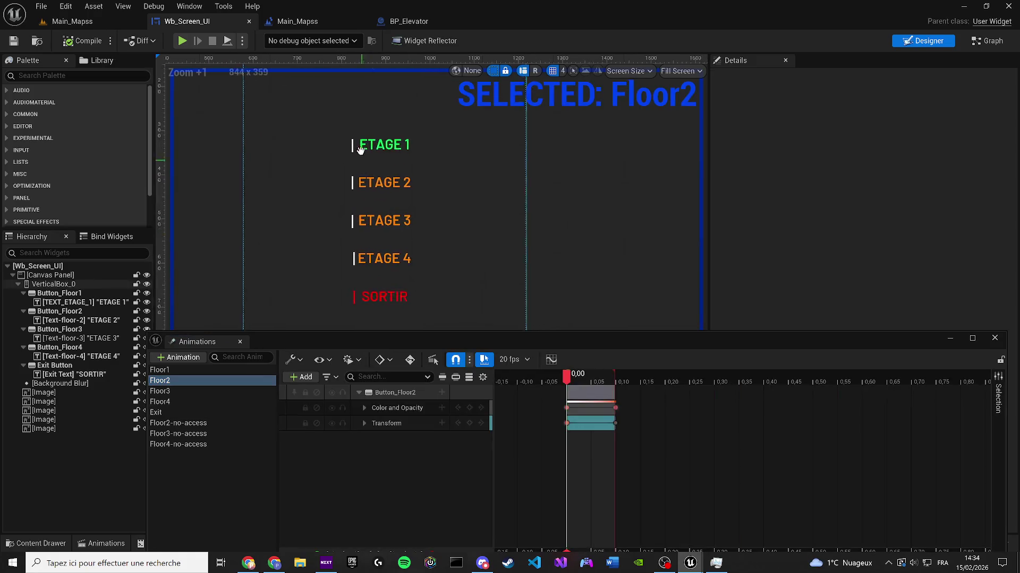
pyautogui.moveTo(592, 374)
pyautogui.mouseDown()
pyautogui.moveTo(623, 370)
pyautogui.moveTo(568, 375)
pyautogui.mouseUp()
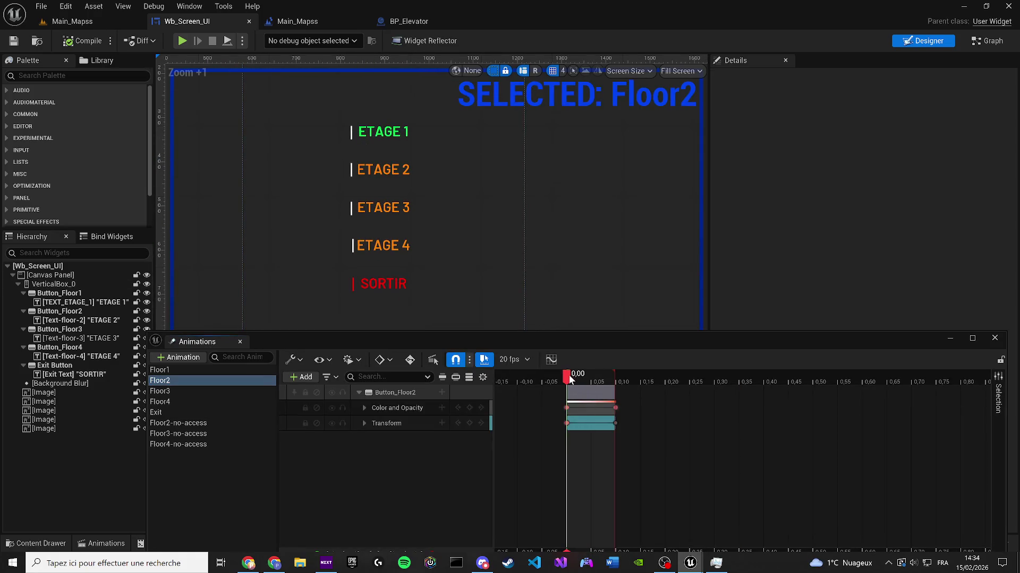
pyautogui.scroll(2, 363, 170)
pyautogui.click(382, 158)
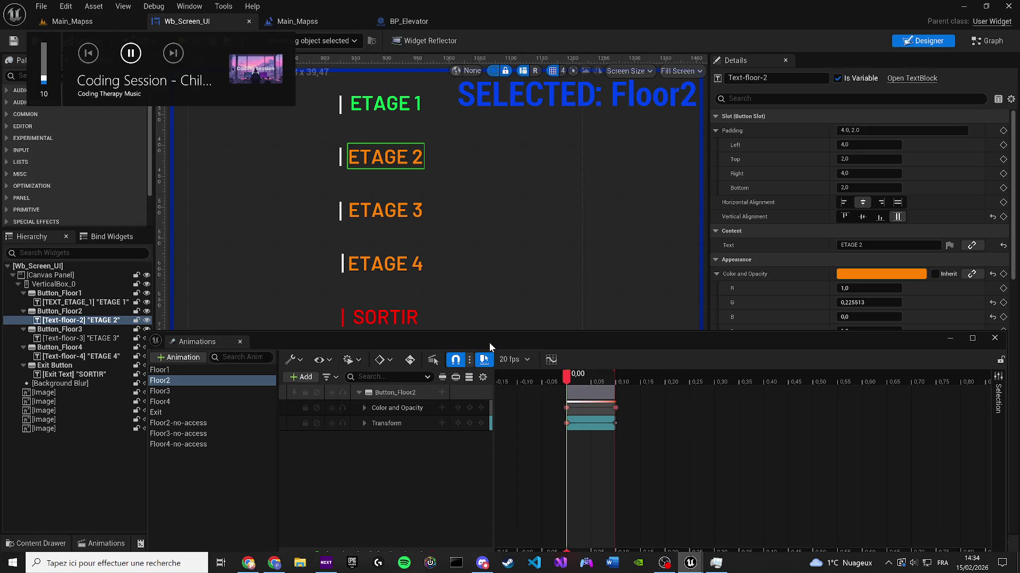
pyautogui.click(409, 407)
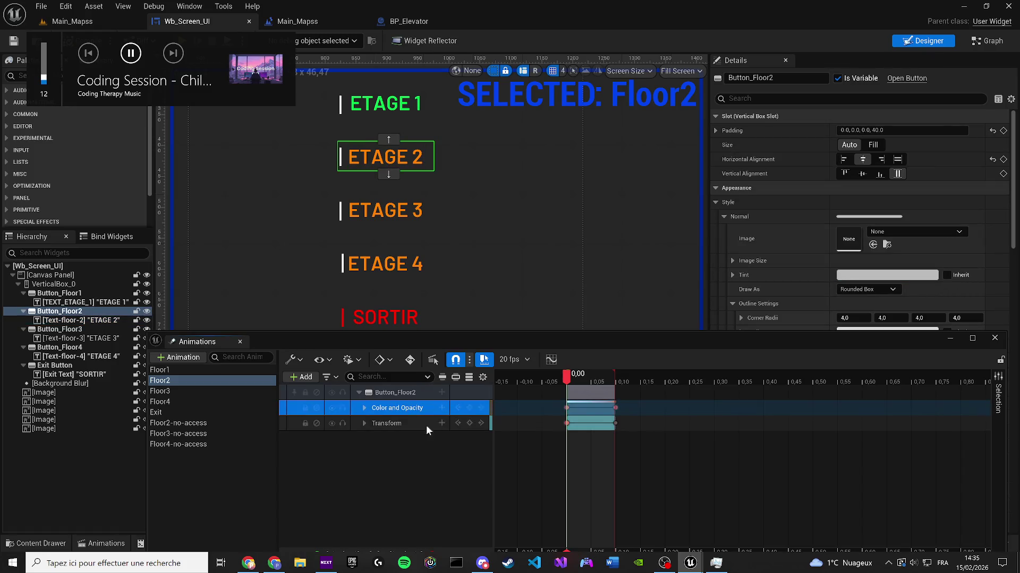
pyautogui.press('Delete')
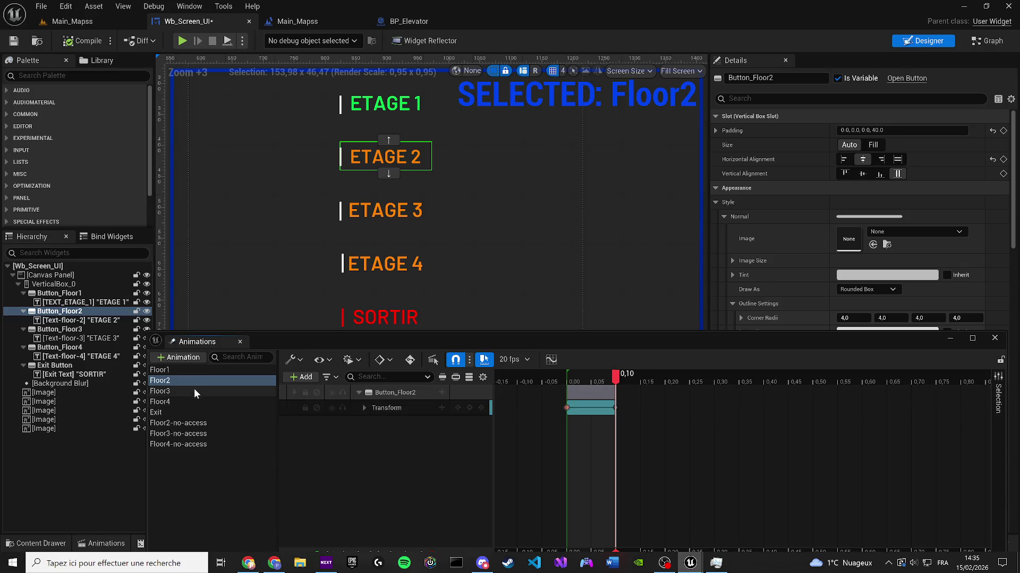
# Step: Delete the button's Color and Opacity track from the Floor3 animation
pyautogui.click(165, 391)
pyautogui.moveTo(560, 375); pyautogui.dragTo(614, 374)
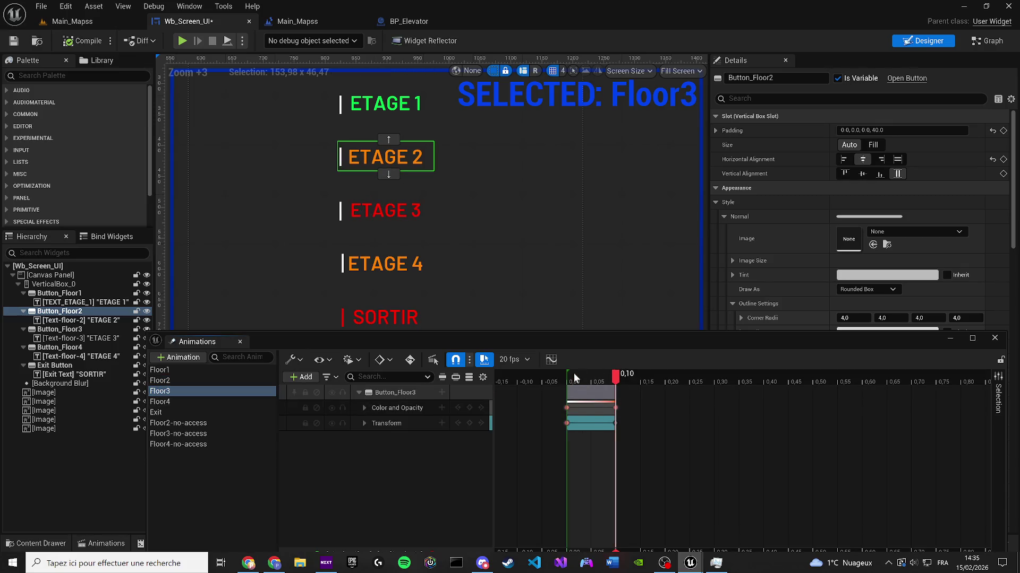
pyautogui.click(401, 410)
pyautogui.press('Delete')
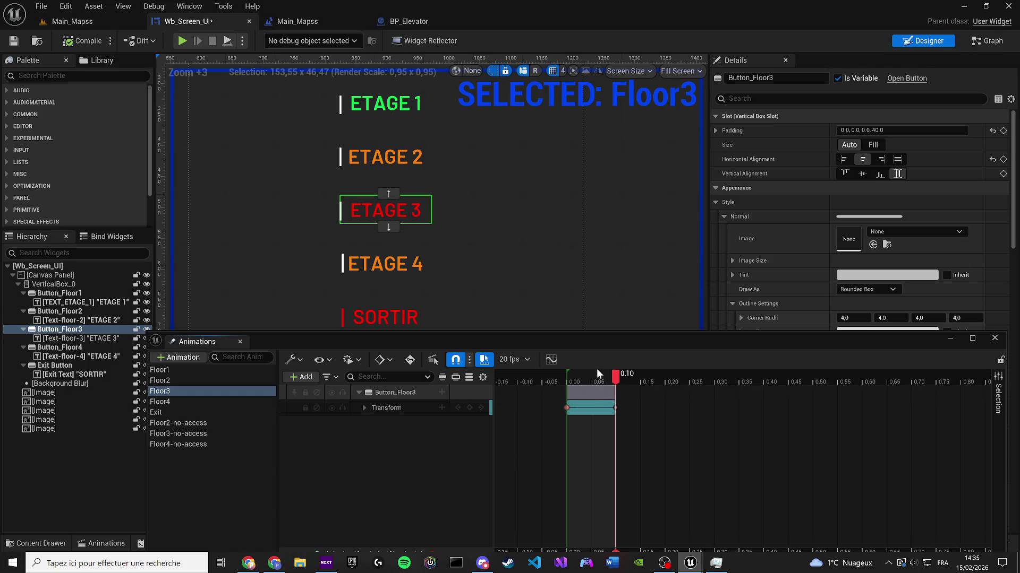
pyautogui.click(566, 374)
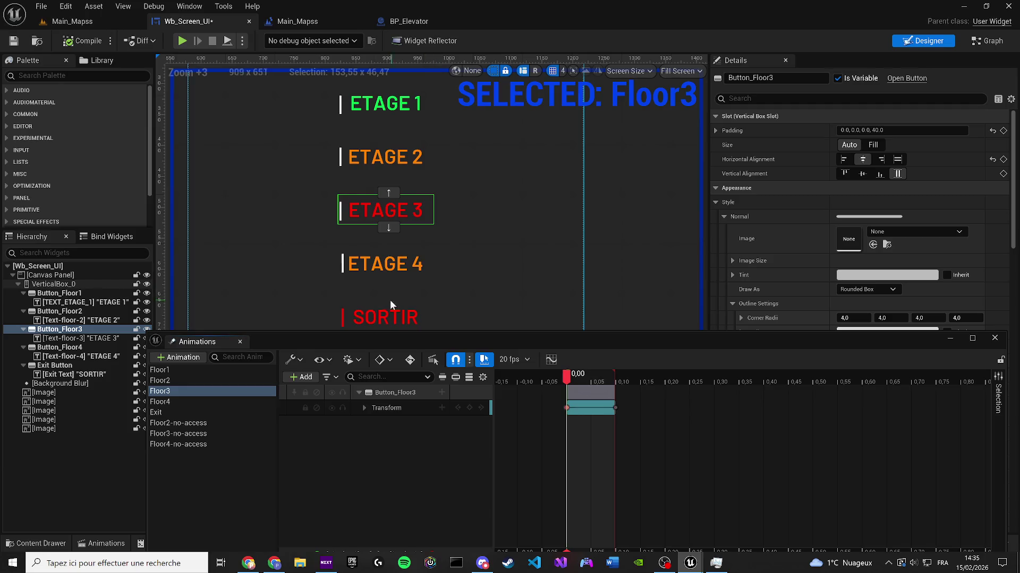
# Step: Copy the red SORTIR text colour and paste it onto the ETAGE 3 text
pyautogui.click(390, 313)
pyautogui.rightClick(879, 275)
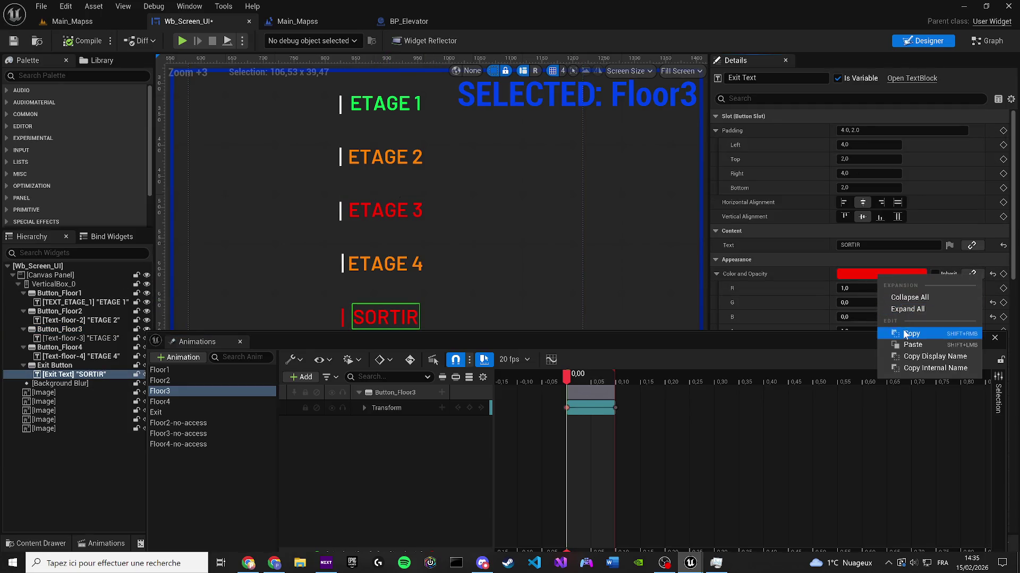
pyautogui.click(911, 333)
pyautogui.click(385, 211)
pyautogui.rightClick(869, 279)
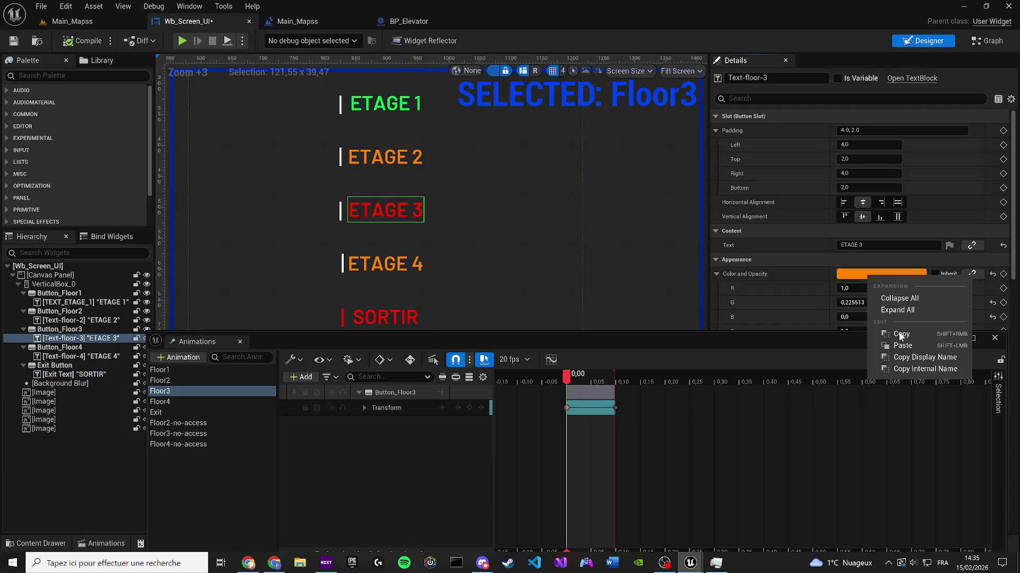
pyautogui.click(911, 345)
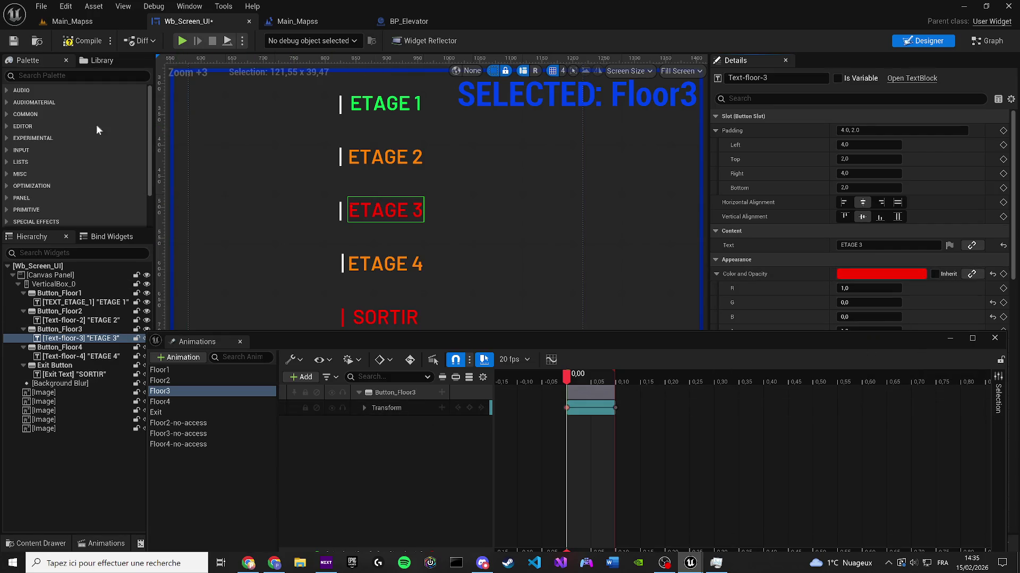
pyautogui.rightClick(872, 274)
pyautogui.click(901, 343)
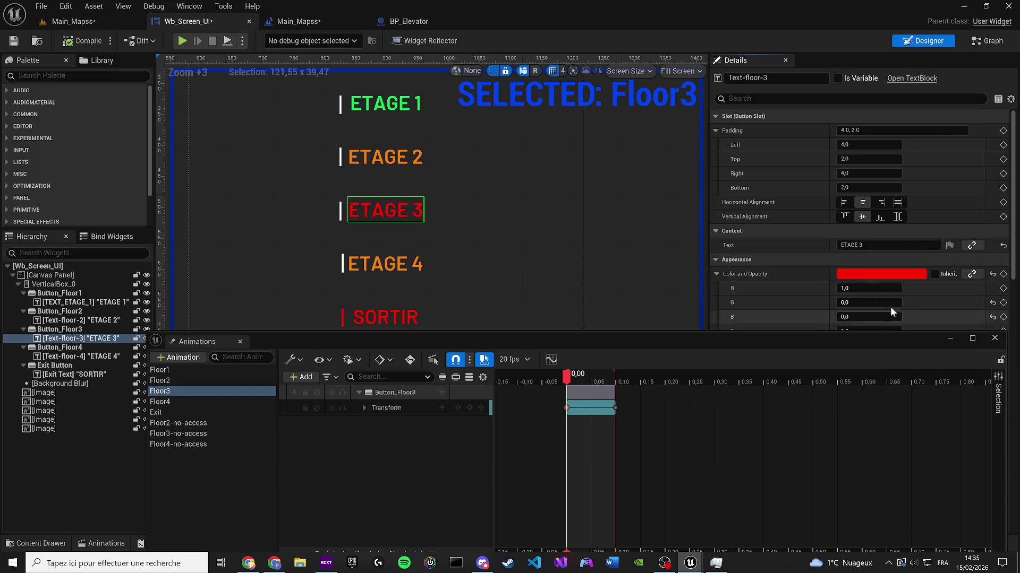
pyautogui.click(863, 275)
pyautogui.rightClick(870, 269)
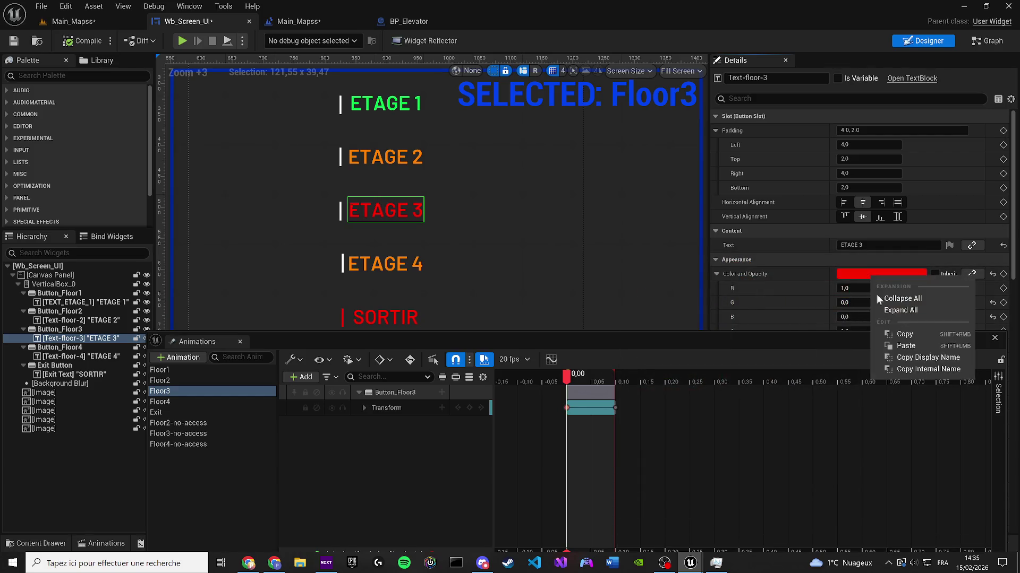
pyautogui.click(901, 346)
pyautogui.click(717, 274)
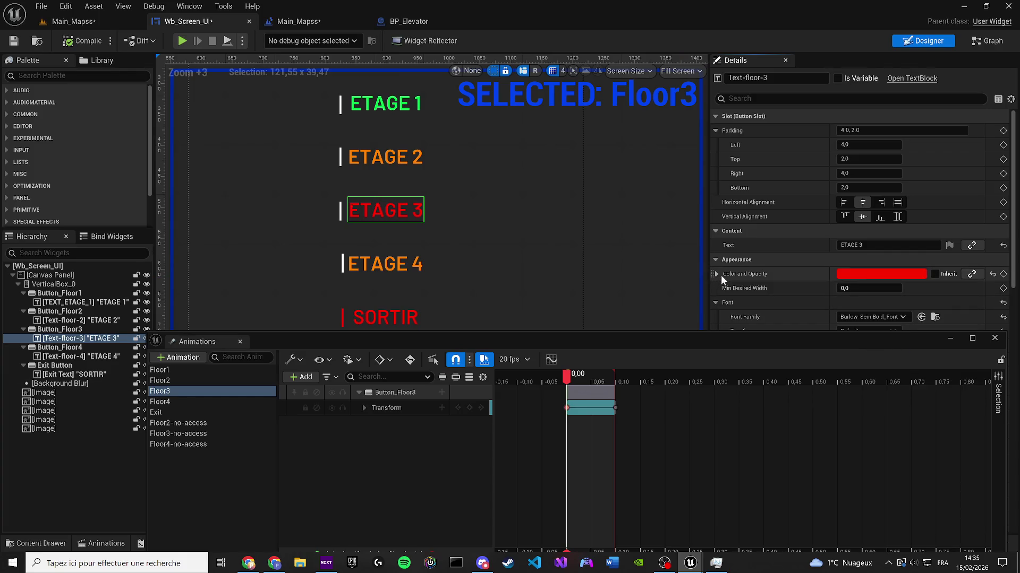
# Step: Give ETAGE 3 the orange ETAGE 4 colour and key its Color and Opacity in Floor3
pyautogui.click(394, 260)
pyautogui.rightClick(882, 274)
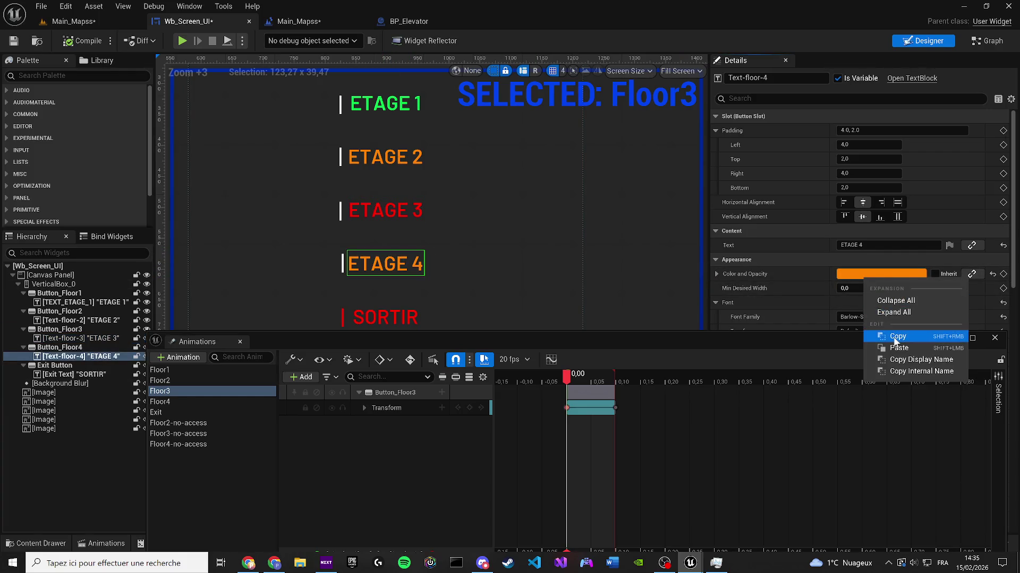
pyautogui.click(892, 334)
pyautogui.click(420, 215)
pyautogui.rightClick(848, 274)
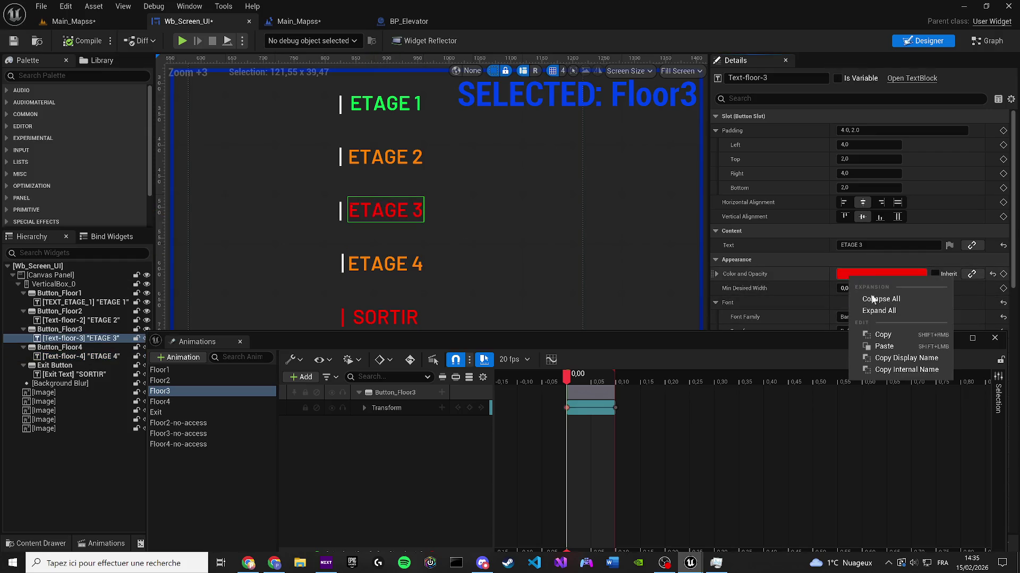
pyautogui.click(886, 346)
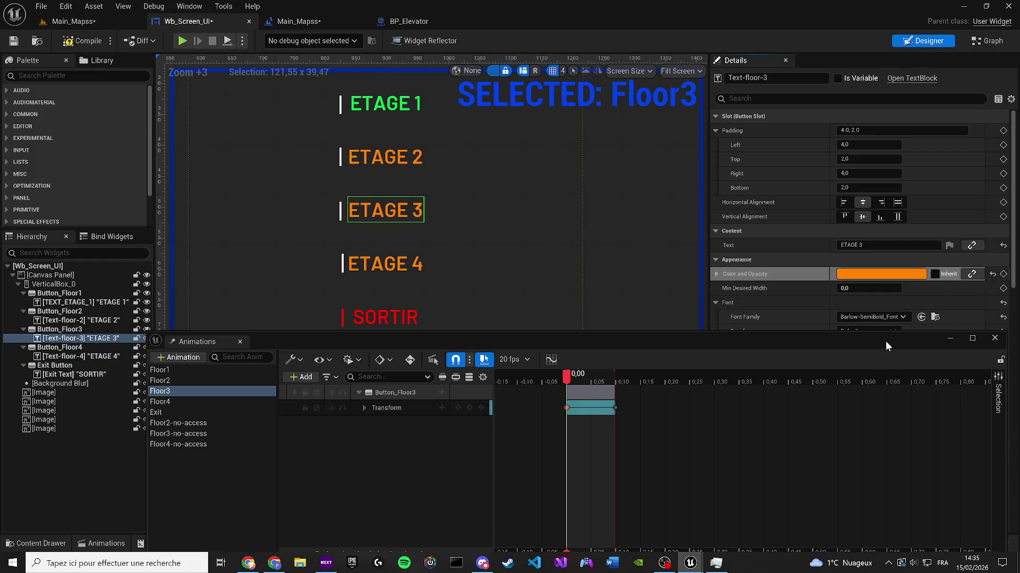
pyautogui.click(1003, 275)
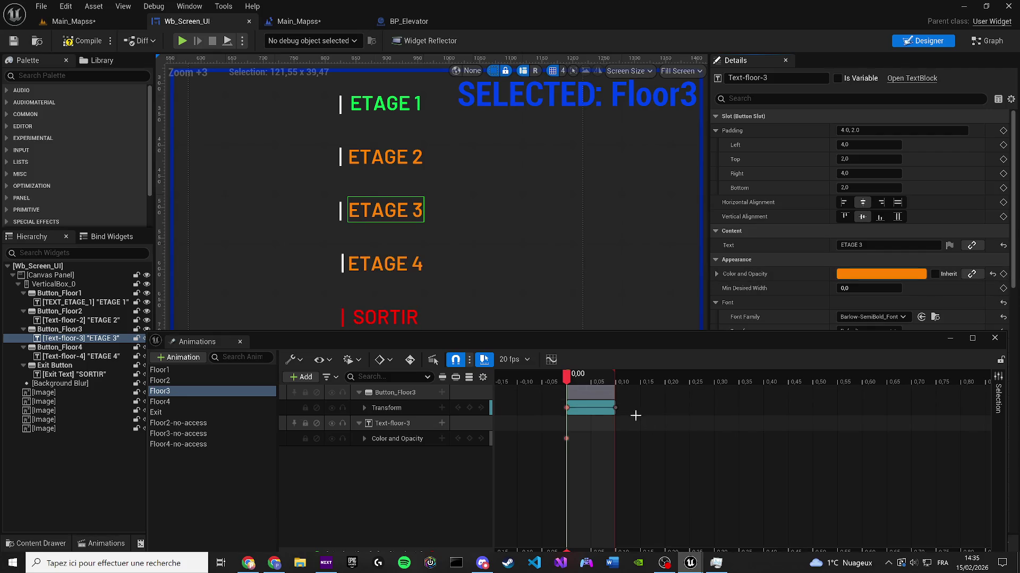
pyautogui.press('Right')
pyautogui.press('Right')
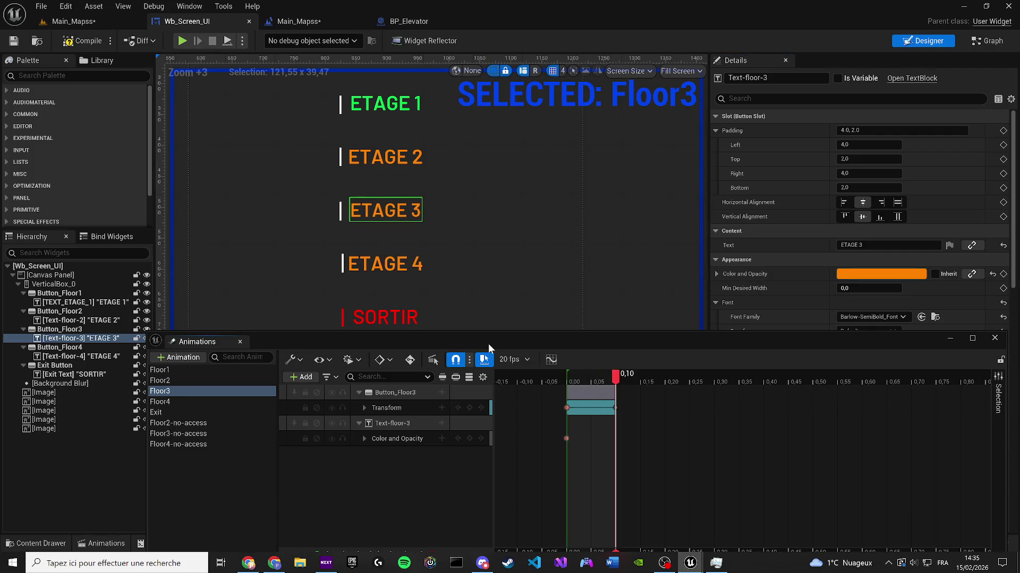
pyautogui.click(239, 402)
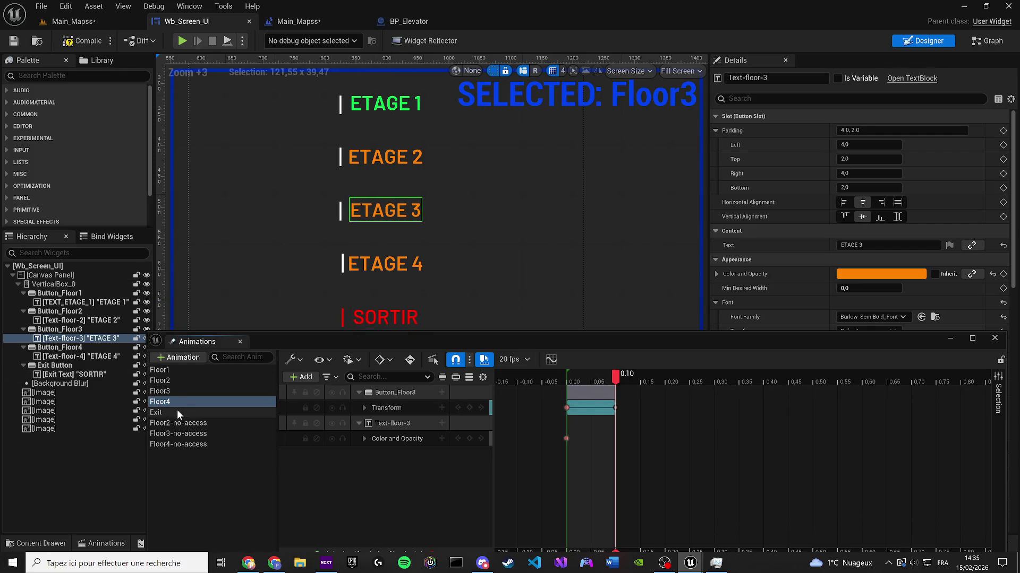
# Step: Delete the button's Color and Opacity track from the Floor4 animation
pyautogui.click(239, 391)
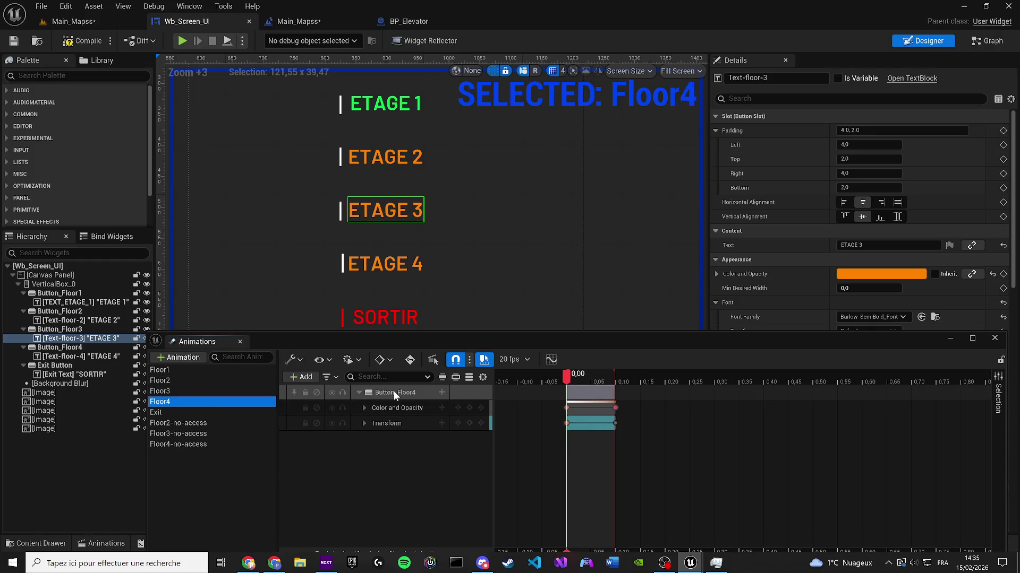
pyautogui.moveTo(565, 378); pyautogui.dragTo(626, 383)
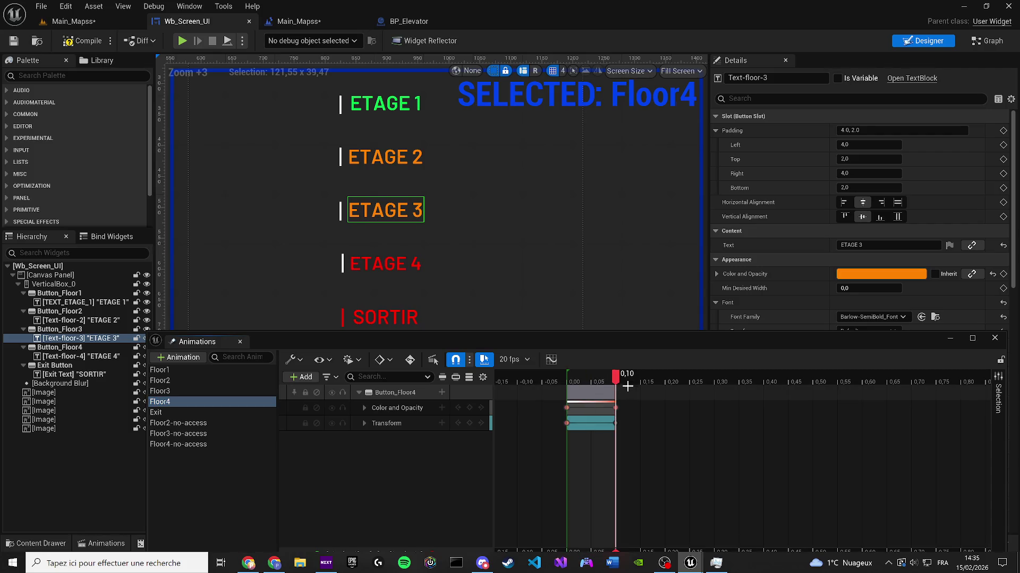
pyautogui.click(381, 407)
pyautogui.press('Delete')
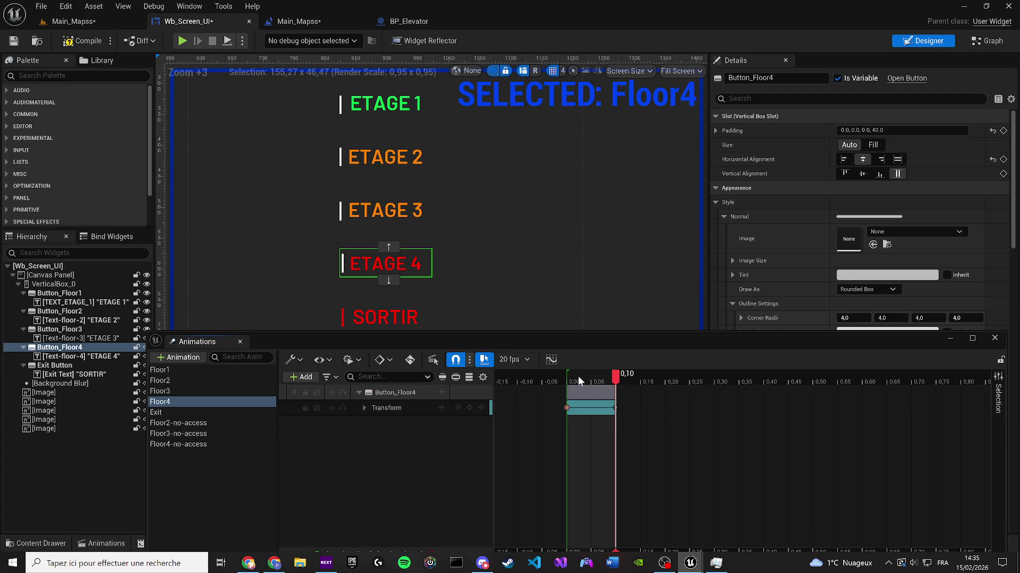
# Step: Key the Text-floor-4 Color and Opacity at 0,00 in Floor4 and save the widget
pyautogui.click(577, 376)
pyautogui.click(361, 267)
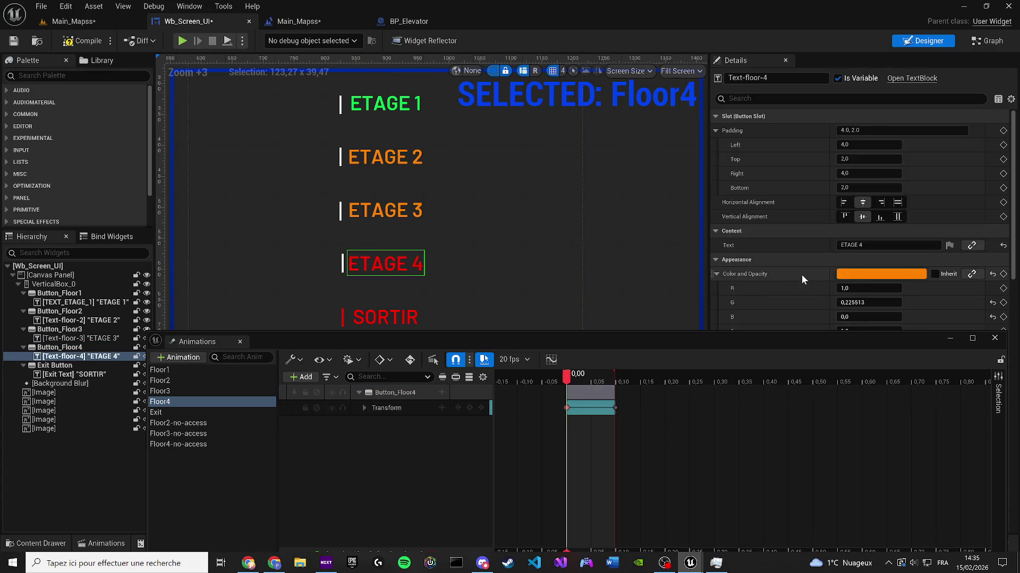
pyautogui.click(1004, 274)
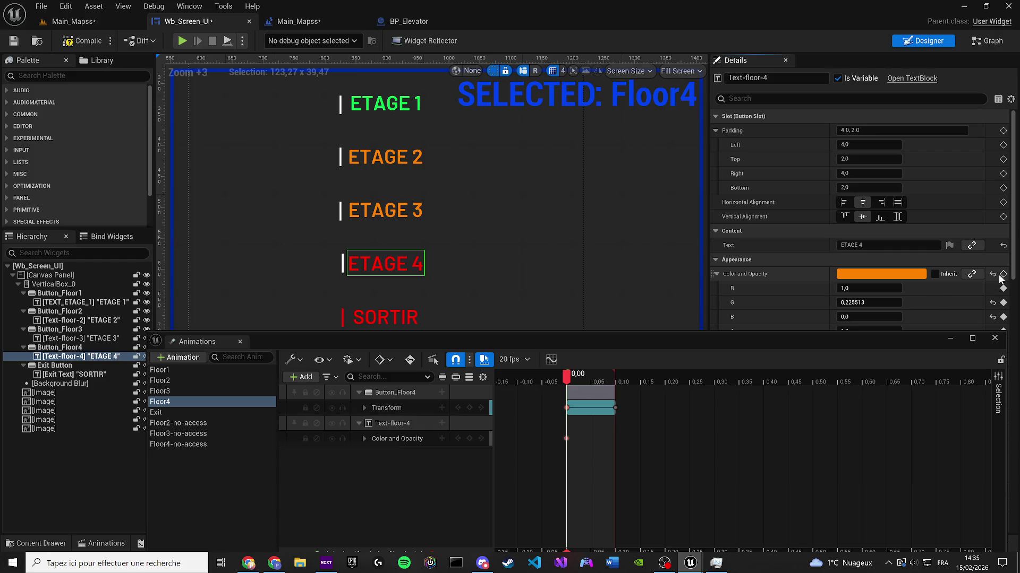
pyautogui.hotkey('ctrl', 's')
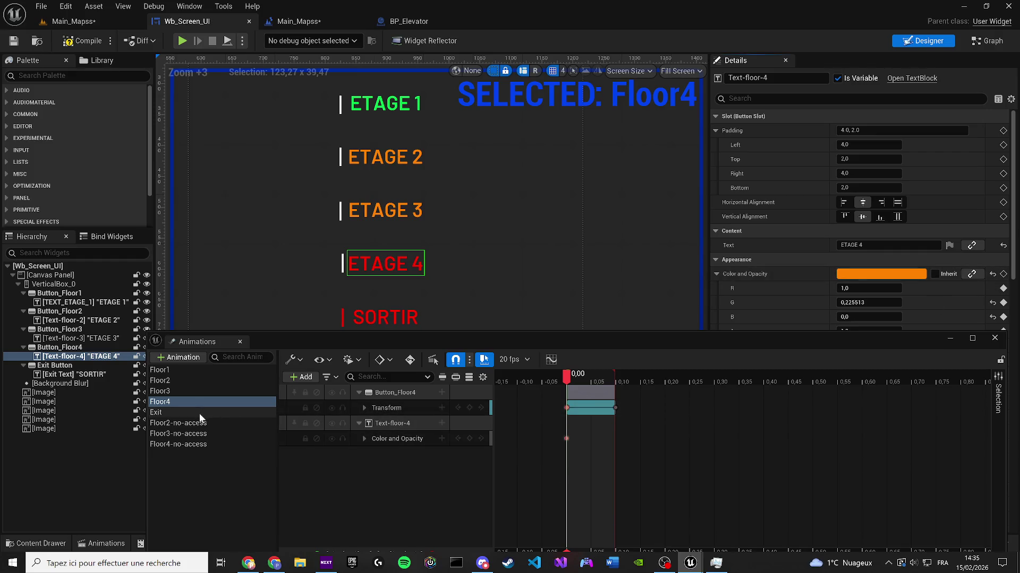
# Step: Scrub Floor4 to preview the ETAGE 4 colour change, then close the Animations timeline
pyautogui.click(179, 395)
pyautogui.click(183, 403)
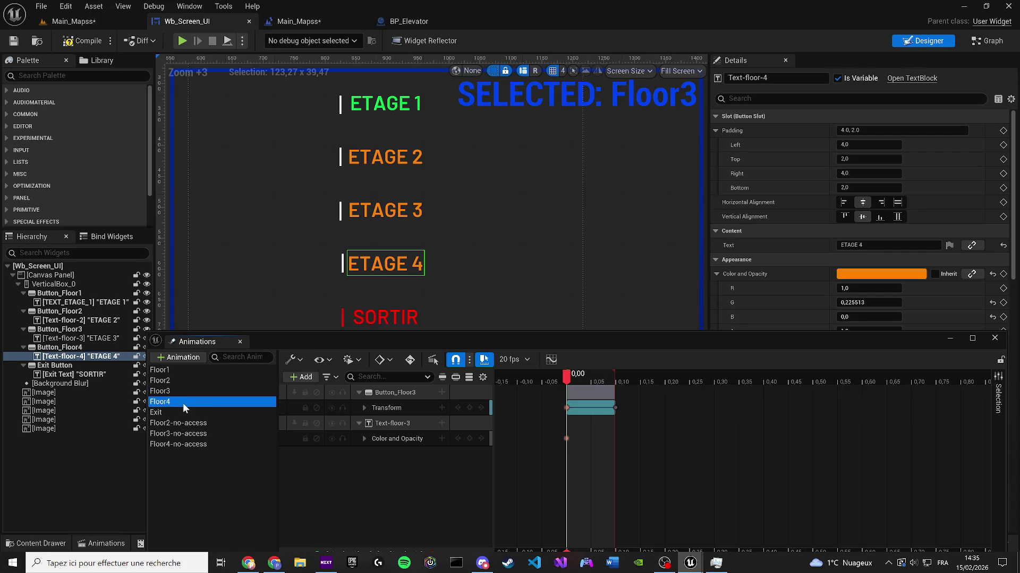
pyautogui.moveTo(567, 381); pyautogui.dragTo(615, 382)
pyautogui.click(240, 341)
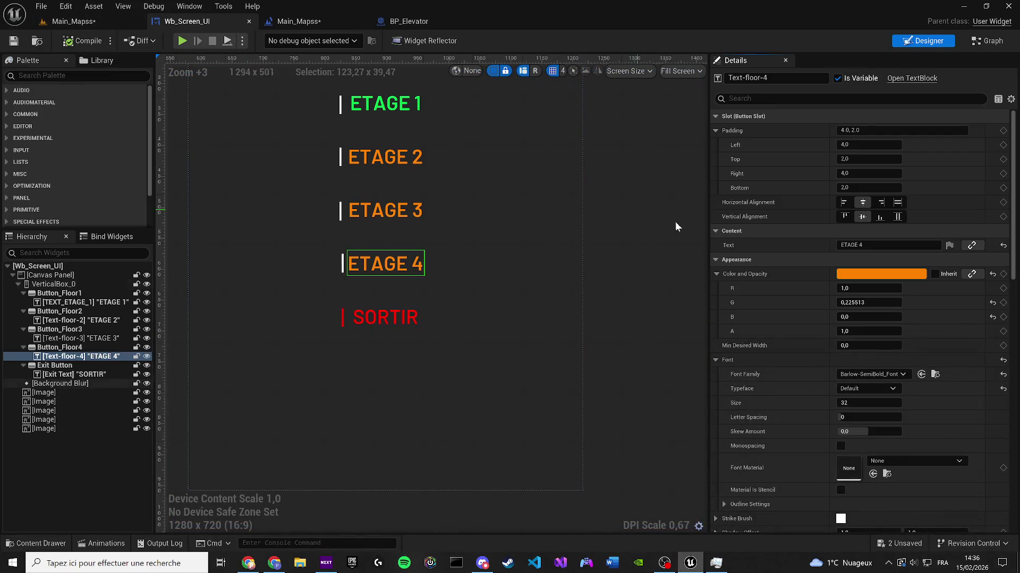
# Step: Save the Wb_Screen_UI widget and the Main_Mapss level
pyautogui.click(638, 204)
pyautogui.scroll(-1, 643, 234)
pyautogui.moveTo(648, 255); pyautogui.dragTo(653, 341)
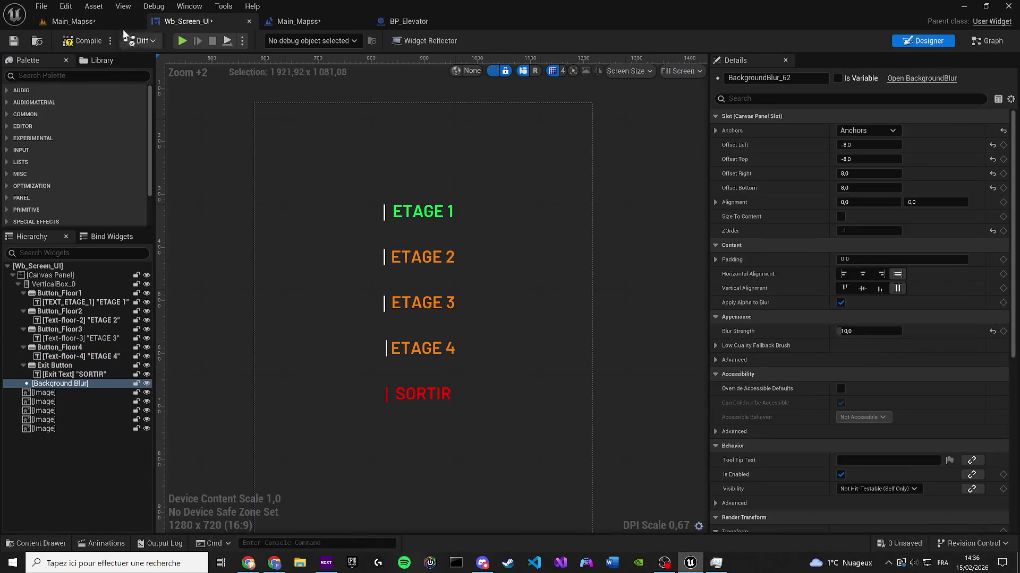
pyautogui.click(14, 40)
pyautogui.click(71, 23)
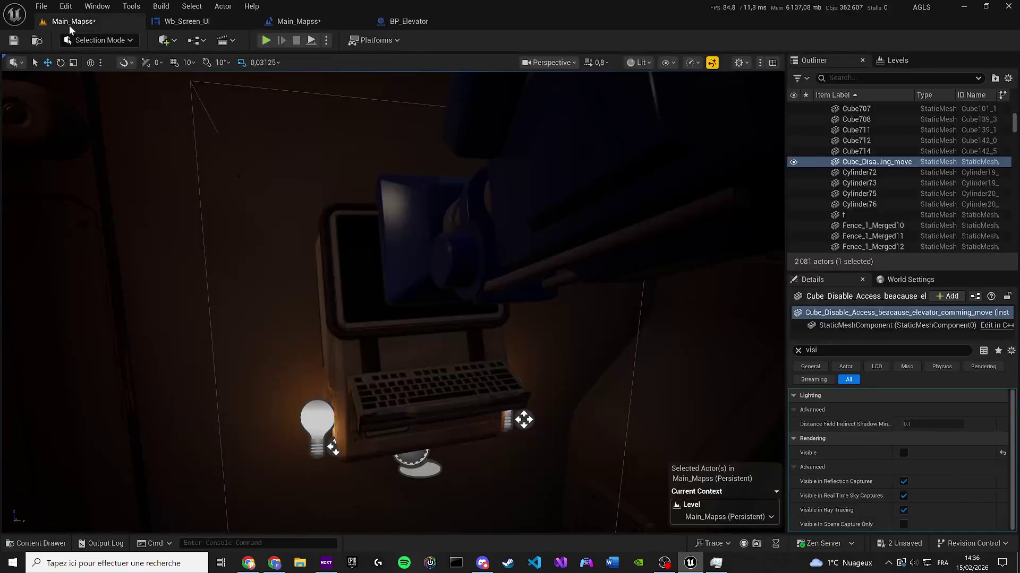
pyautogui.click(9, 45)
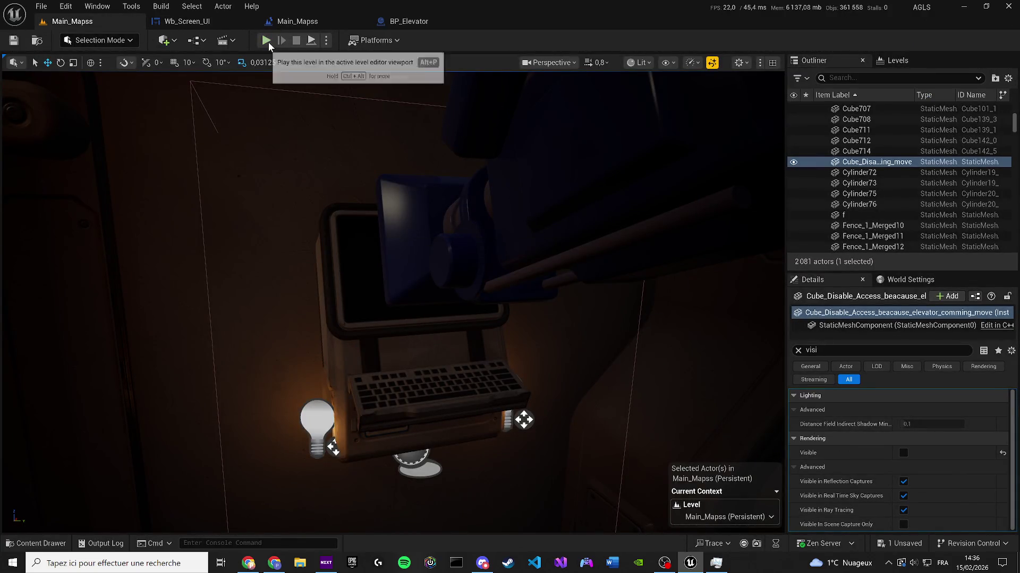
# Step: Play the level, walk to the wall terminal and open the floor menu
pyautogui.click(267, 41)
pyautogui.press('w')
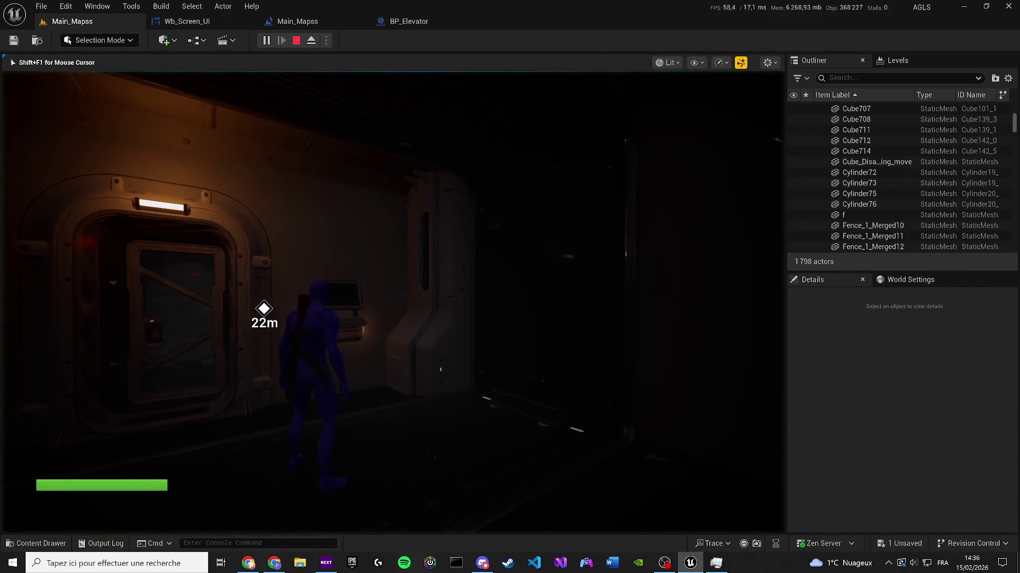
pyautogui.press('e')
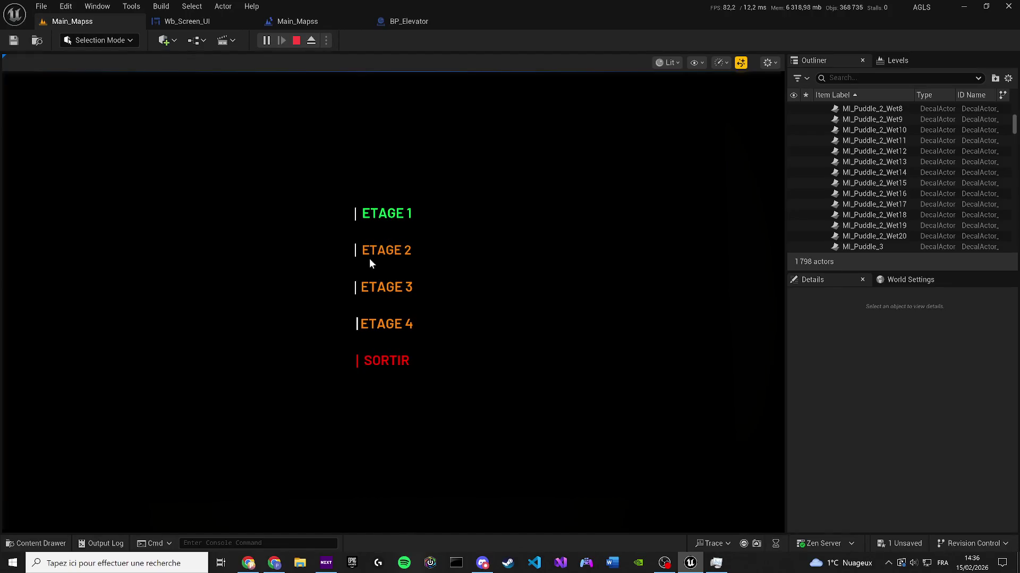
# Step: Snip the game view showing the floor menu and open the capture for editing
pyautogui.click(1002, 562)
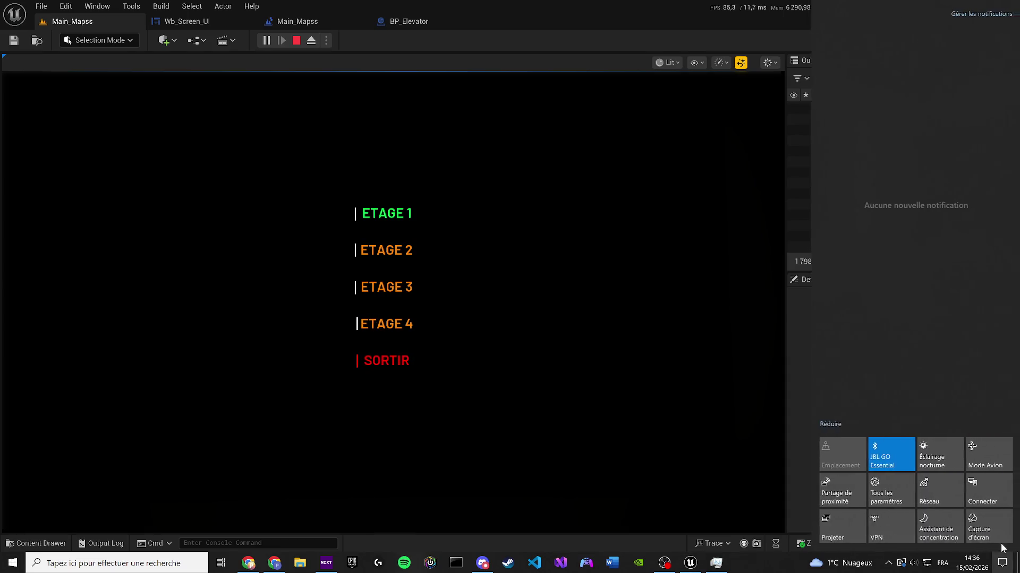
pyautogui.click(992, 534)
pyautogui.moveTo(39, 87)
pyautogui.mouseDown()
pyautogui.moveTo(578, 400)
pyautogui.moveTo(698, 483)
pyautogui.moveTo(752, 501)
pyautogui.mouseUp()
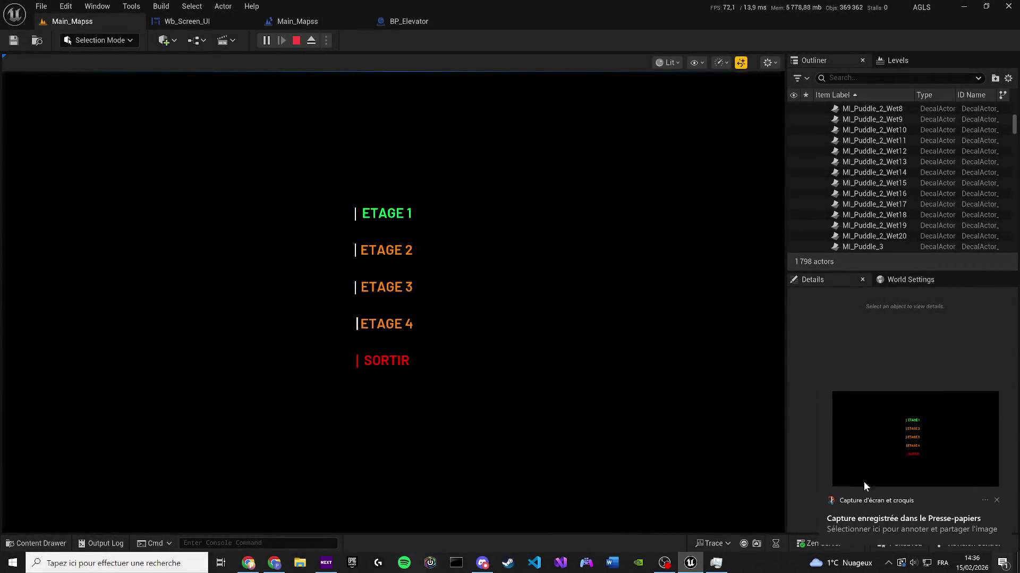
pyautogui.click(938, 449)
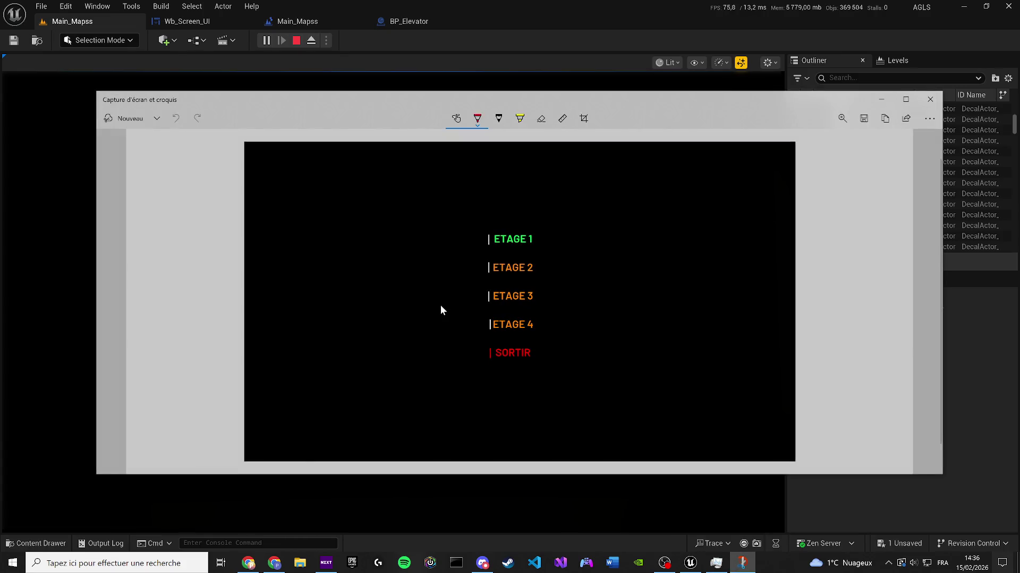
# Step: Save the floor-menu screenshot to the Desktop as 'ui elevator' JPG and close Snip & Sketch
pyautogui.hotkey('ctrl', 's')
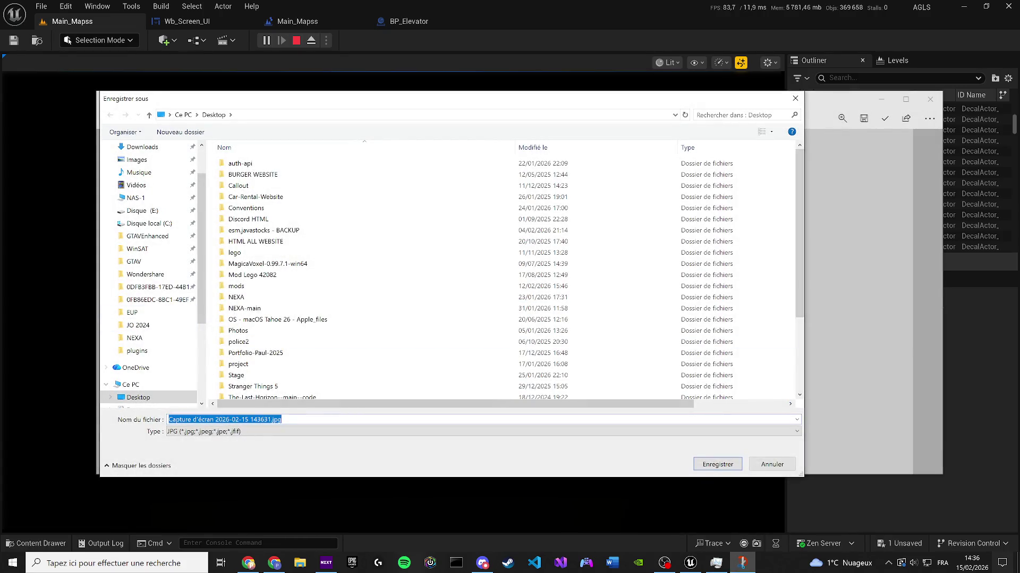
pyautogui.write('ui elevator d')
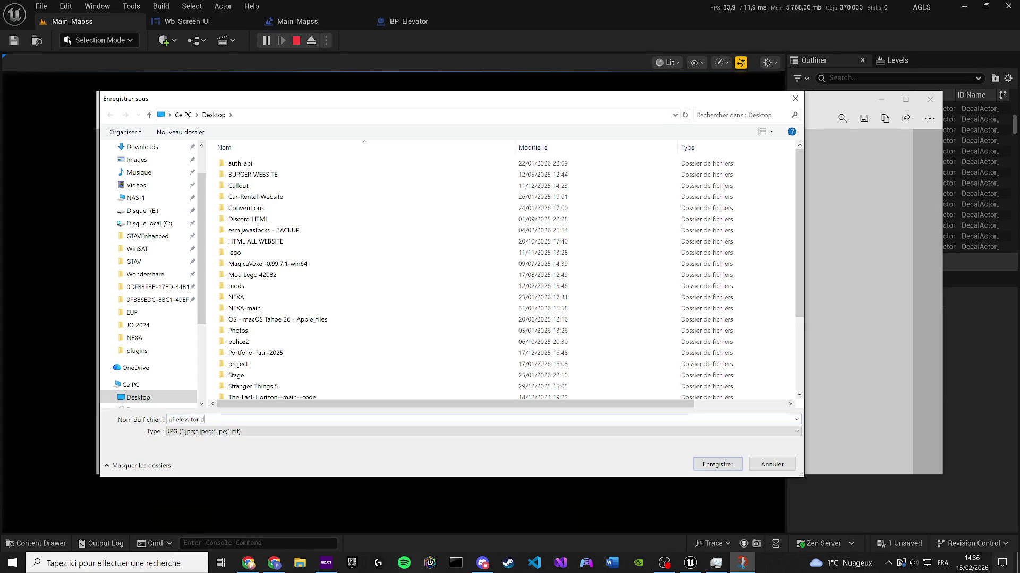
pyautogui.press('Return')
pyautogui.hotkey('alt', 'F4')
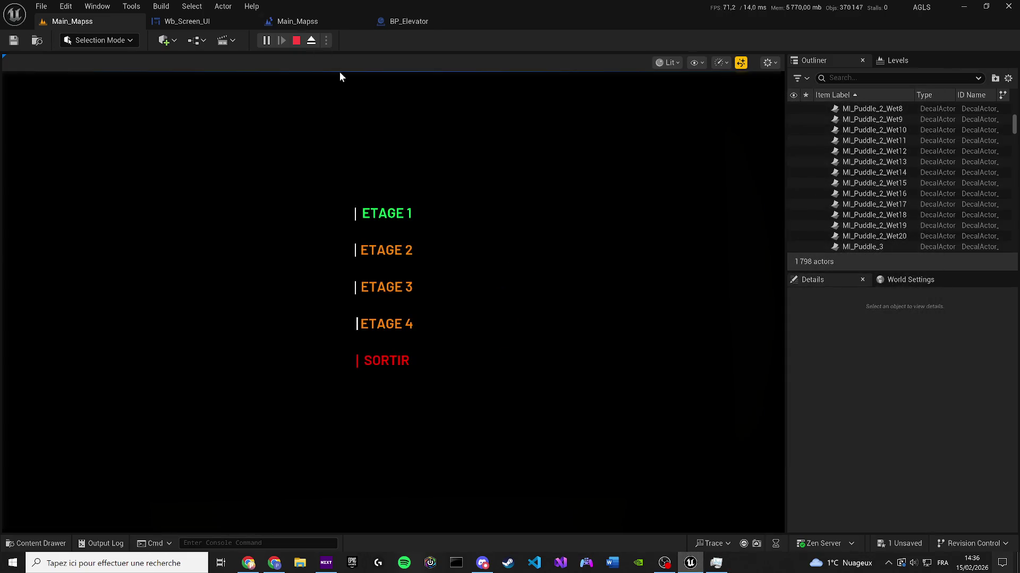
# Step: Close the ETAGE floor menu and walk the character around the elevator room
pyautogui.click(385, 215)
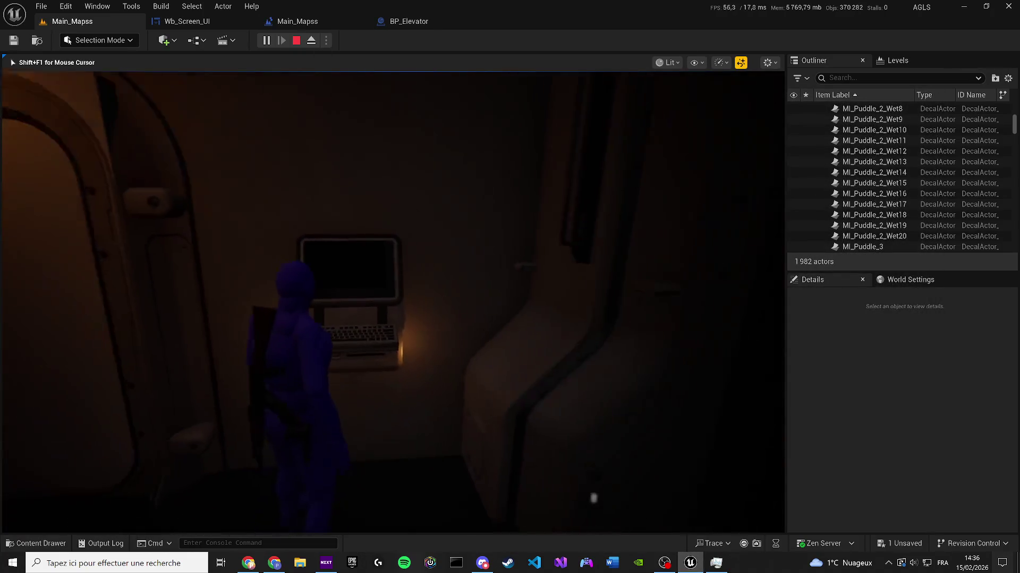
pyautogui.press('w')
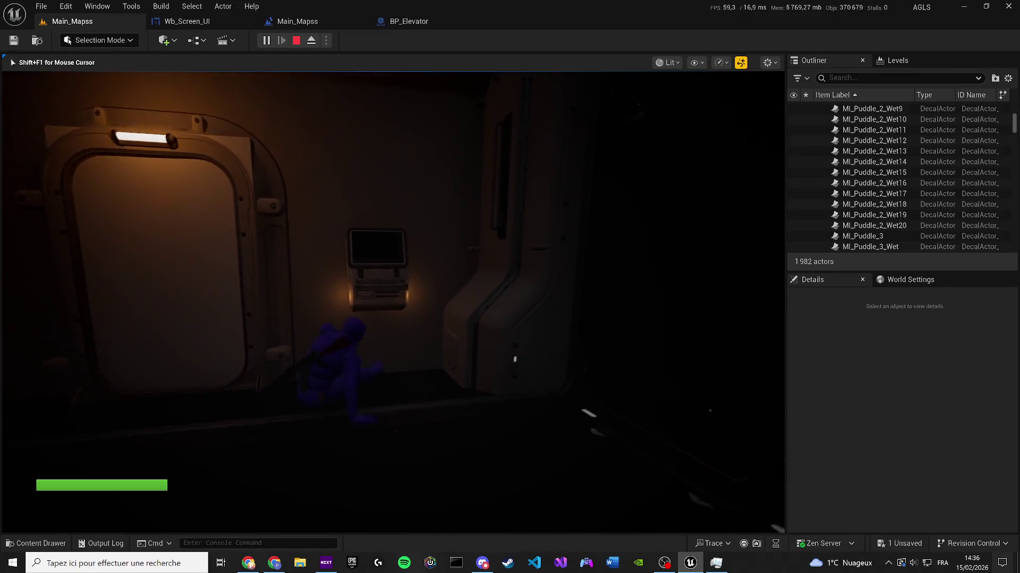
pyautogui.press('w')
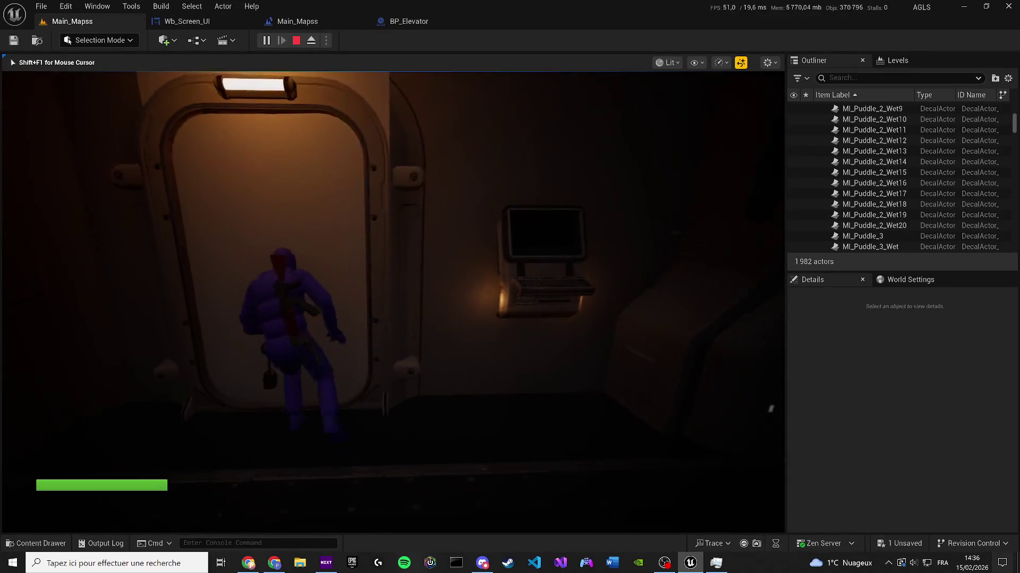
pyautogui.press('w')
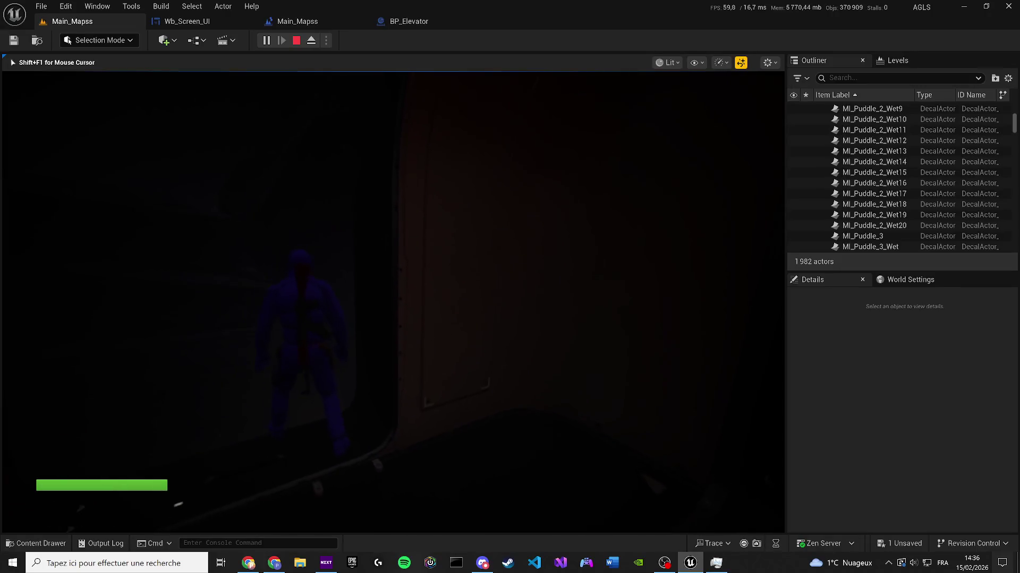
pyautogui.press('w')
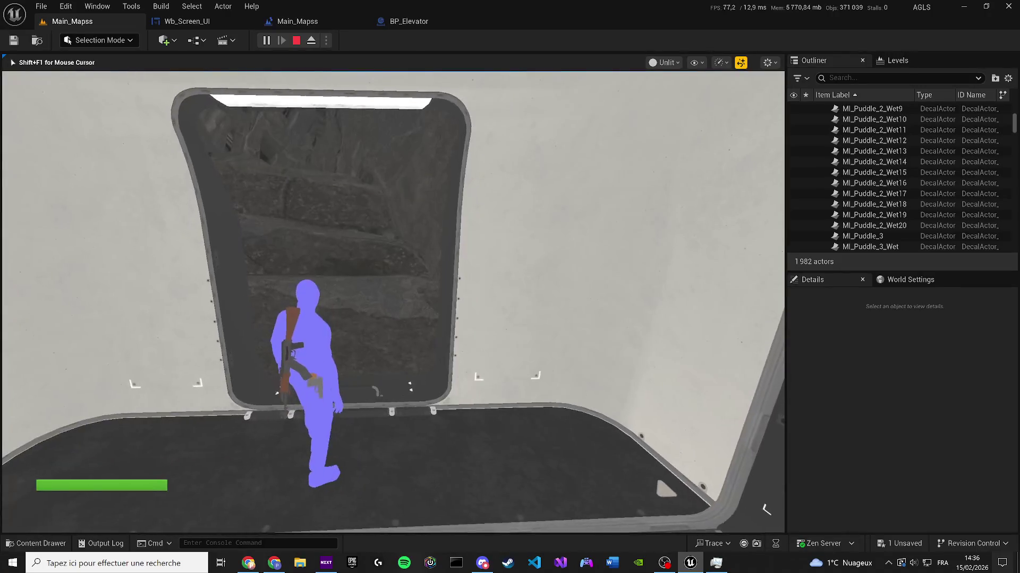
pyautogui.press('w')
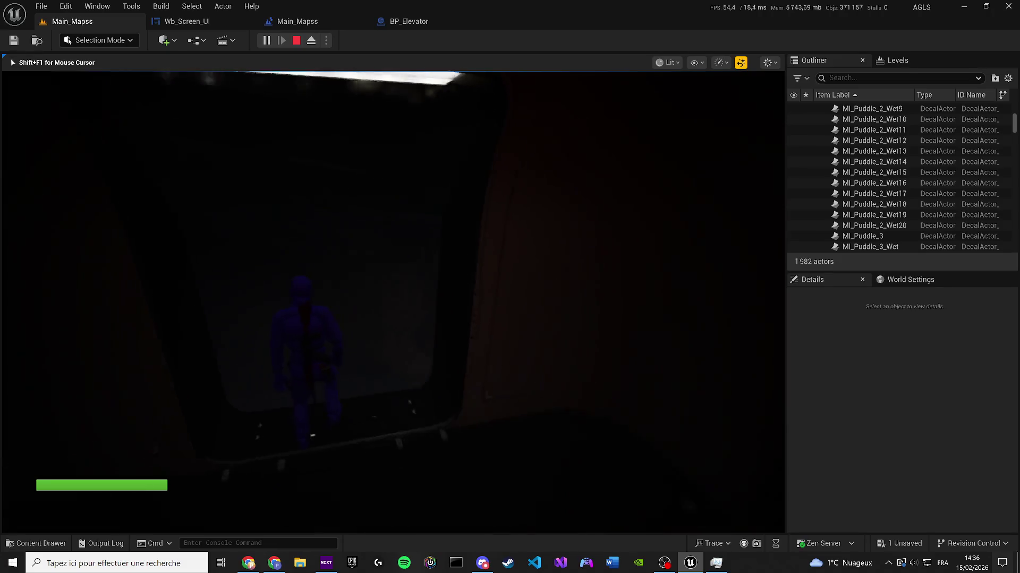
pyautogui.press('w')
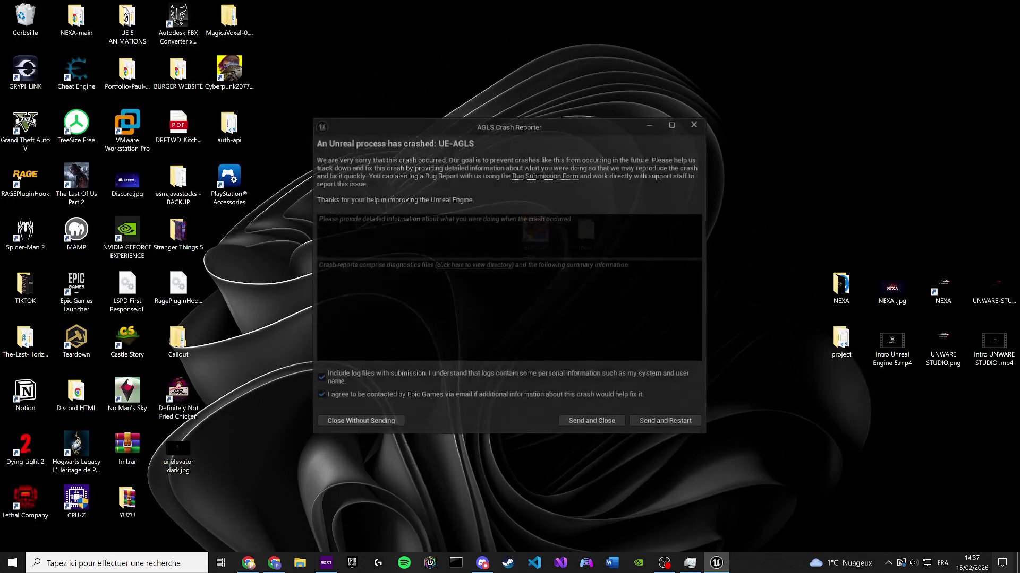
# Step: Send the crash report to restart the Unreal editor and mute the system audio
pyautogui.click(665, 420)
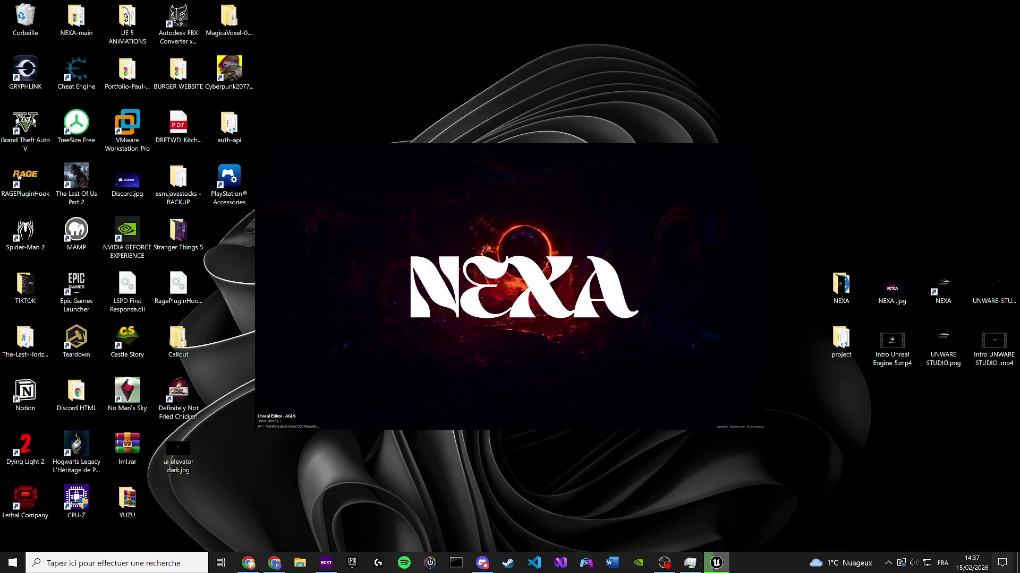
pyautogui.press('XF86AudioMute')
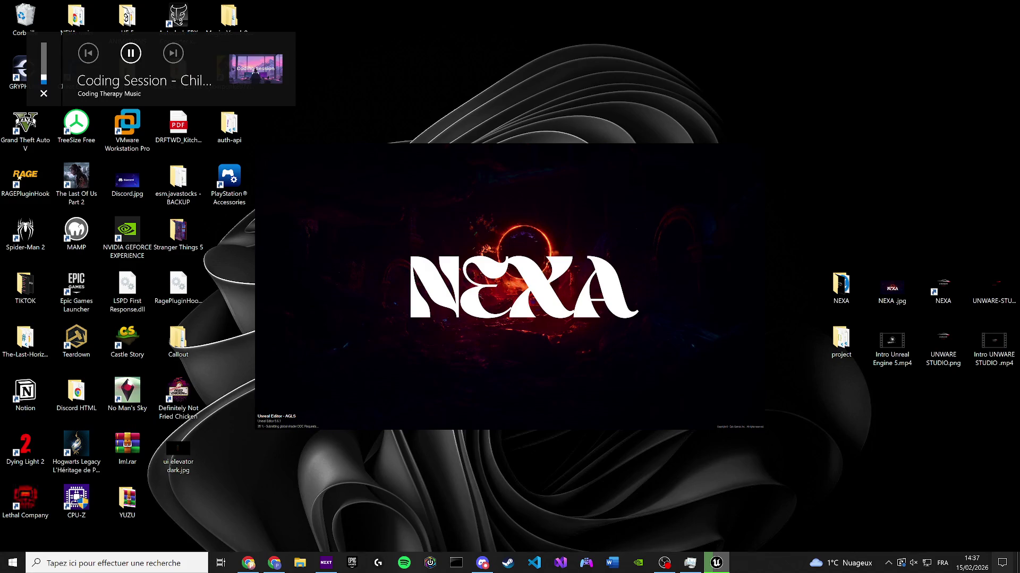
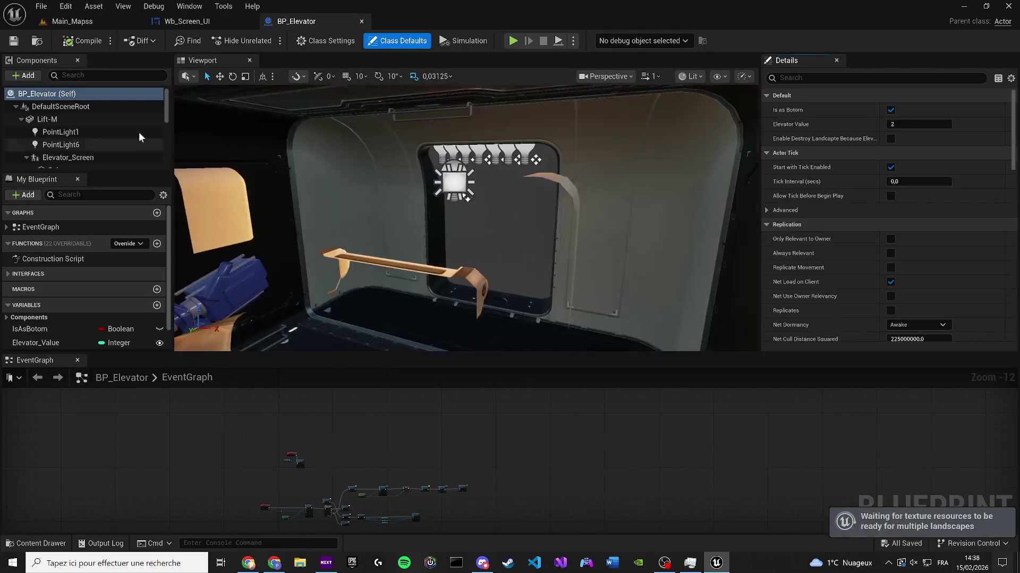
# Step: Start a play test of the Main_Mapss level and regain game control
pyautogui.moveTo(35, 360)
pyautogui.mouseDown()
pyautogui.moveTo(279, 94)
pyautogui.moveTo(287, 61)
pyautogui.mouseUp()
pyautogui.click(168, 23)
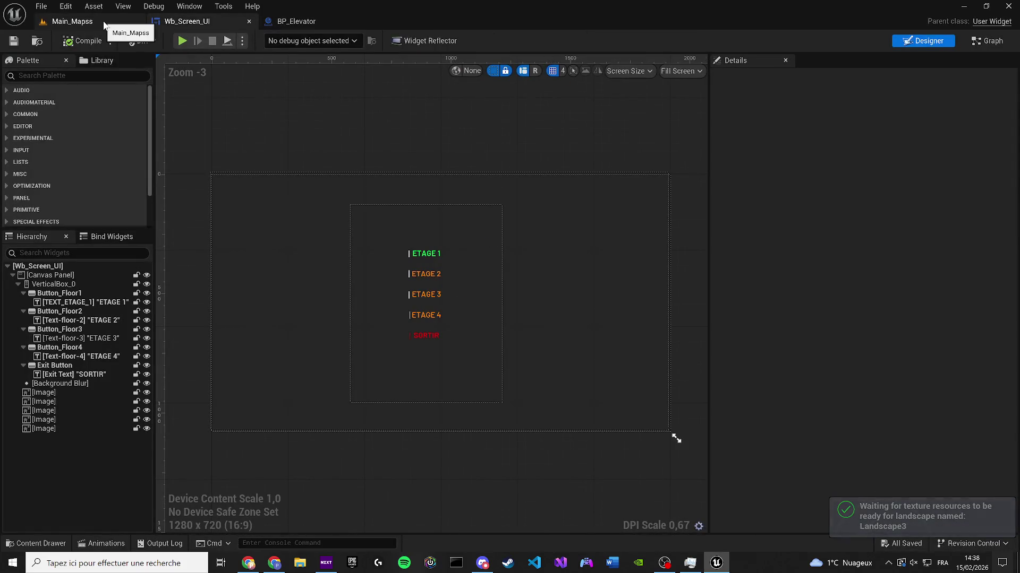
pyautogui.click(105, 24)
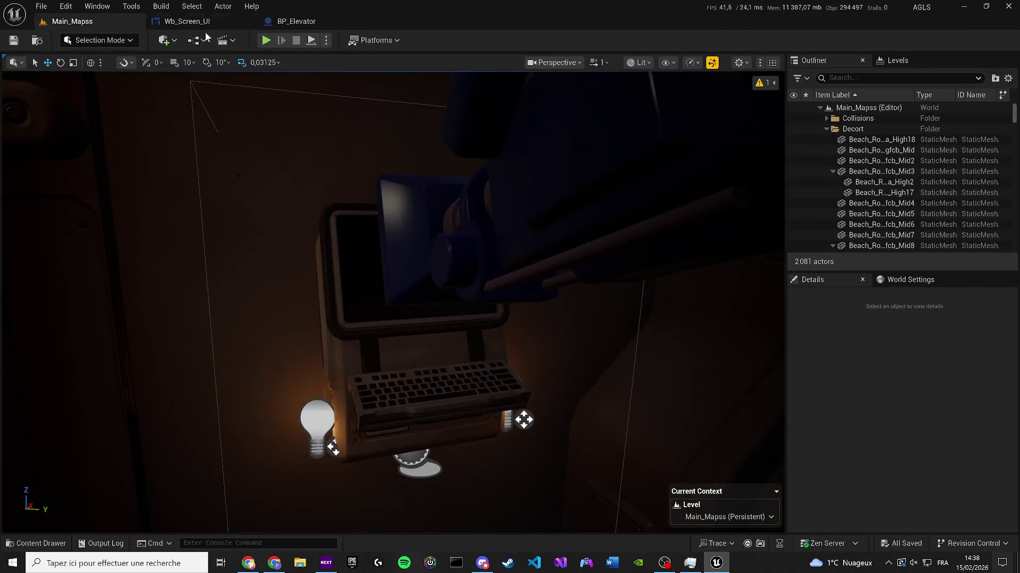
pyautogui.click(266, 41)
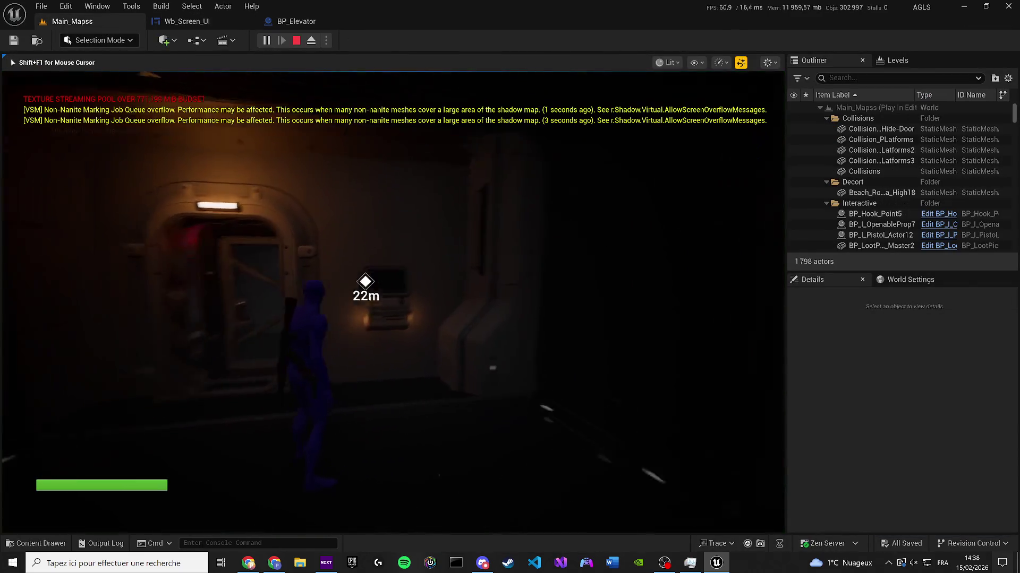
pyautogui.press('super')
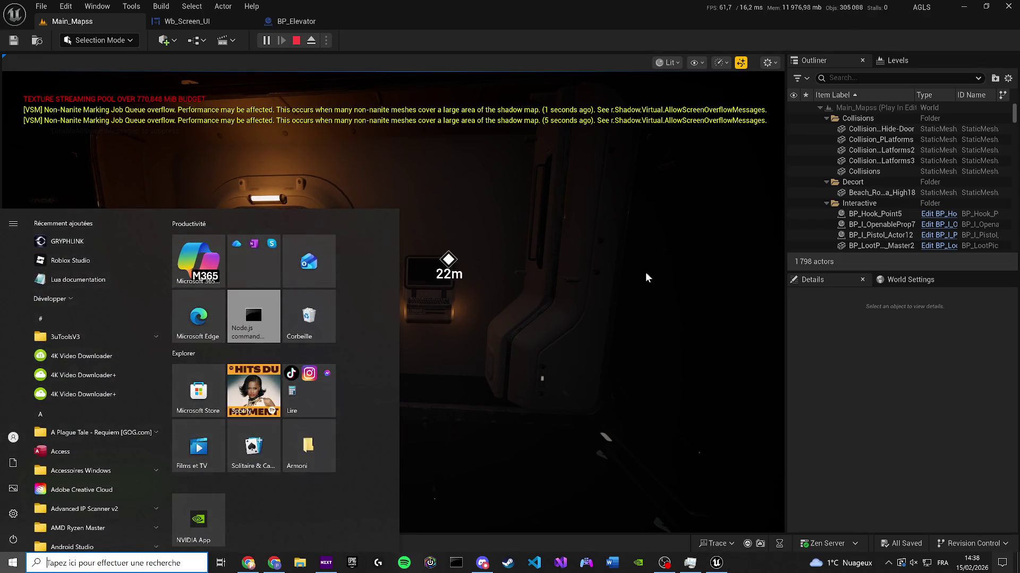
pyautogui.click(838, 437)
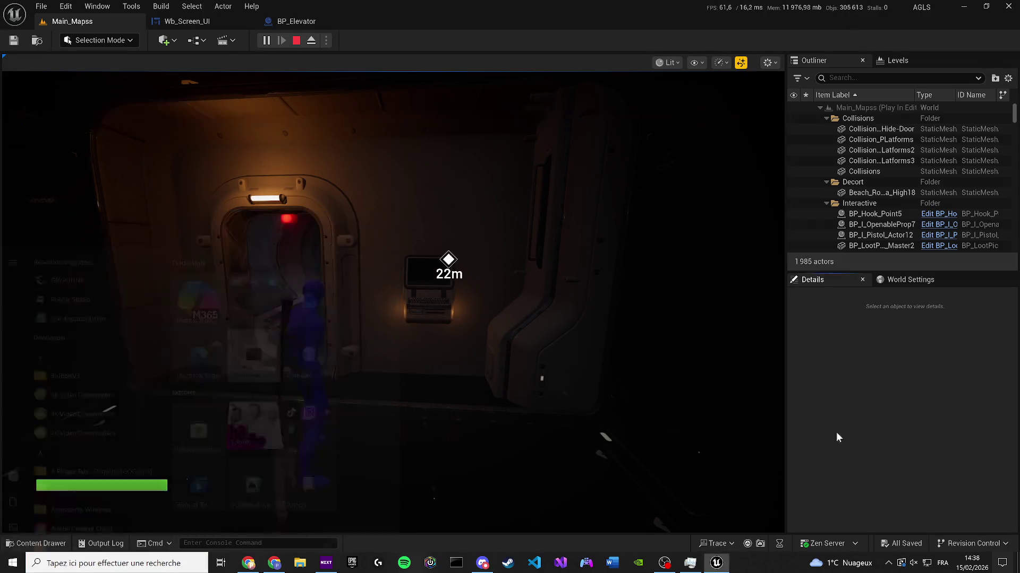
pyautogui.click(282, 539)
pyautogui.press('Up')
pyautogui.press('Return')
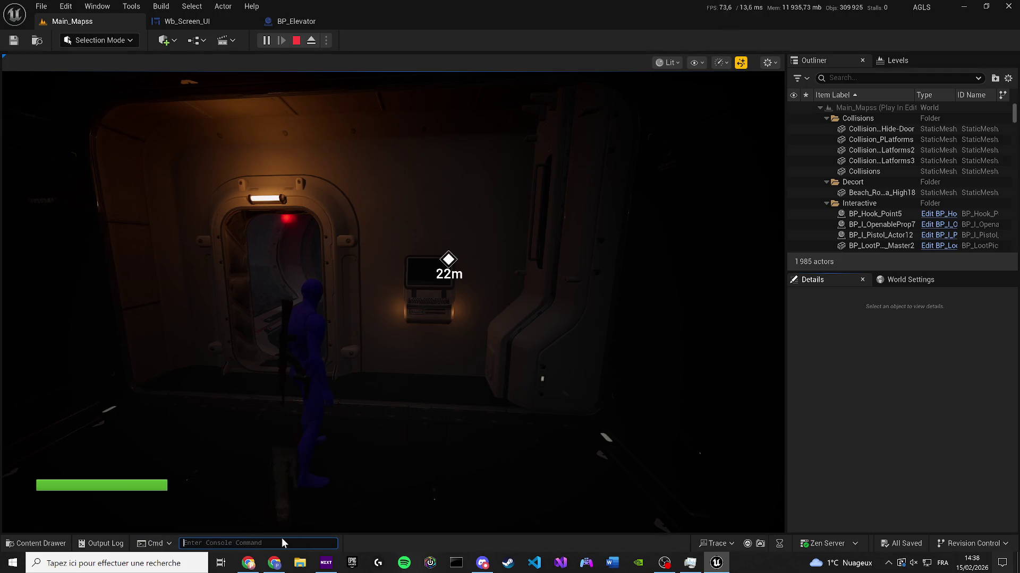
# Step: Walk to the elevator terminal and choose ETAGE 1 from its floor menu
pyautogui.press('w')
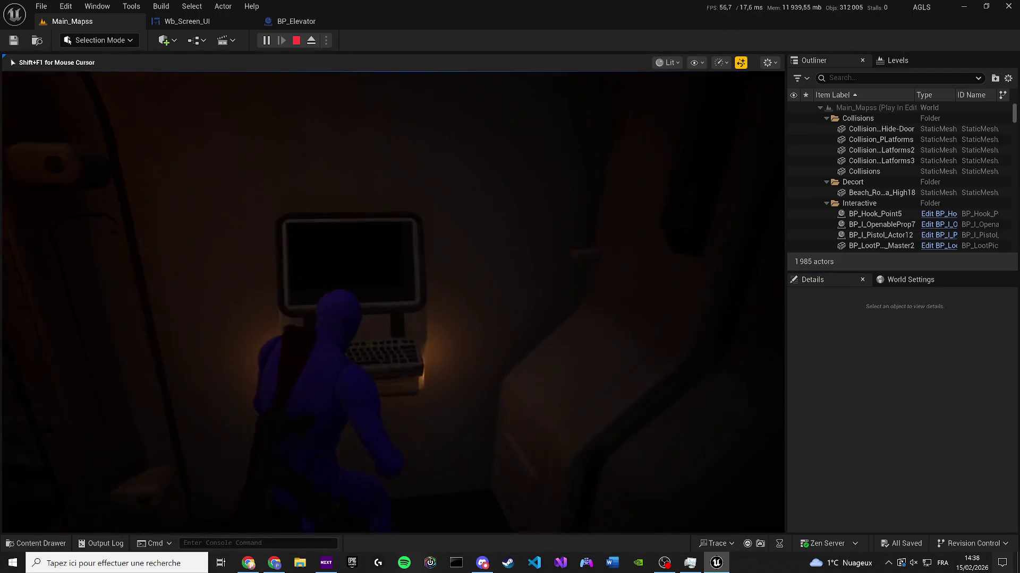
pyautogui.press('e')
pyautogui.click(374, 211)
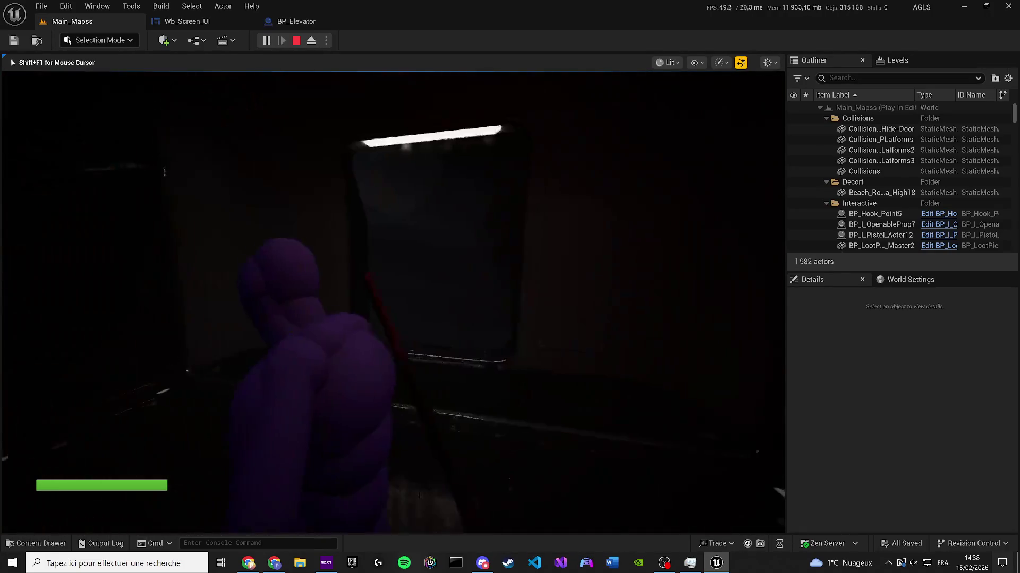
pyautogui.press('w')
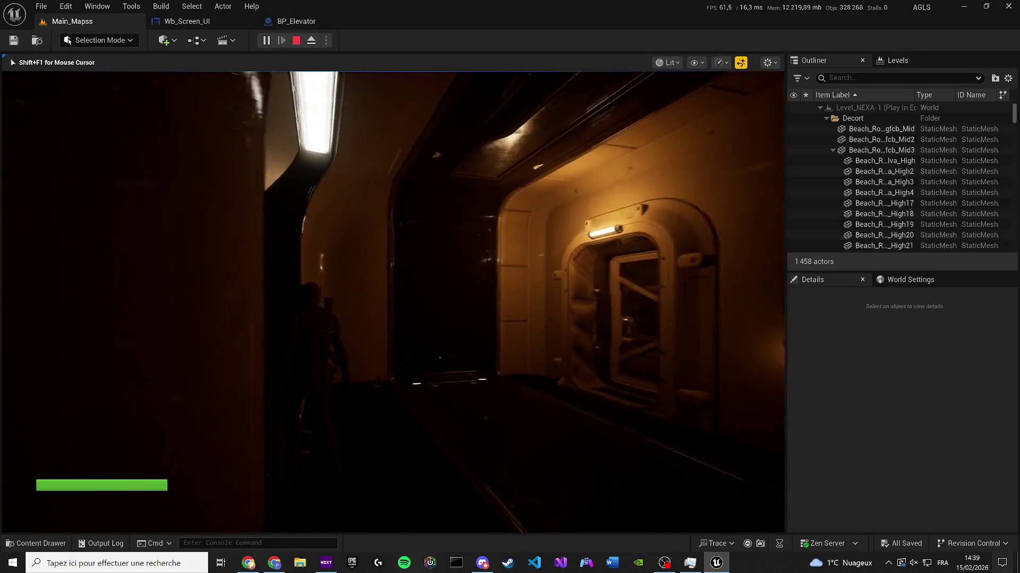
# Step: Stop the Main_Mapss play session with Esc
pyautogui.press('Escape')
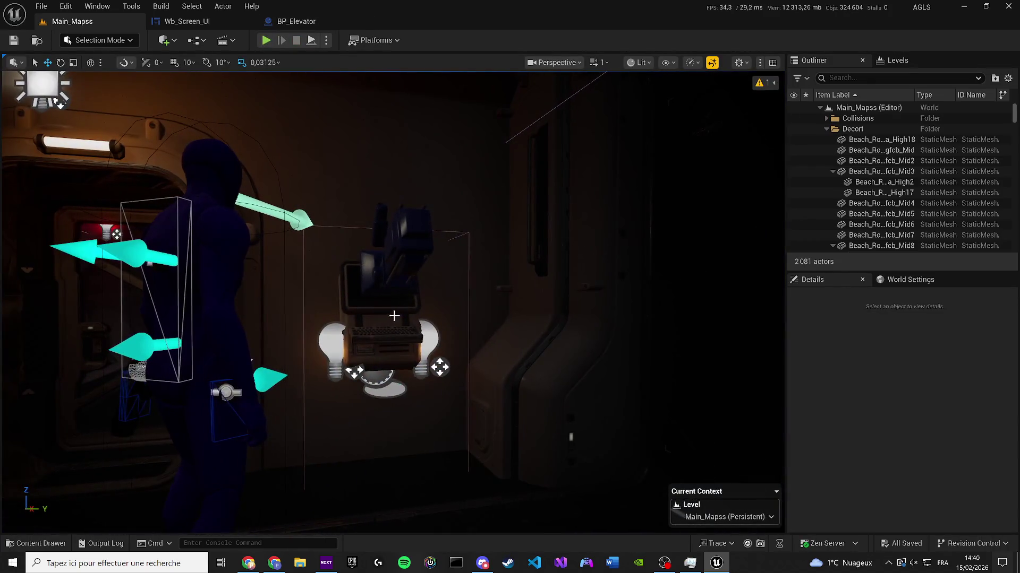
# Step: Select the elevator actor and open its BP_Elevator blueprint
pyautogui.click(426, 322)
pyautogui.click(939, 183)
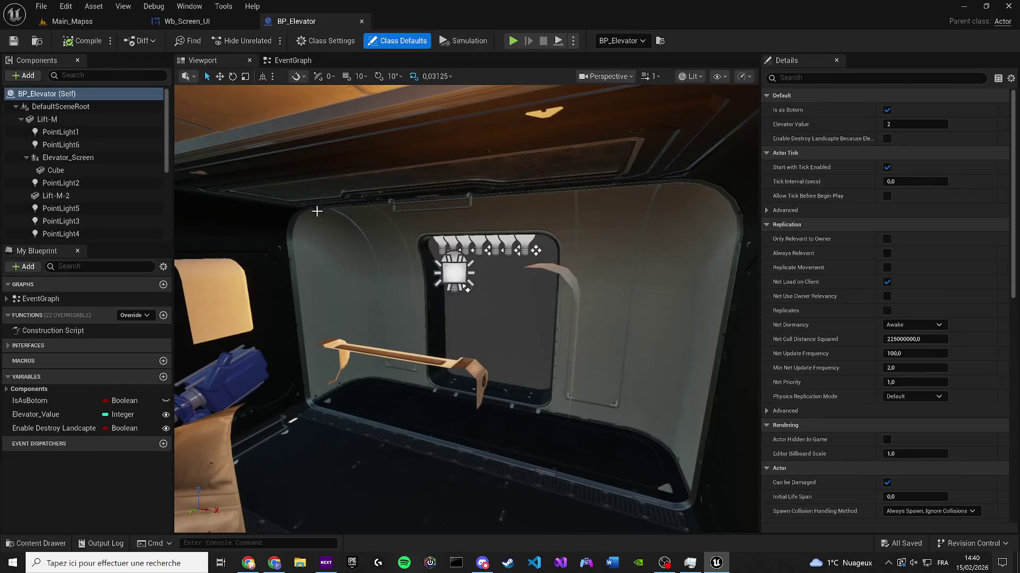
pyautogui.scroll(5, 337, 312)
pyautogui.scroll(-5, 377, 316)
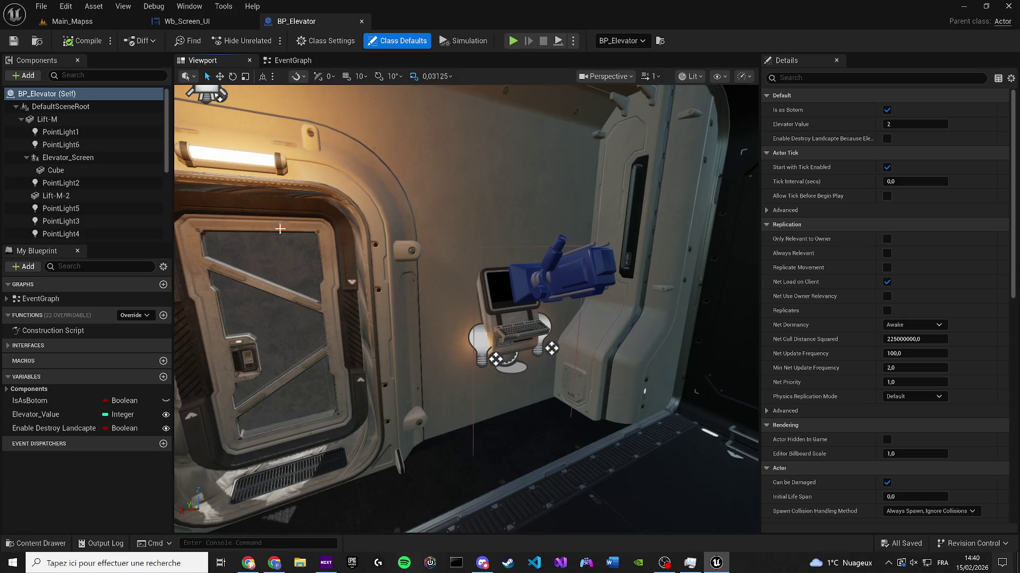
# Step: Select the screen Cube and browse to its ui-assenceur_Mat material in the IMG folder
pyautogui.doubleClick(55, 170)
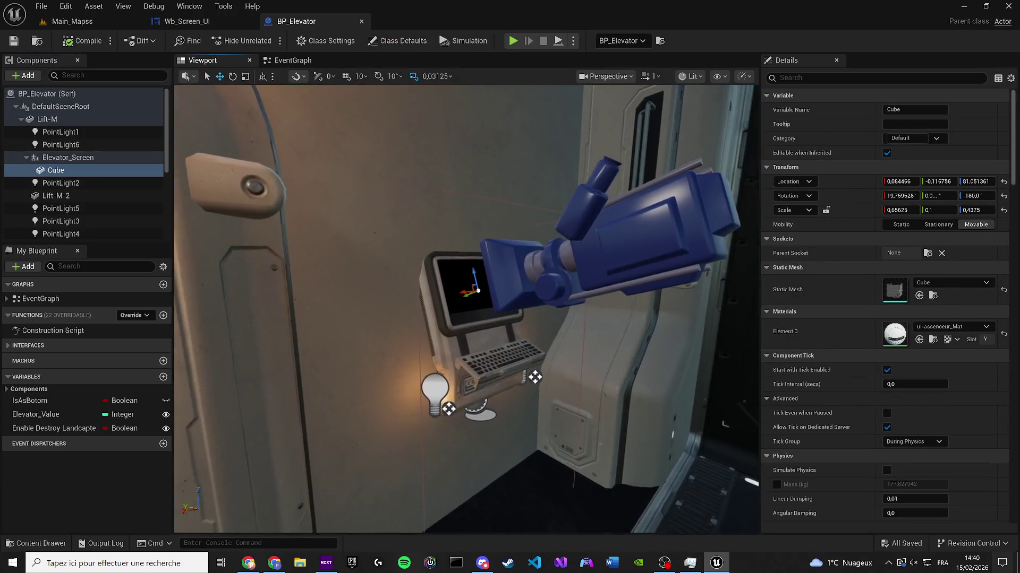
pyautogui.scroll(3, 713, 412)
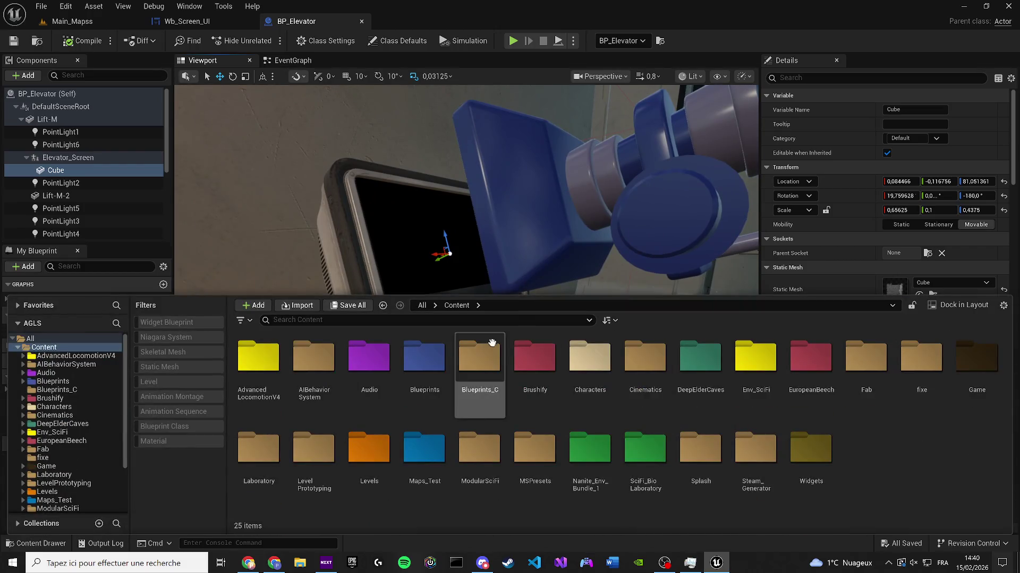
pyautogui.scroll(-2, 916, 266)
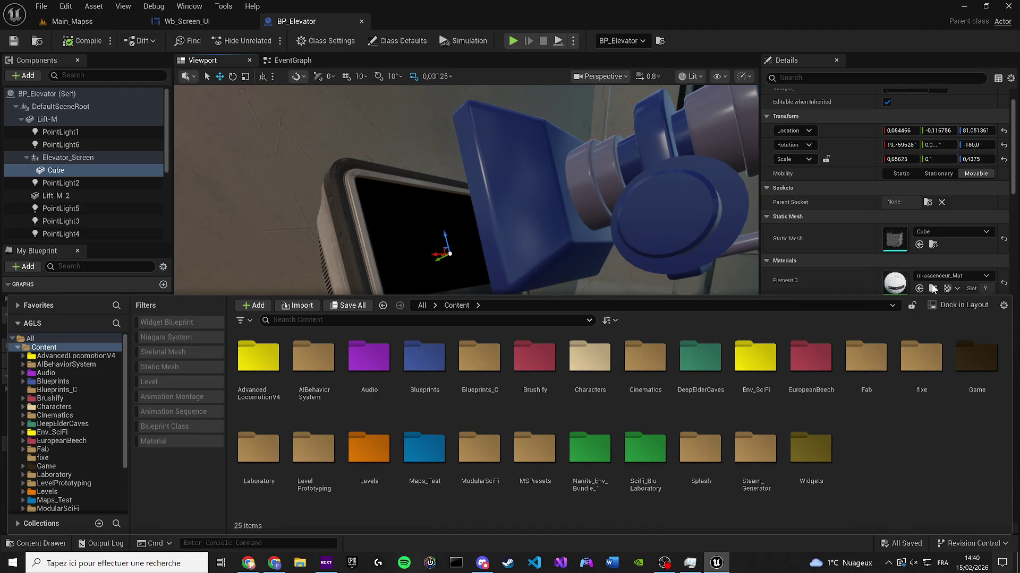
pyautogui.click(629, 212)
pyautogui.press('f')
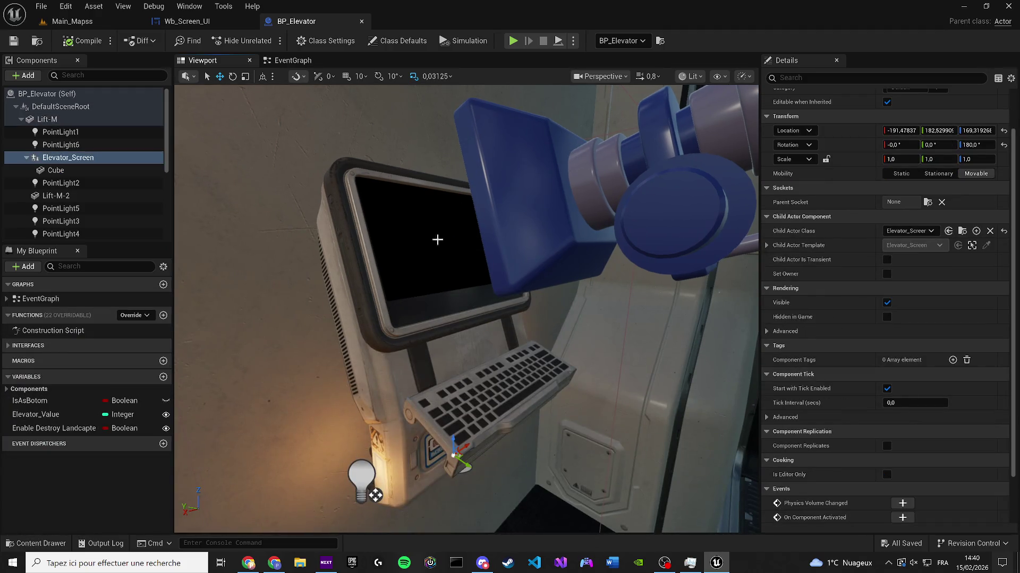
pyautogui.click(56, 170)
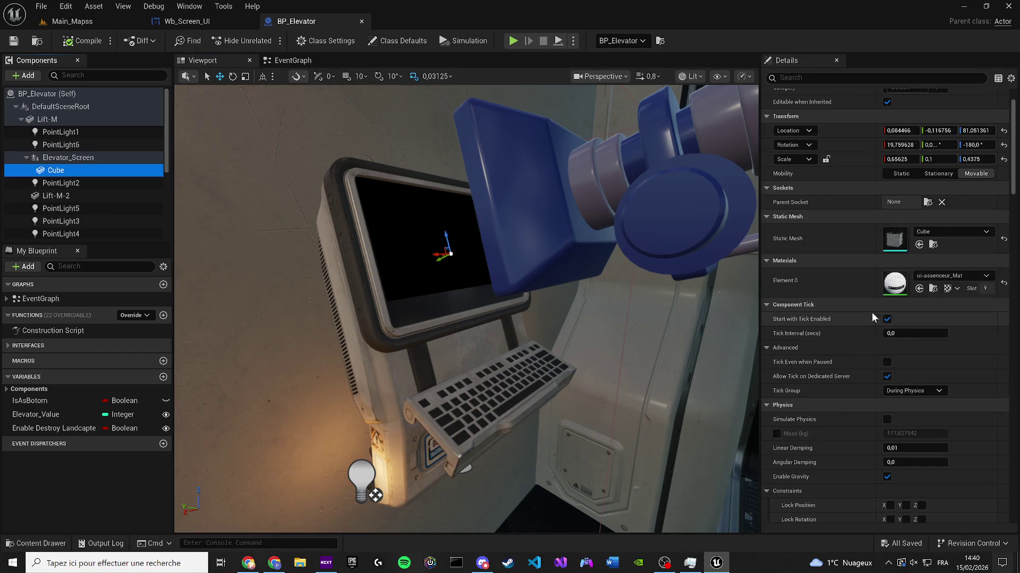
pyautogui.click(933, 289)
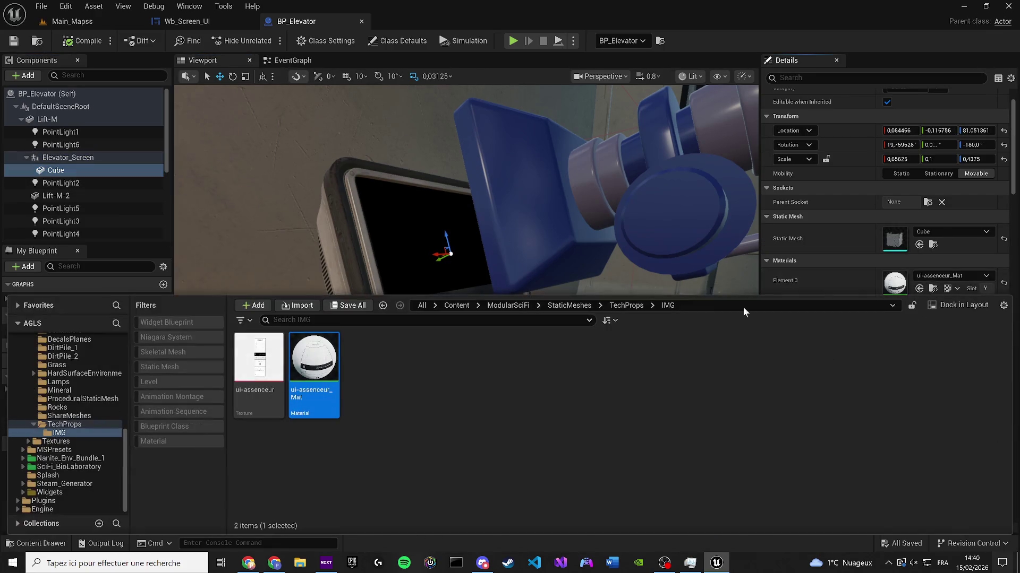
# Step: Import the ui_elevator_dark texture into IMG and create ui_elevator_dark_Mat from it
pyautogui.click(489, 423)
pyautogui.click(299, 564)
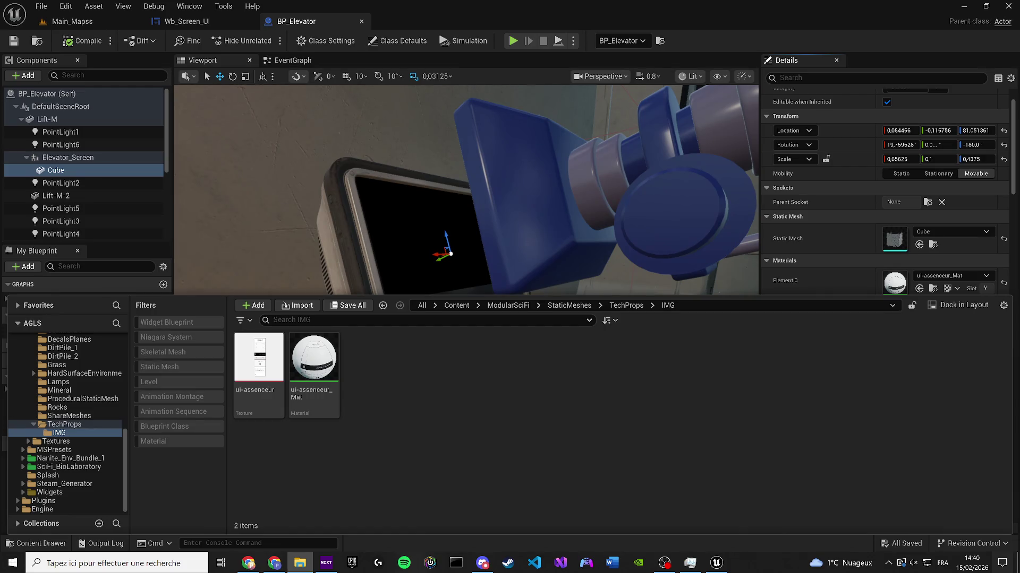
pyautogui.moveTo(380, 351); pyautogui.dragTo(447, 374)
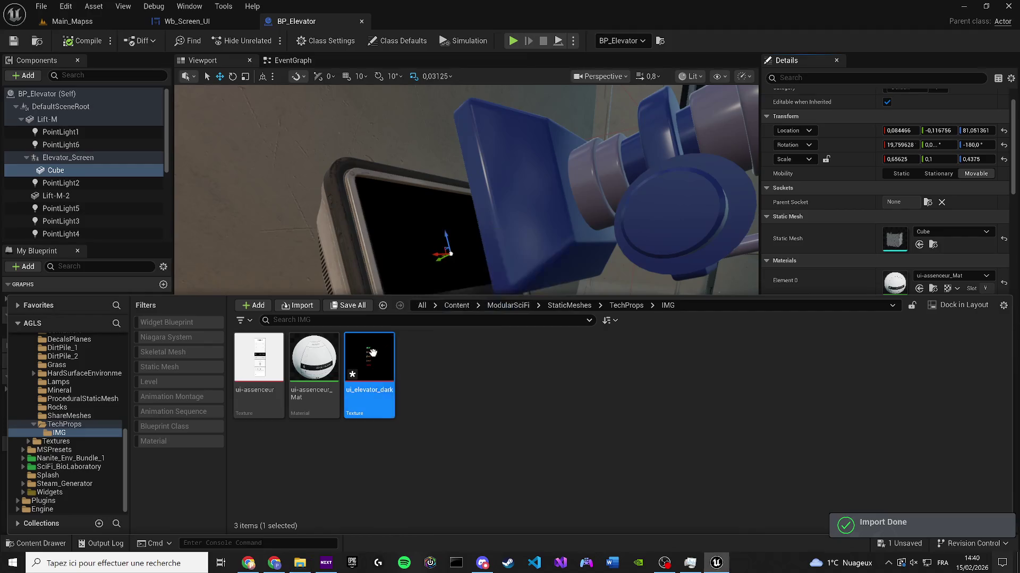
pyautogui.rightClick(366, 371)
pyautogui.moveTo(441, 169)
pyautogui.click(420, 146)
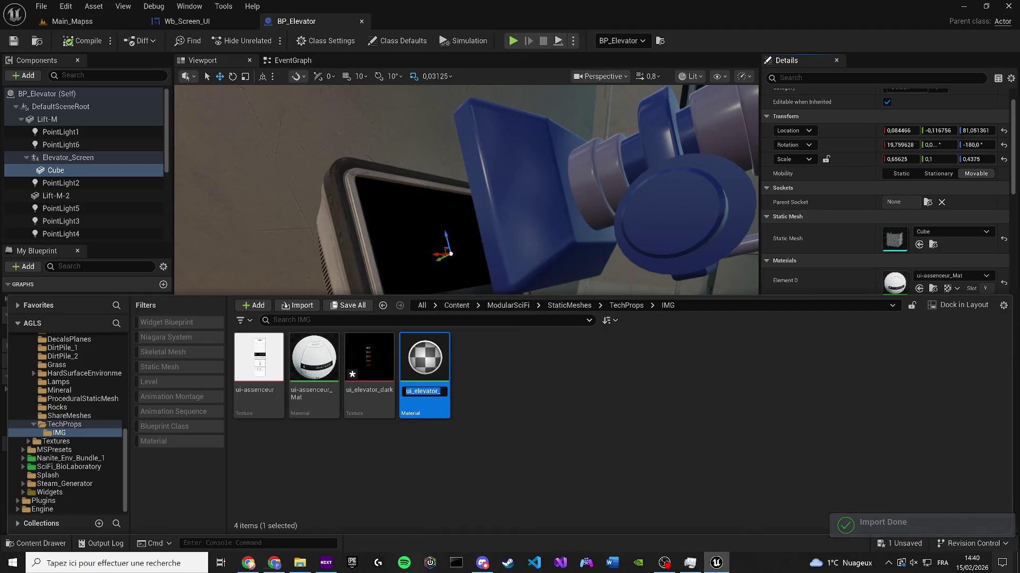
pyautogui.press('Return')
# Step: Assign ui_elevator_dark_Mat to the screen Cube and compile BP_Elevator
pyautogui.moveTo(425, 366)
pyautogui.mouseDown()
pyautogui.moveTo(771, 282)
pyautogui.moveTo(866, 283)
pyautogui.mouseUp()
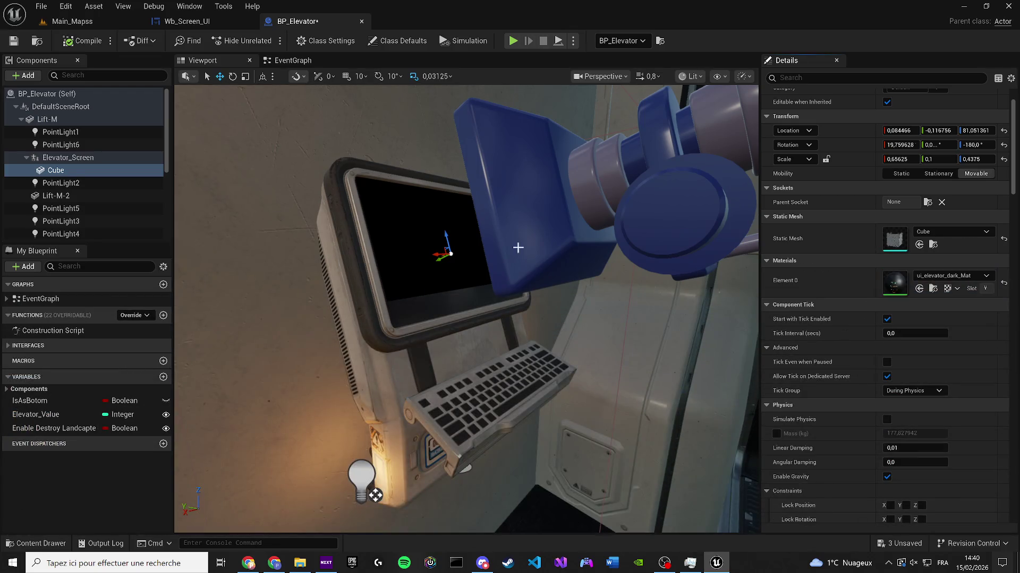
pyautogui.moveTo(512, 242); pyautogui.dragTo(553, 255)
pyautogui.moveTo(446, 307); pyautogui.dragTo(449, 296)
pyautogui.click(88, 41)
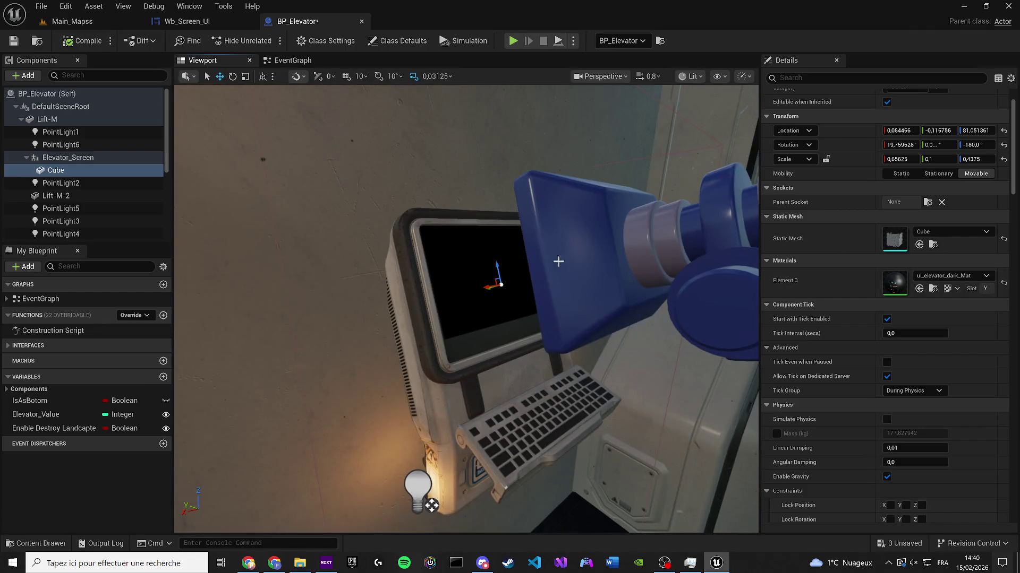
# Step: Frame the view on the screen Cube, undoing an accidental move of it
pyautogui.scroll(5, 518, 278)
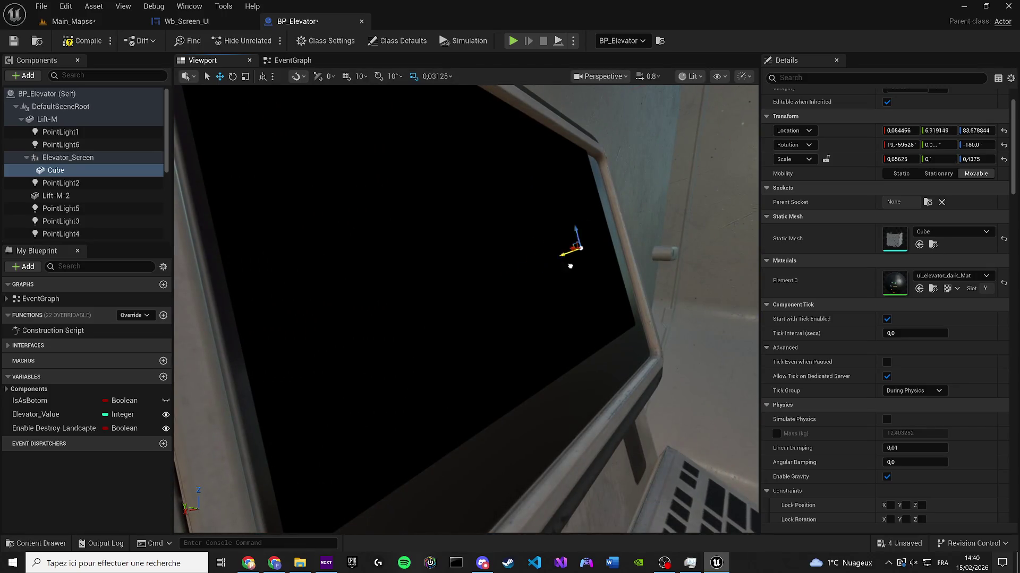
pyautogui.moveTo(569, 266); pyautogui.dragTo(573, 261)
pyautogui.press('f')
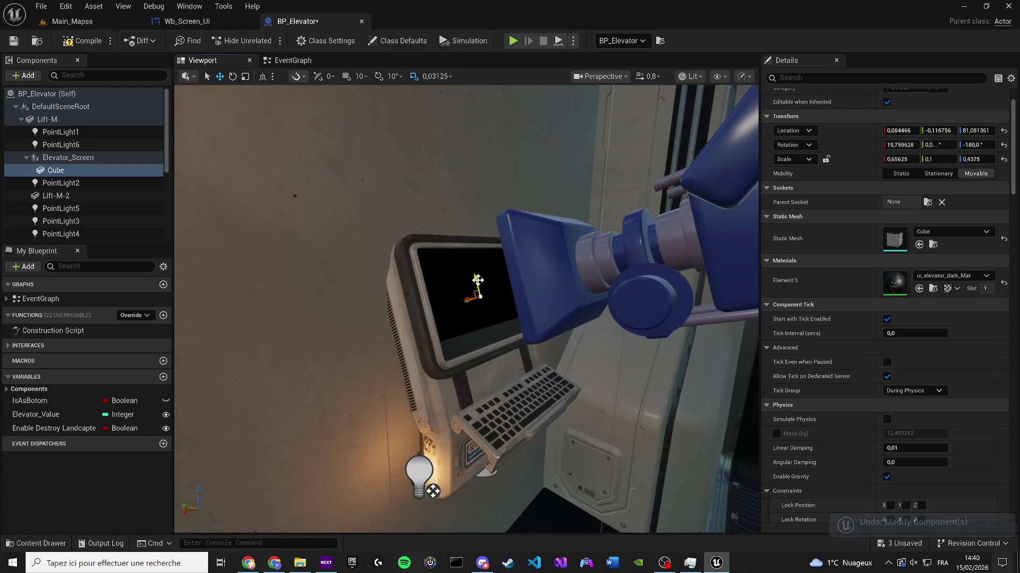
pyautogui.scroll(5, 470, 281)
pyautogui.scroll(-5, 368, 143)
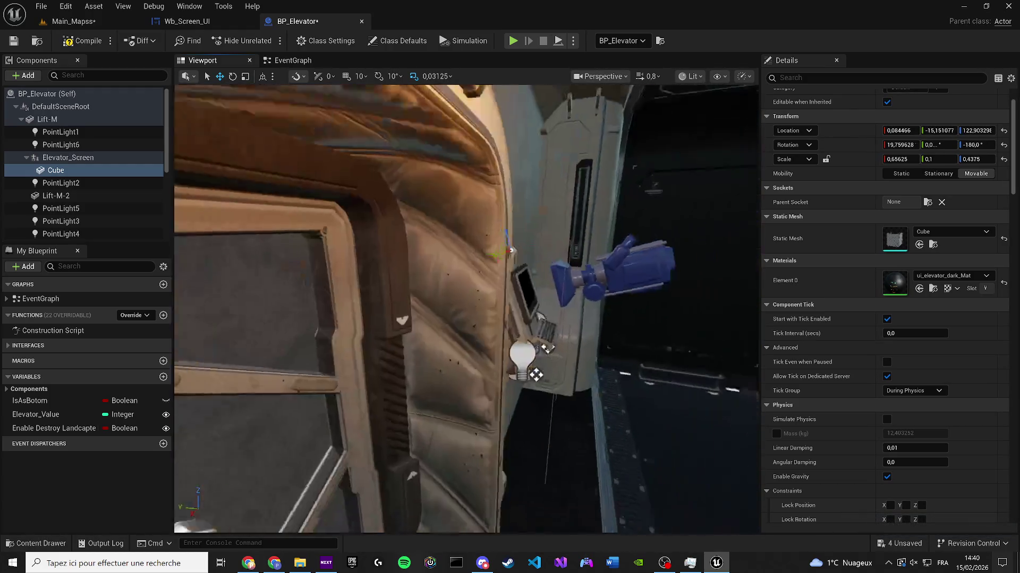
pyautogui.hotkey('ctrl', 'z')
pyautogui.press('f')
pyautogui.write('visi')
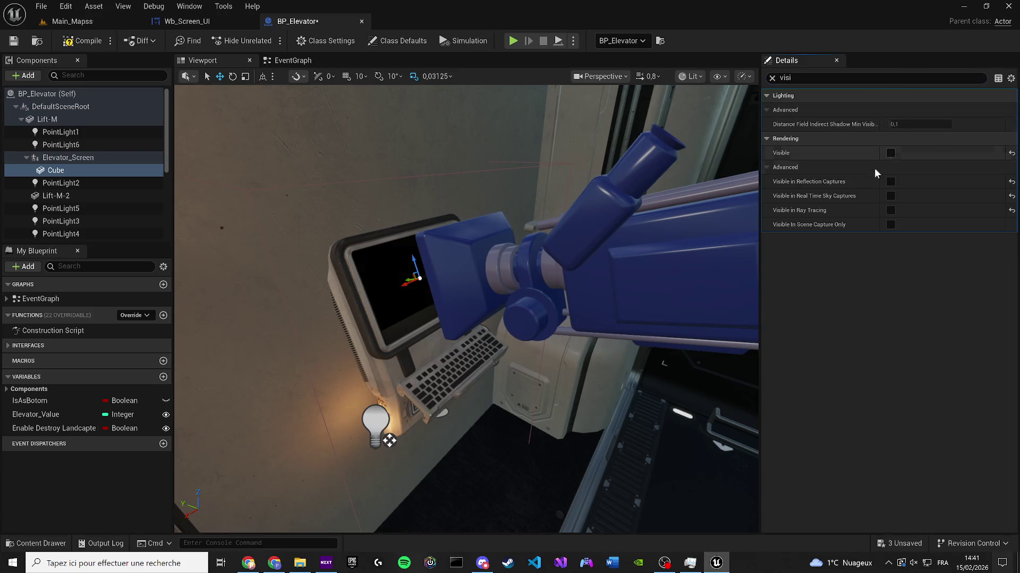
# Step: Turn on the screen Cube's Visible setting and start a play test
pyautogui.click(891, 153)
pyautogui.scroll(10, 342, 432)
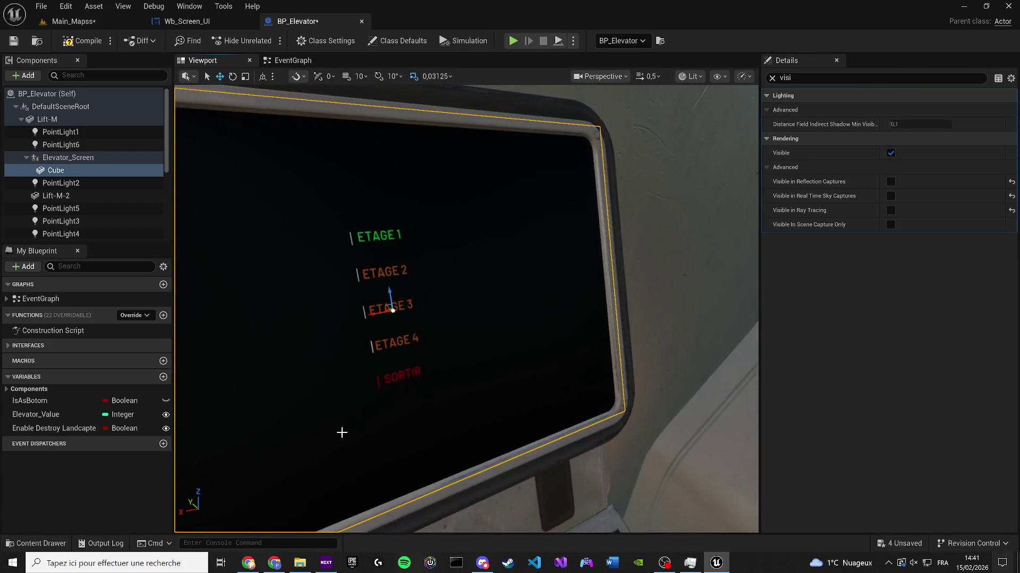
pyautogui.scroll(-3, 342, 432)
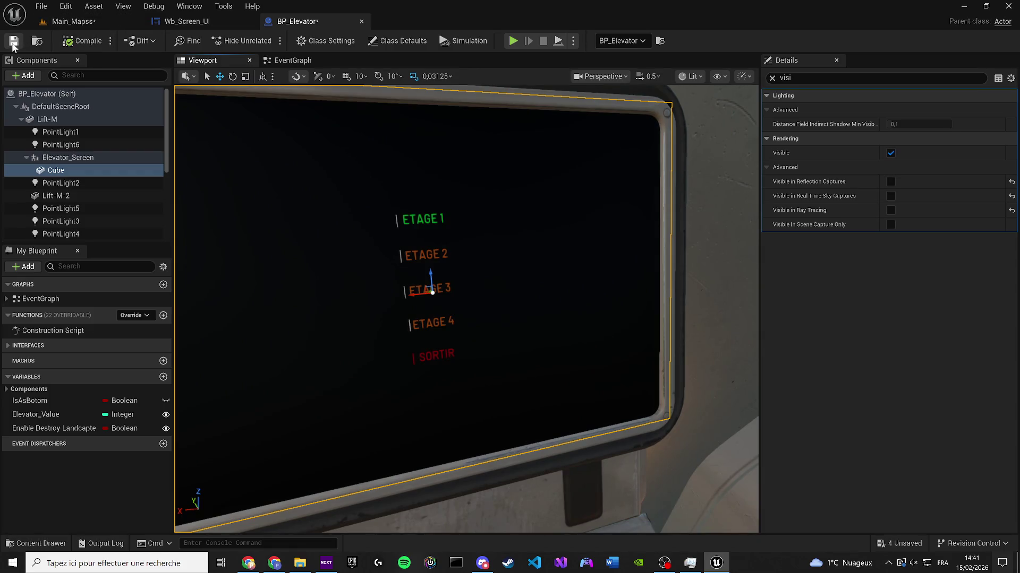
pyautogui.hotkey('alt', 'p')
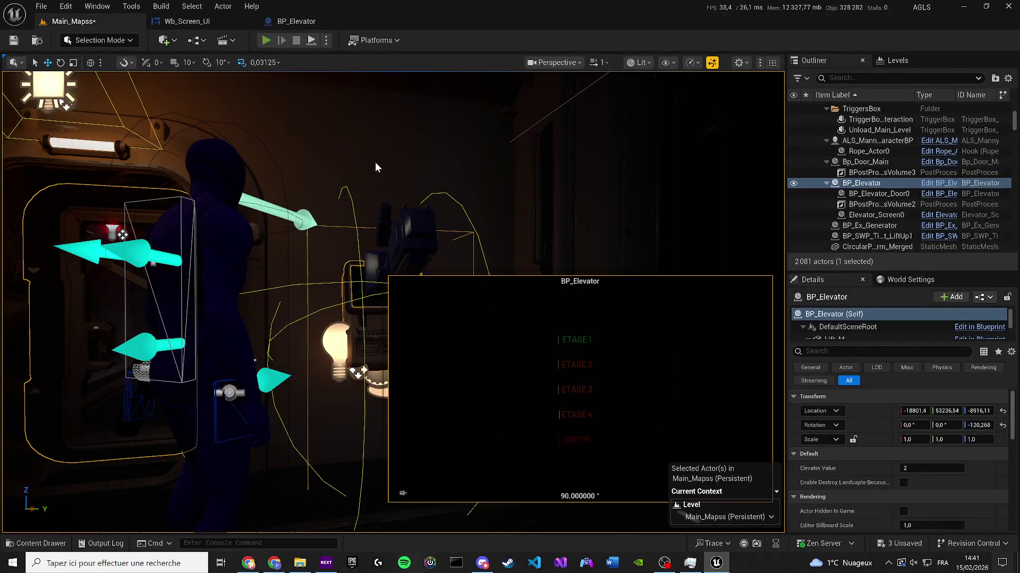
# Step: Walk to the elevator terminal, open its floor menu and leave it
pyautogui.press('w')
pyautogui.press('e')
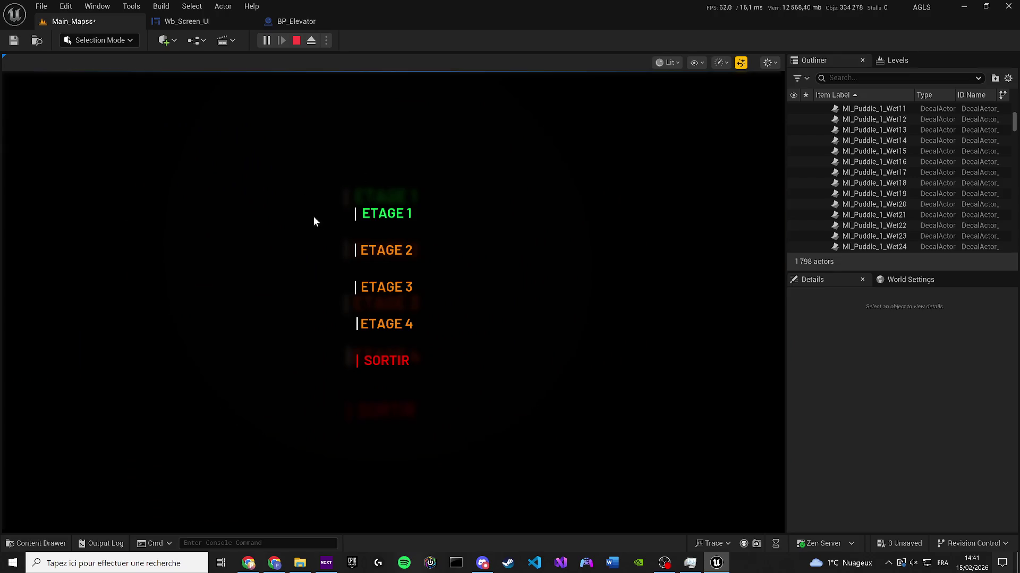
pyautogui.click(381, 212)
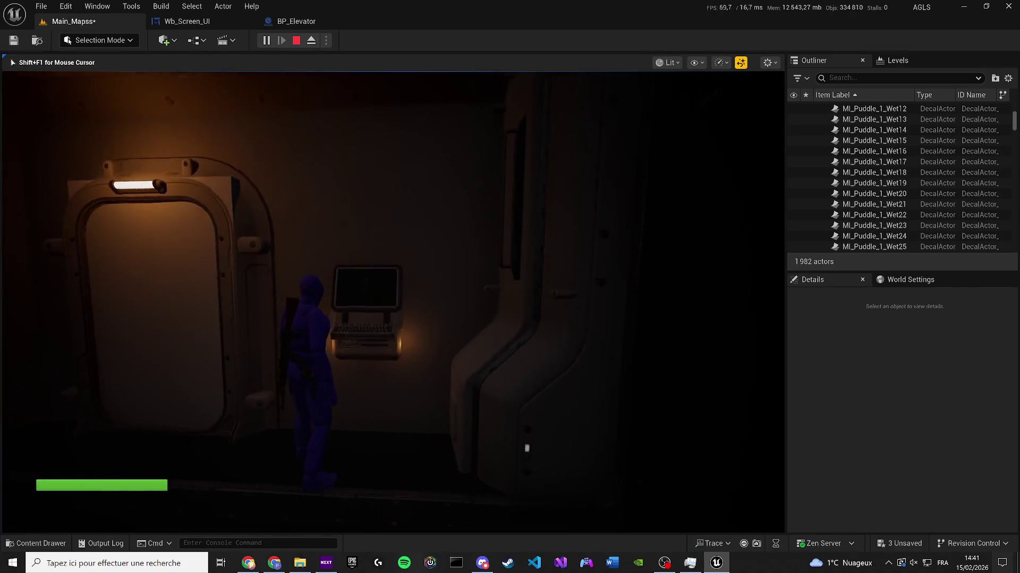
pyautogui.press('e')
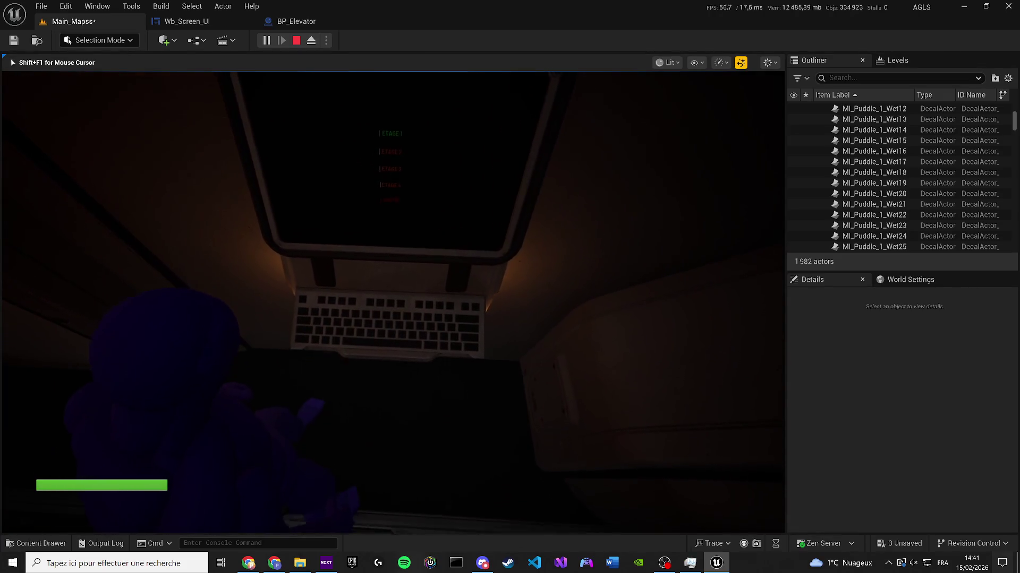
pyautogui.press('e')
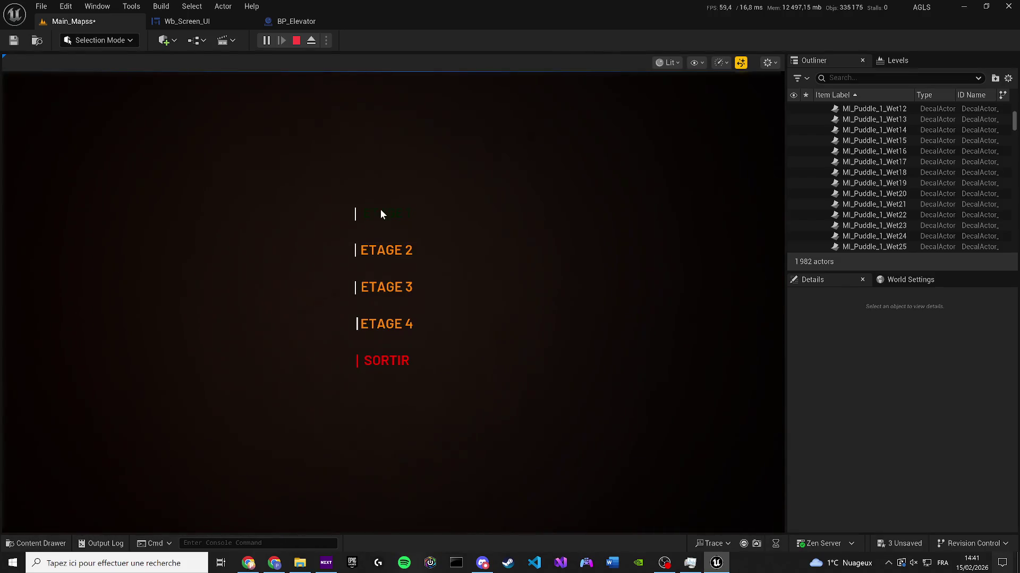
# Step: Pick SORTIR on the terminal menu, then stop play and return to BP_Elevator
pyautogui.click(389, 366)
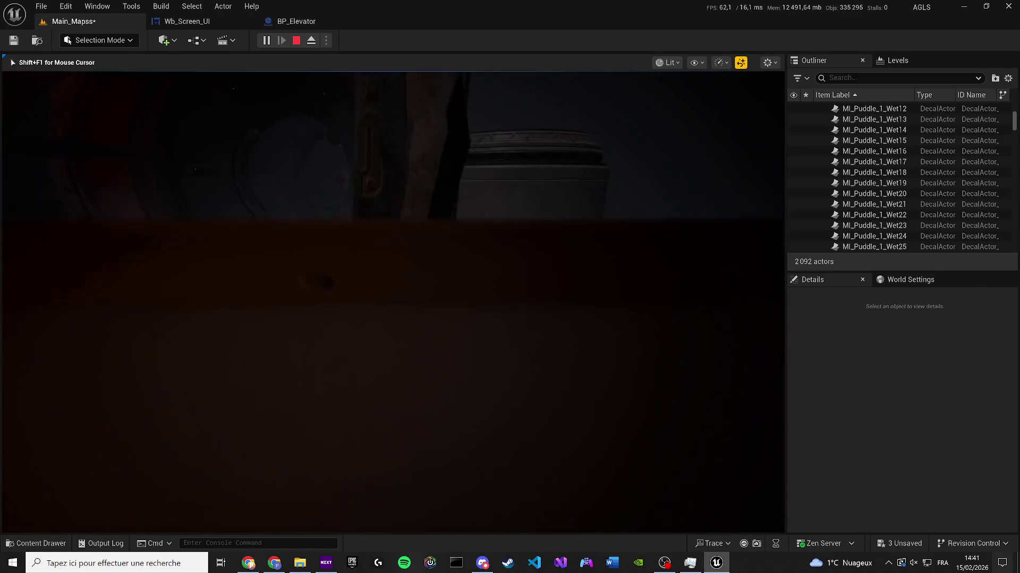
pyautogui.press('w')
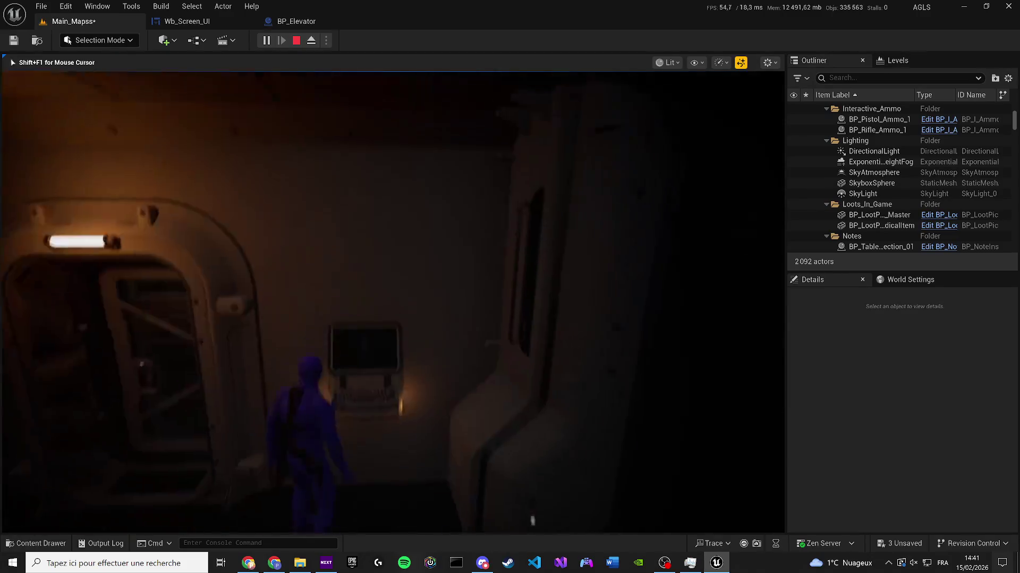
pyautogui.click(390, 361)
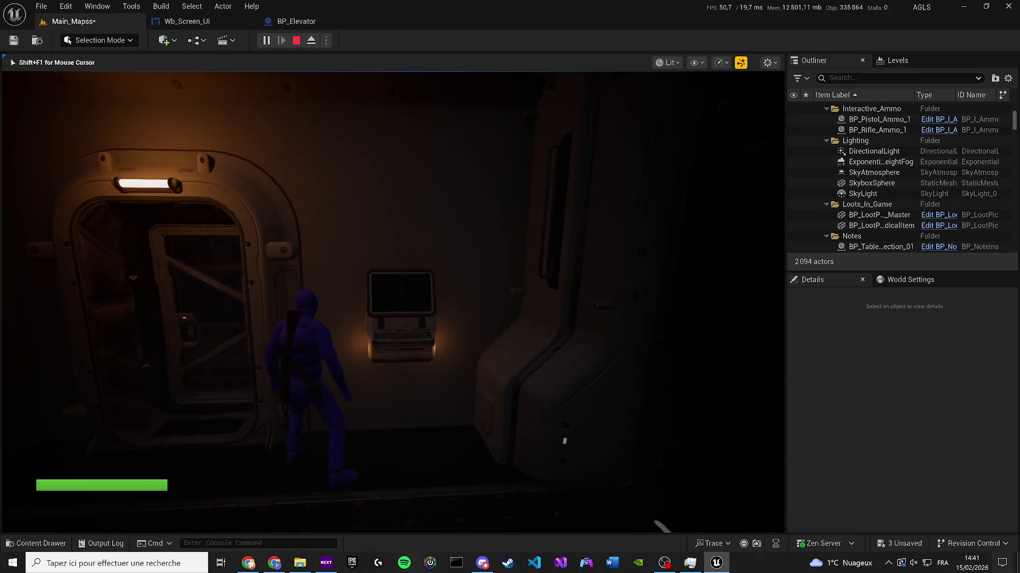
pyautogui.press('Escape')
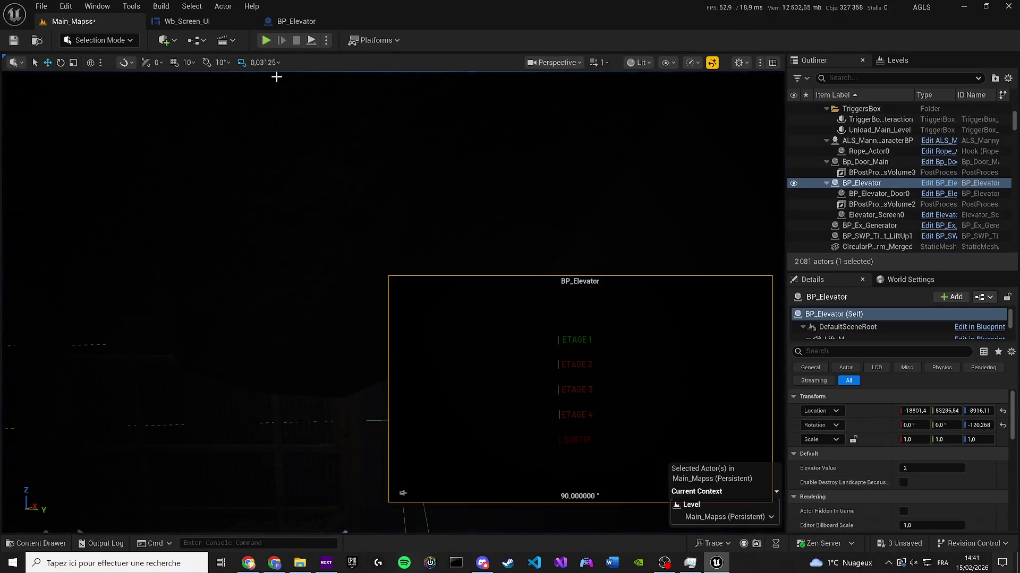
pyautogui.click(296, 22)
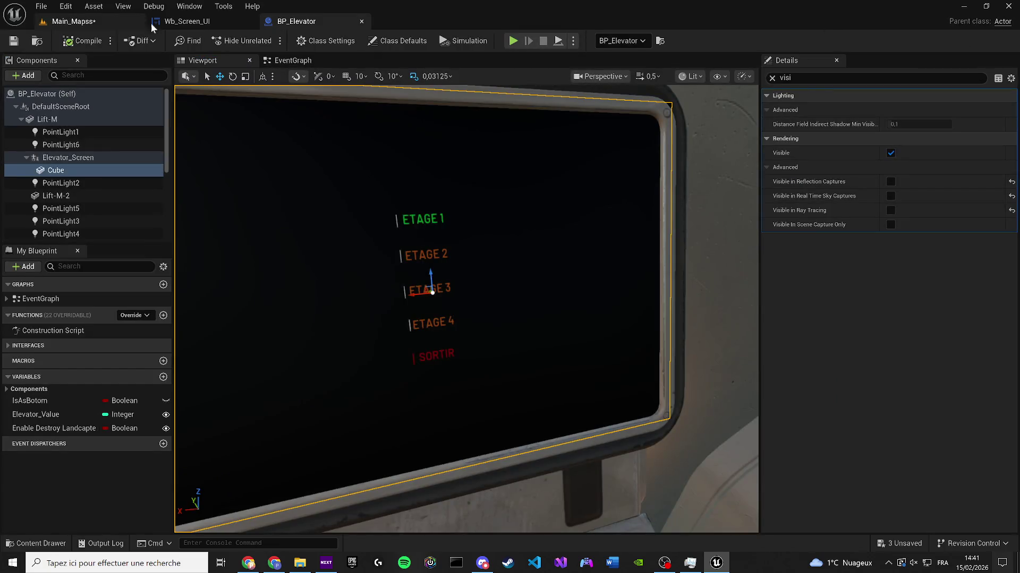
# Step: In Wb_Screen_UI, select Button_Floor1 and open its On Clicked event graph
pyautogui.click(187, 21)
pyautogui.click(438, 254)
pyautogui.scroll(5, 438, 254)
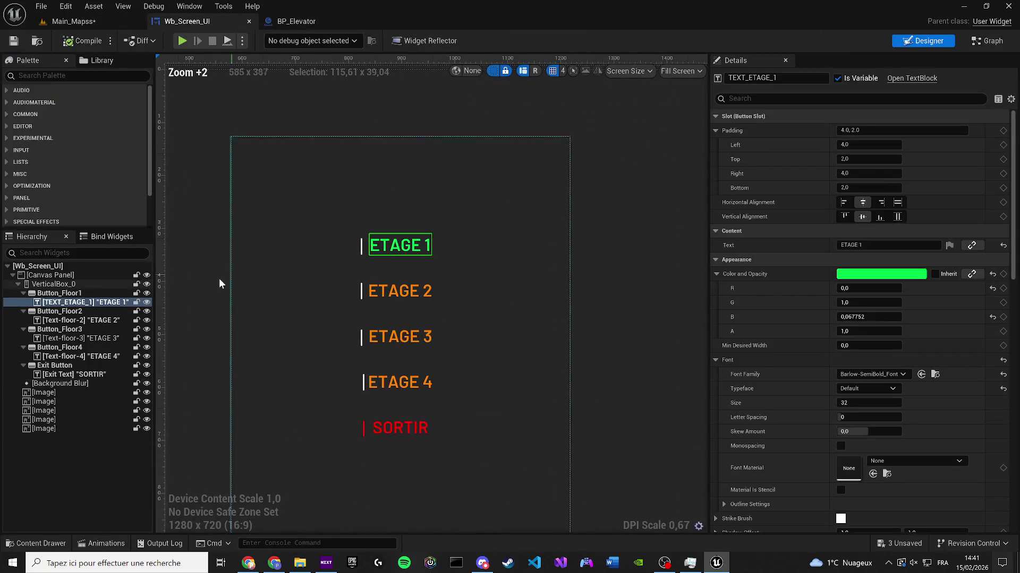
pyautogui.click(59, 293)
pyautogui.scroll(-15, 873, 477)
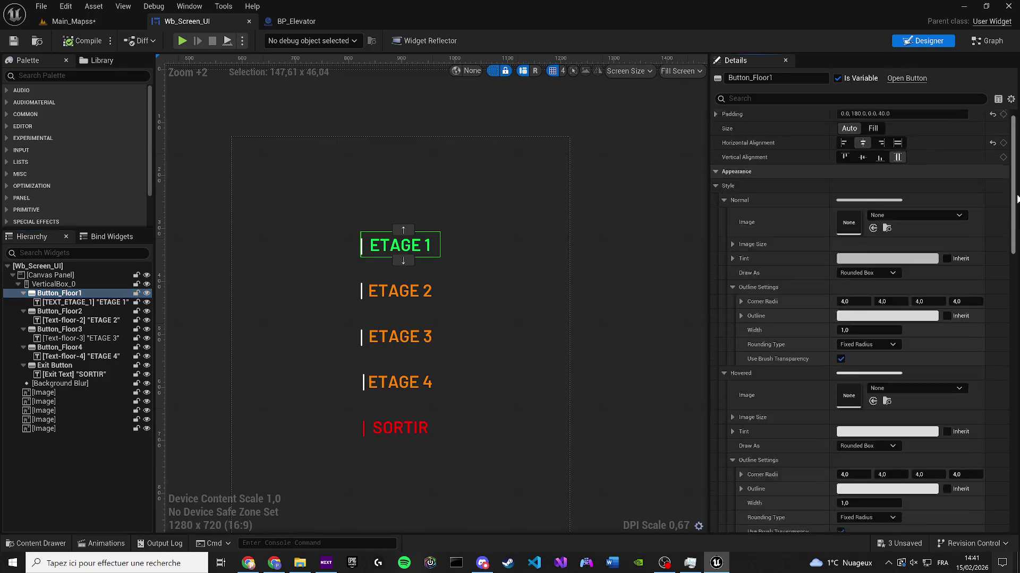
pyautogui.click(871, 468)
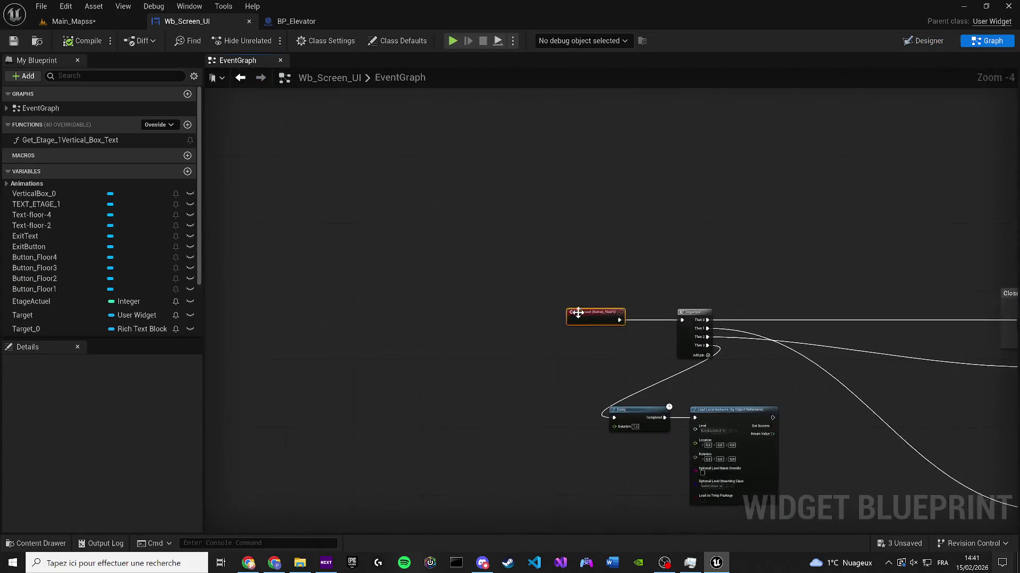
# Step: Insert a Do Once node after On Clicked, compile, and save everything
pyautogui.moveTo(591, 304)
pyautogui.mouseDown()
pyautogui.moveTo(371, 302)
pyautogui.moveTo(463, 200)
pyautogui.mouseUp()
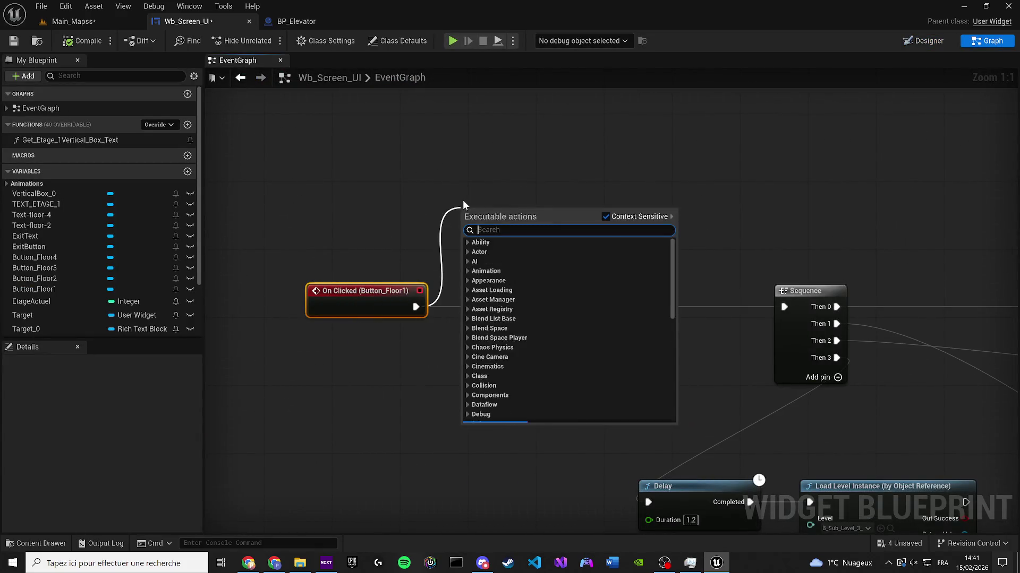
pyautogui.write('do once')
pyautogui.press('Return')
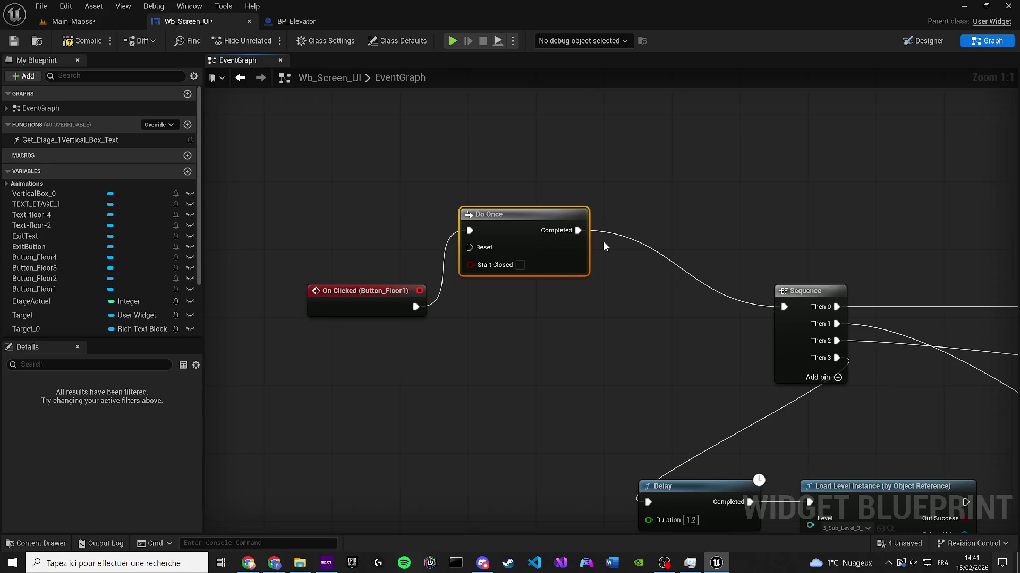
pyautogui.moveTo(498, 232)
pyautogui.mouseDown()
pyautogui.moveTo(512, 270)
pyautogui.moveTo(507, 308)
pyautogui.mouseUp()
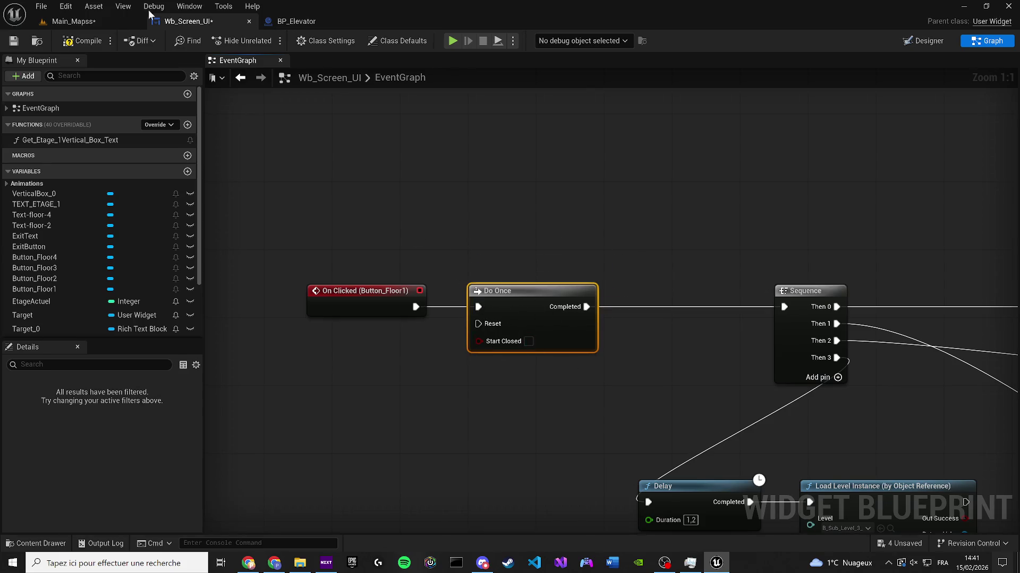
pyautogui.click(14, 41)
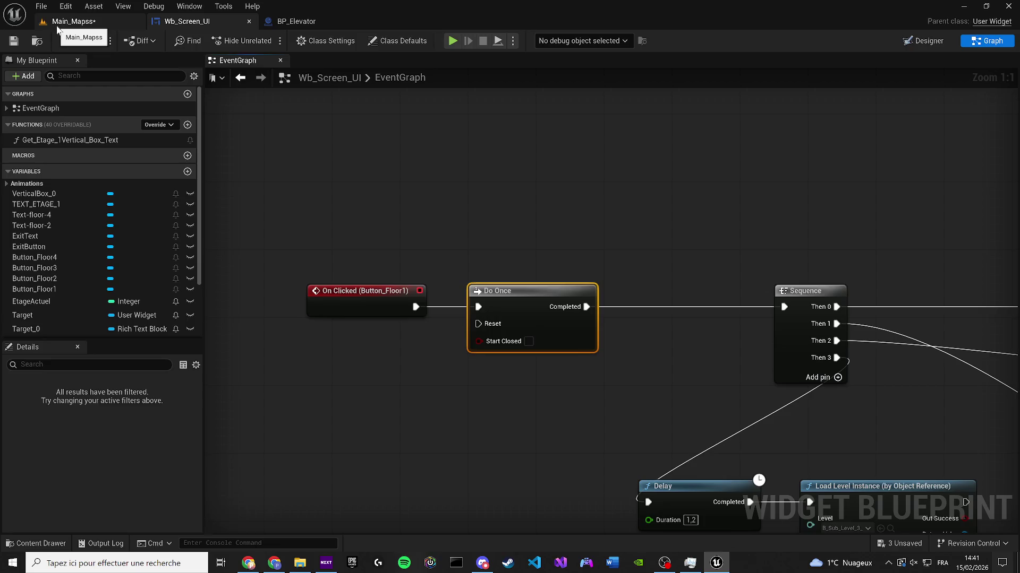
pyautogui.click(73, 21)
pyautogui.hotkey('ctrl', 's')
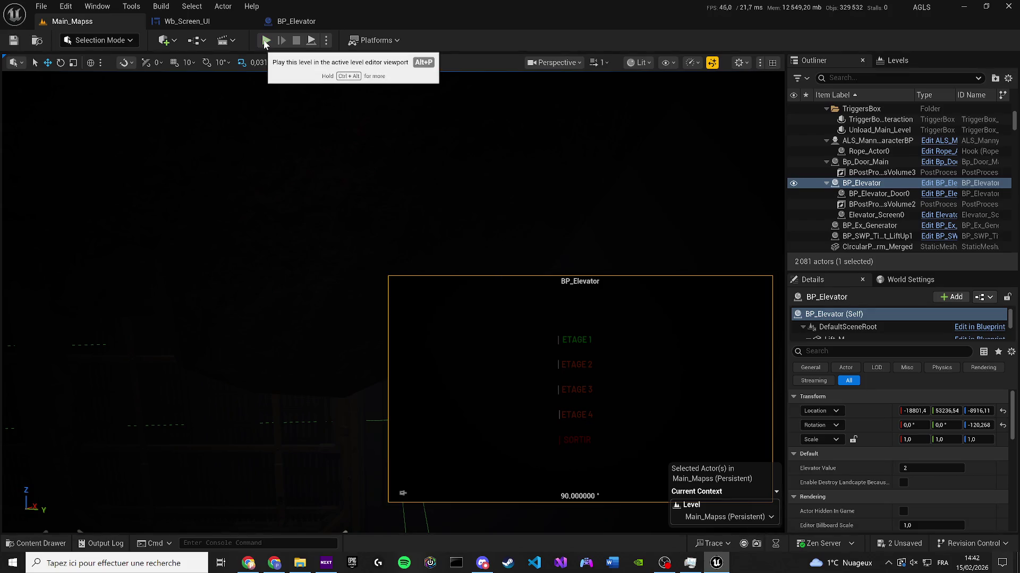
# Step: Open the BP_Elevator event graph and bring its Sequence node into view
pyautogui.click(181, 21)
pyautogui.scroll(-5, 396, 348)
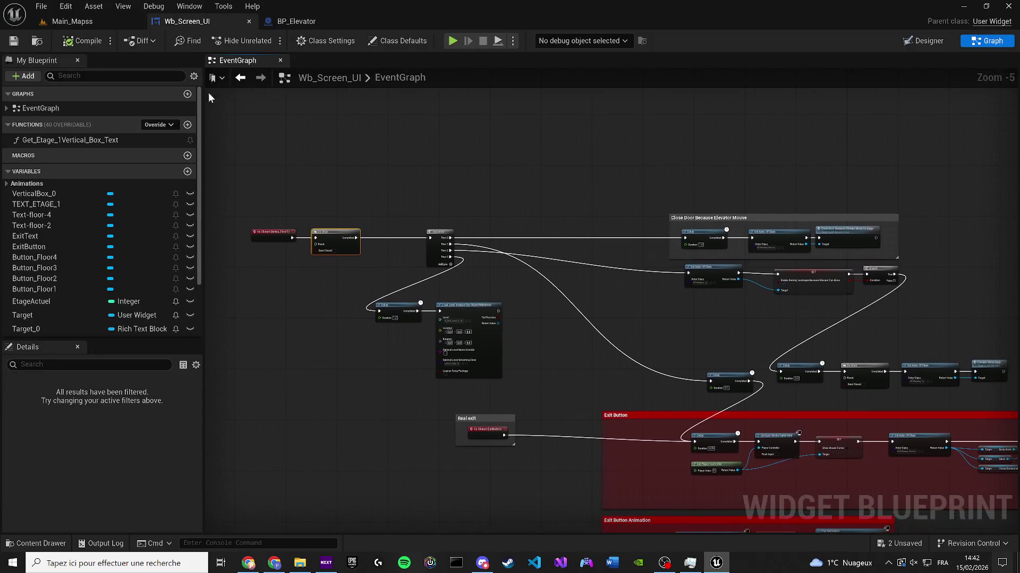
pyautogui.moveTo(292, 21); pyautogui.dragTo(184, 20)
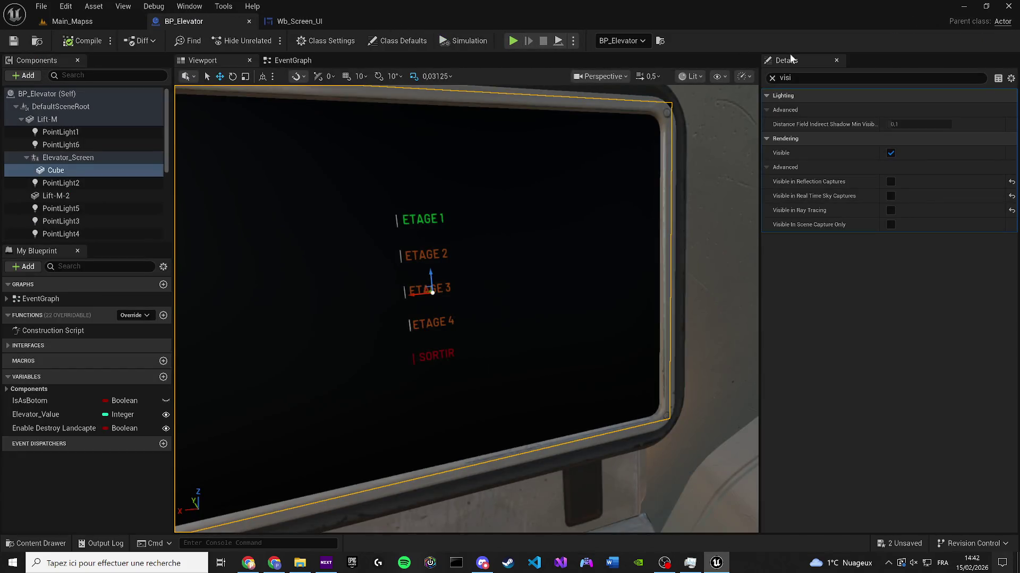
pyautogui.click(772, 78)
pyautogui.click(289, 61)
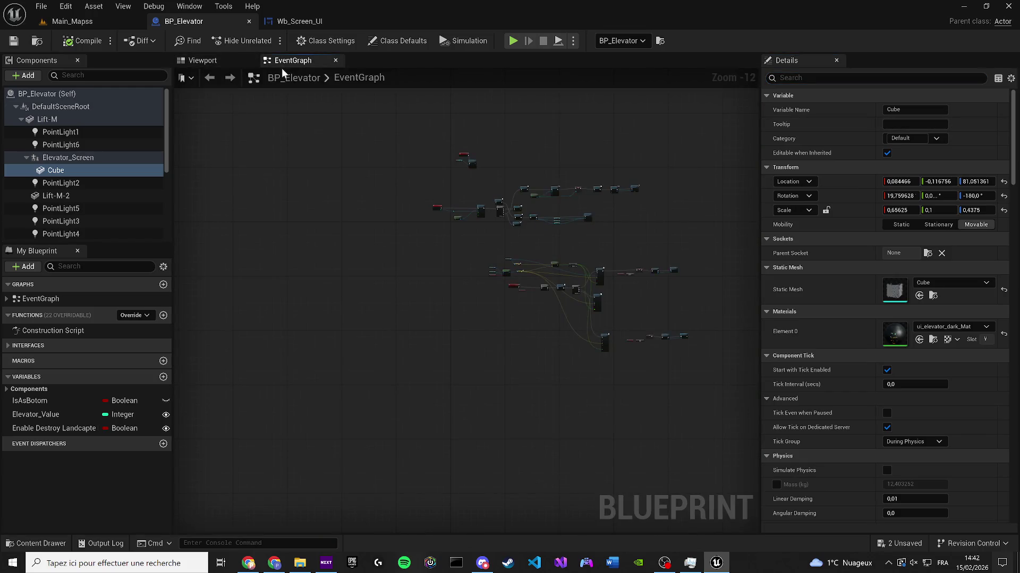
pyautogui.scroll(4, 436, 196)
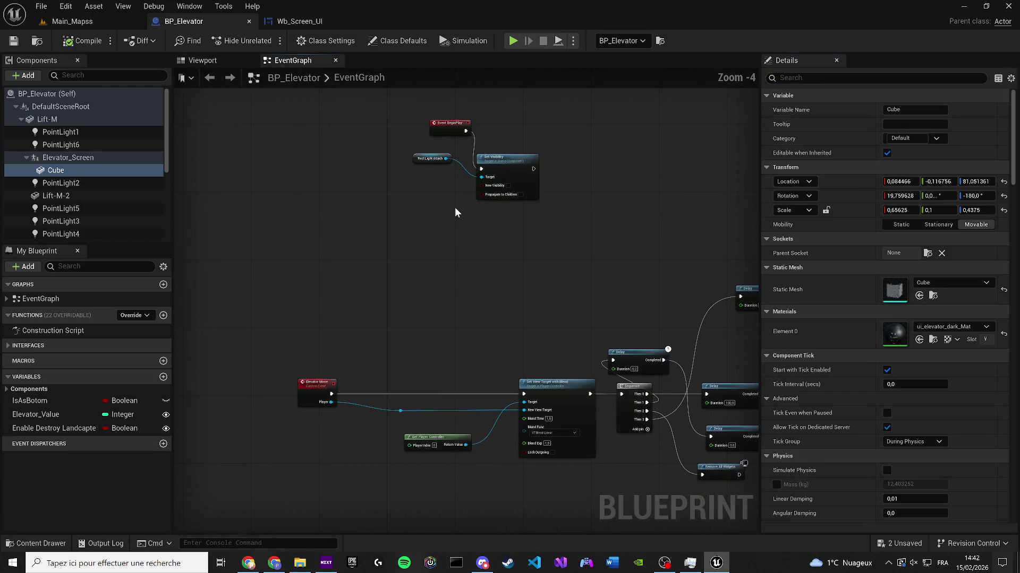
pyautogui.scroll(1, 323, 263)
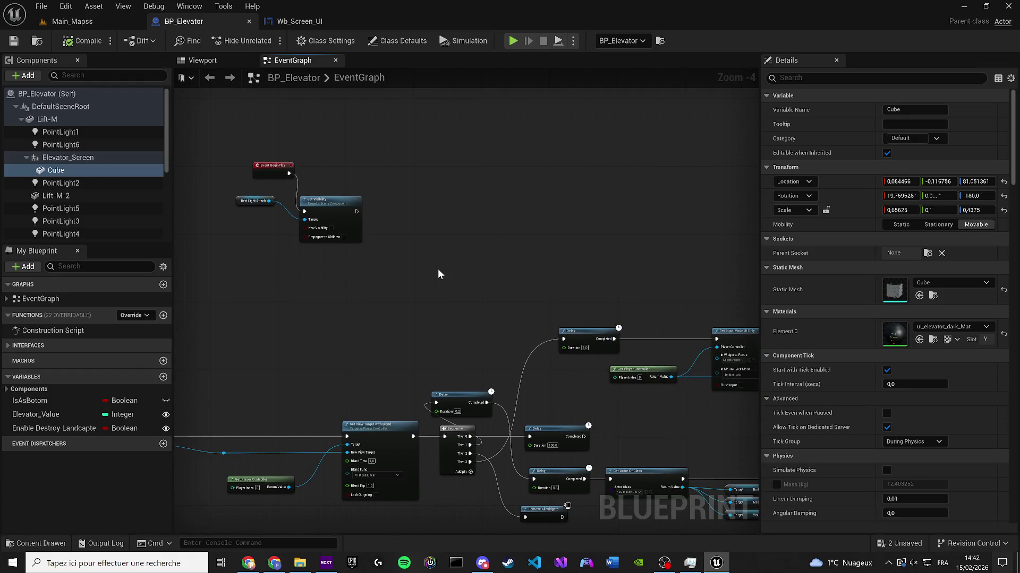
pyautogui.moveTo(437, 269)
pyautogui.mouseDown()
pyautogui.moveTo(645, 221)
pyautogui.moveTo(519, 266)
pyautogui.moveTo(463, 246)
pyautogui.moveTo(265, 228)
pyautogui.mouseUp()
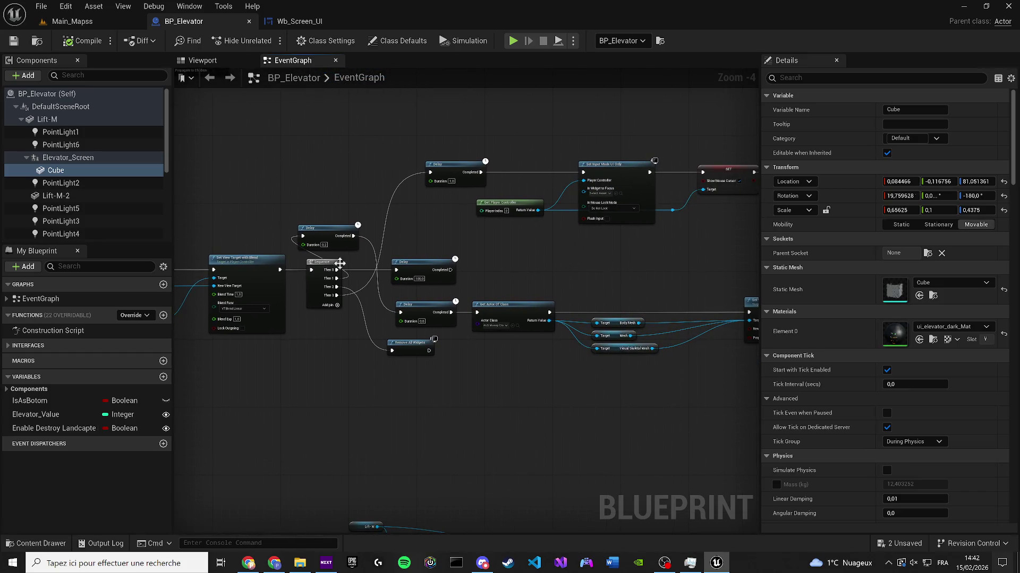
pyautogui.moveTo(339, 263); pyautogui.dragTo(322, 303)
pyautogui.scroll(3, 240, 329)
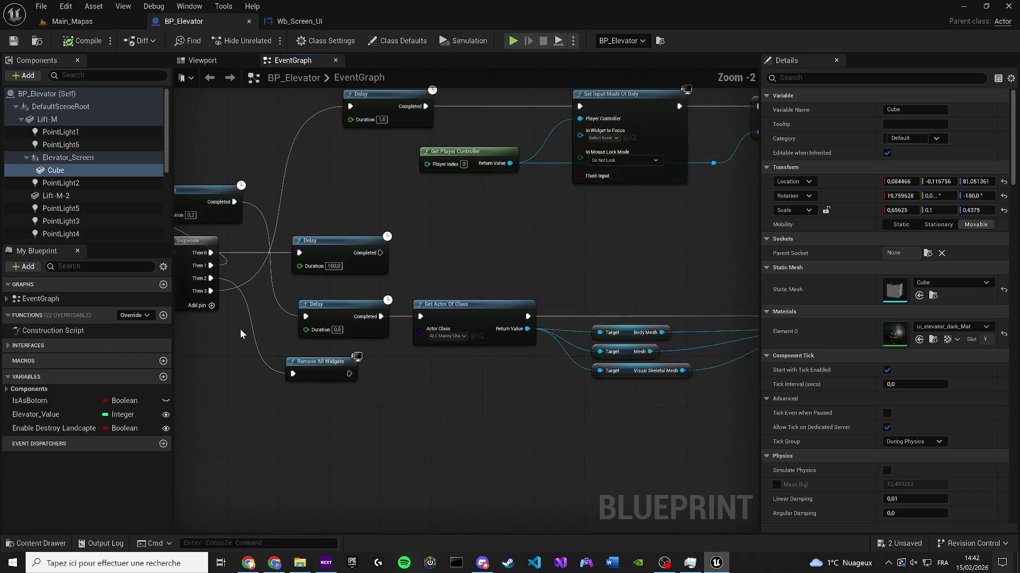
pyautogui.moveTo(240, 330); pyautogui.dragTo(352, 305)
# Step: Add a Then 4 pin to Sequence and wire it to Set Visibility targeting the screen Cube
pyautogui.click(292, 286)
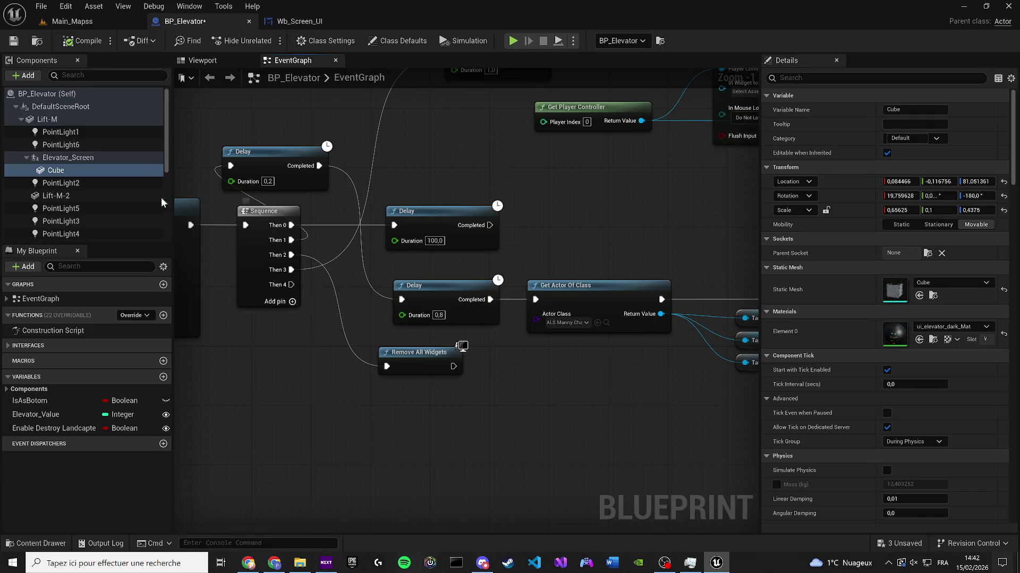
pyautogui.moveTo(68, 157); pyautogui.dragTo(300, 368)
pyautogui.moveTo(290, 286); pyautogui.dragTo(487, 489)
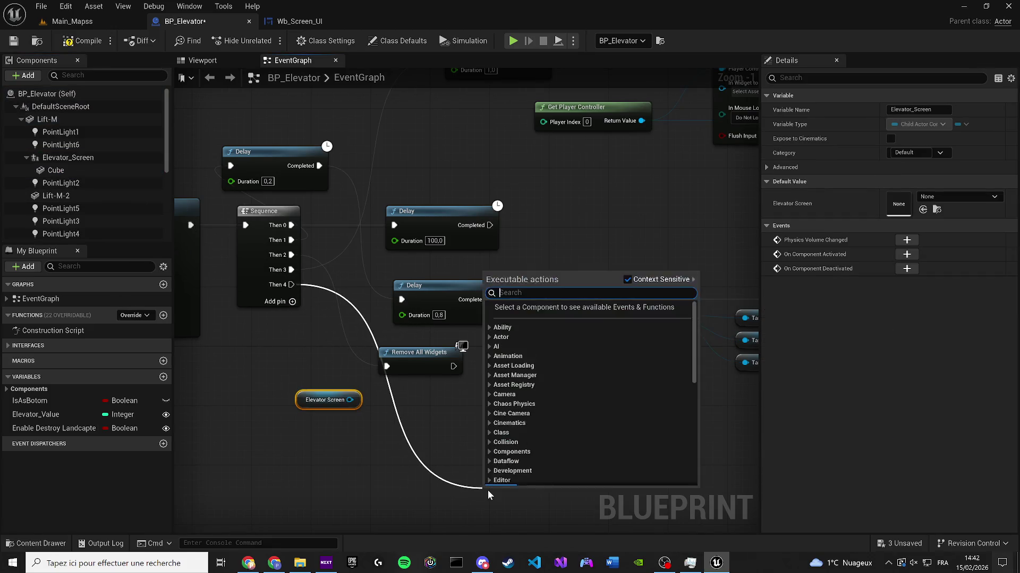
pyautogui.write('set visi')
pyautogui.press('Return')
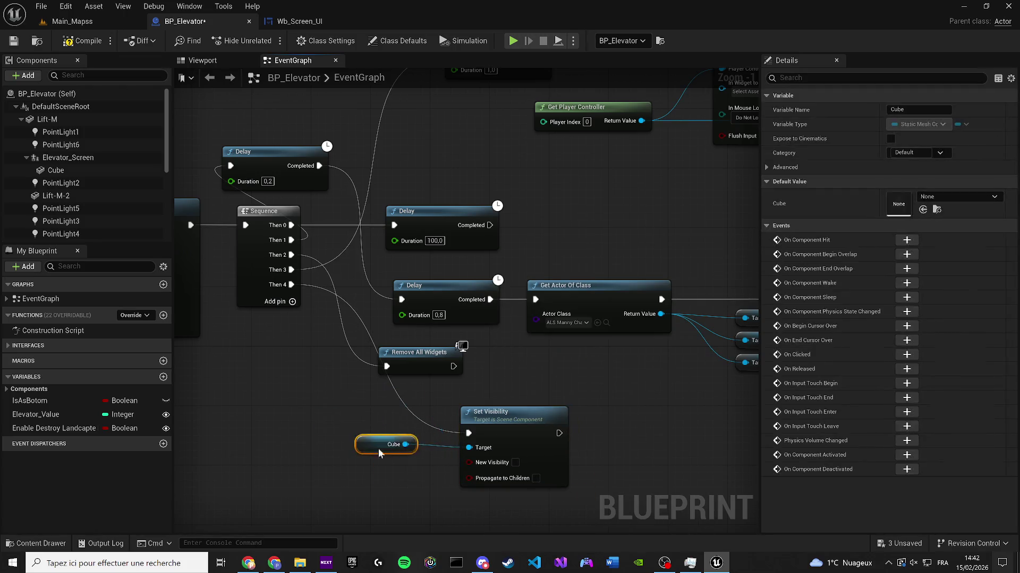
pyautogui.moveTo(491, 412); pyautogui.dragTo(462, 397)
pyautogui.moveTo(393, 398)
pyautogui.mouseDown()
pyautogui.moveTo(313, 455)
pyautogui.moveTo(267, 459)
pyautogui.mouseUp()
pyautogui.moveTo(475, 417); pyautogui.dragTo(407, 424)
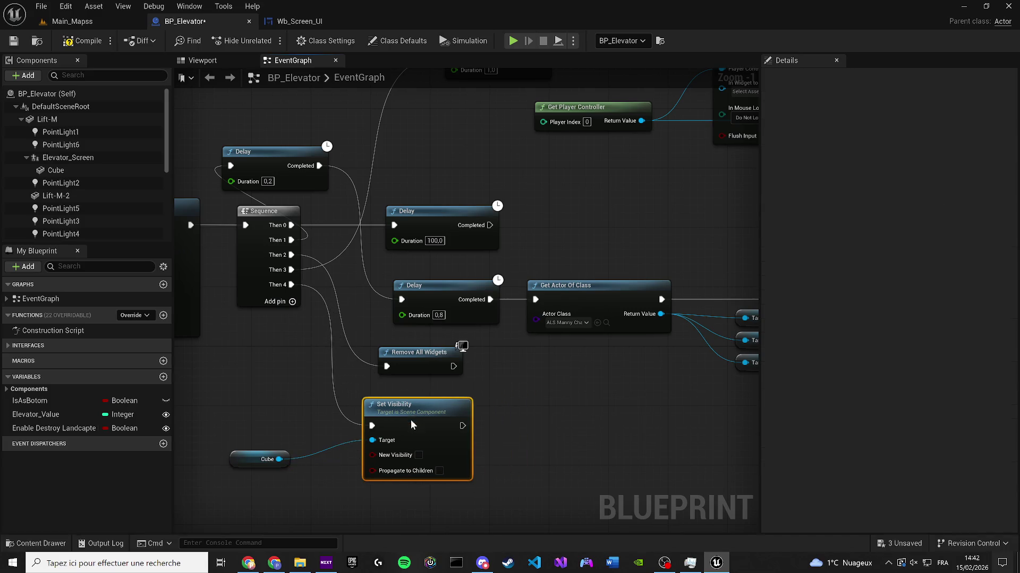
# Step: Compile BP_Elevator and save the Main_Mapss level
pyautogui.click(12, 43)
pyautogui.click(80, 23)
pyautogui.click(13, 41)
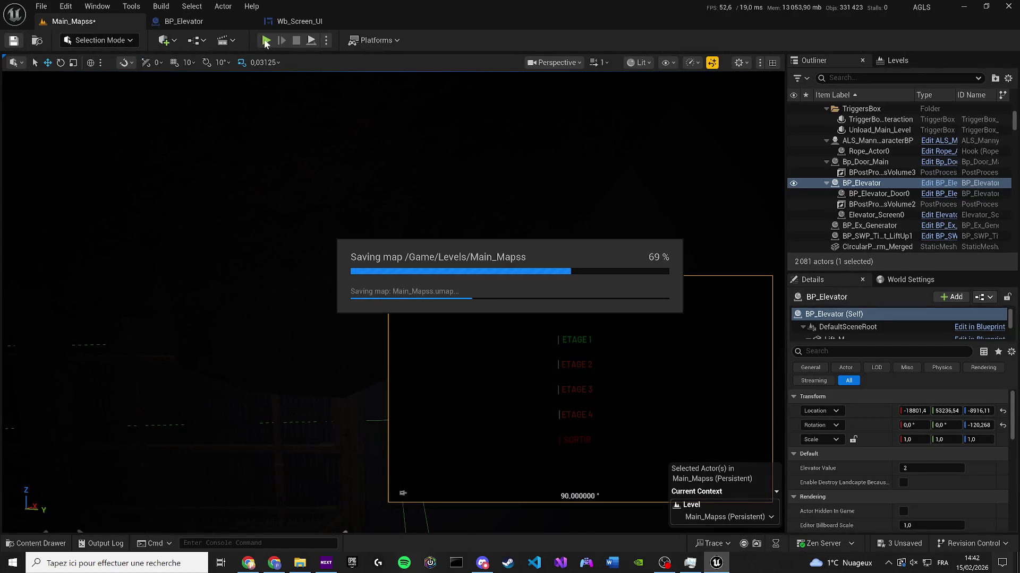
# Step: Play-test the level, walk to the terminal and pick SORTIR on its menu
pyautogui.click(265, 41)
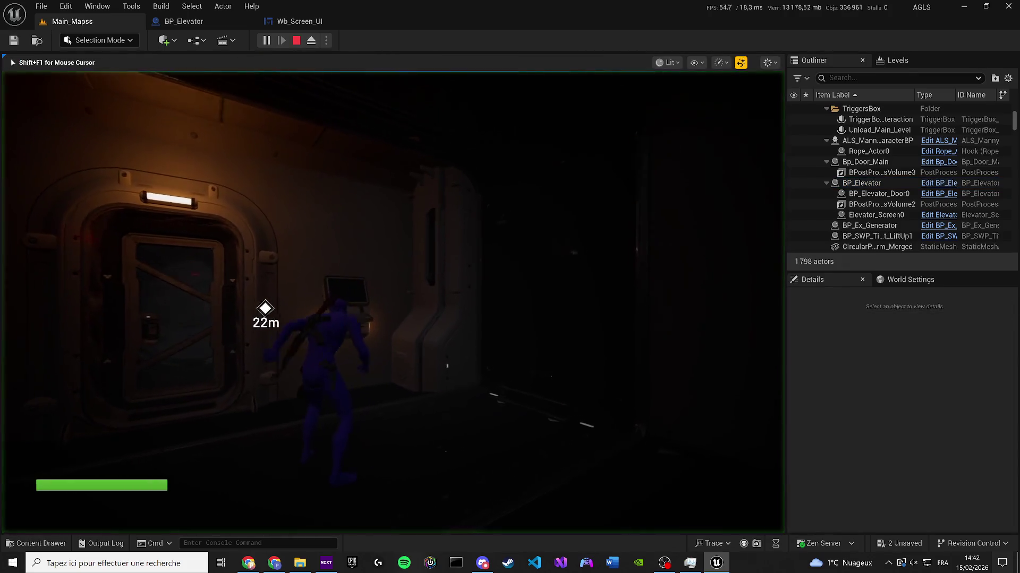
pyautogui.press('w')
pyautogui.press('e')
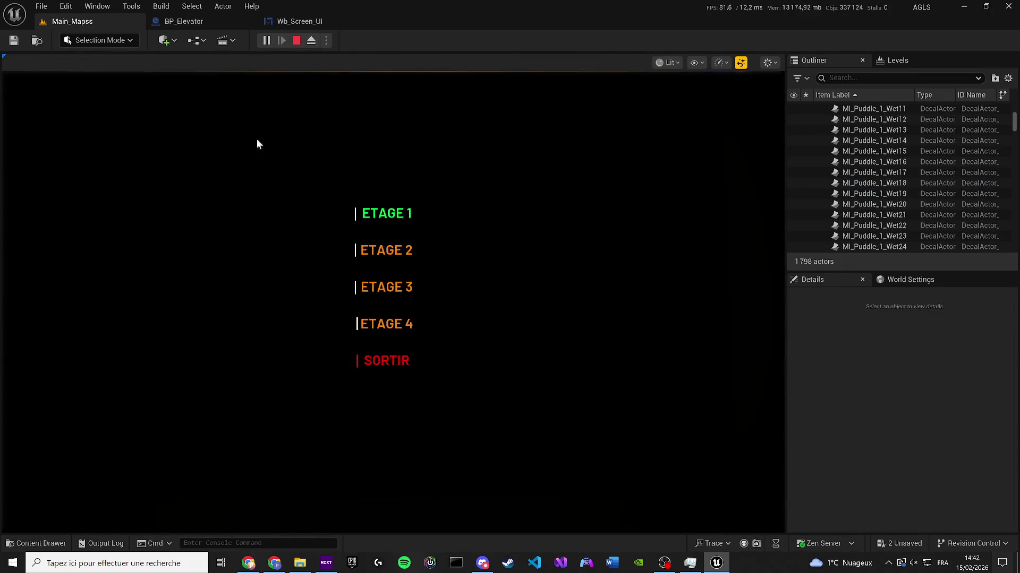
pyautogui.click(400, 351)
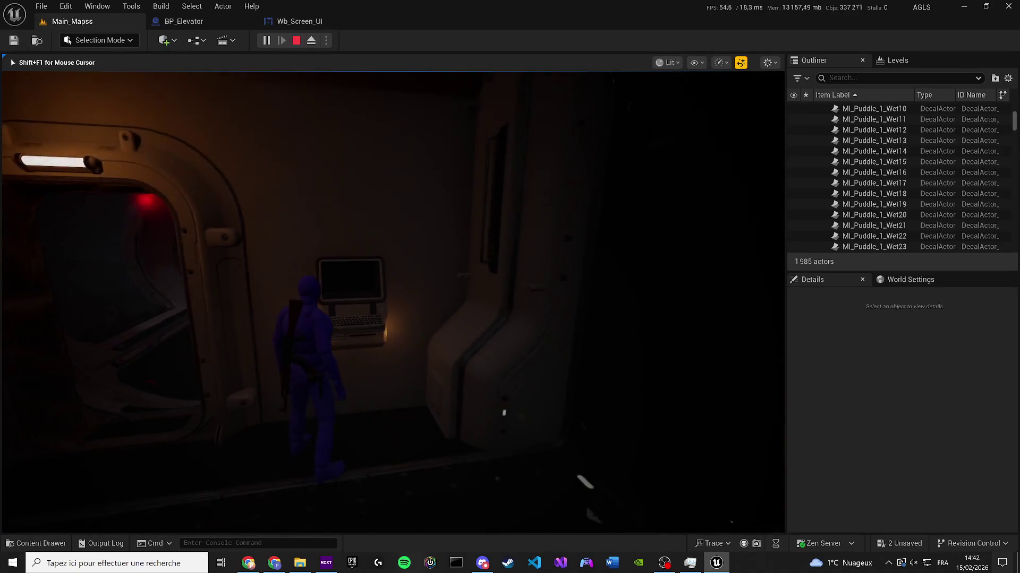
# Step: Interact with the terminal again, then stop play and return to BP_Elevator
pyautogui.press('w')
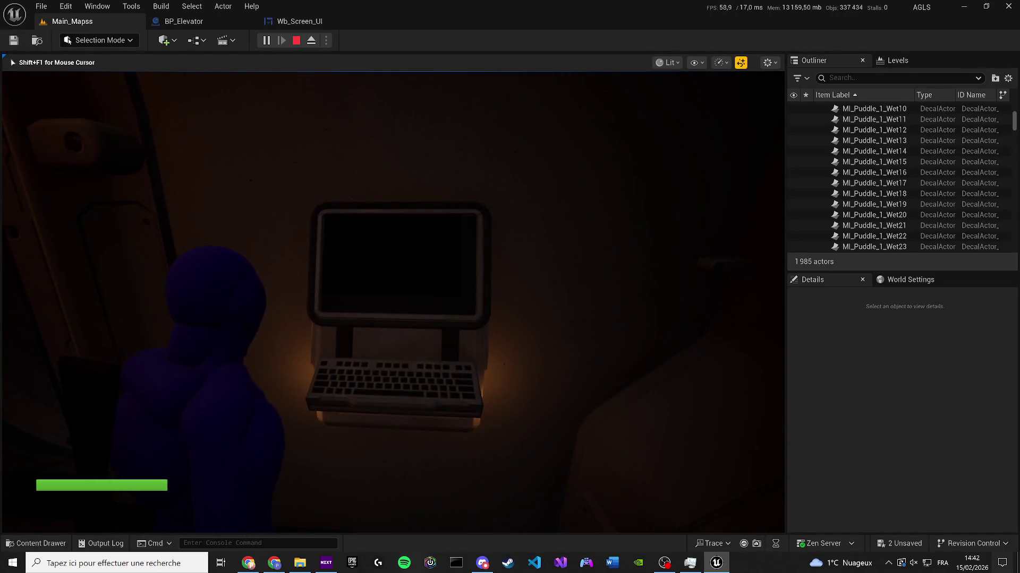
pyautogui.press('e')
pyautogui.press('Escape')
pyautogui.click(200, 22)
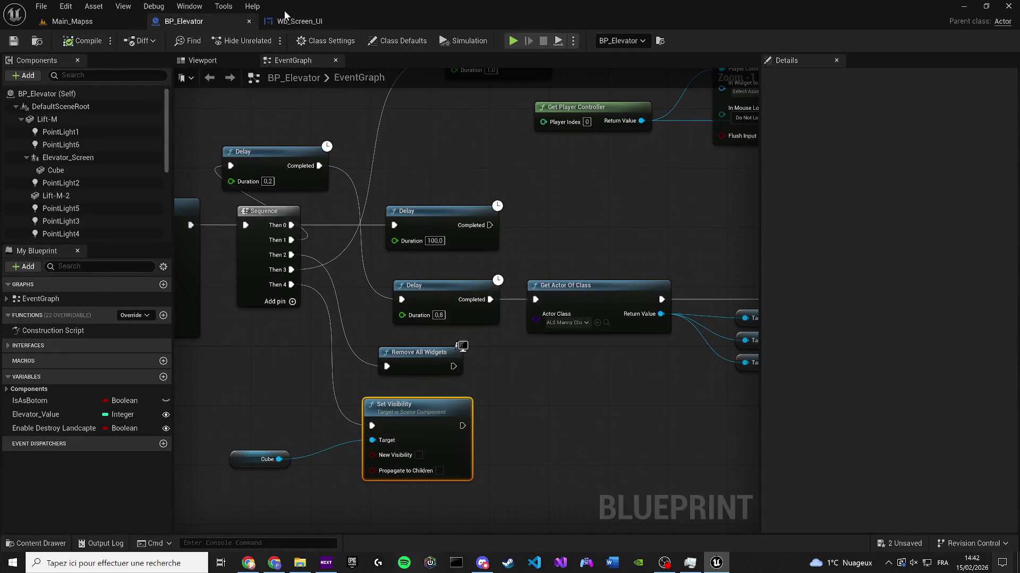
# Step: In BP_Elevator's viewport, try hiding the screen Cube, then undo the visibility change
pyautogui.click(201, 59)
pyautogui.moveTo(468, 308)
pyautogui.mouseDown()
pyautogui.moveTo(551, 334)
pyautogui.moveTo(520, 313)
pyautogui.mouseUp()
pyautogui.doubleClick(56, 170)
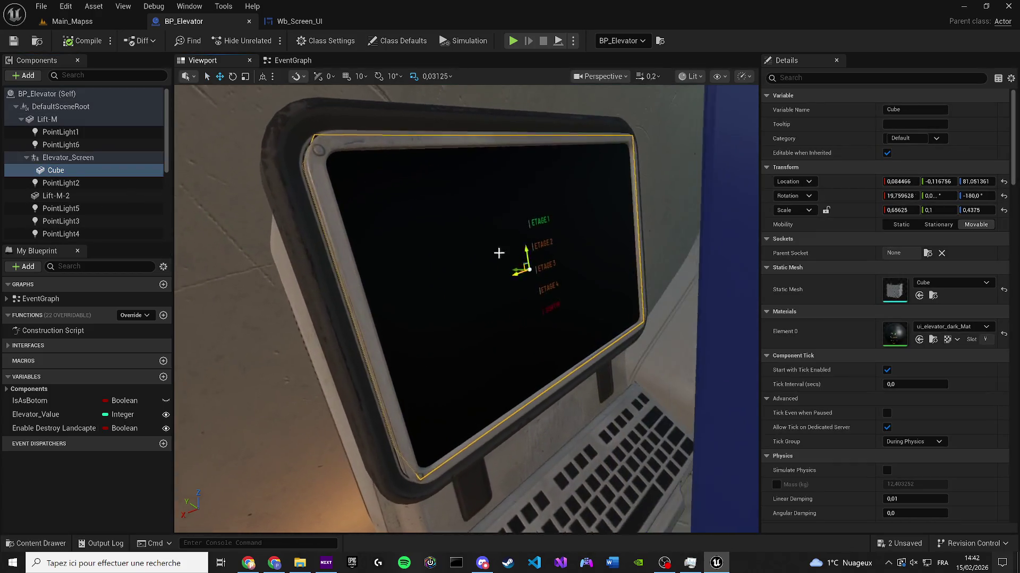
pyautogui.write('Visi')
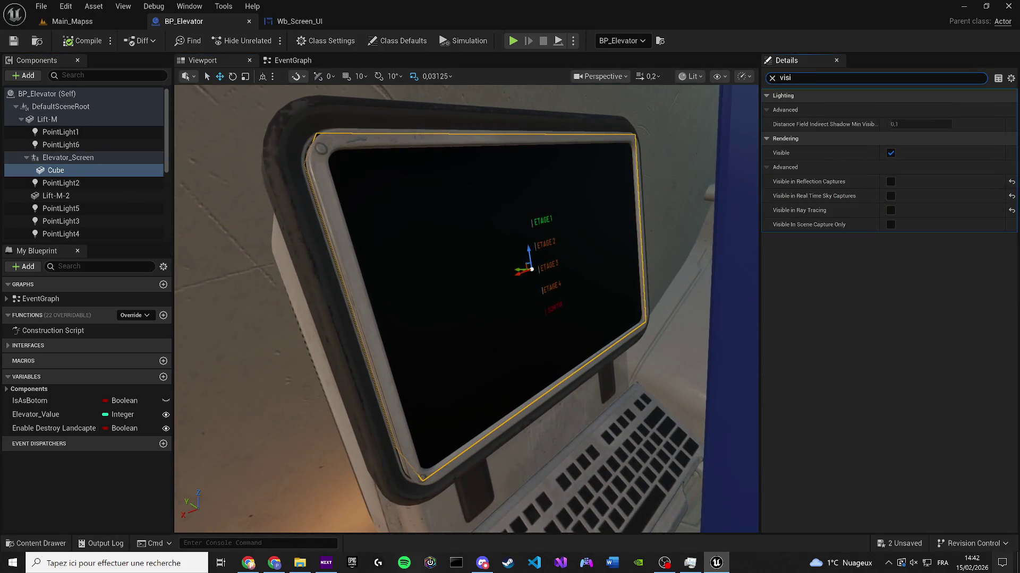
pyautogui.click(891, 153)
pyautogui.moveTo(664, 202)
pyautogui.mouseDown()
pyautogui.moveTo(648, 217)
pyautogui.moveTo(558, 241)
pyautogui.mouseUp()
pyautogui.click(544, 264)
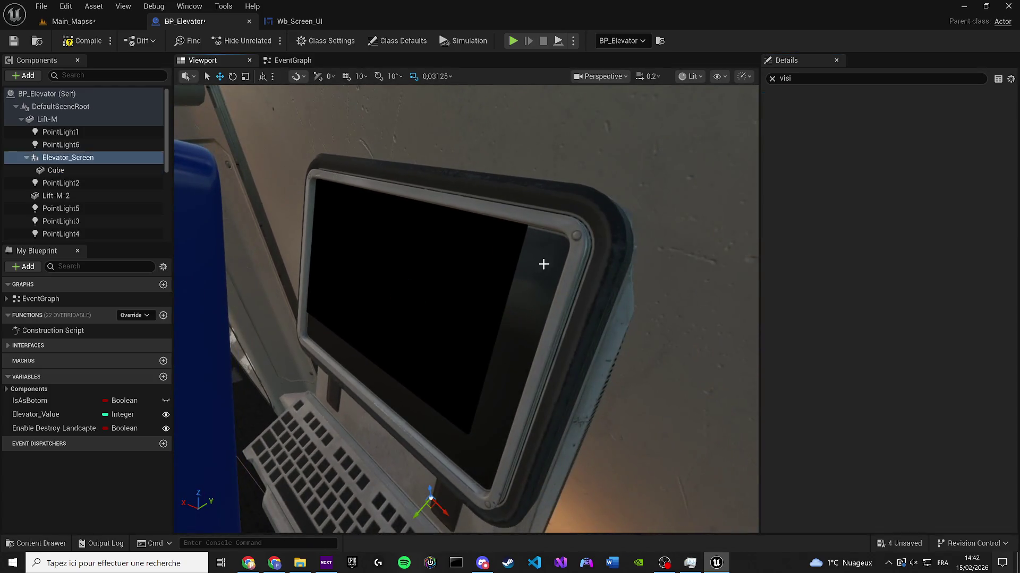
pyautogui.moveTo(444, 326)
pyautogui.mouseDown()
pyautogui.moveTo(435, 419)
pyautogui.moveTo(453, 442)
pyautogui.mouseUp()
pyautogui.hotkey('ctrl', 'z')
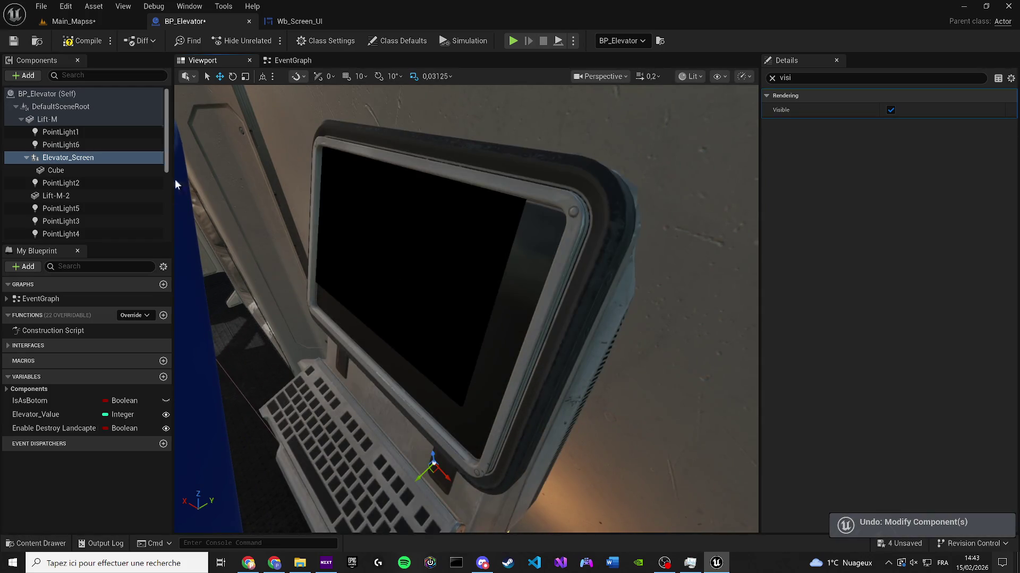
# Step: Open the Elevator_Screen blueprint from its asset in the content browser
pyautogui.click(771, 78)
pyautogui.scroll(-4, 871, 377)
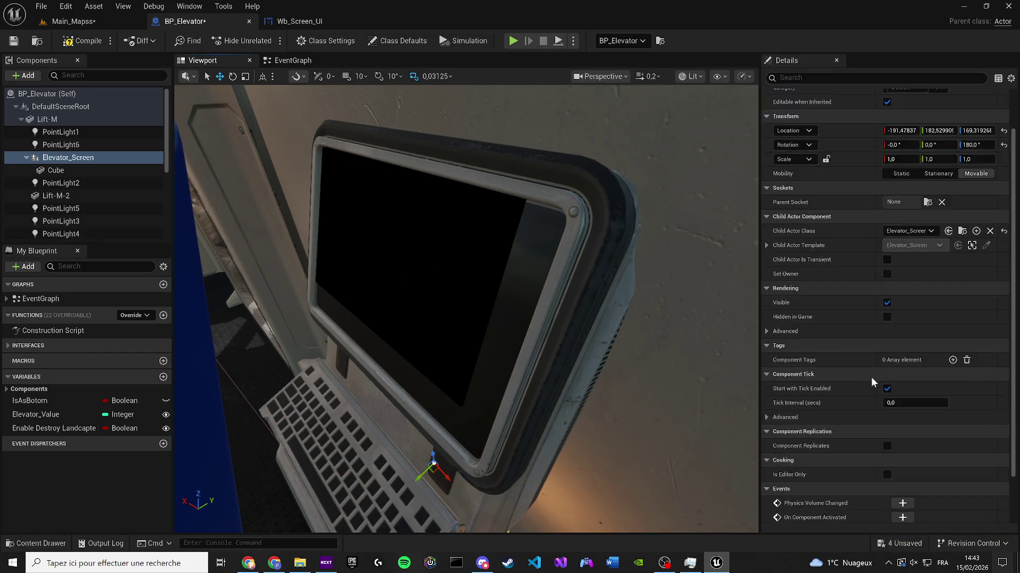
pyautogui.click(959, 174)
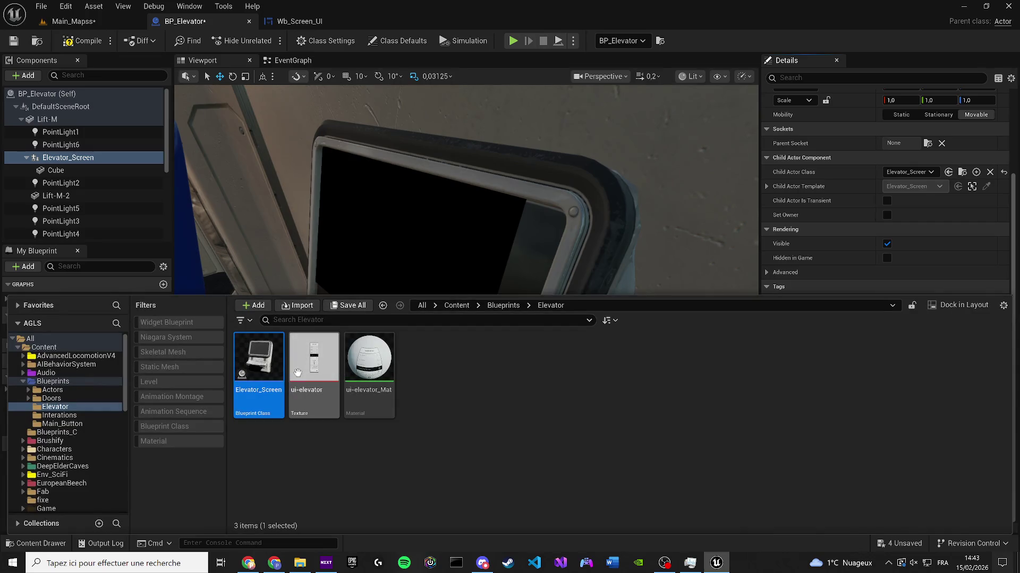
pyautogui.doubleClick(279, 356)
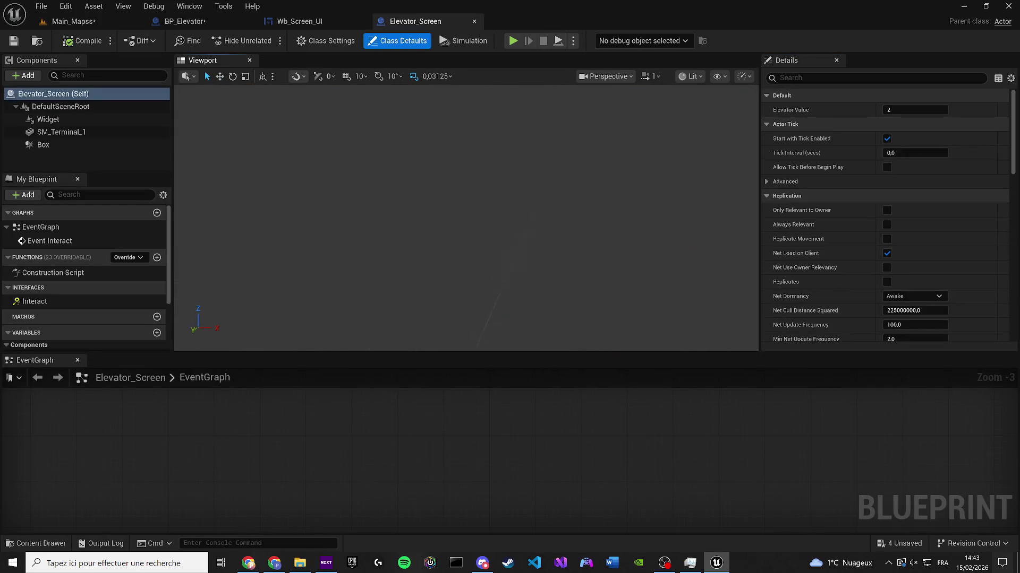
pyautogui.click(77, 360)
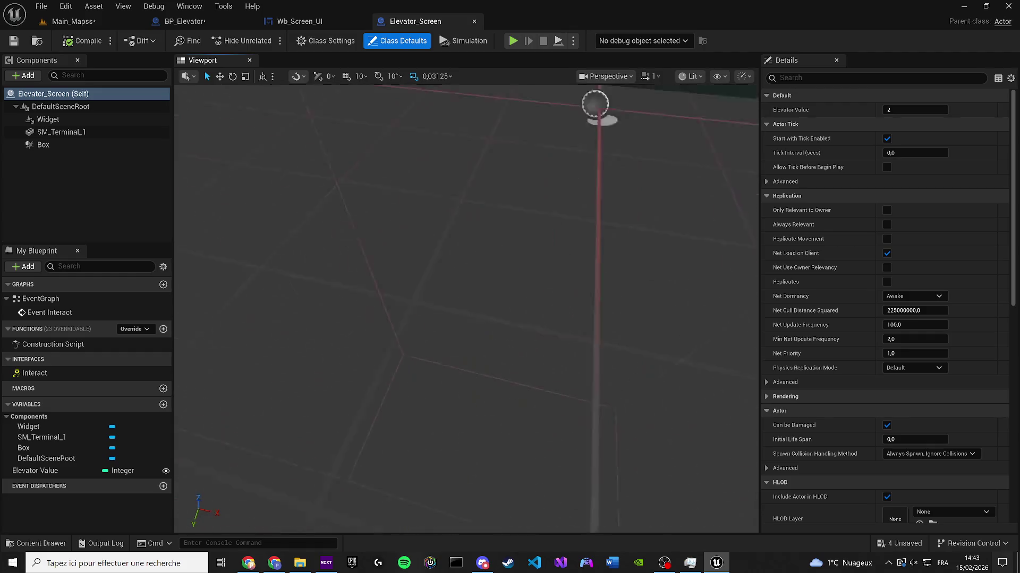
# Step: Delete the Widget component from Elevator_Screen, then compile, save and close it
pyautogui.click(513, 250)
pyautogui.scroll(5, 526, 238)
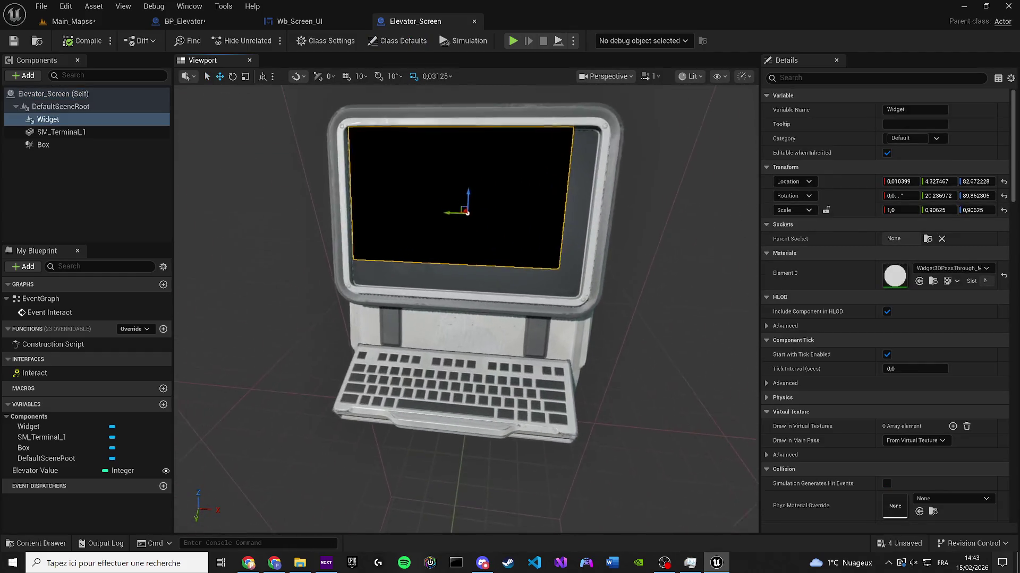
pyautogui.moveTo(471, 231); pyautogui.dragTo(482, 225)
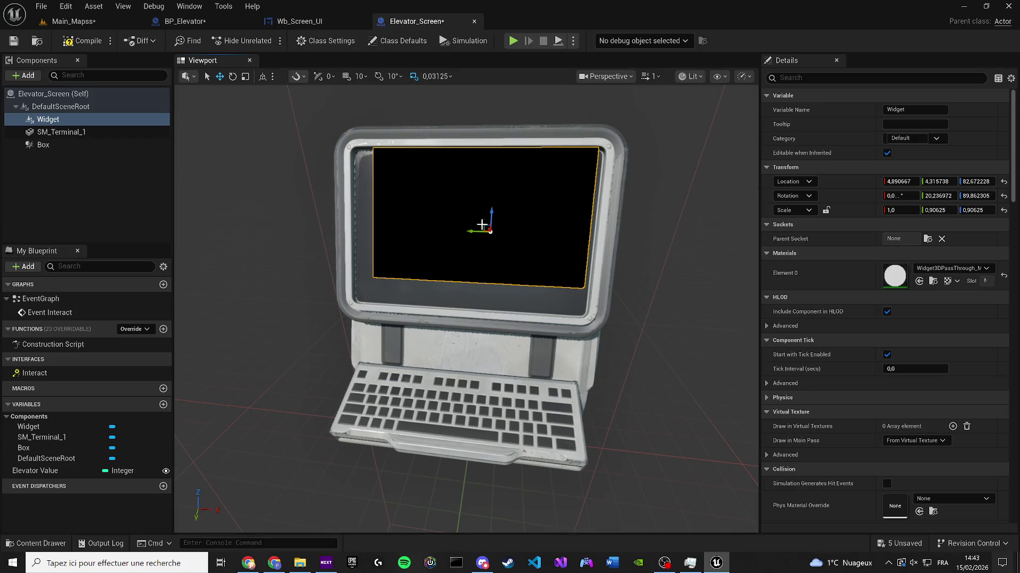
pyautogui.press('Delete')
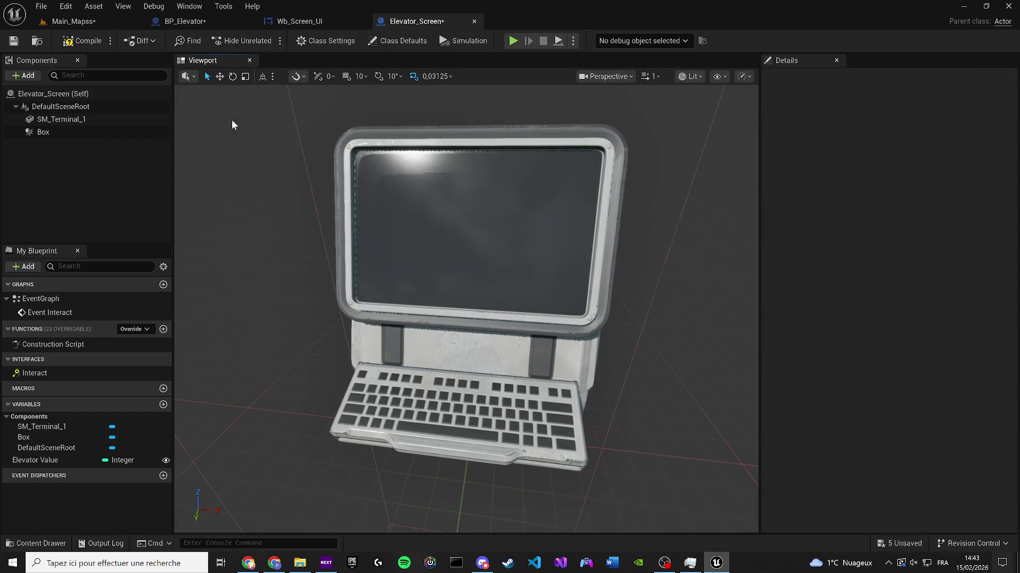
pyautogui.click(75, 41)
pyautogui.click(13, 41)
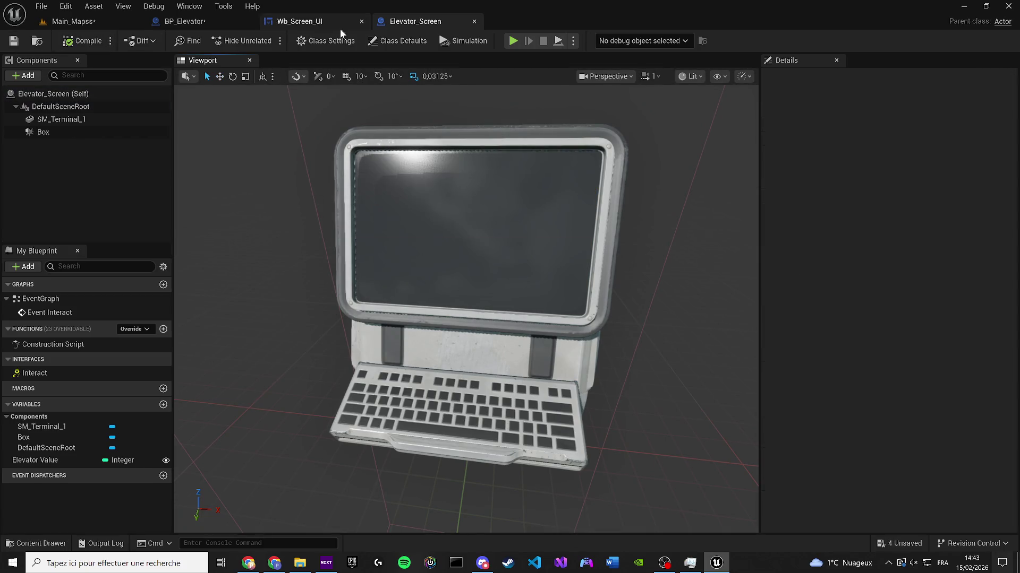
pyautogui.click(474, 22)
# Step: Back in BP_Elevator, save, re-tick the screen Cube's Visible setting and compile
pyautogui.click(152, 26)
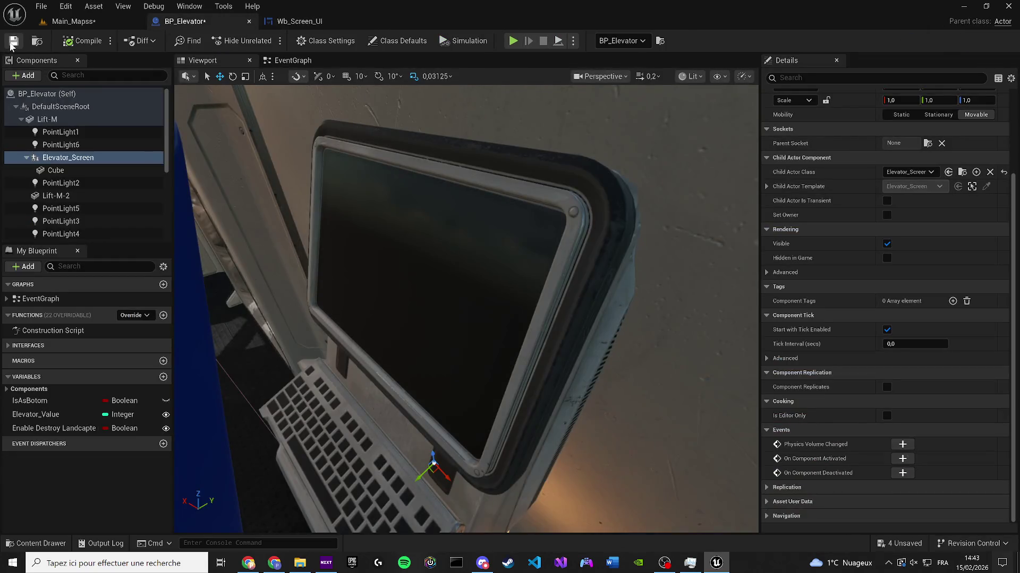
pyautogui.click(13, 41)
pyautogui.click(56, 170)
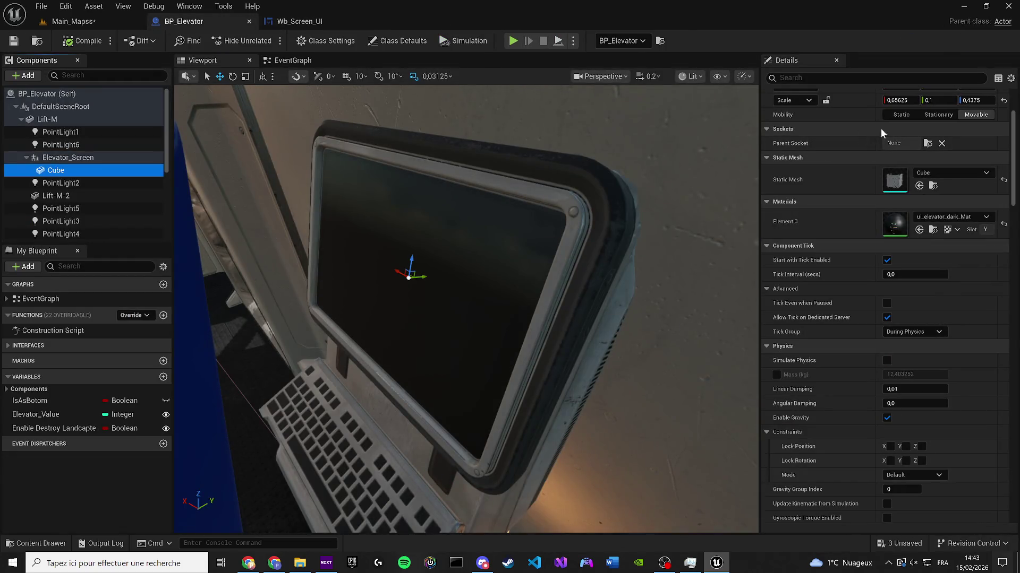
pyautogui.click(876, 79)
pyautogui.write('visi')
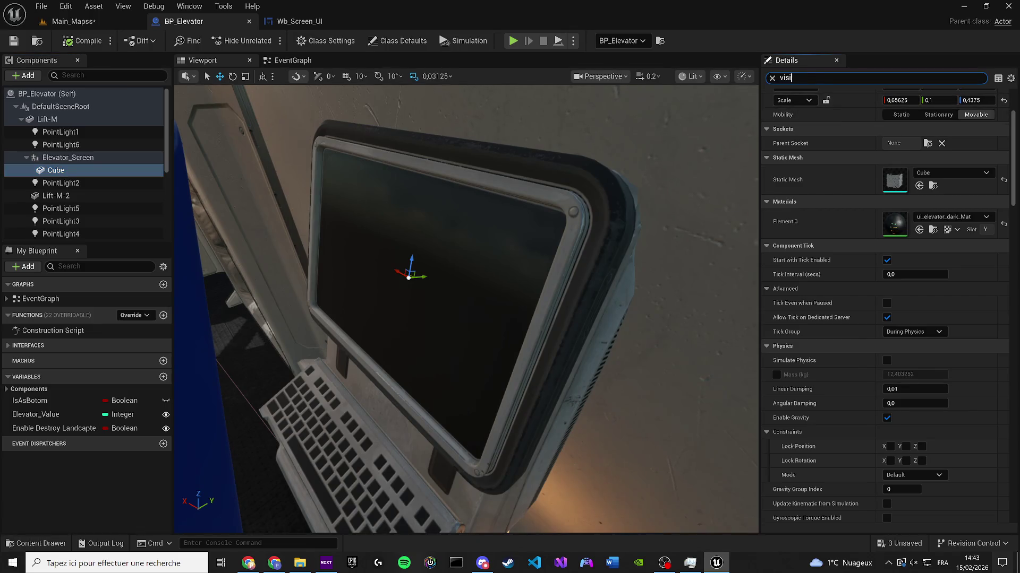
pyautogui.click(891, 153)
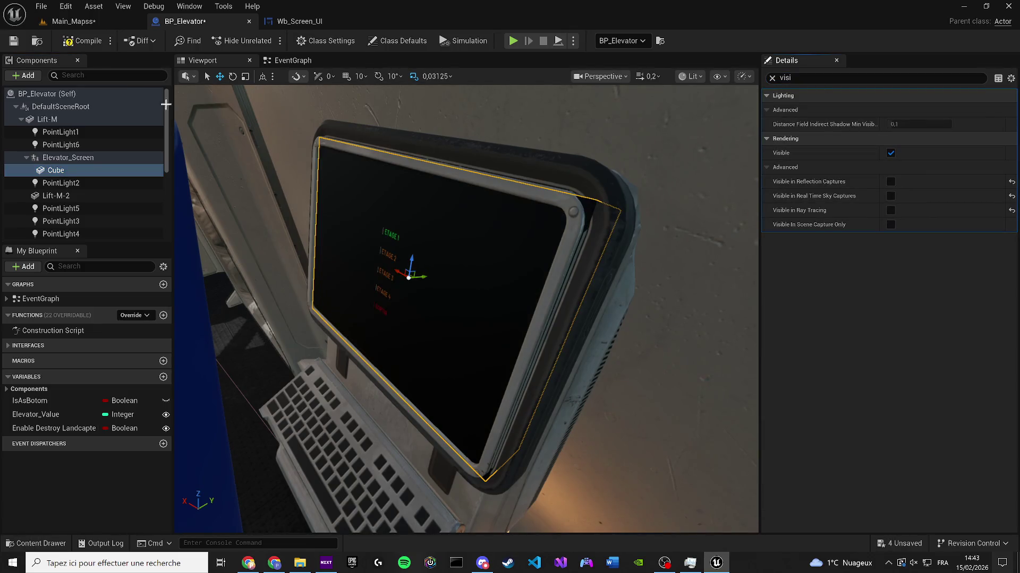
pyautogui.click(68, 42)
pyautogui.click(277, 61)
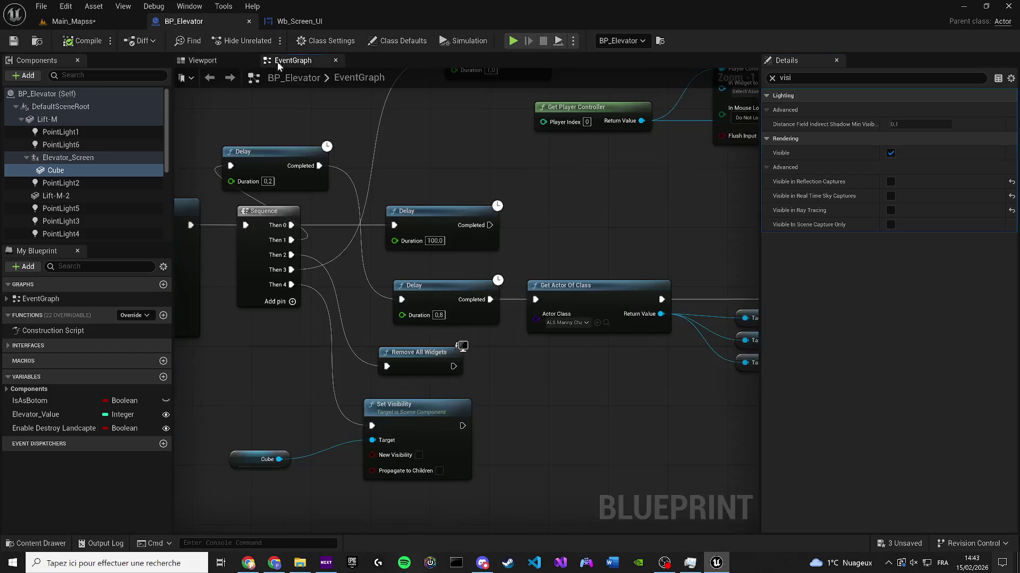
# Step: Review BP_Elevator's Get Actor Of Class, Create Widget and Add to Viewport node chains
pyautogui.click(504, 430)
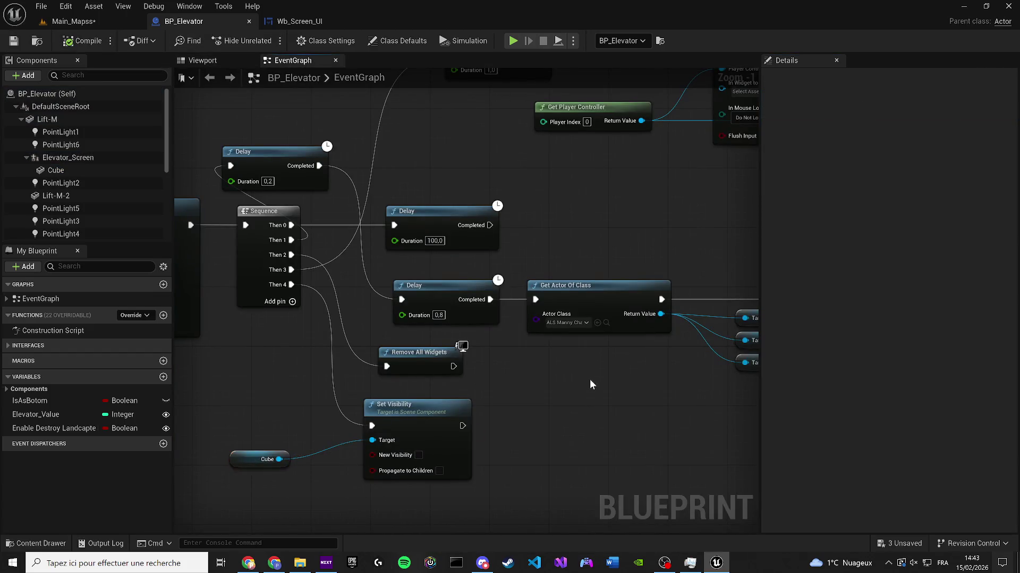
pyautogui.scroll(-3, 326, 298)
pyautogui.moveTo(467, 271)
pyautogui.mouseDown()
pyautogui.moveTo(496, 249)
pyautogui.moveTo(578, 242)
pyautogui.mouseUp()
pyautogui.moveTo(467, 200); pyautogui.dragTo(425, 296)
pyautogui.moveTo(607, 191)
pyautogui.mouseDown()
pyautogui.moveTo(405, 253)
pyautogui.moveTo(623, 137)
pyautogui.mouseUp()
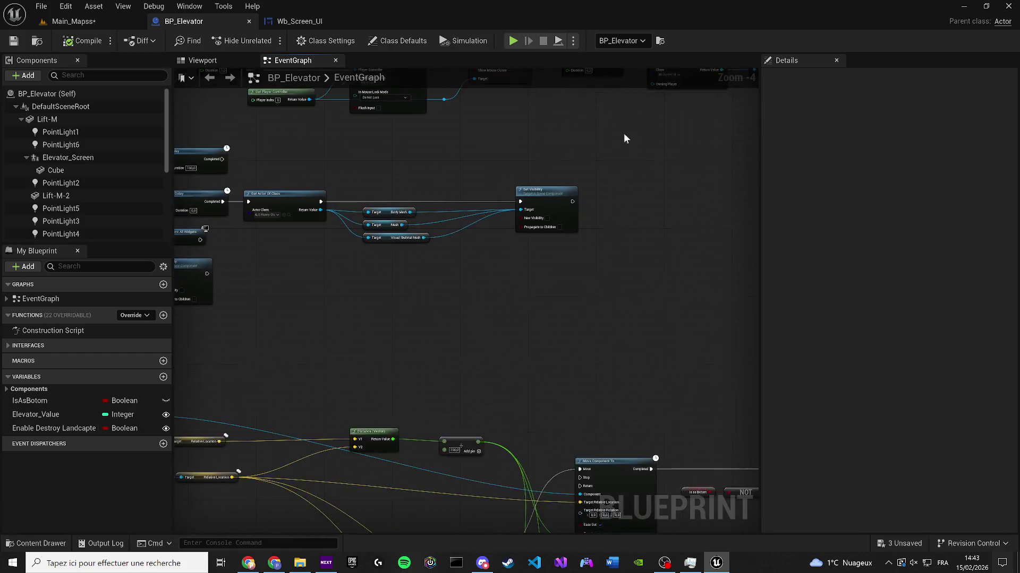
pyautogui.scroll(-1, 568, 160)
pyautogui.moveTo(562, 213); pyautogui.dragTo(624, 333)
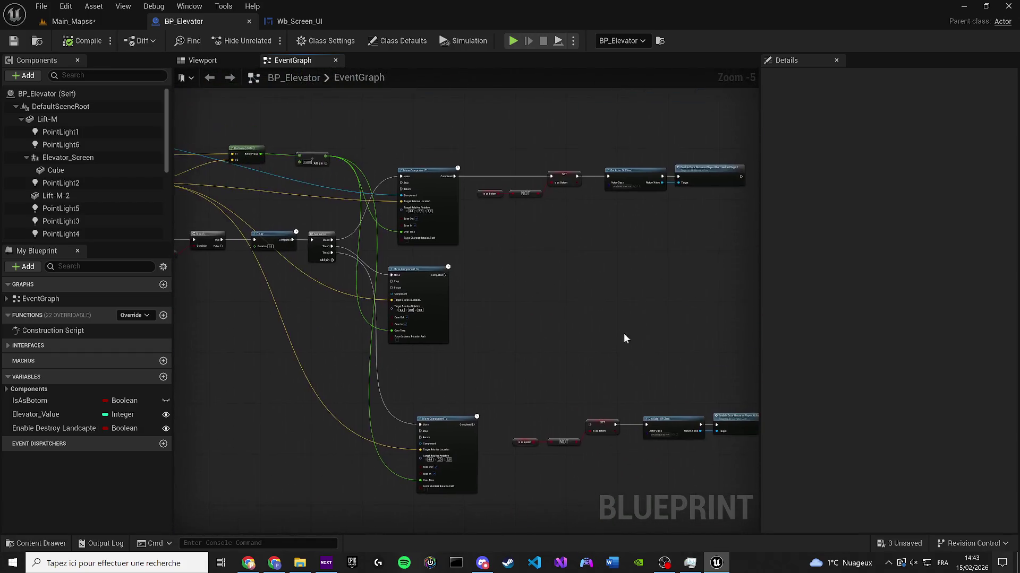
pyautogui.scroll(-1, 593, 271)
pyautogui.moveTo(311, 309); pyautogui.dragTo(379, 353)
pyautogui.scroll(1, 384, 240)
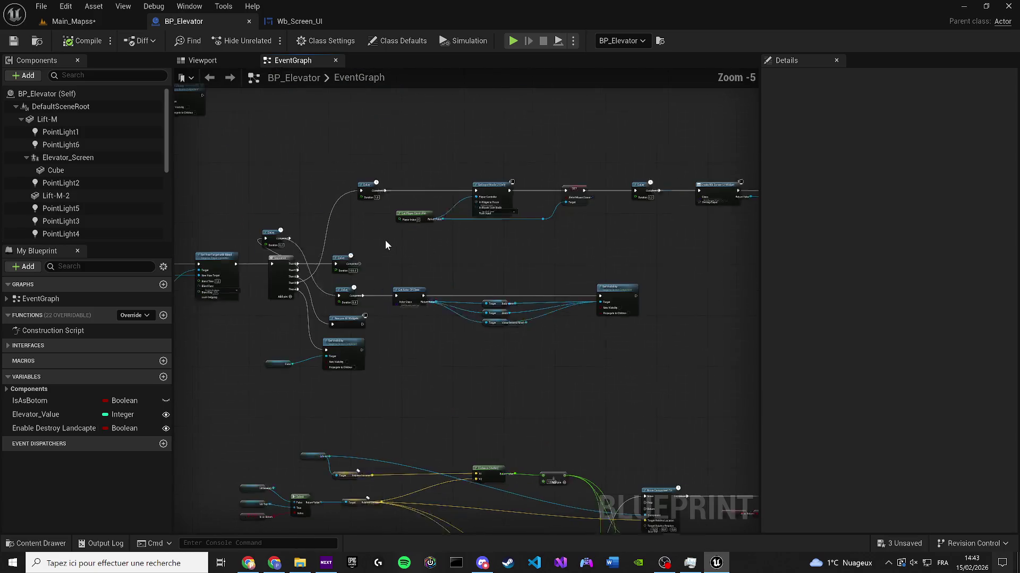
# Step: Look over the Cube Set Visibility and Move Component To groups, then open the Elevator assets folder
pyautogui.moveTo(345, 283)
pyautogui.mouseDown()
pyautogui.moveTo(562, 357)
pyautogui.moveTo(537, 336)
pyautogui.moveTo(457, 106)
pyautogui.moveTo(418, 95)
pyautogui.mouseUp()
pyautogui.moveTo(415, 220); pyautogui.dragTo(562, 446)
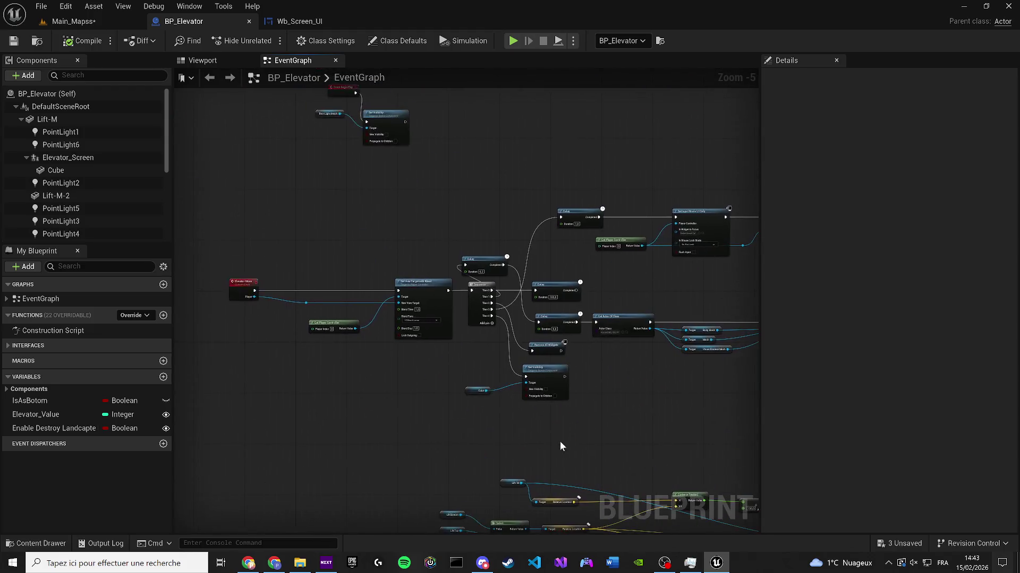
pyautogui.moveTo(374, 193); pyautogui.dragTo(400, 300)
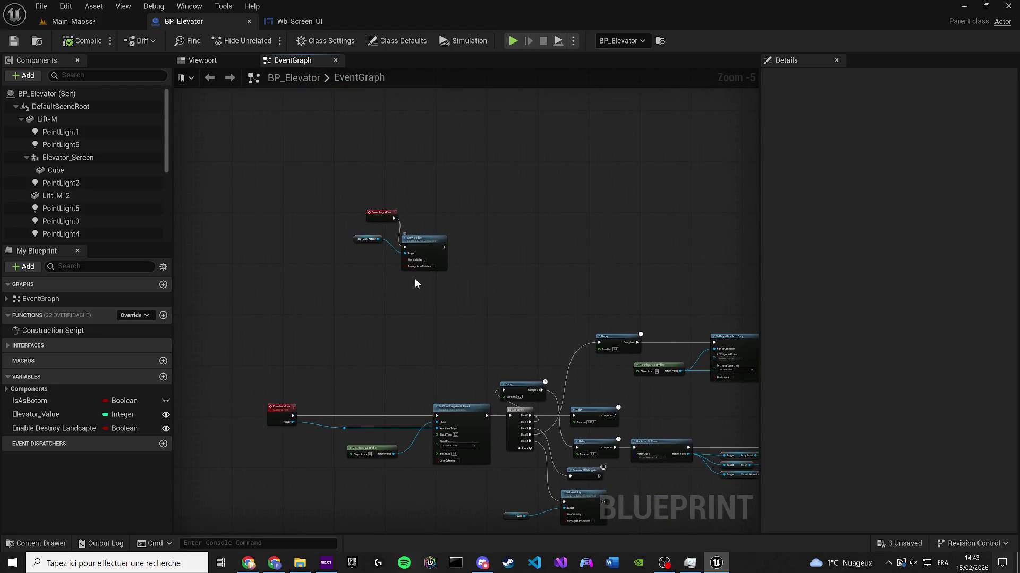
pyautogui.scroll(1, 415, 278)
pyautogui.moveTo(473, 372)
pyautogui.mouseDown()
pyautogui.moveTo(394, 239)
pyautogui.moveTo(371, 144)
pyautogui.moveTo(181, 172)
pyautogui.mouseUp()
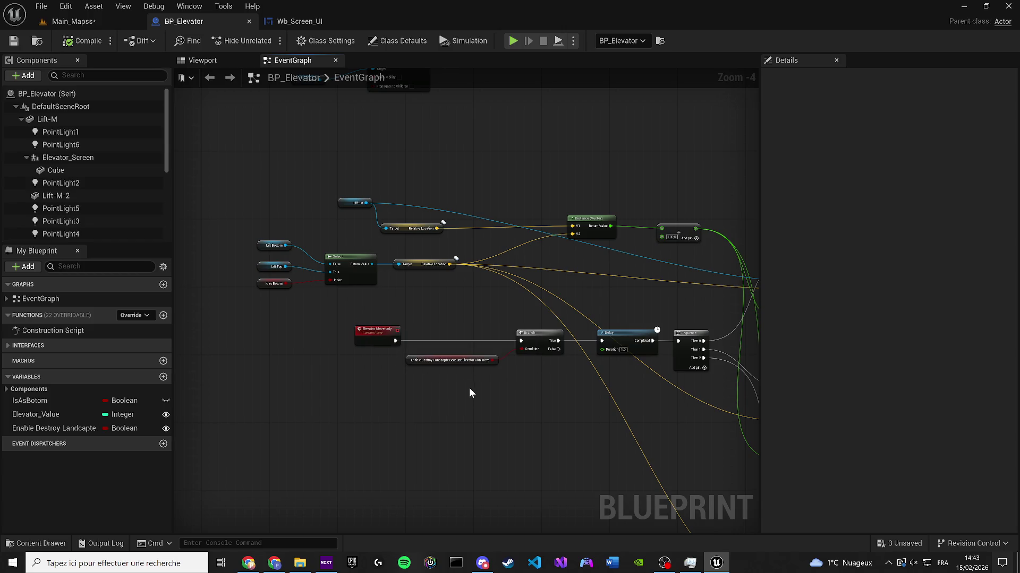
pyautogui.scroll(-3, 470, 388)
pyautogui.moveTo(470, 387); pyautogui.dragTo(179, 261)
pyautogui.scroll(3, 457, 319)
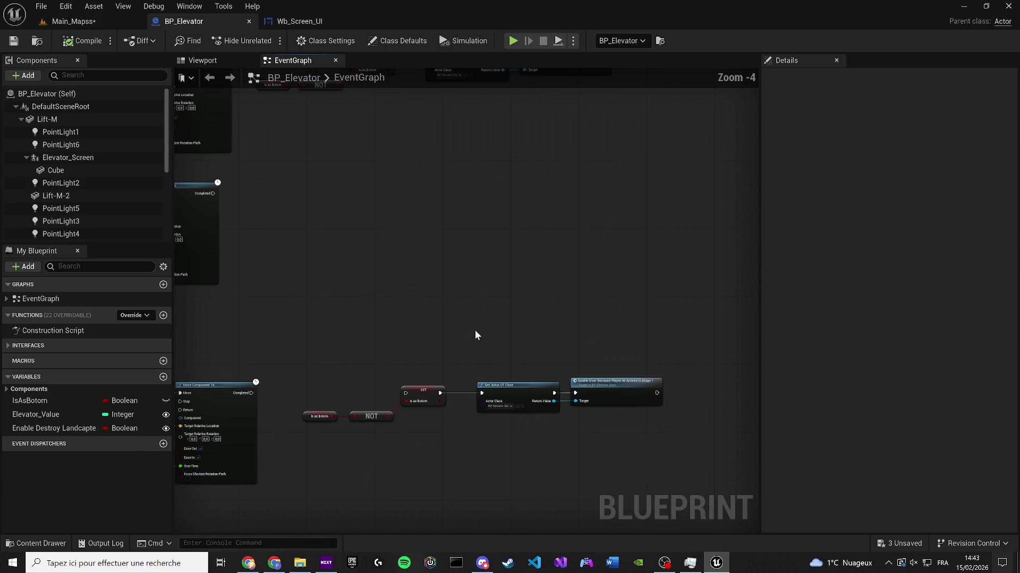
pyautogui.moveTo(477, 264); pyautogui.dragTo(419, 283)
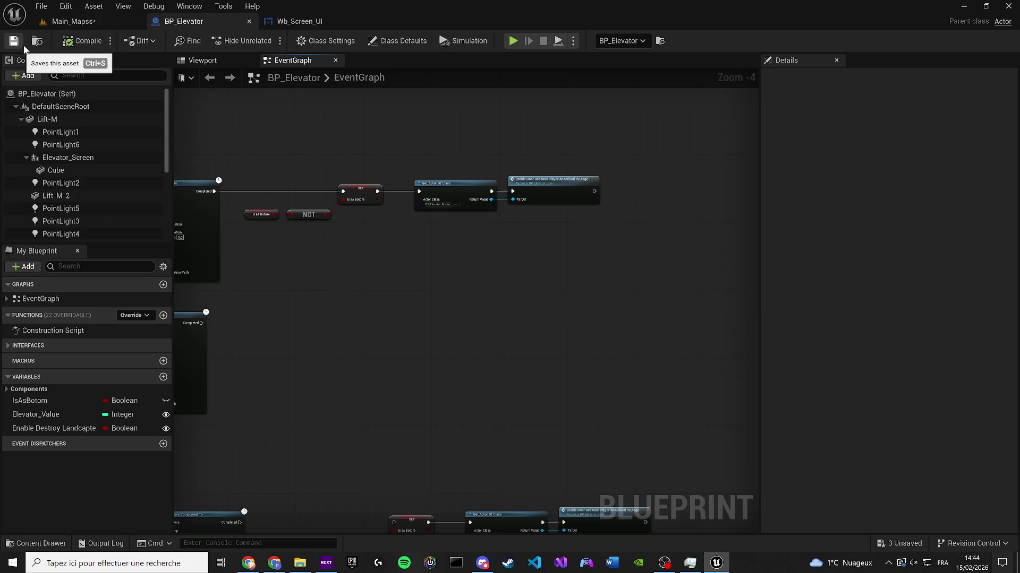
pyautogui.moveTo(348, 227)
pyautogui.mouseDown()
pyautogui.moveTo(467, 335)
pyautogui.moveTo(561, 359)
pyautogui.moveTo(682, 352)
pyautogui.moveTo(524, 479)
pyautogui.mouseUp()
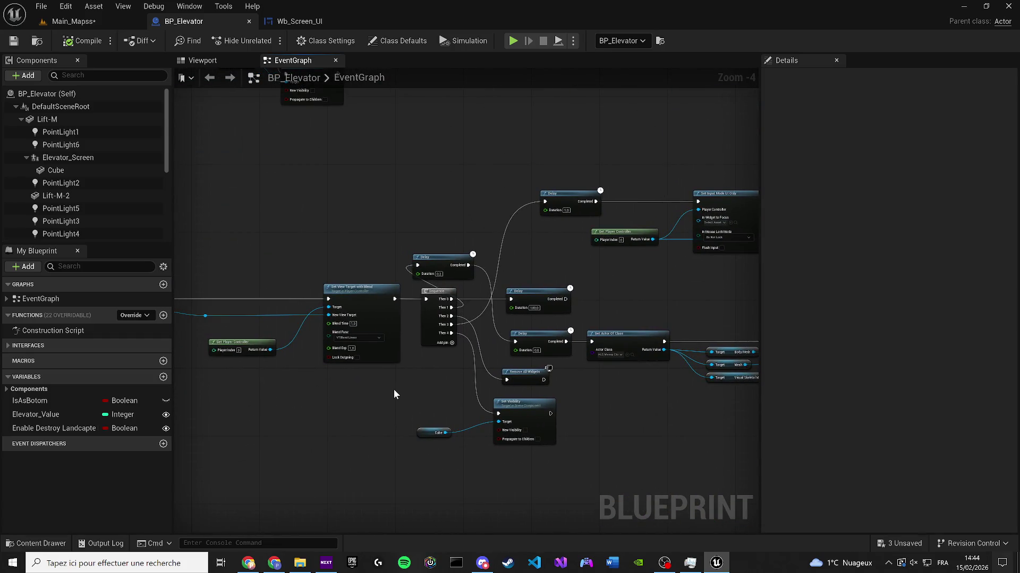
pyautogui.click(38, 544)
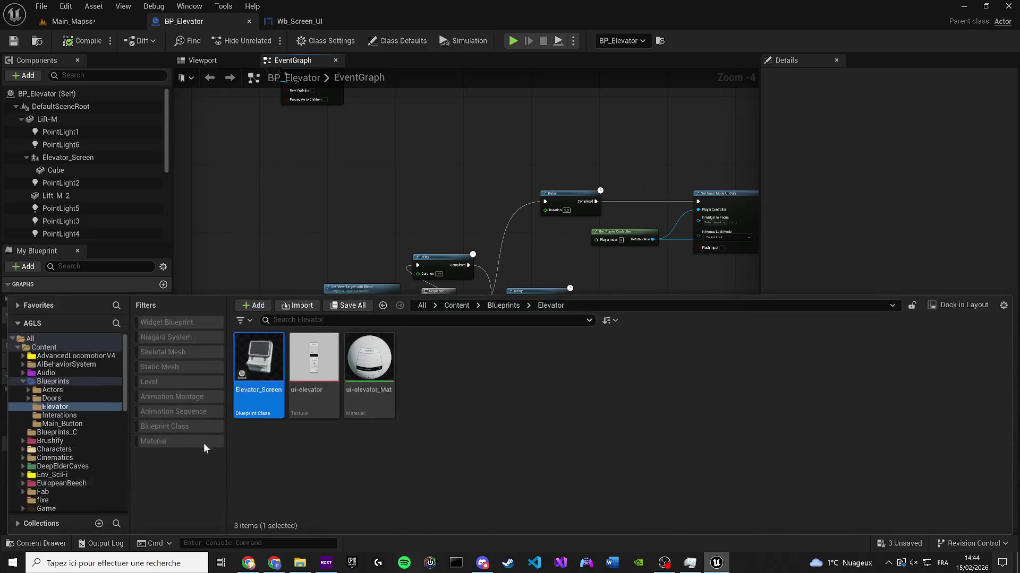
# Step: Select the Cube screen mesh and the Elevator_Screen component in BP_Elevator's viewport
pyautogui.click(211, 62)
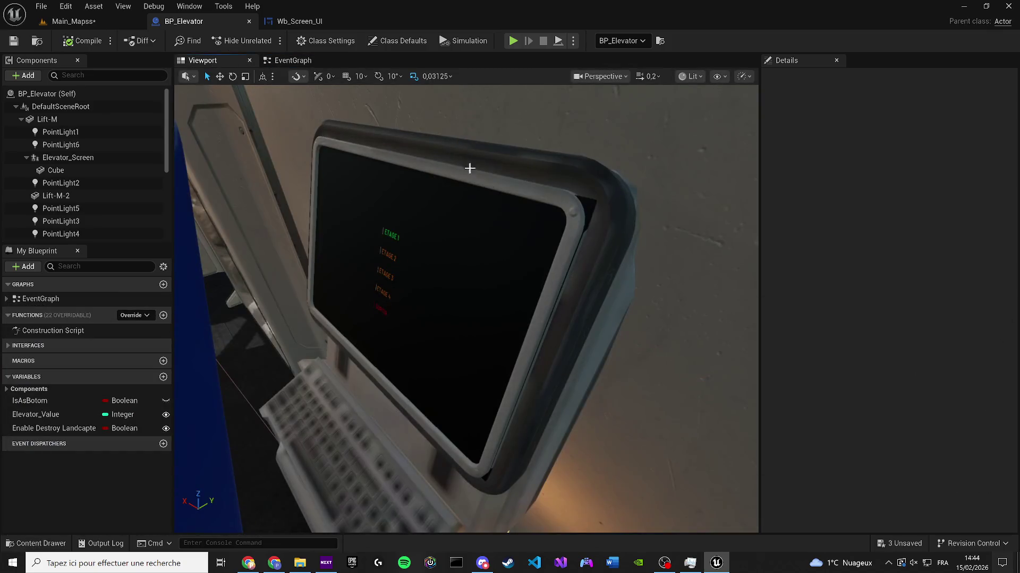
pyautogui.click(538, 249)
pyautogui.scroll(-10, 519, 271)
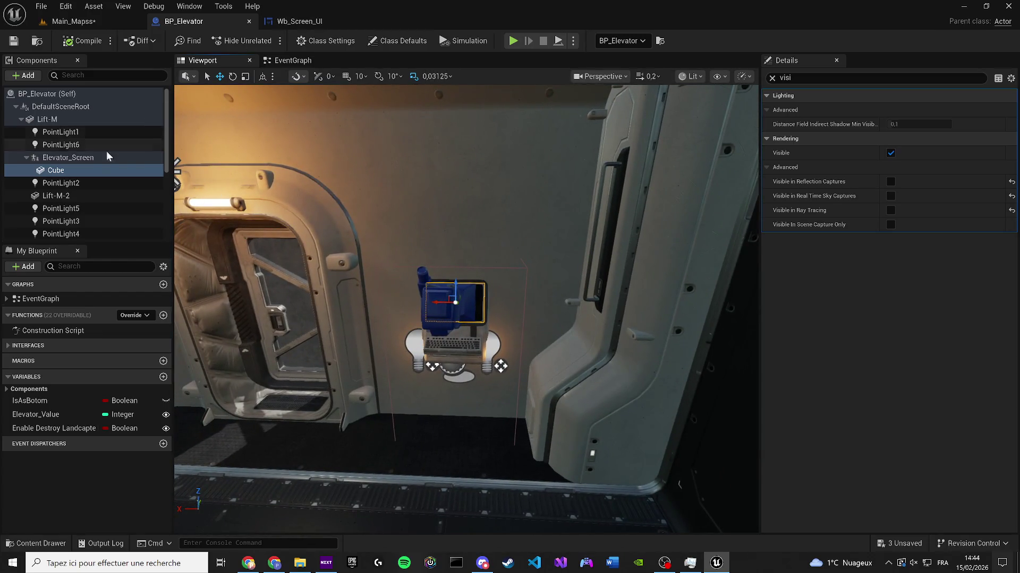
pyautogui.click(84, 158)
pyautogui.rightClick(84, 161)
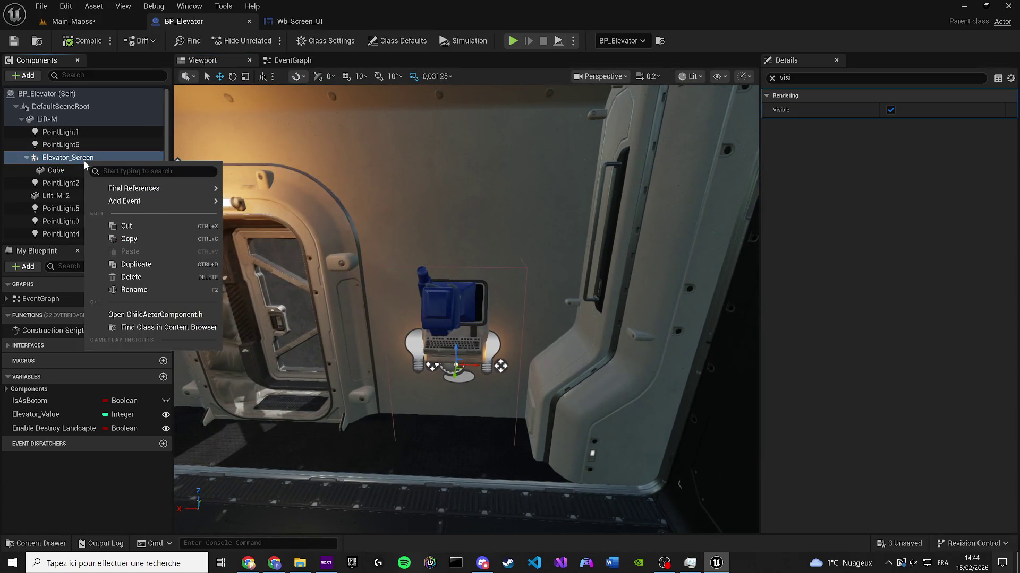
pyautogui.click(94, 6)
# Step: Save the Main_Mapss level and open Elevator_Screen from the Blueprints/Elevator folder
pyautogui.click(74, 21)
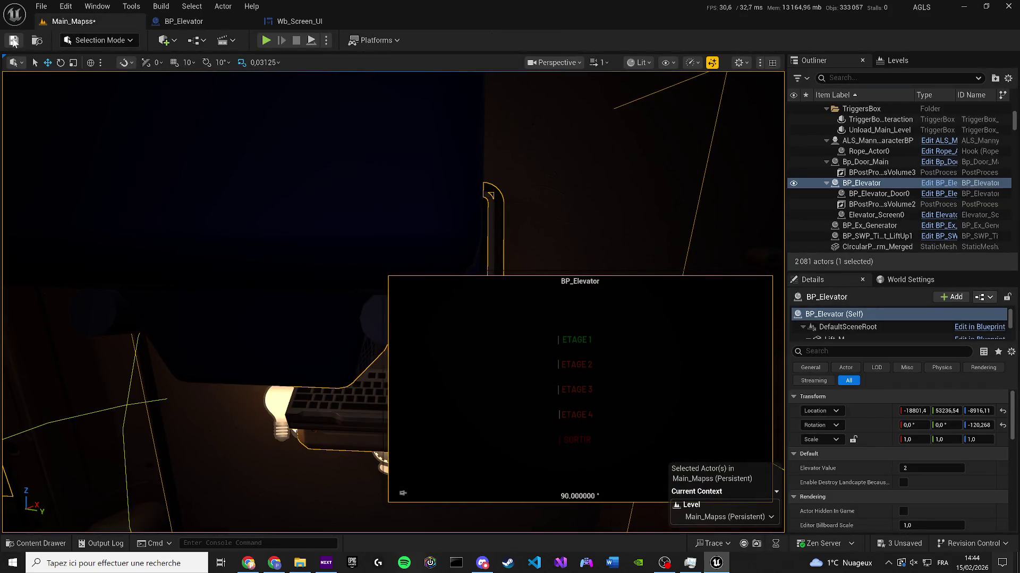
pyautogui.click(14, 41)
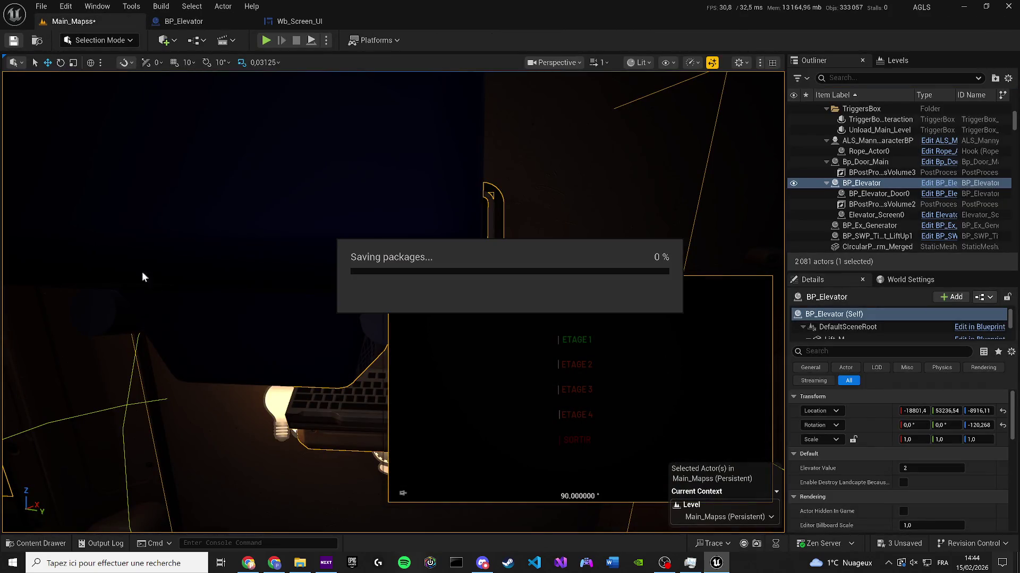
pyautogui.click(9, 548)
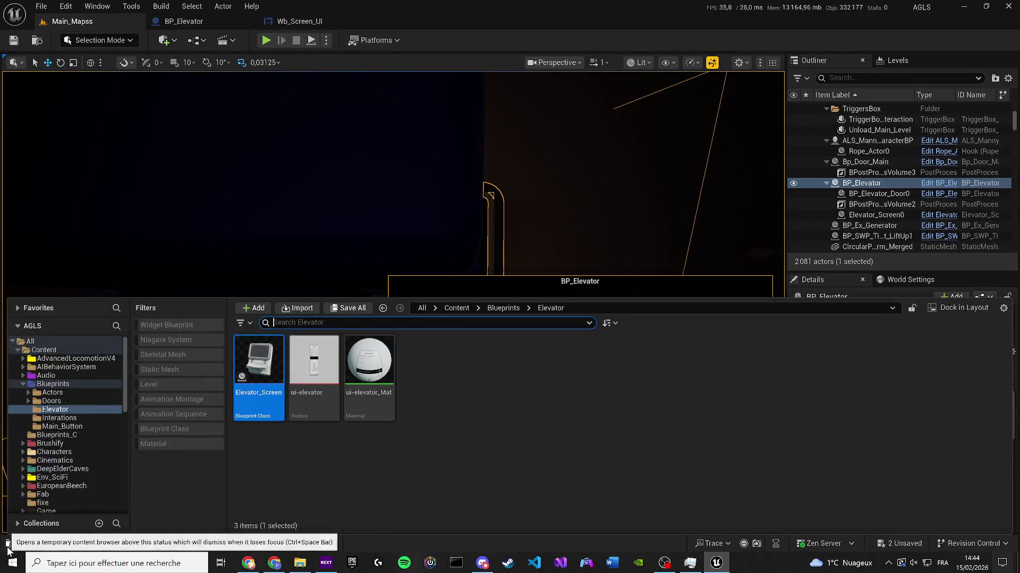
pyautogui.doubleClick(272, 373)
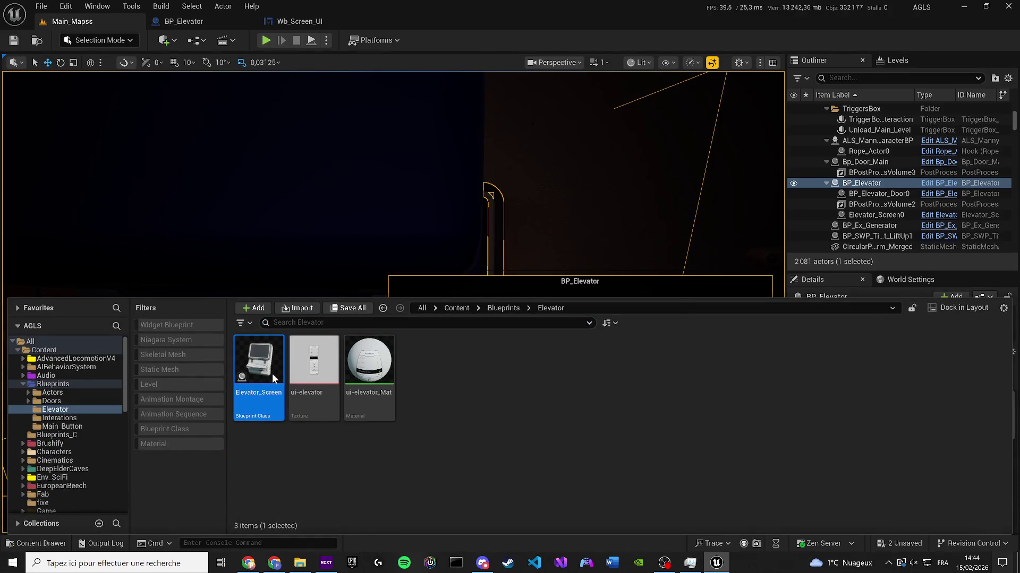
# Step: Dock Elevator_Screen's EventGraph beside the Viewport and review its Get All Actors and Set View Target nodes
pyautogui.click(71, 358)
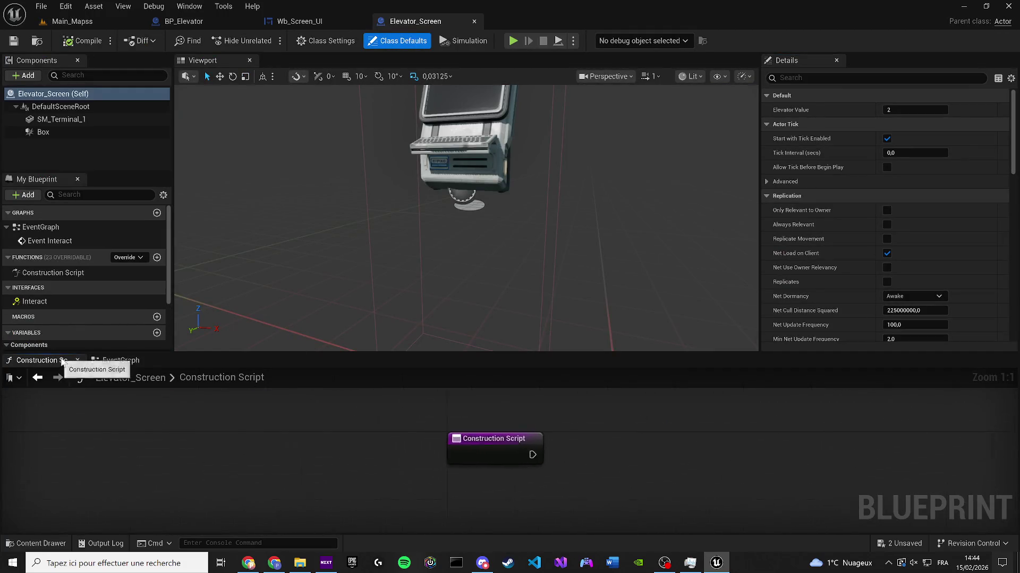
pyautogui.click(78, 360)
pyautogui.moveTo(38, 361)
pyautogui.mouseDown()
pyautogui.moveTo(265, 37)
pyautogui.moveTo(295, 61)
pyautogui.mouseUp()
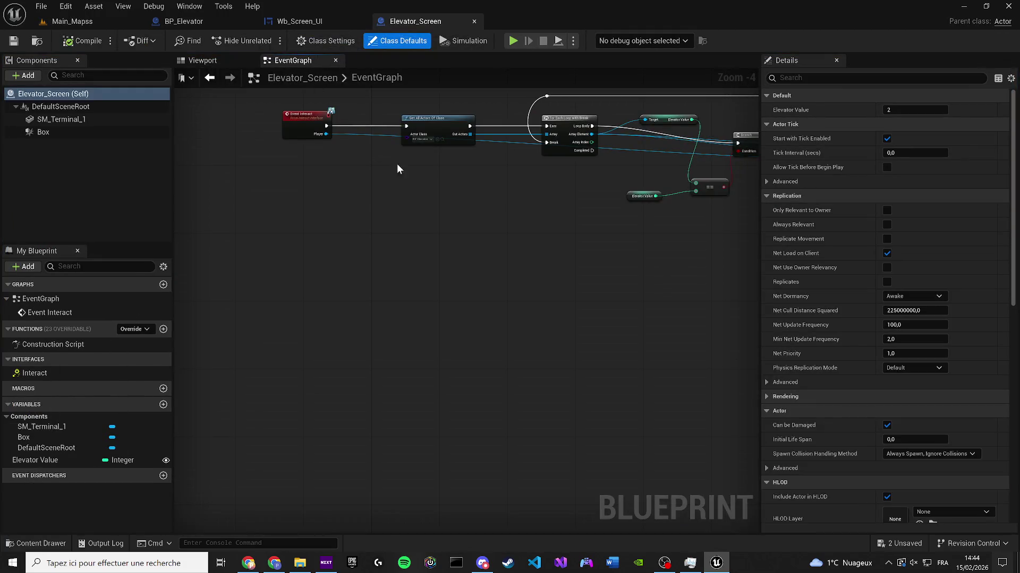
pyautogui.moveTo(397, 163)
pyautogui.mouseDown()
pyautogui.moveTo(531, 278)
pyautogui.moveTo(371, 279)
pyautogui.mouseUp()
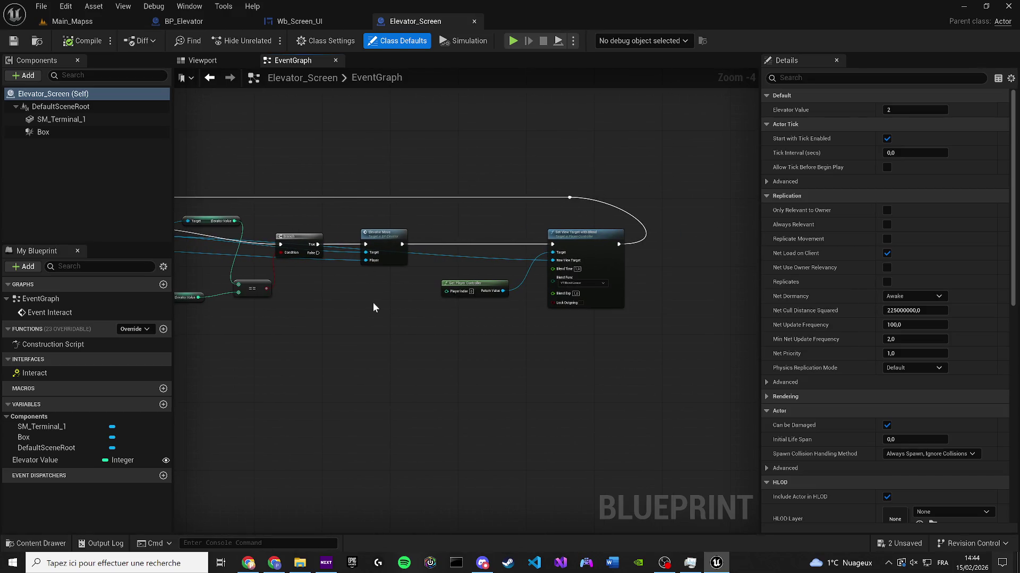
pyautogui.moveTo(356, 308); pyautogui.dragTo(578, 292)
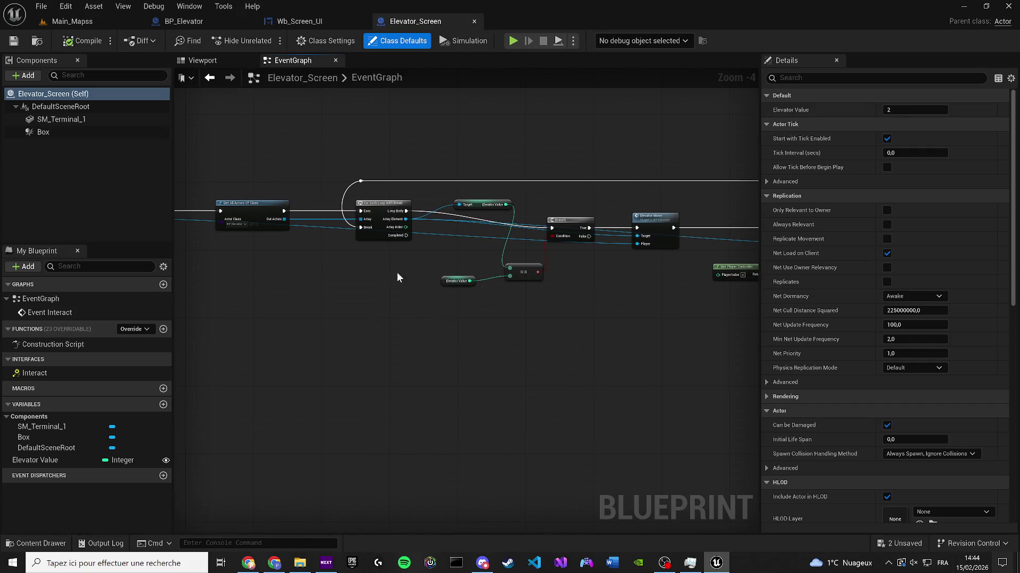
pyautogui.moveTo(397, 271); pyautogui.dragTo(181, 287)
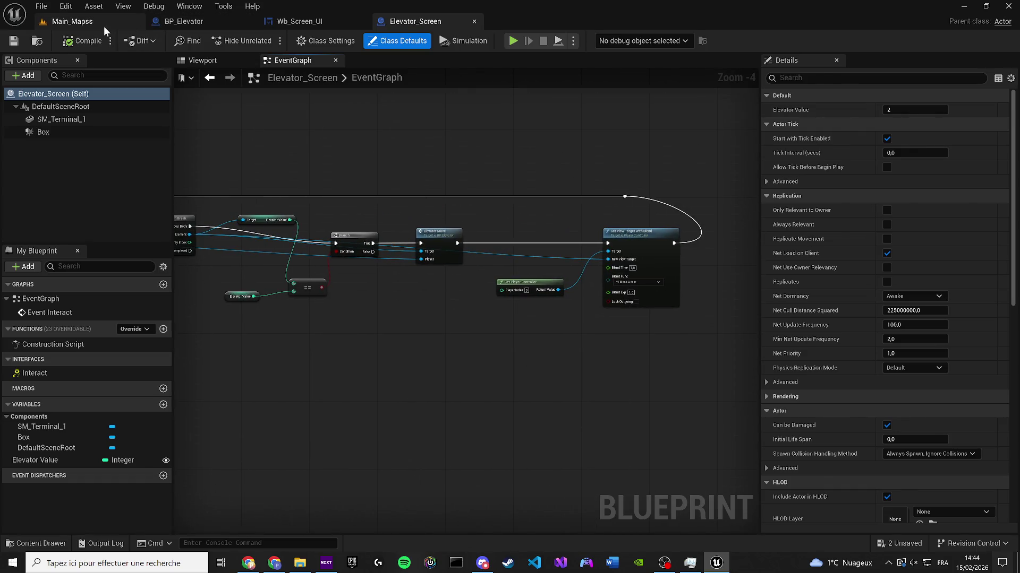
# Step: Open the Main_Mapss Level Blueprint from the level's Blueprints menu
pyautogui.click(101, 22)
pyautogui.click(196, 40)
pyautogui.click(242, 119)
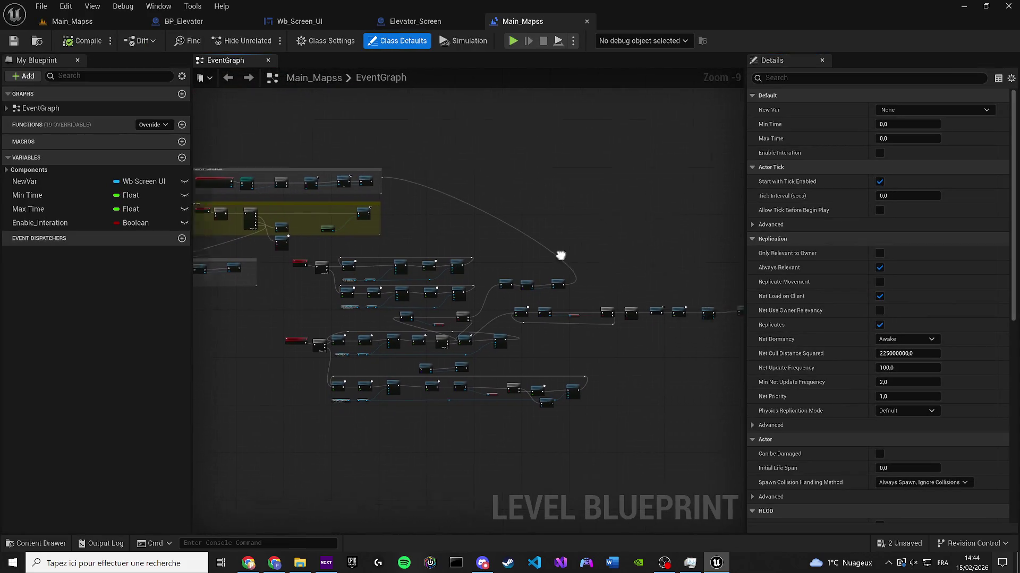
# Step: Zoom around the Level Blueprint's node groups, then return to the Main_Mapss level
pyautogui.scroll(2, 387, 298)
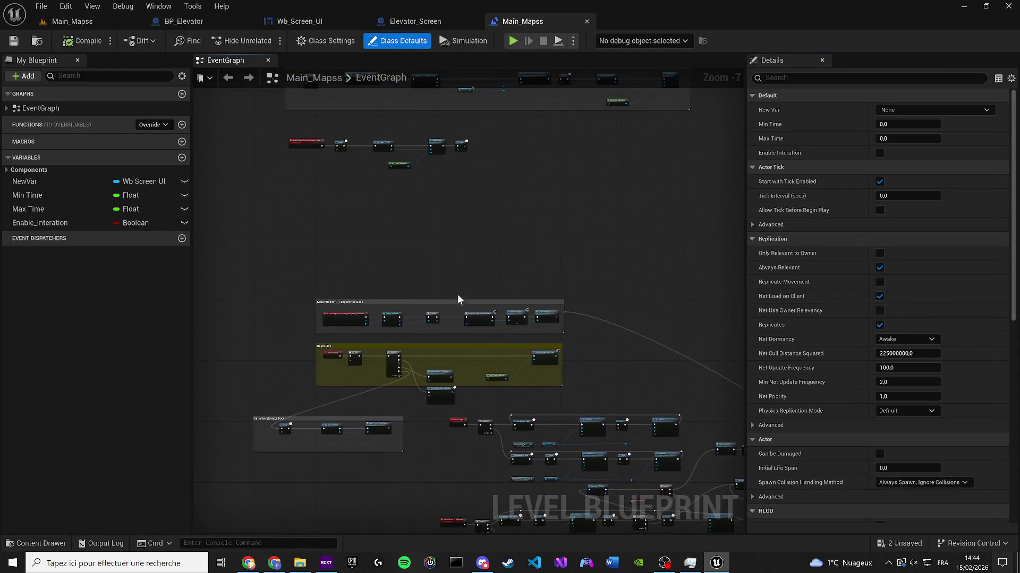
pyautogui.scroll(4, 462, 297)
pyautogui.scroll(-5, 599, 430)
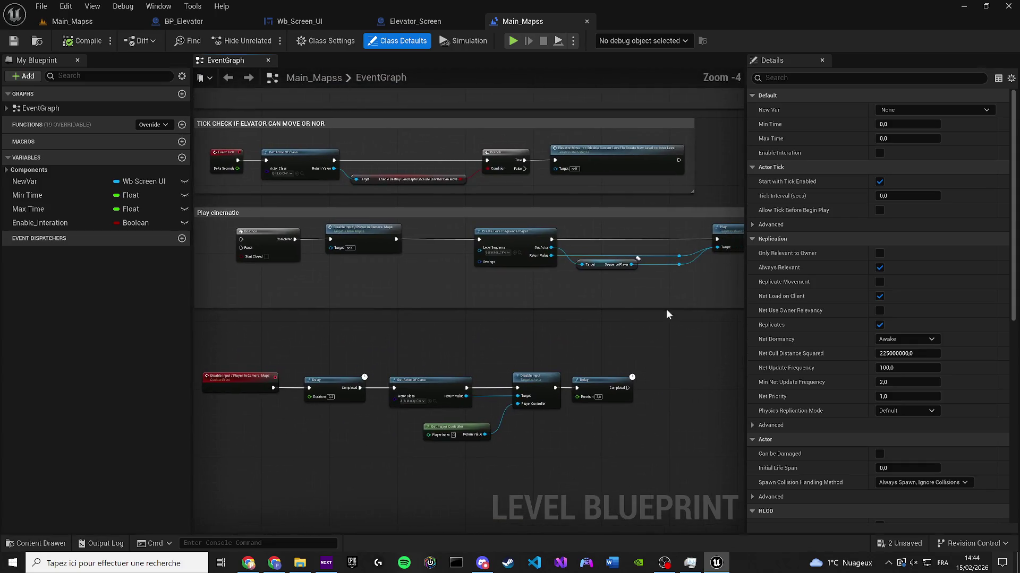
pyautogui.scroll(6, 544, 419)
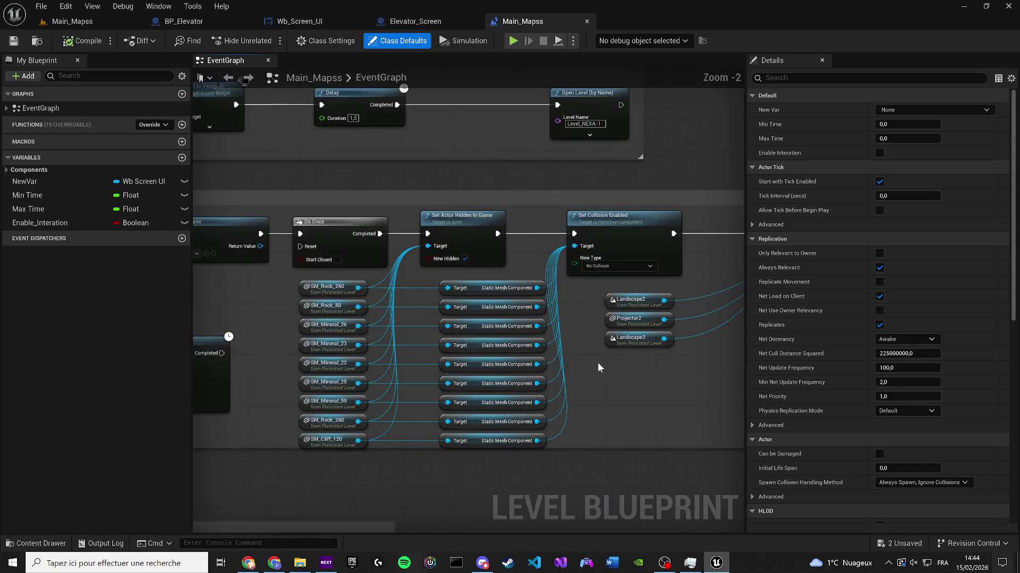
pyautogui.click(72, 21)
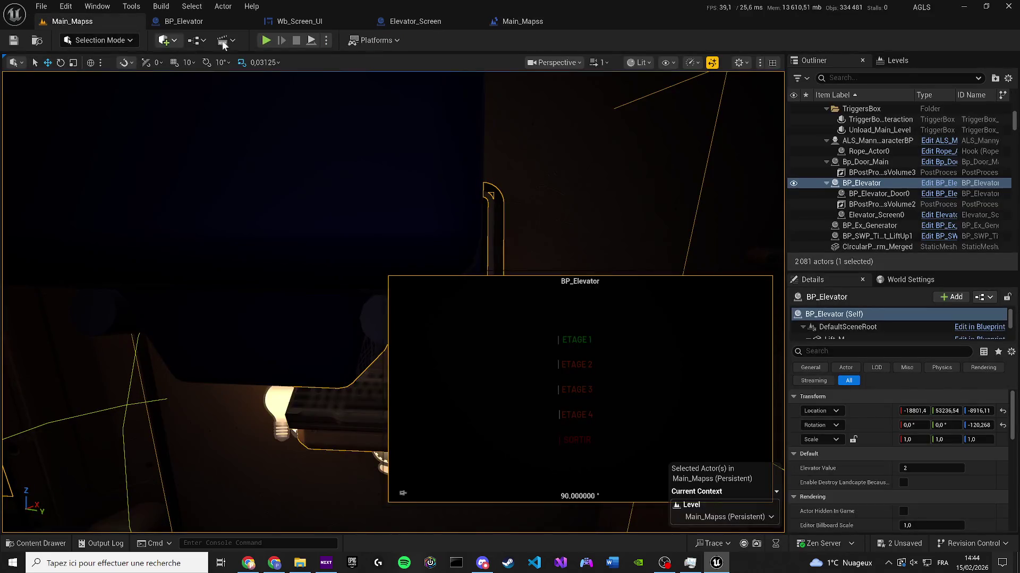
# Step: Play-test the terminal, choose SORTIR and reopen it, stop, then open Wb_Screen_UI's graph
pyautogui.click(266, 40)
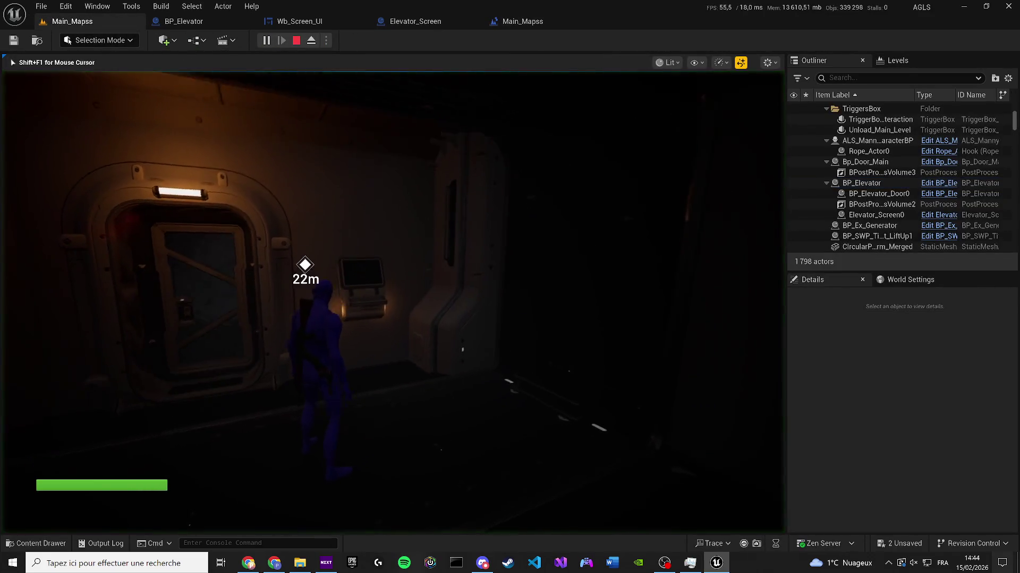
pyautogui.press('e')
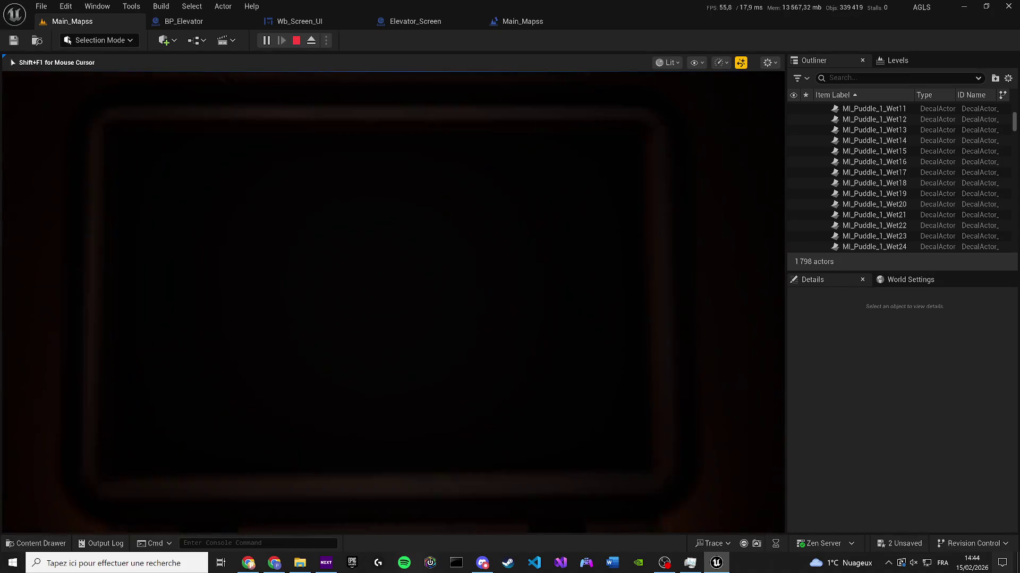
pyautogui.click(366, 361)
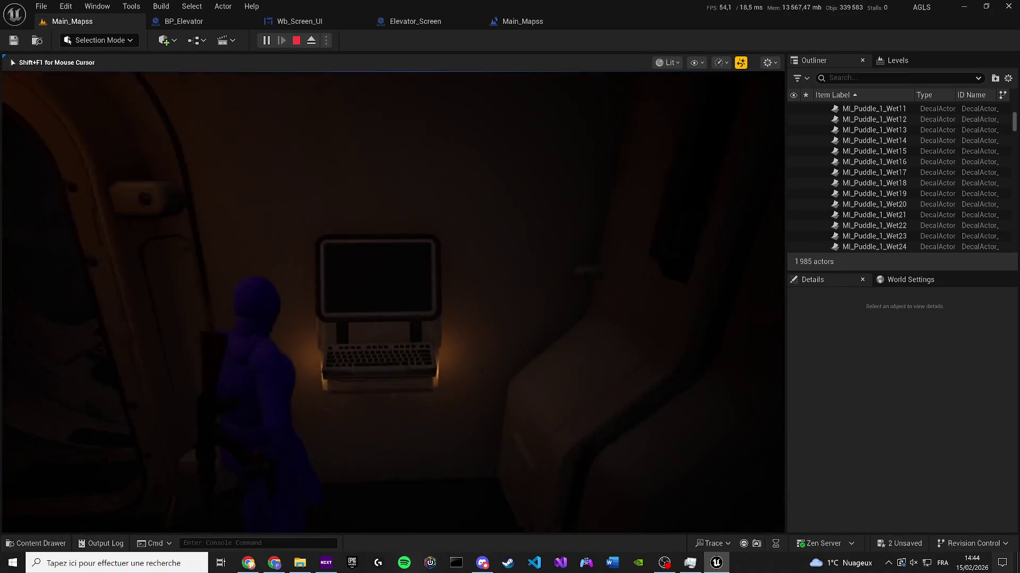
pyautogui.press('e')
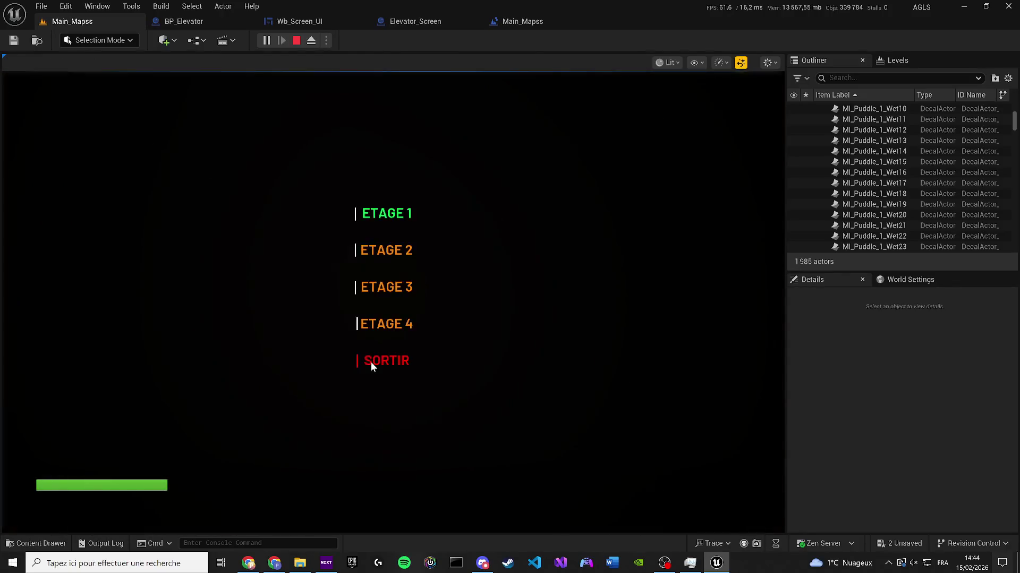
pyautogui.press('Escape')
pyautogui.click(285, 23)
pyautogui.scroll(-5, 449, 293)
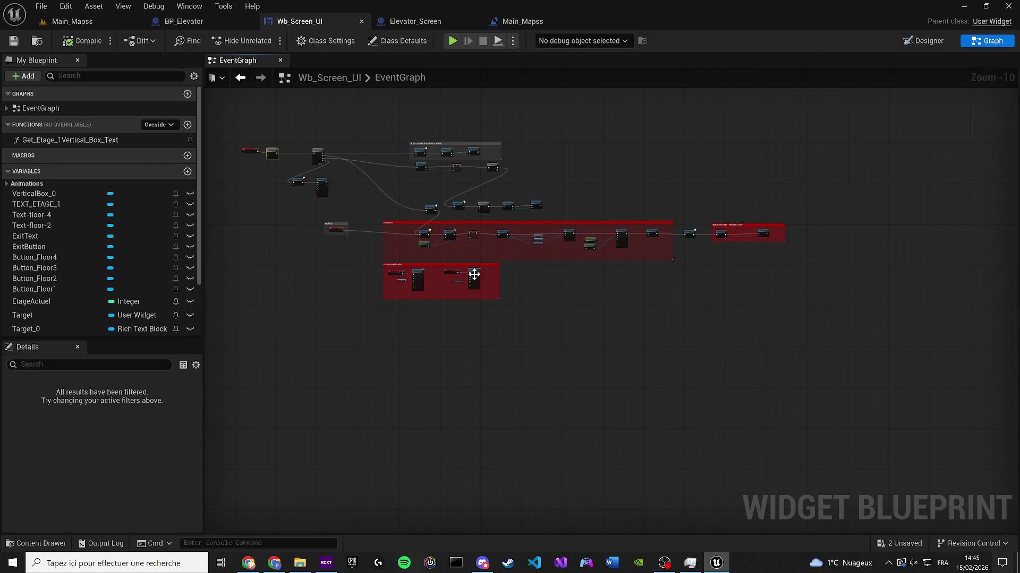
# Step: Add a Get Actor Of Class node off the Real exit button's click event
pyautogui.scroll(8, 324, 226)
pyautogui.moveTo(338, 233); pyautogui.dragTo(406, 277)
pyautogui.scroll(1, 405, 277)
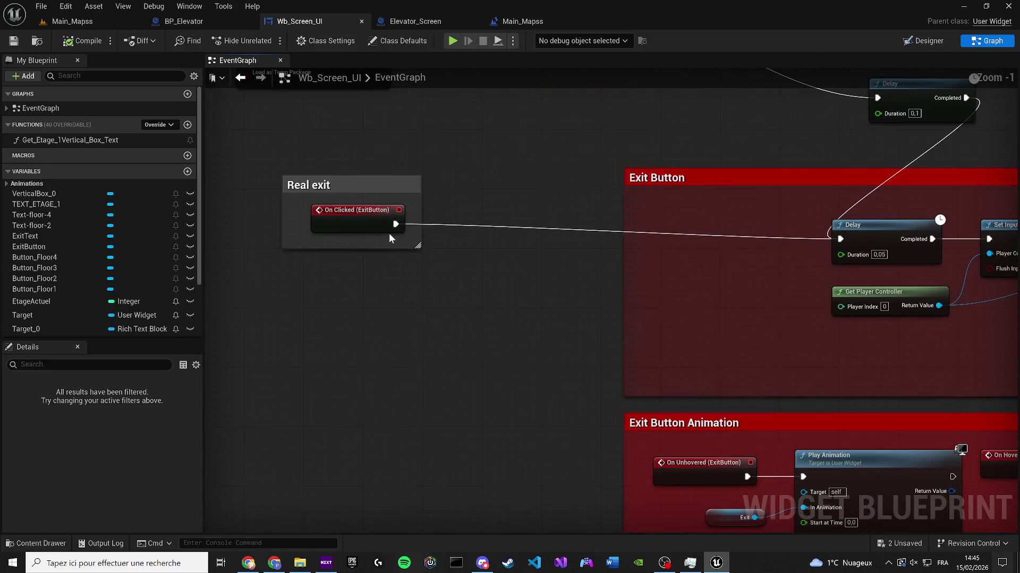
pyautogui.moveTo(396, 224); pyautogui.dragTo(320, 345)
pyautogui.write('get a')
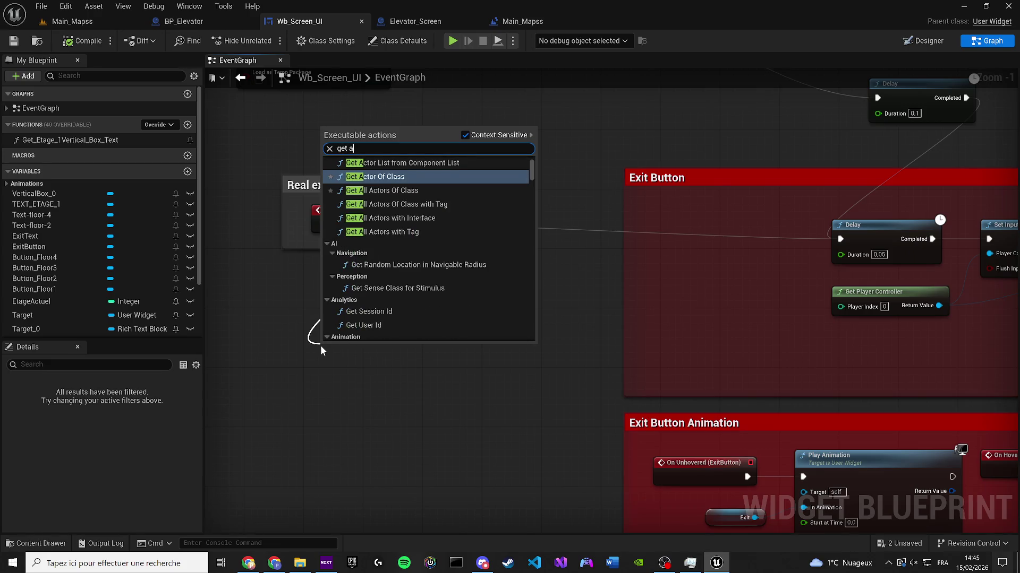
pyautogui.write('ctor')
pyautogui.press('Return')
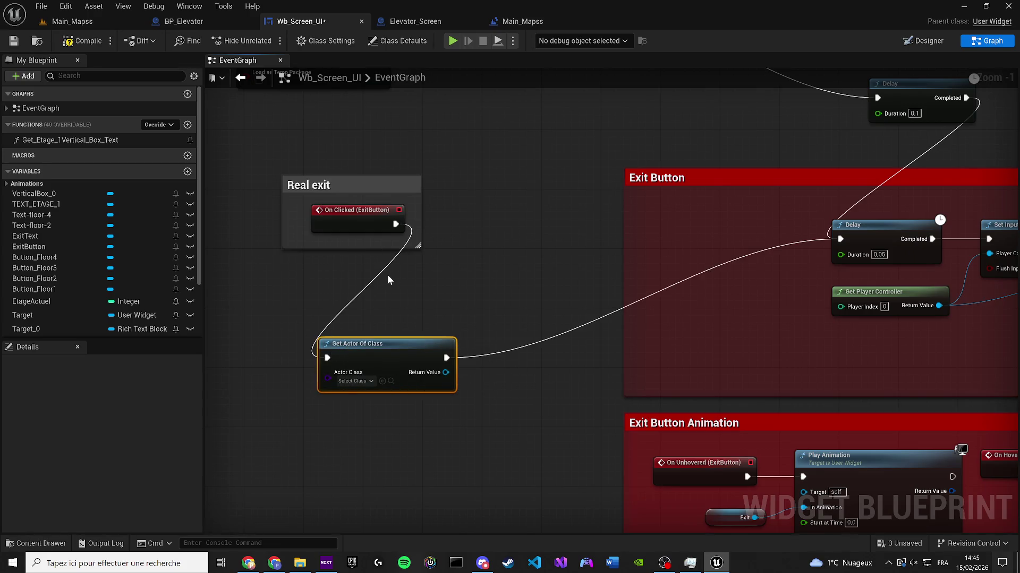
# Step: Set Get Actor Of Class's actor class to Elevator Screen
pyautogui.click(183, 21)
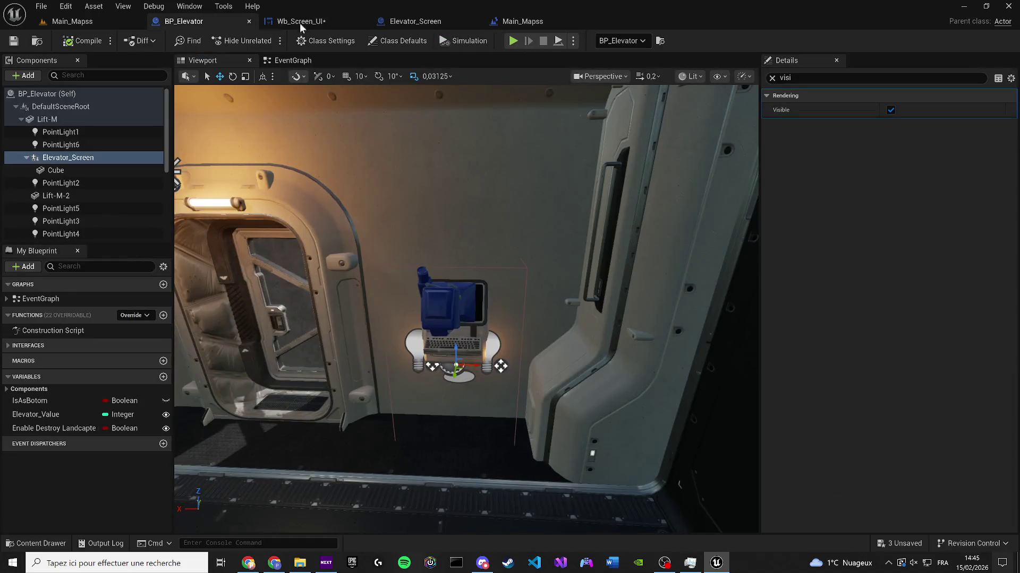
pyautogui.click(419, 22)
pyautogui.click(318, 21)
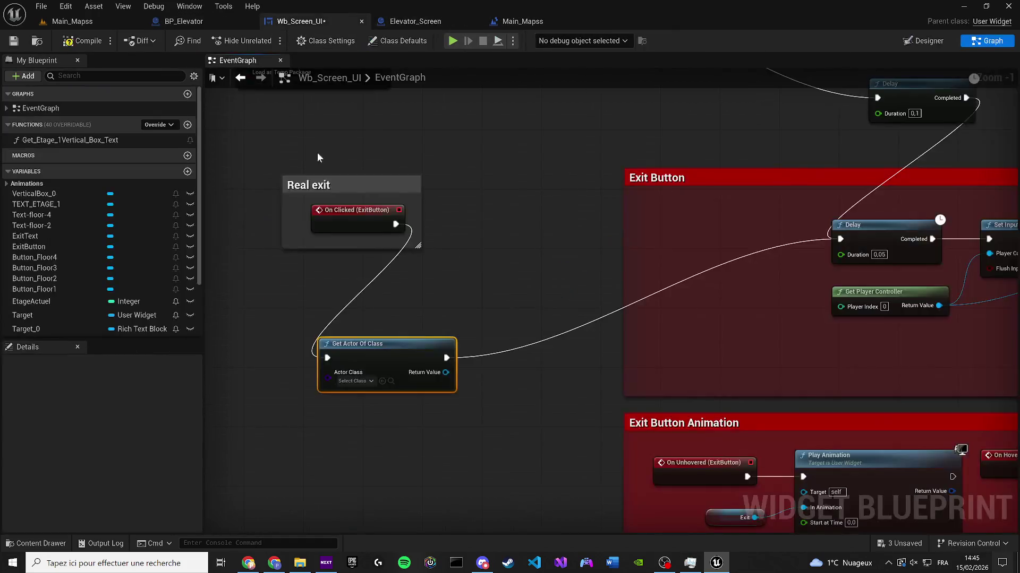
pyautogui.click(371, 382)
pyautogui.write('eleva')
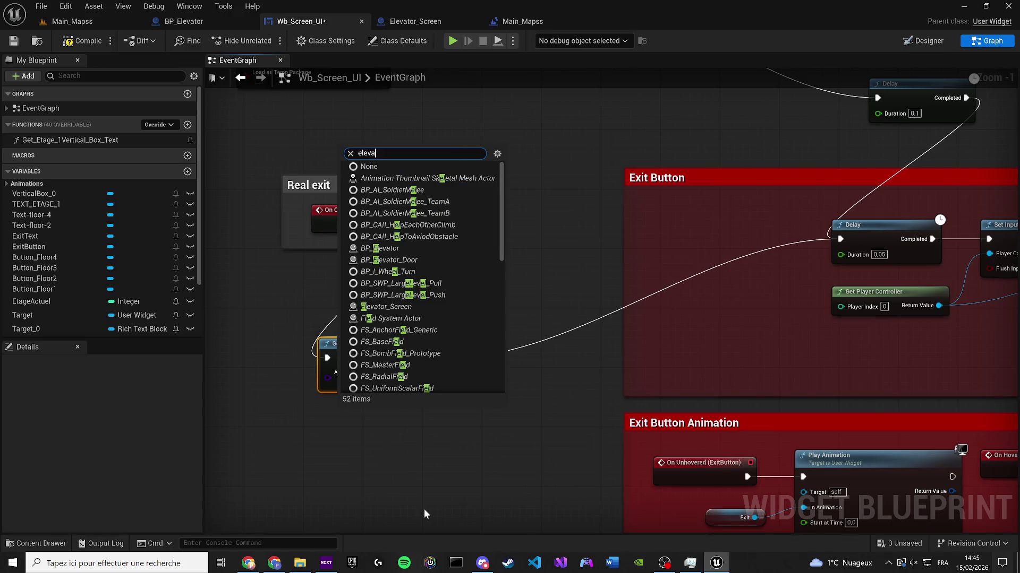
pyautogui.write('tor')
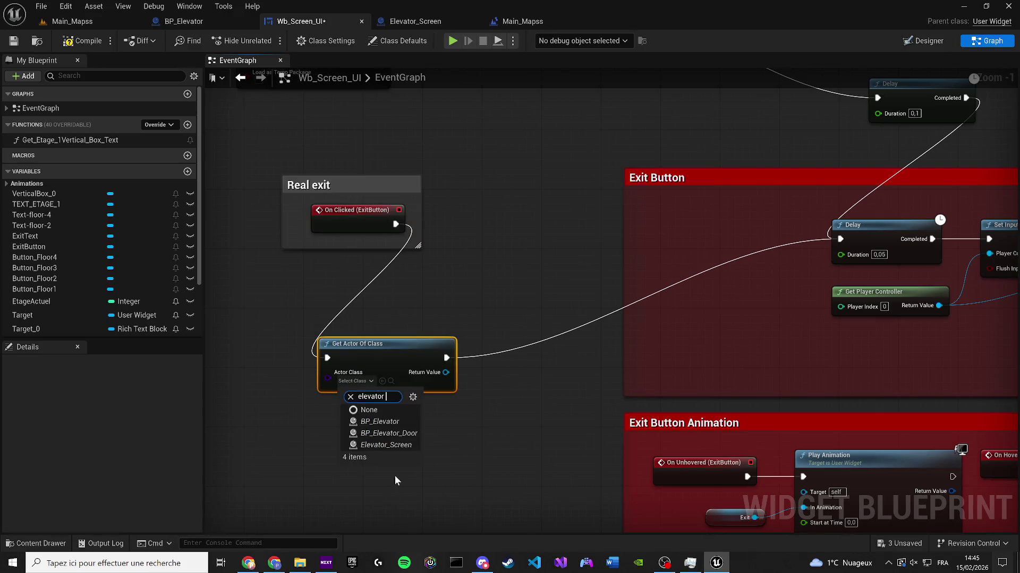
pyautogui.click(372, 446)
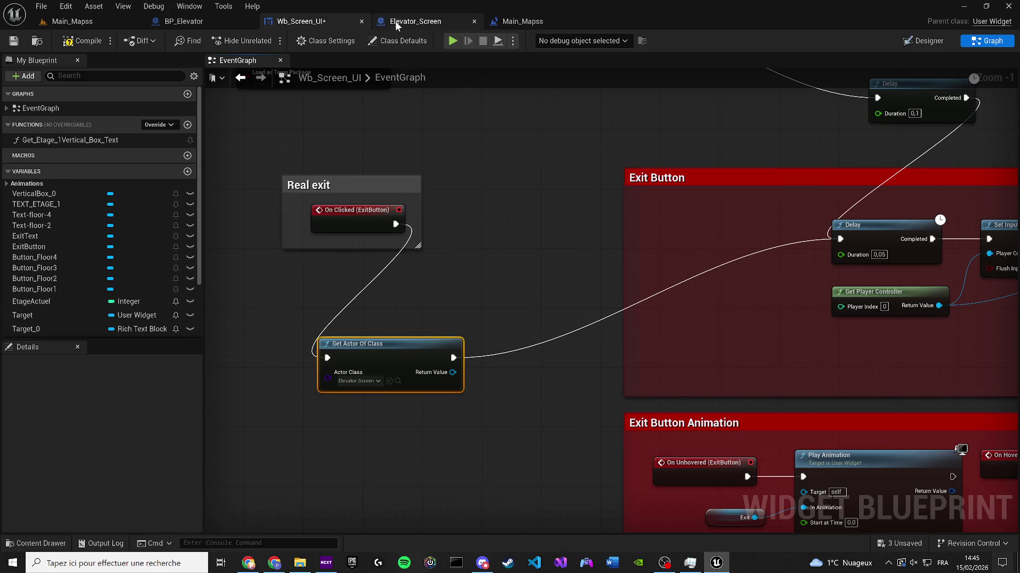
# Step: Close the Elevator_Screen blueprint and change Get Actor Of Class's class to BP_Elevator
pyautogui.click(395, 21)
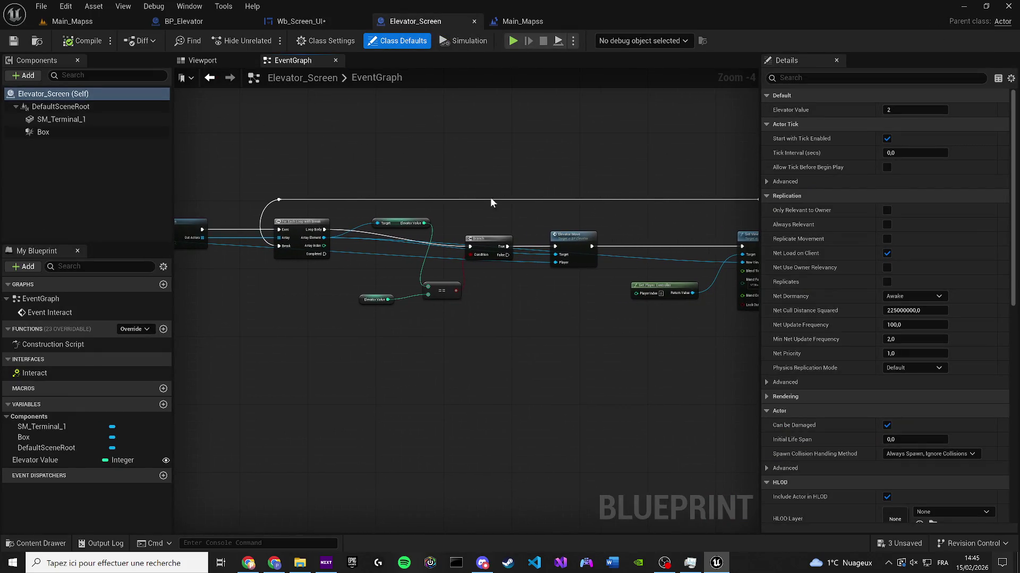
pyautogui.moveTo(180, 20); pyautogui.dragTo(314, 21)
pyautogui.click(432, 25)
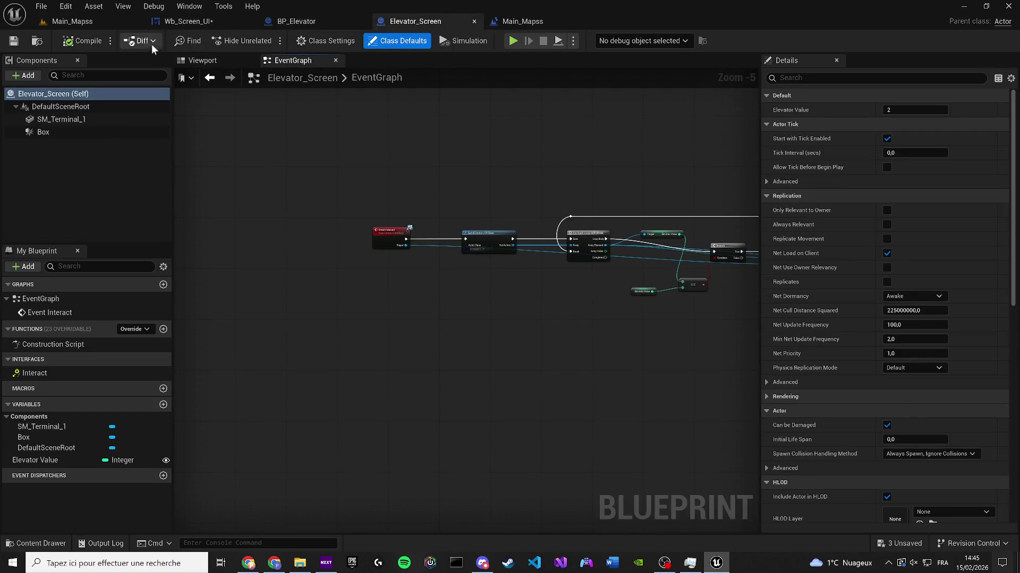
pyautogui.click(202, 60)
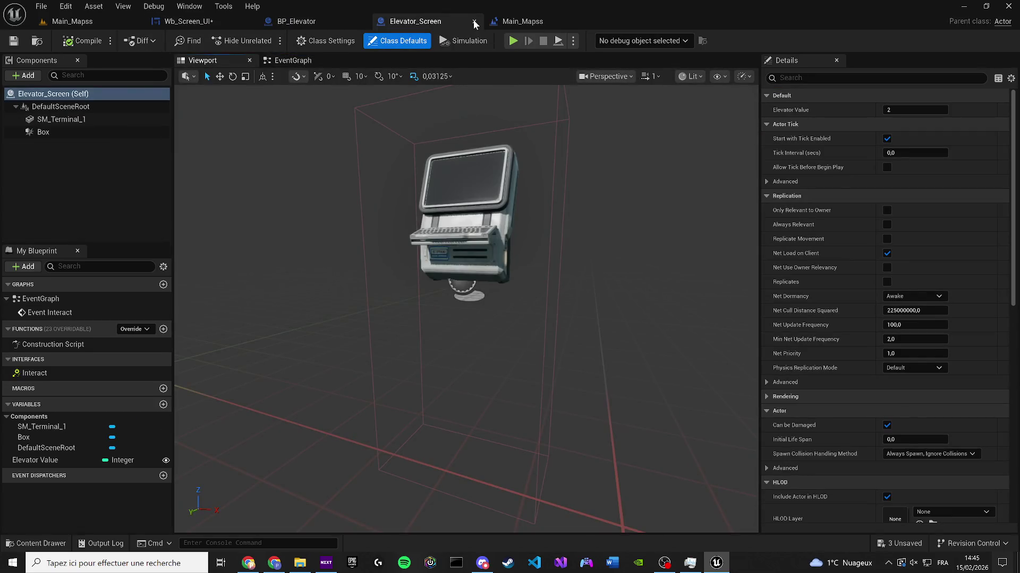
pyautogui.click(475, 21)
pyautogui.click(192, 21)
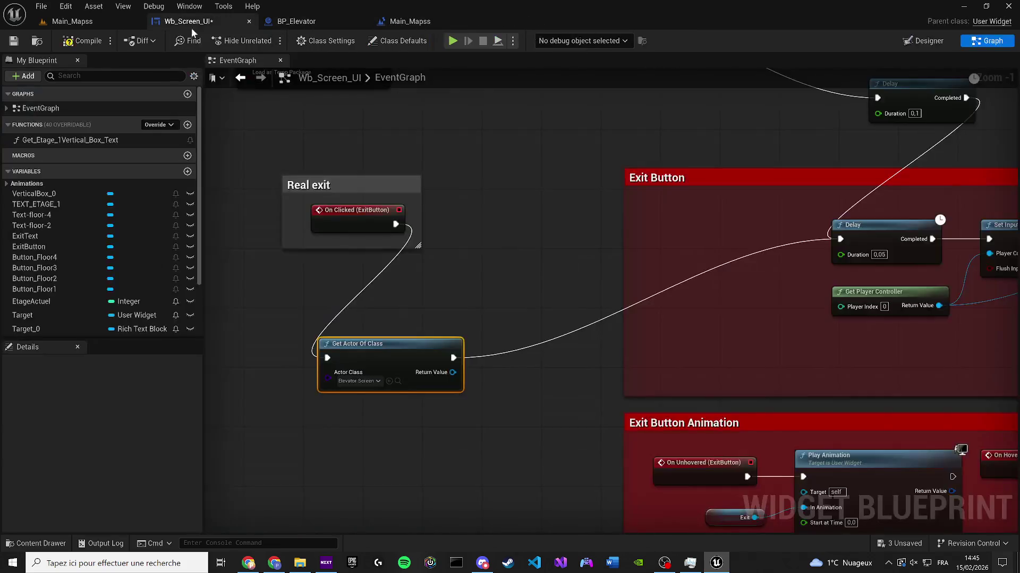
pyautogui.click(378, 380)
pyautogui.write('bp ele')
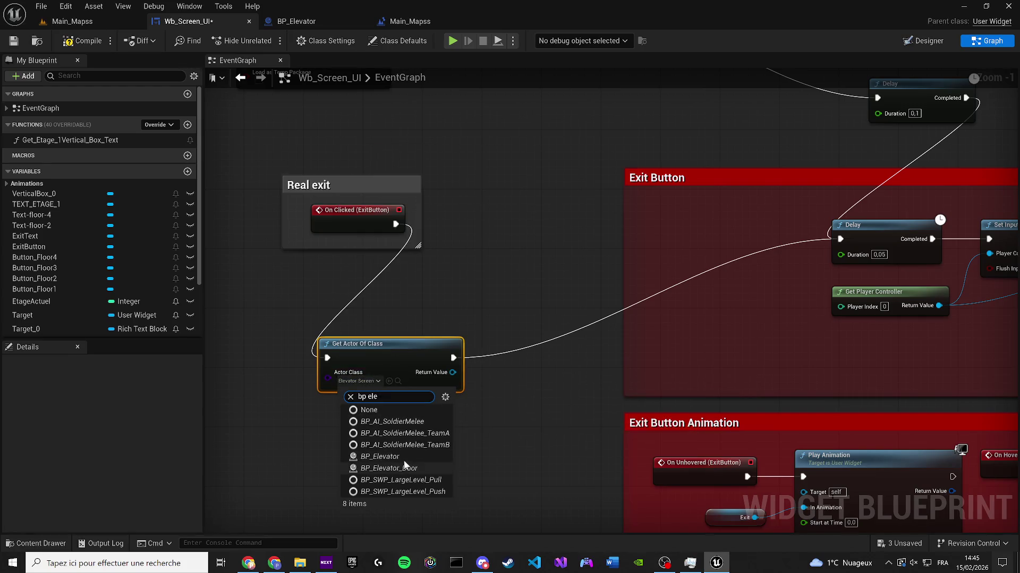
pyautogui.click(395, 467)
# Step: Inspect the screen's Cube component in BP_Elevator, then return to the Wb_Screen_UI graph
pyautogui.click(308, 22)
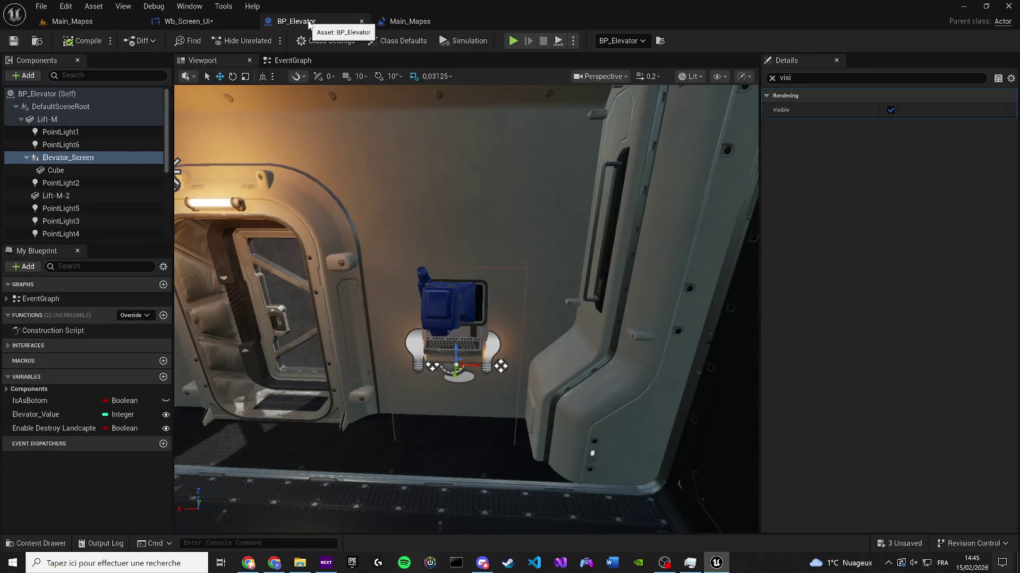
pyautogui.moveTo(353, 144)
pyautogui.mouseDown()
pyautogui.moveTo(340, 147)
pyautogui.moveTo(393, 144)
pyautogui.moveTo(322, 149)
pyautogui.mouseUp()
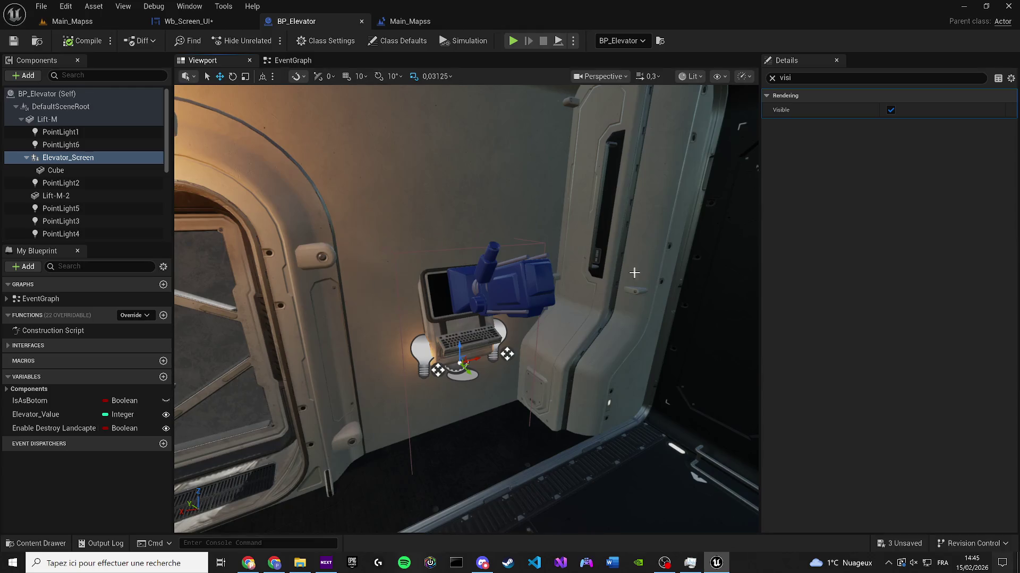
pyautogui.scroll(8, 566, 253)
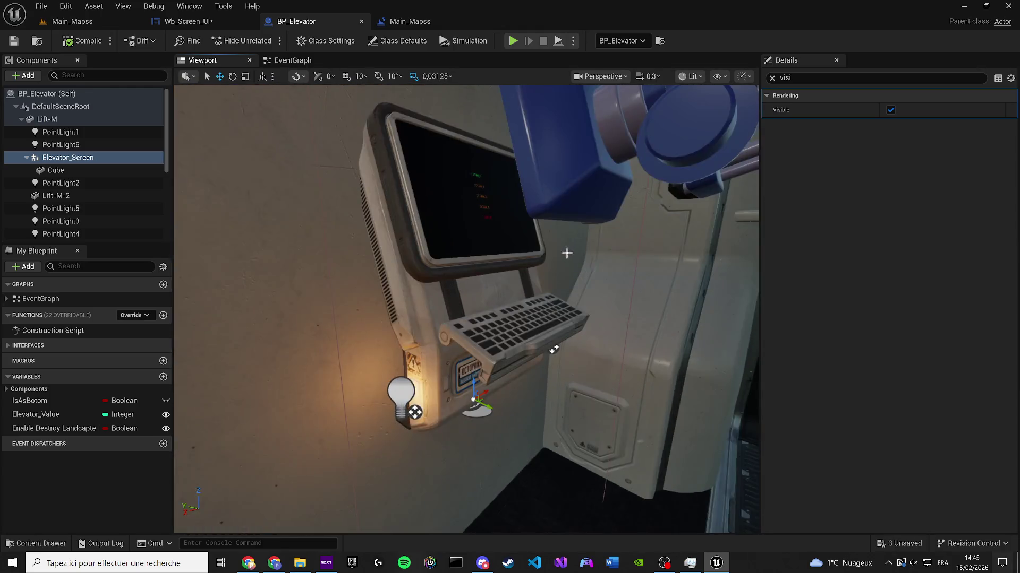
pyautogui.scroll(-5, 567, 253)
pyautogui.click(456, 265)
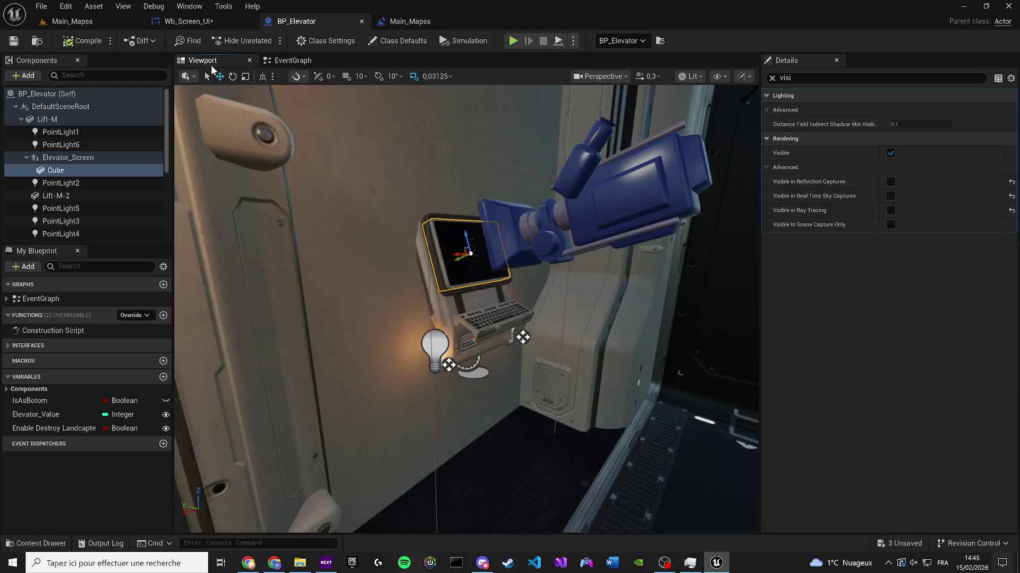
pyautogui.click(407, 21)
pyautogui.click(229, 24)
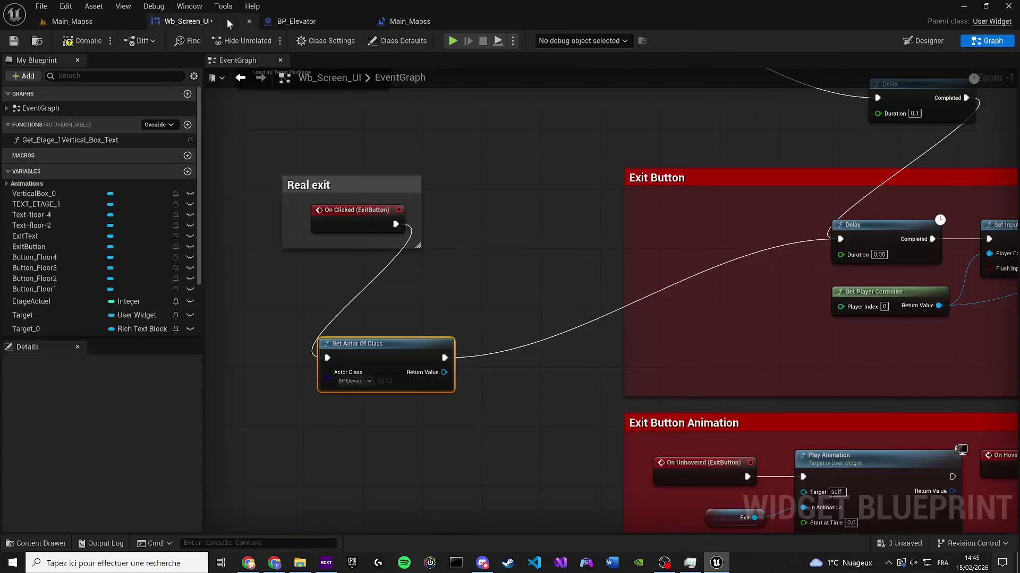
# Step: Add a Get Cube node from the found elevator and a Set Visibility node on the Cube
pyautogui.moveTo(443, 372); pyautogui.dragTo(496, 279)
pyautogui.write('get cube')
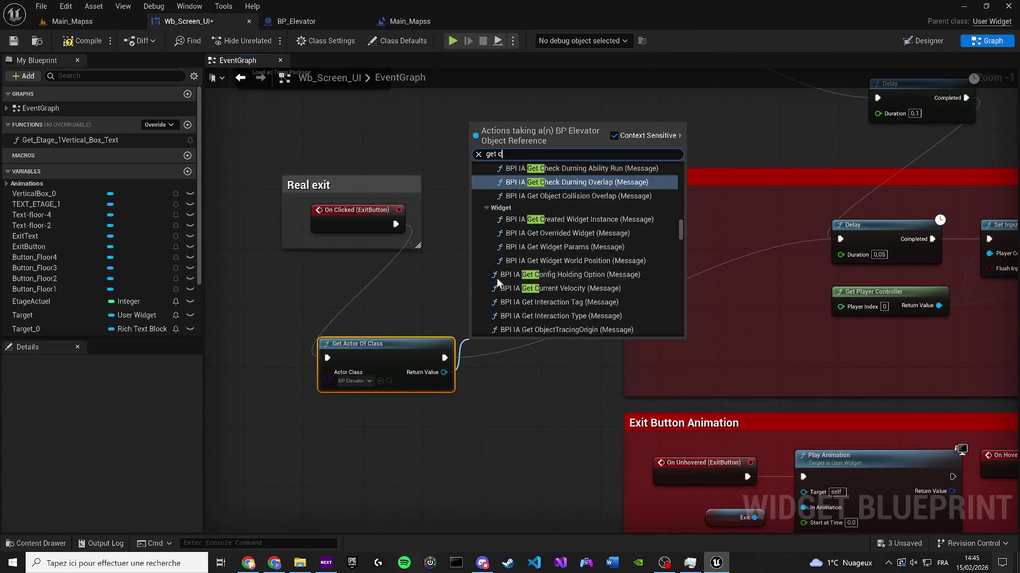
pyautogui.press('Return')
pyautogui.keyDown('ctrl'); pyautogui.click(428, 323); pyautogui.keyUp('ctrl')
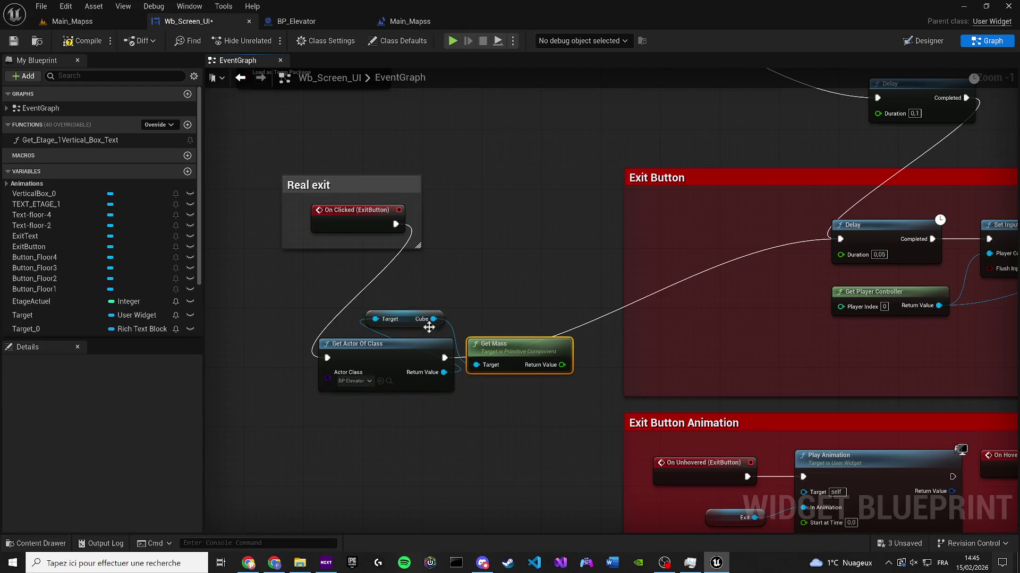
pyautogui.press('Delete')
pyautogui.moveTo(428, 324)
pyautogui.mouseDown()
pyautogui.moveTo(475, 305)
pyautogui.moveTo(474, 292)
pyautogui.mouseUp()
pyautogui.write('set visi')
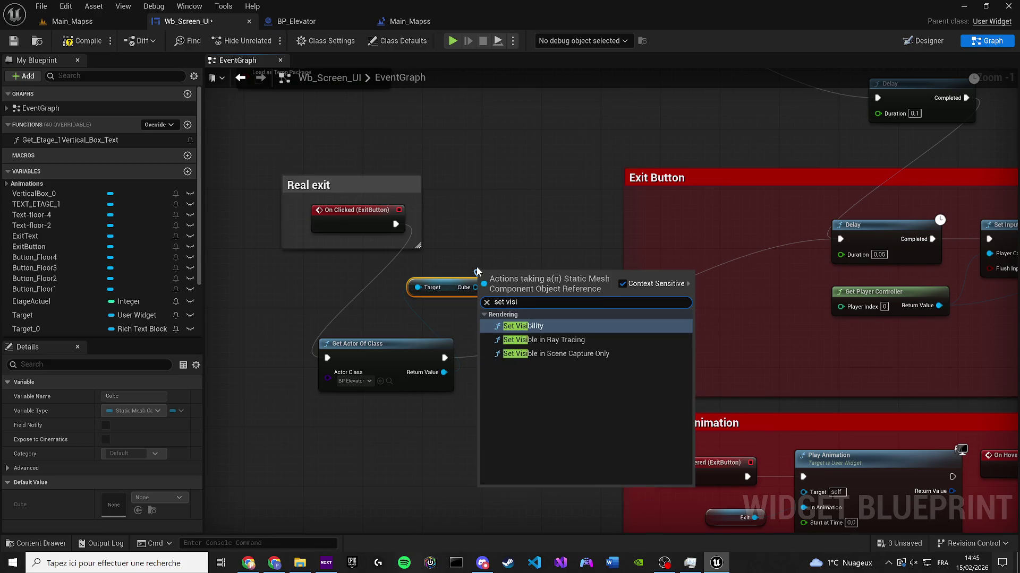
pyautogui.press('Return')
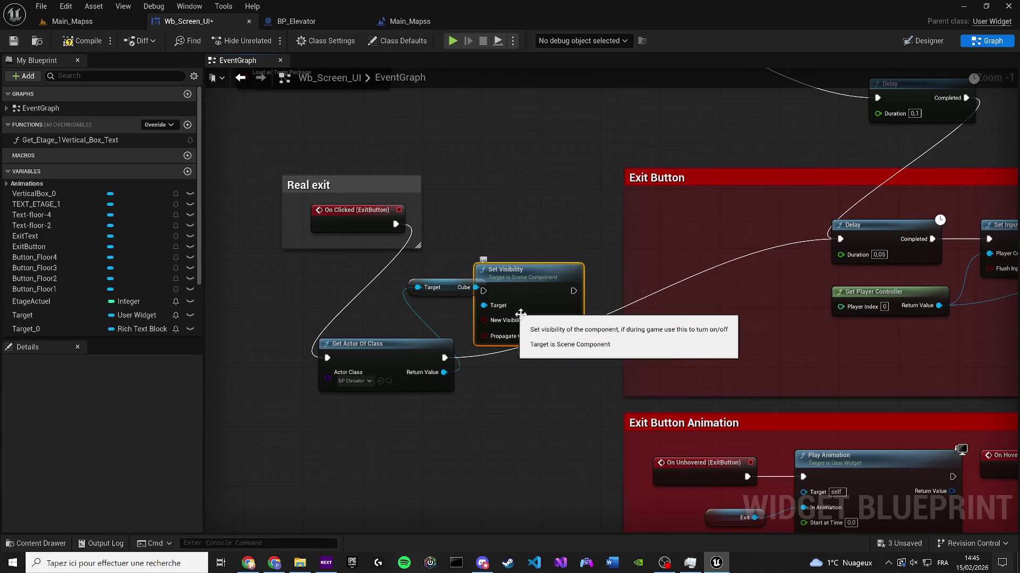
# Step: Toggle New Visibility and wire execution Get Actor Of Class → Set Visibility → Delay
pyautogui.click(530, 320)
pyautogui.moveTo(524, 298); pyautogui.dragTo(538, 231)
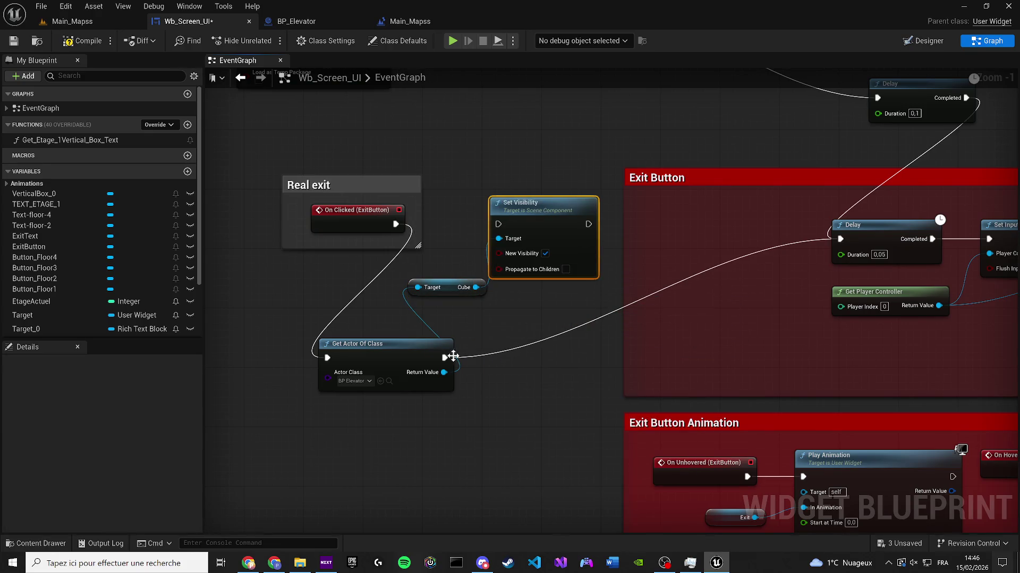
pyautogui.moveTo(452, 356); pyautogui.dragTo(499, 224)
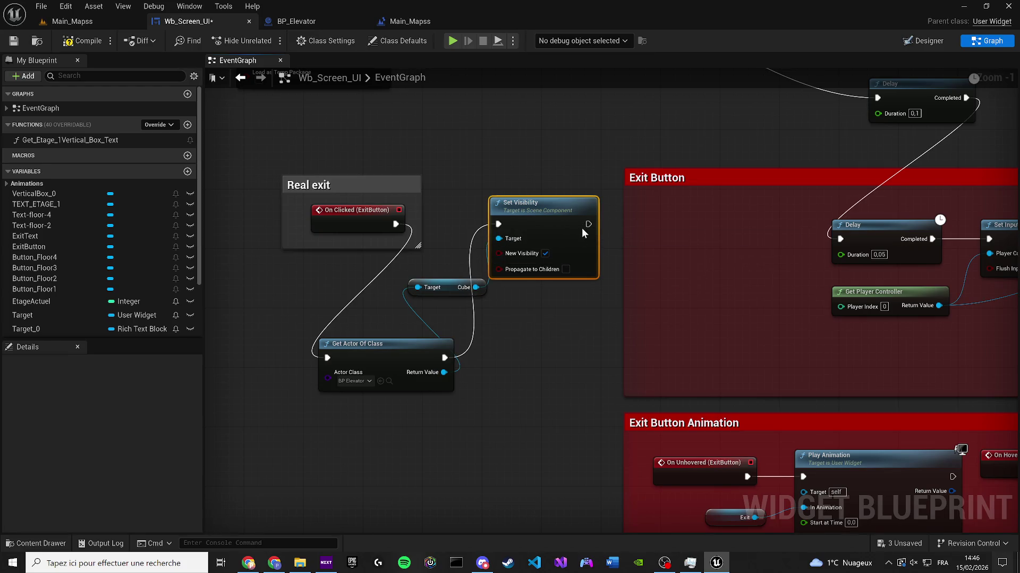
pyautogui.moveTo(587, 224)
pyautogui.mouseDown()
pyautogui.moveTo(737, 222)
pyautogui.moveTo(845, 239)
pyautogui.mouseUp()
# Step: Tidy the Real exit comment, Get Actor Of Class, Cube getter and Set Visibility into line
pyautogui.scroll(-2, 807, 243)
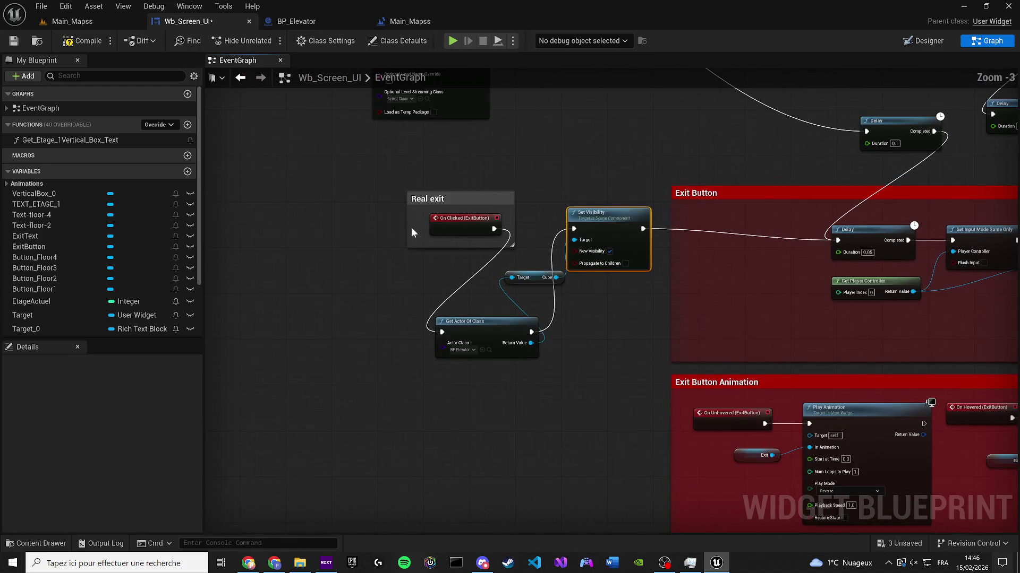
pyautogui.moveTo(405, 209); pyautogui.dragTo(239, 260)
pyautogui.moveTo(474, 322); pyautogui.dragTo(410, 270)
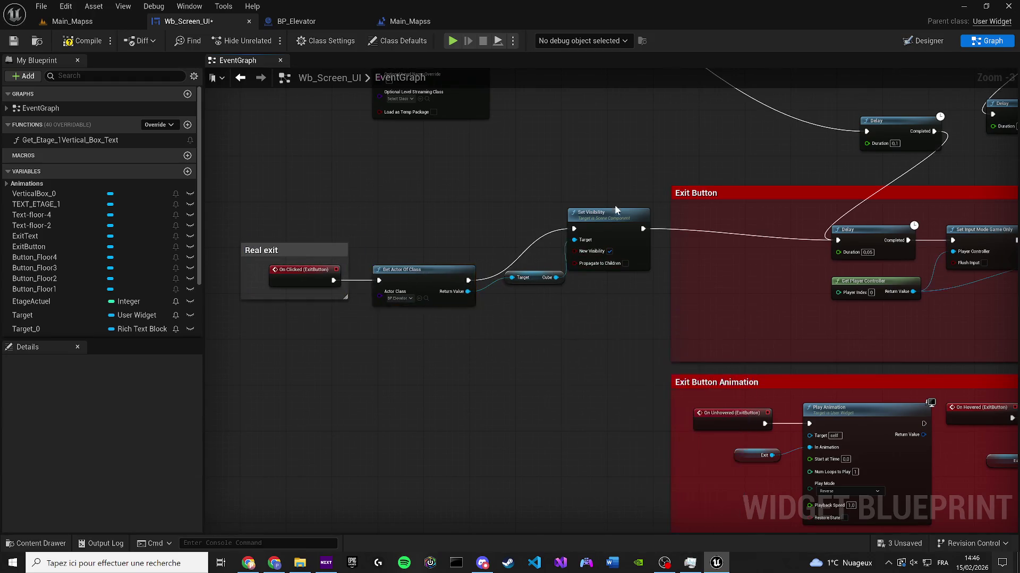
pyautogui.moveTo(600, 237)
pyautogui.mouseDown()
pyautogui.moveTo(612, 271)
pyautogui.moveTo(617, 250)
pyautogui.mouseUp()
pyautogui.moveTo(534, 277); pyautogui.dragTo(528, 312)
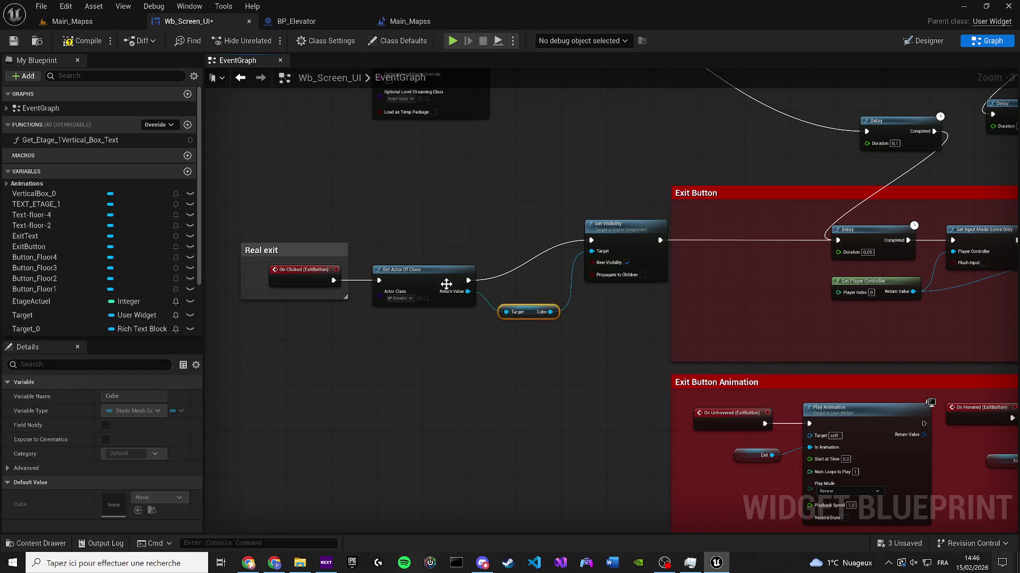
pyautogui.moveTo(228, 233)
pyautogui.mouseDown()
pyautogui.moveTo(440, 315)
pyautogui.moveTo(471, 309)
pyautogui.mouseUp()
pyautogui.moveTo(426, 275); pyautogui.dragTo(432, 234)
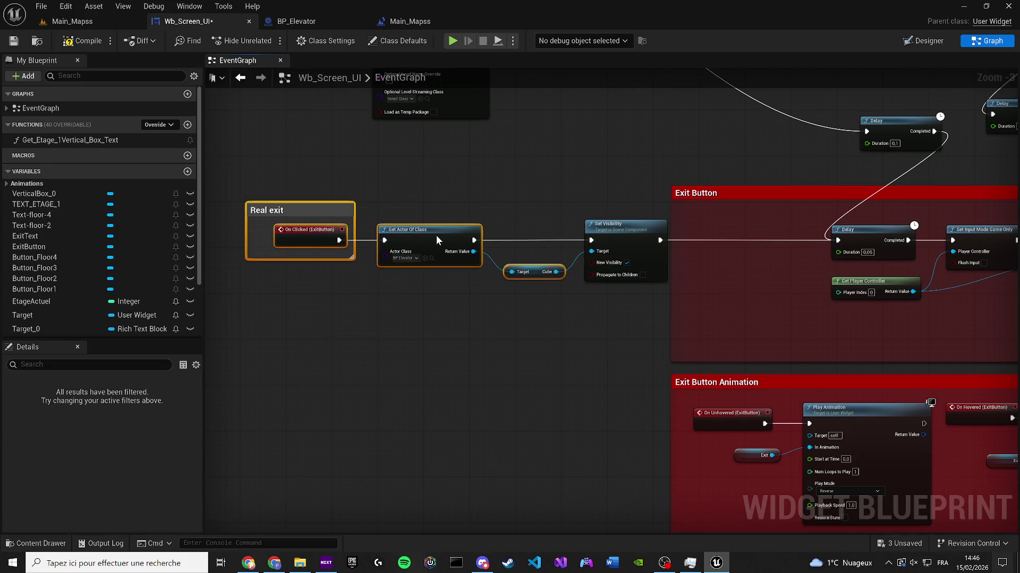
pyautogui.click(259, 208)
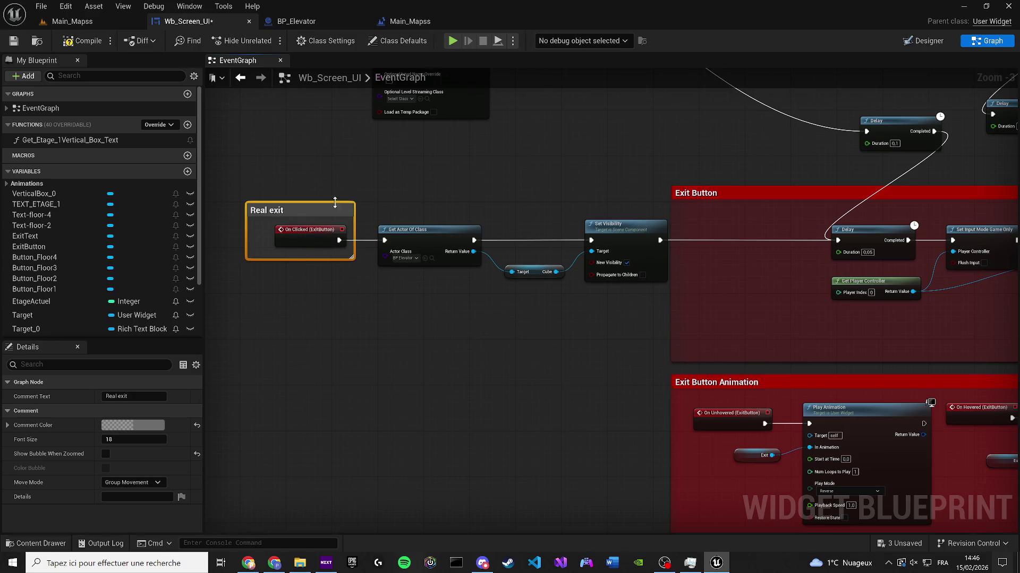
# Step: Retitle the comment 'Exit Button', save Wb_Screen_UI, and return to Main_Mapss
pyautogui.press('F2')
pyautogui.write('Exit B')
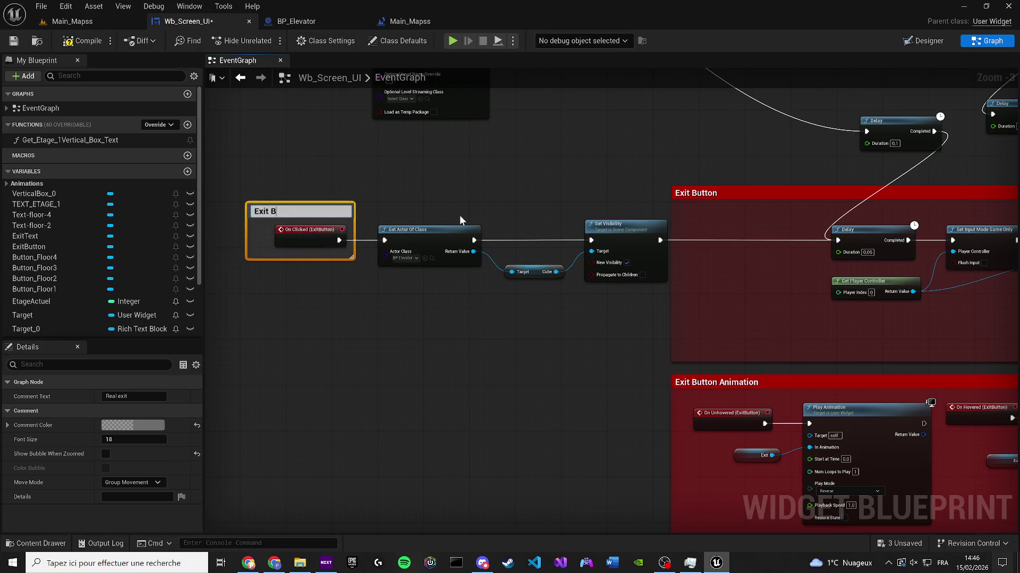
pyautogui.rightClick(460, 215)
pyautogui.click(283, 199)
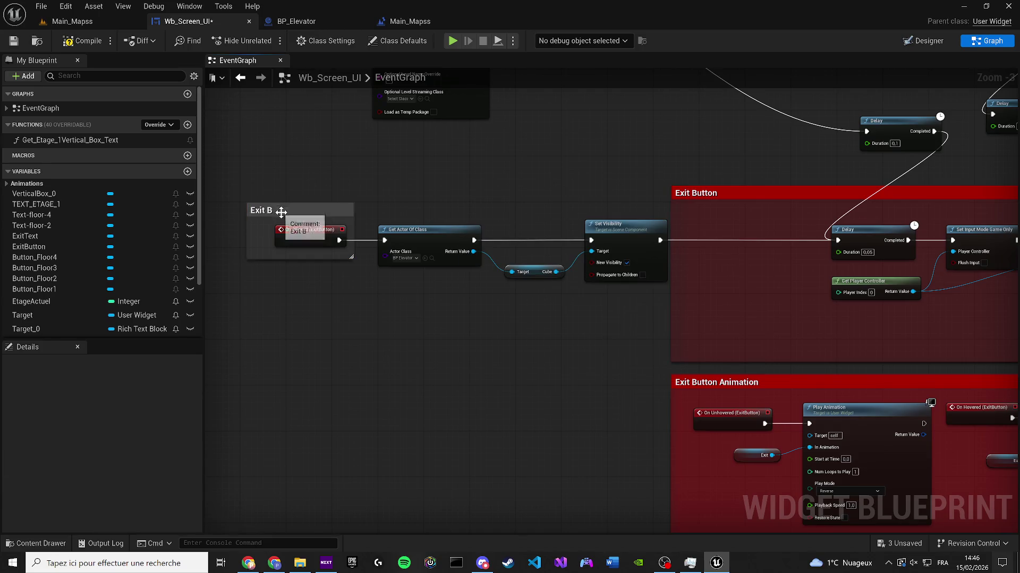
pyautogui.write('ton')
pyautogui.press('Return')
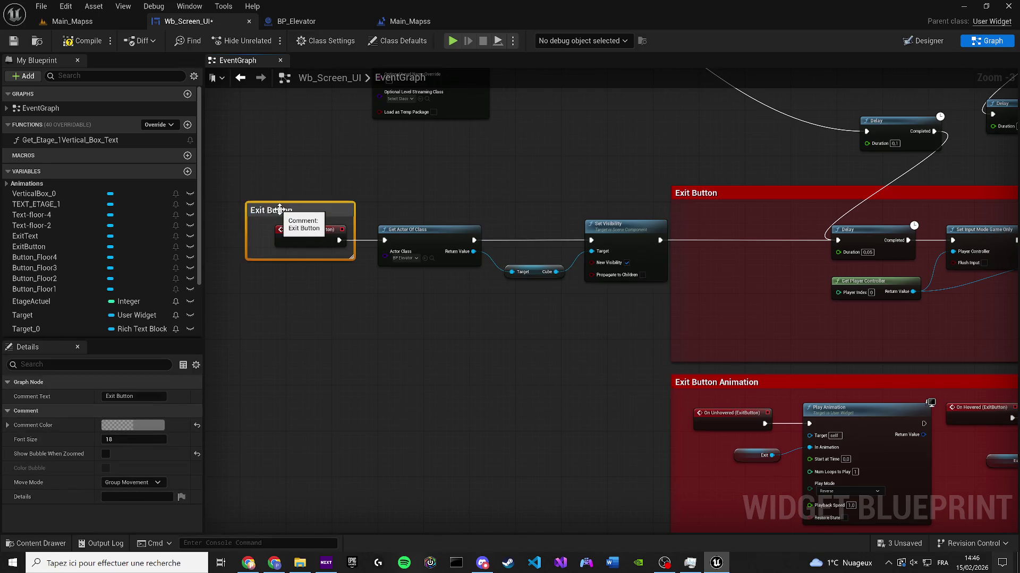
pyautogui.click(13, 41)
pyautogui.click(89, 19)
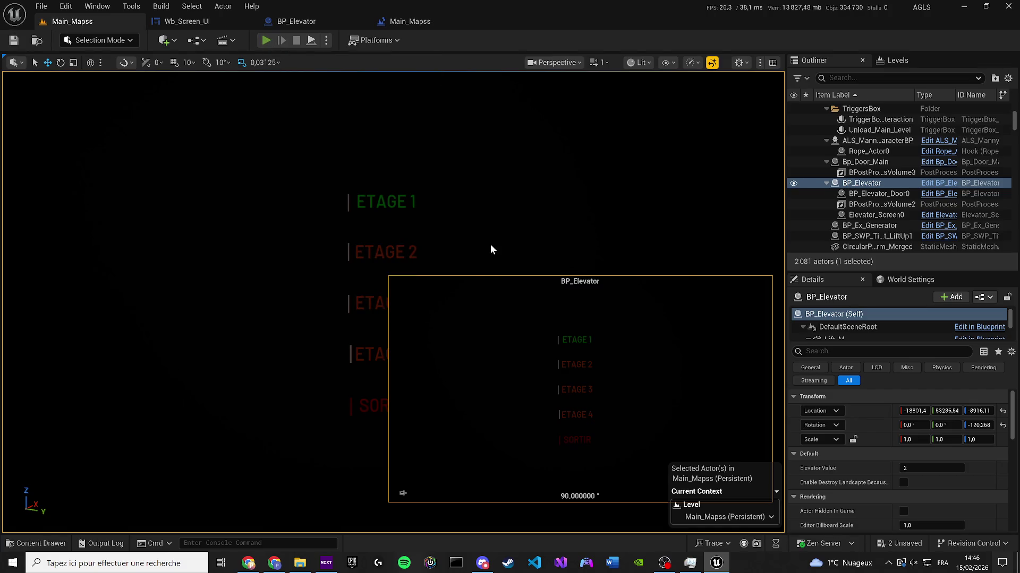
# Step: Play-test with Alt+P: use the terminal, choose SORTIR, reopen and close it, then stop and select CircularPlatform_Merged
pyautogui.hotkey('alt', 'p')
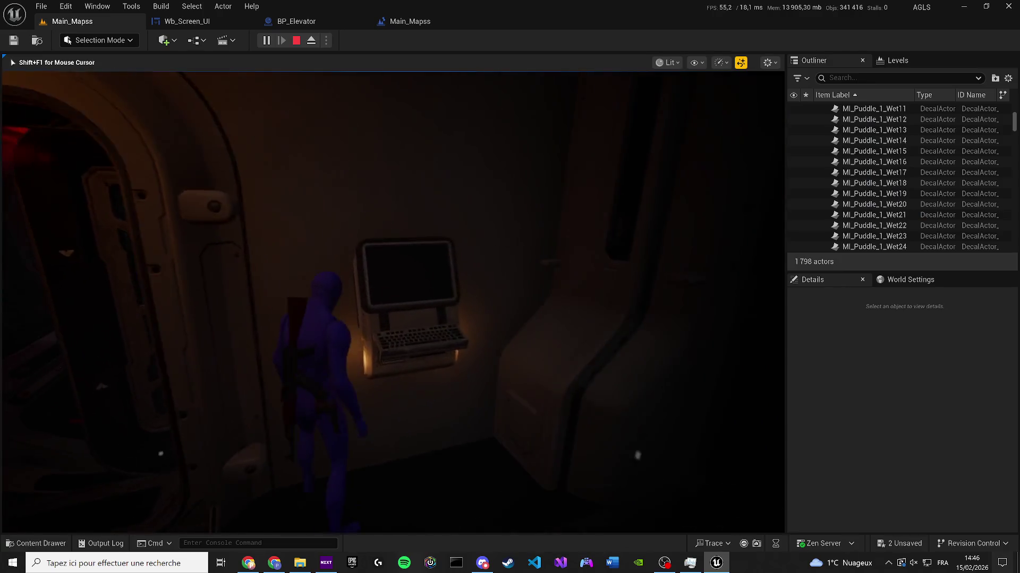
pyautogui.press('e')
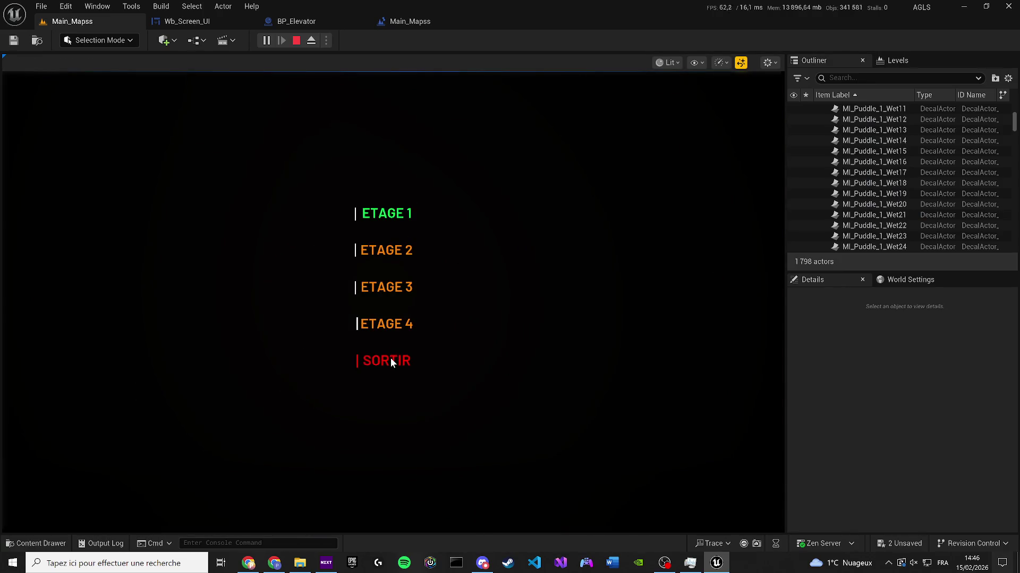
pyautogui.click(391, 359)
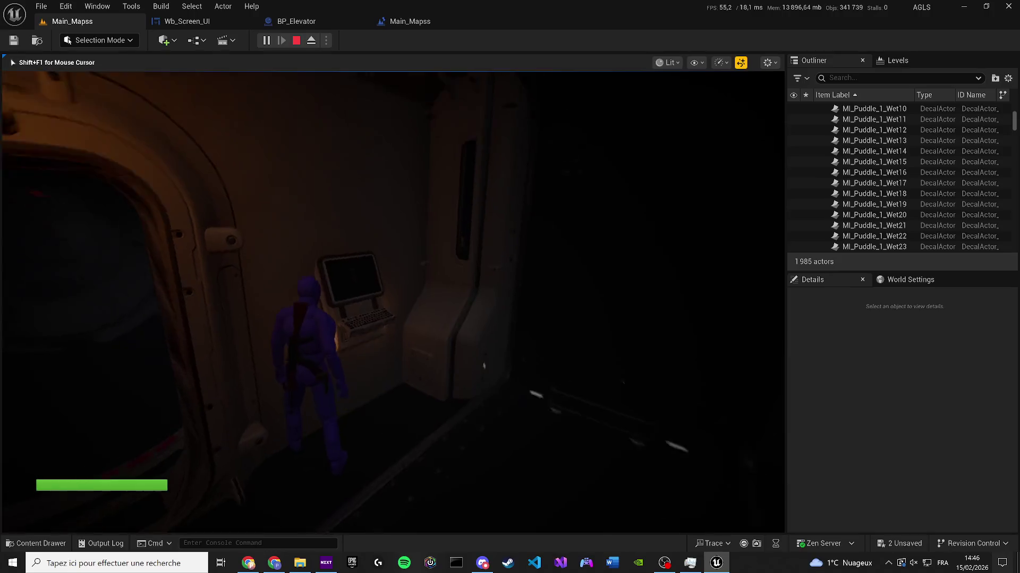
pyautogui.press('e')
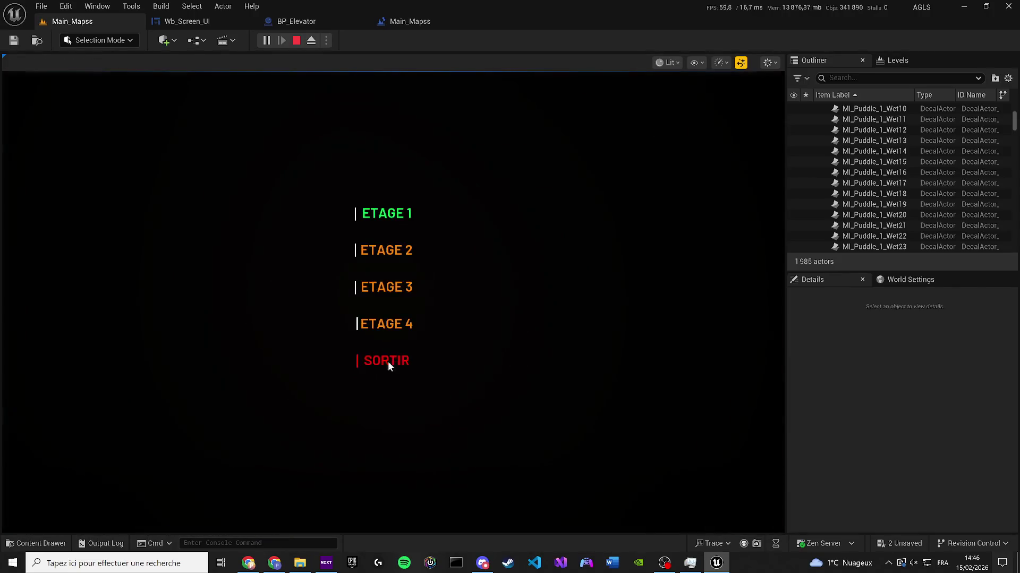
pyautogui.press('e')
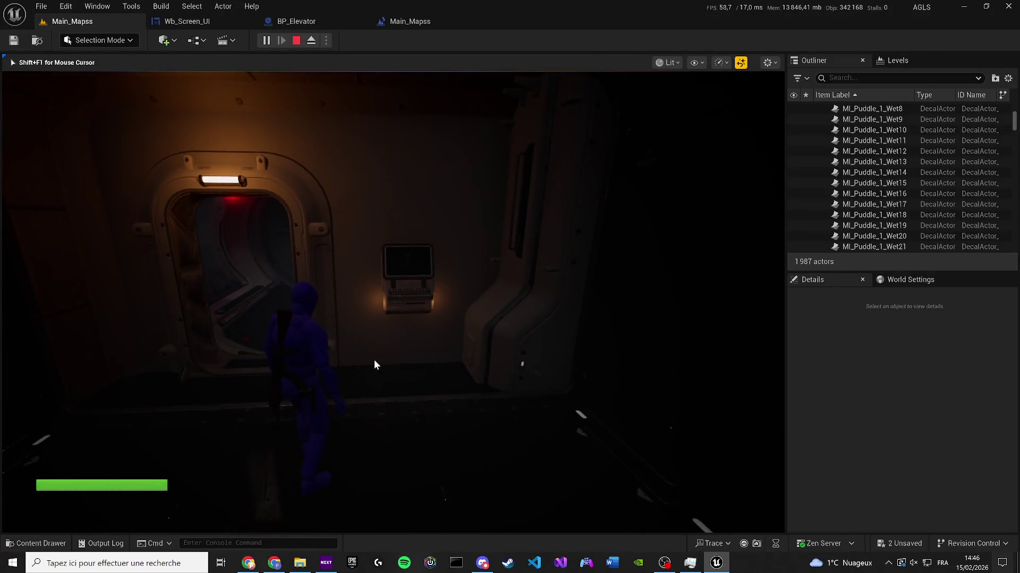
pyautogui.press('Escape')
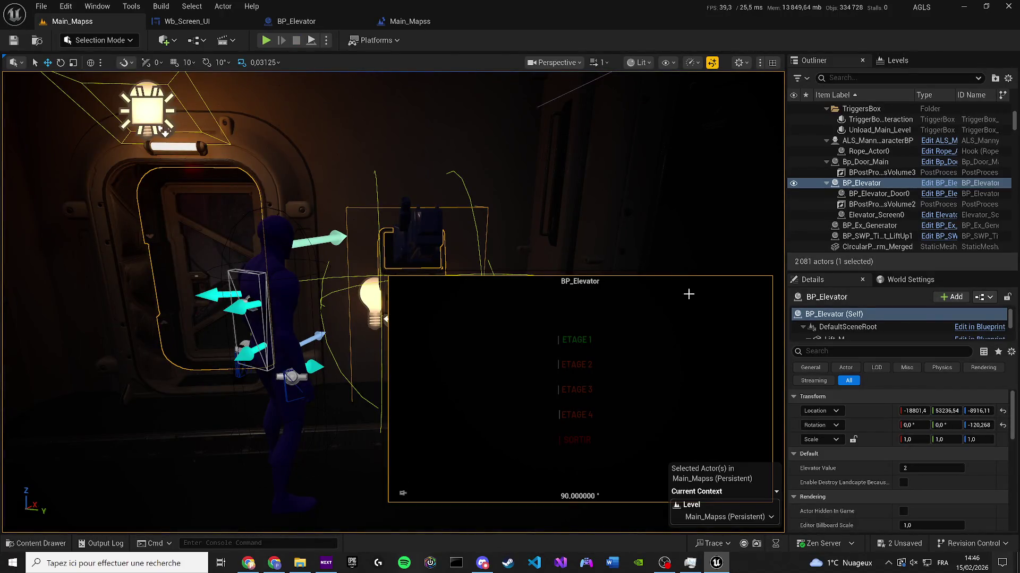
pyautogui.click(862, 247)
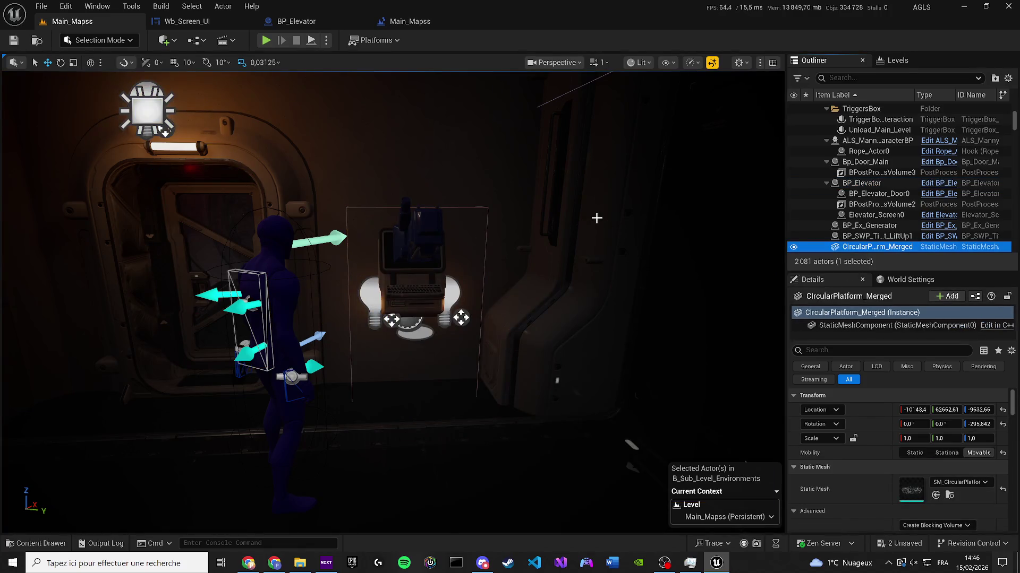